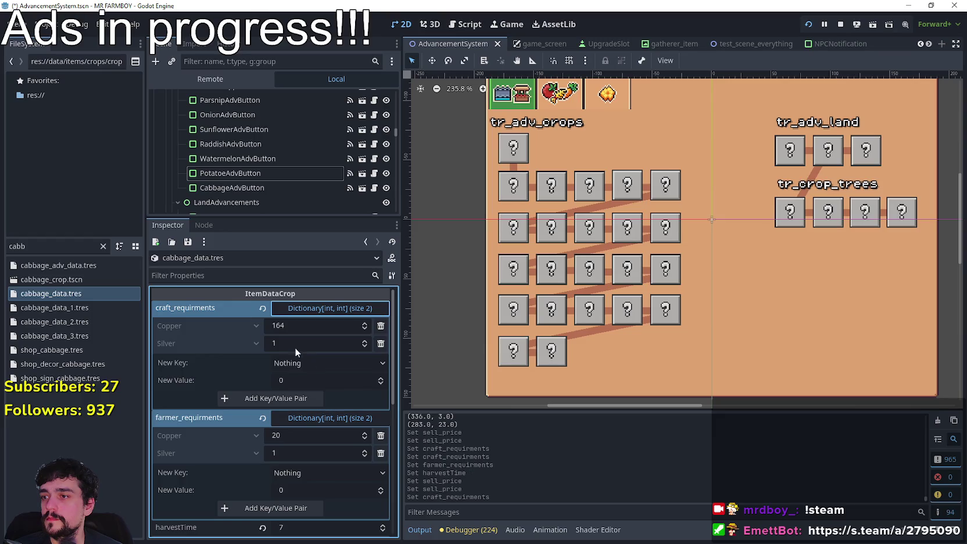
- Set cabbage_data.tres's farmer Copper requirement to 164, then view cabbage_data_1.tres
scroll(326, 431, "down", 2)
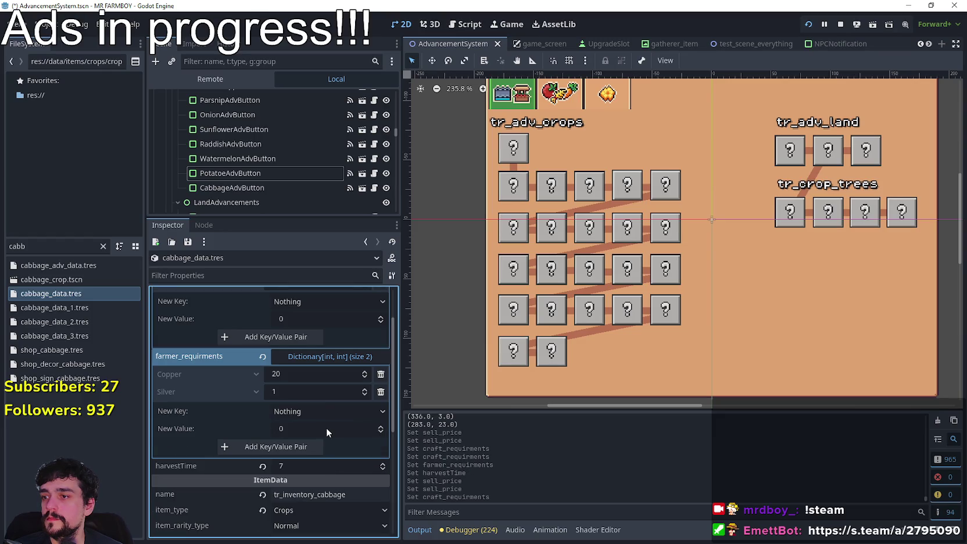
left_click(302, 374)
scroll(331, 442, "up", 2)
type("164*")
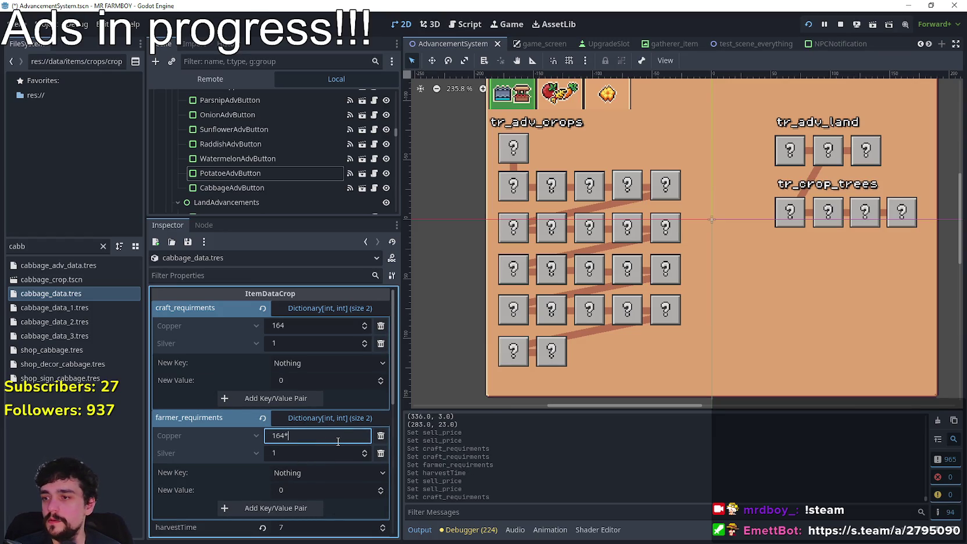
left_click(54, 307)
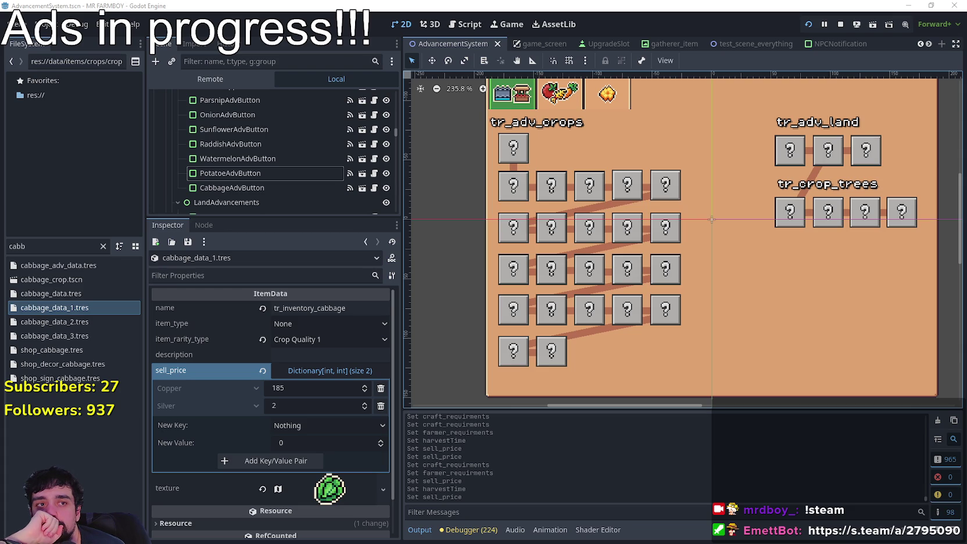
key("alt+Tab")
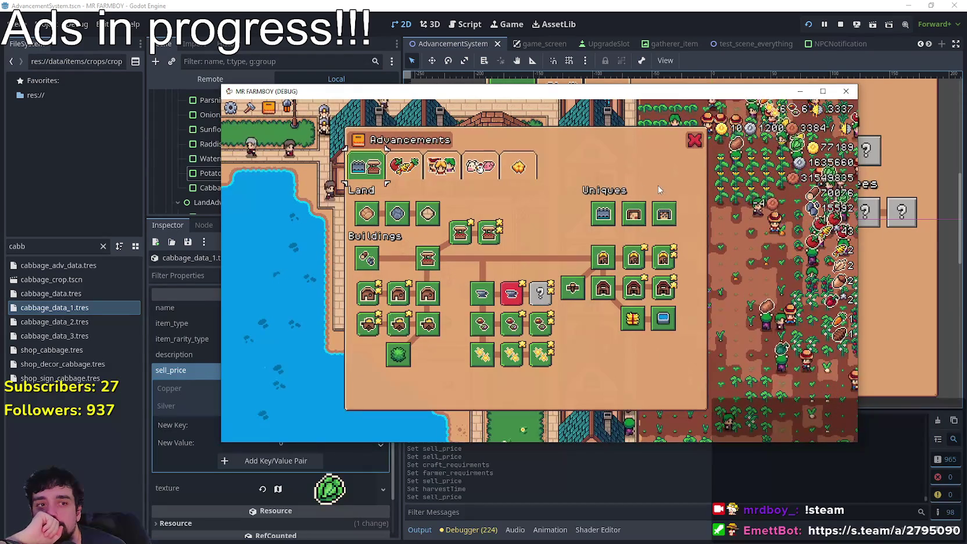
- Maximize the game window, show the Animals advancements, and read the Upkeep coin tooltip
key("super+Up")
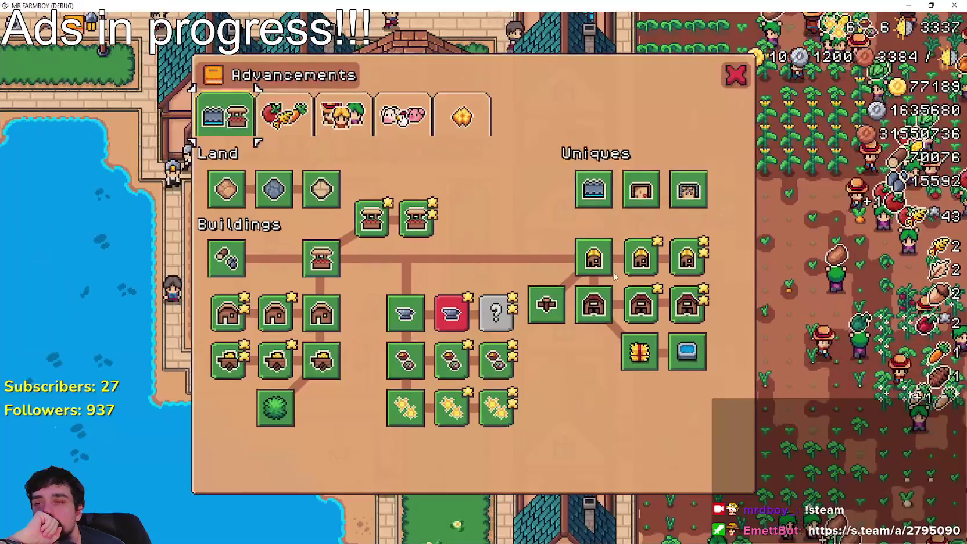
mouse_move(640, 258)
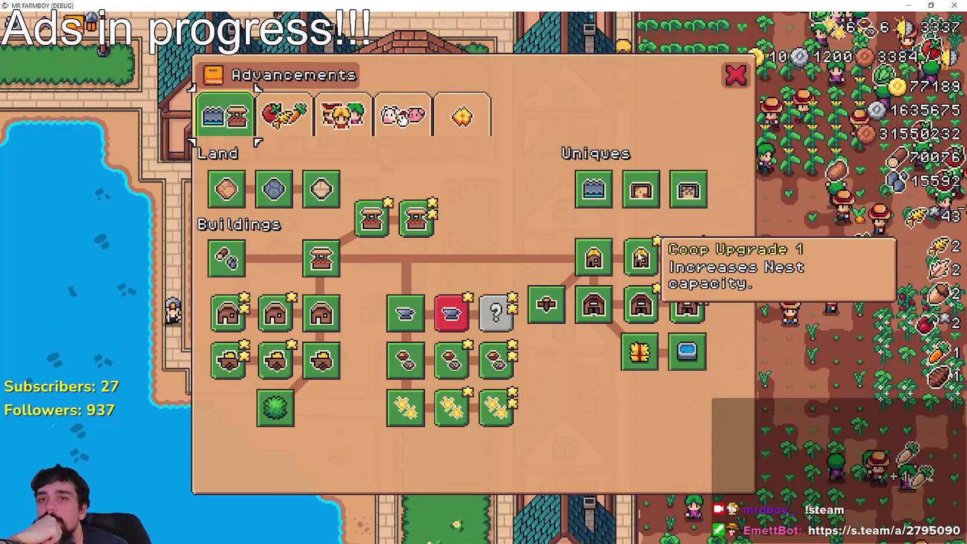
left_click(411, 100)
mouse_move(335, 186)
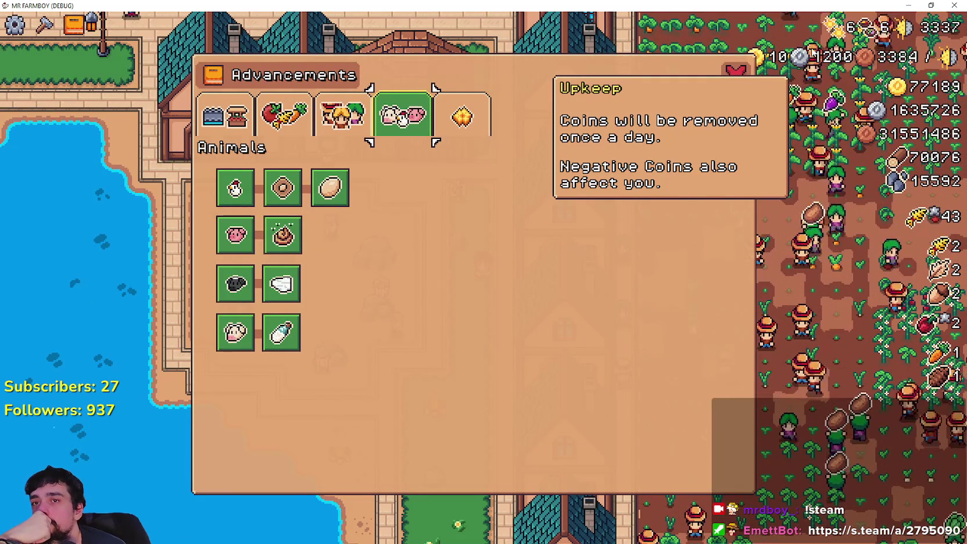
mouse_move(847, 34)
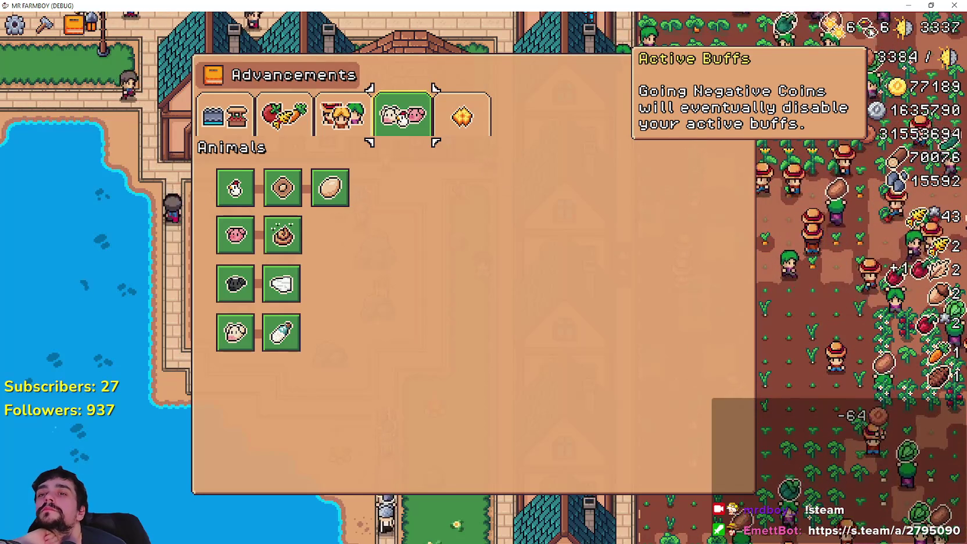
mouse_move(865, 60)
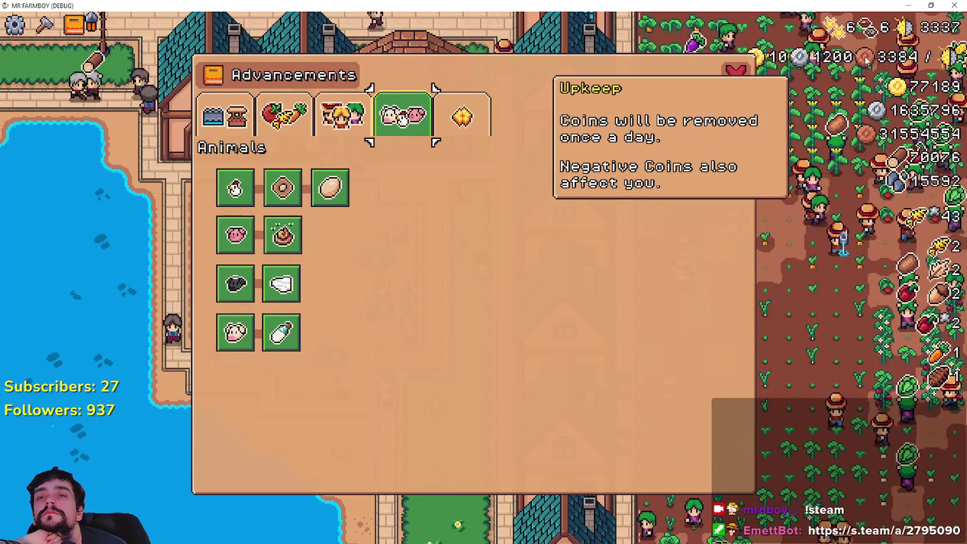
mouse_move(827, 58)
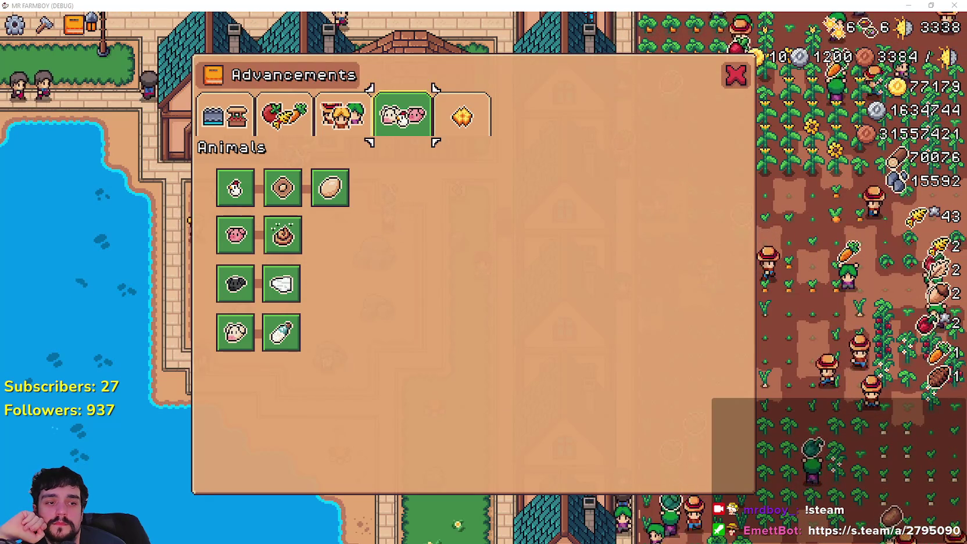
- Enter 'Unpaid Upkeep will eventually disable all your active buffs.' in localization cell B137
key("alt+Tab")
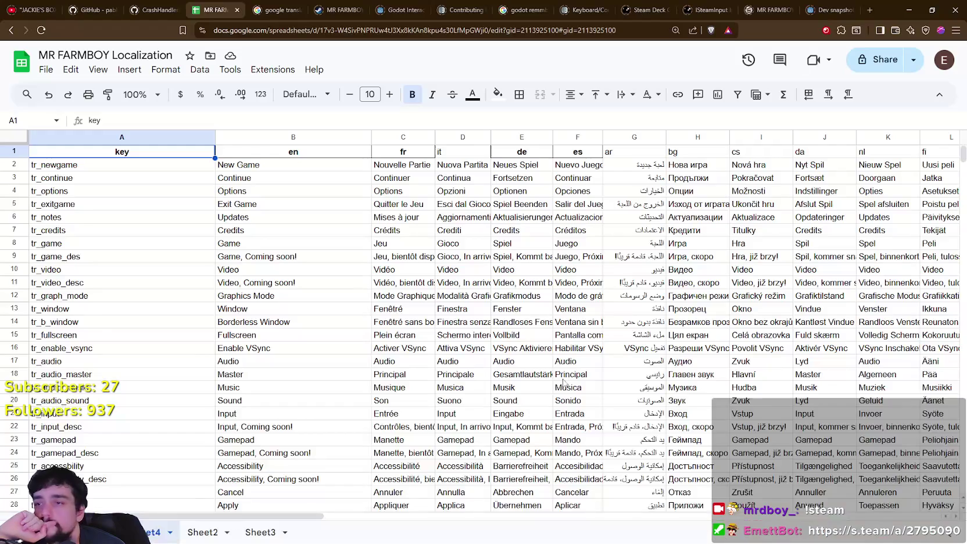
scroll(354, 366, "down", 4)
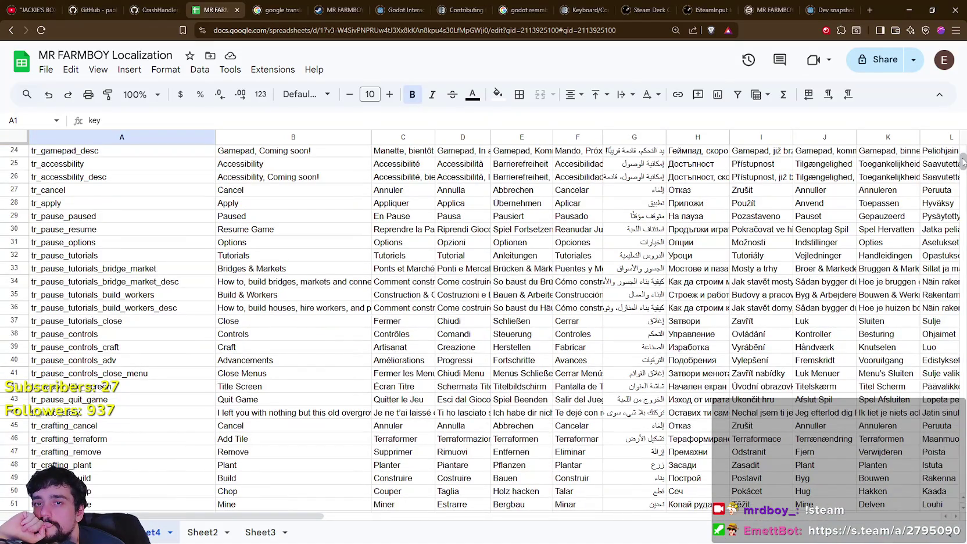
scroll(328, 431, "down", 20)
scroll(329, 432, "up", 6)
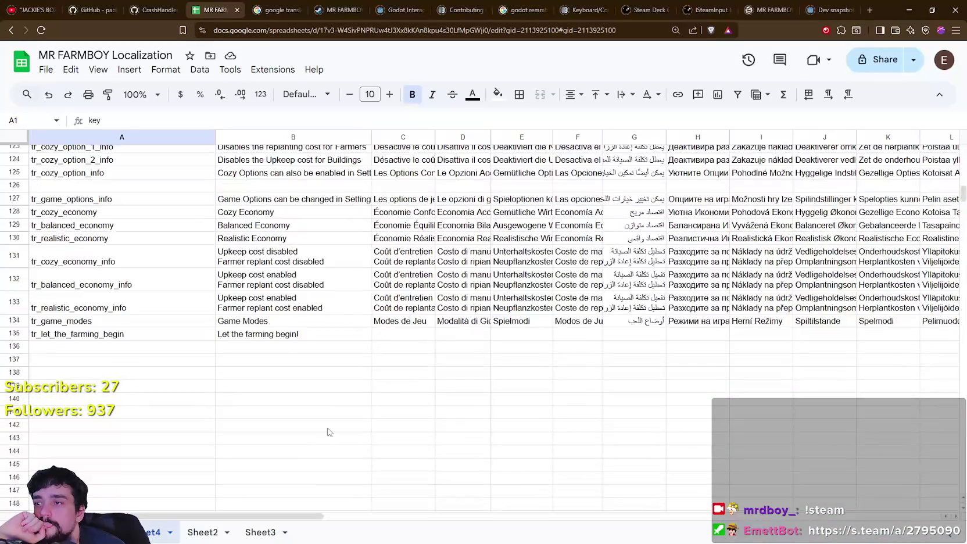
left_click(131, 365)
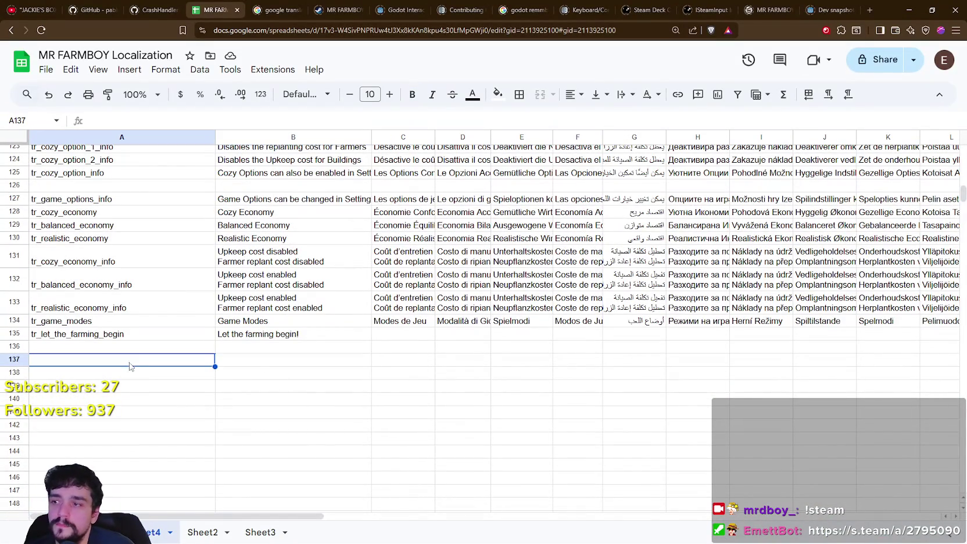
left_click(259, 369)
type("Unpaid Upkeep will eventually disable all your active buffs.")
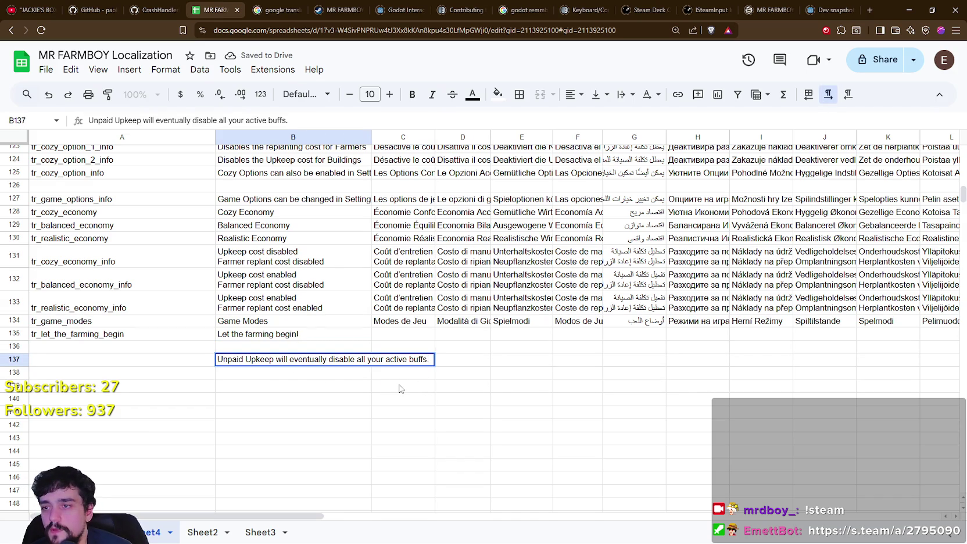
key("alt+Tab")
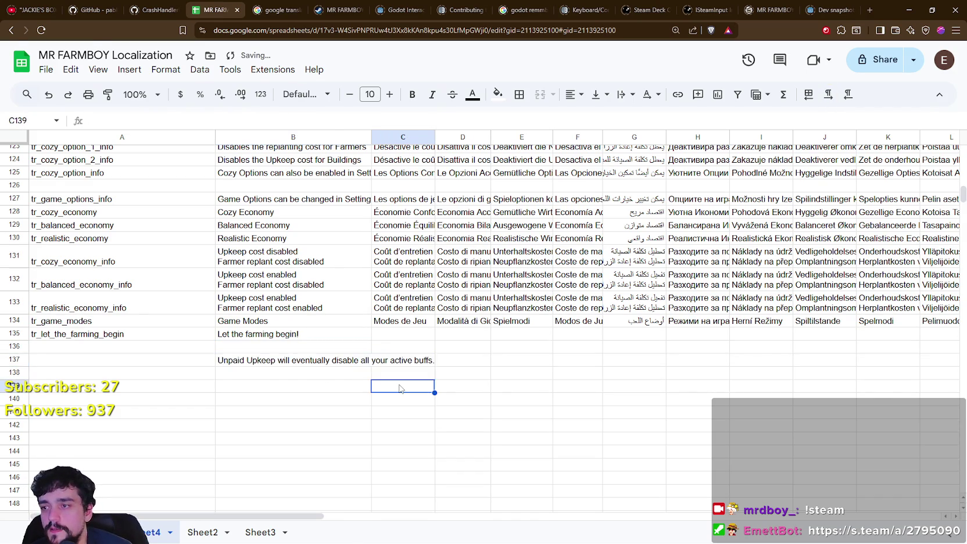
mouse_move(403, 118)
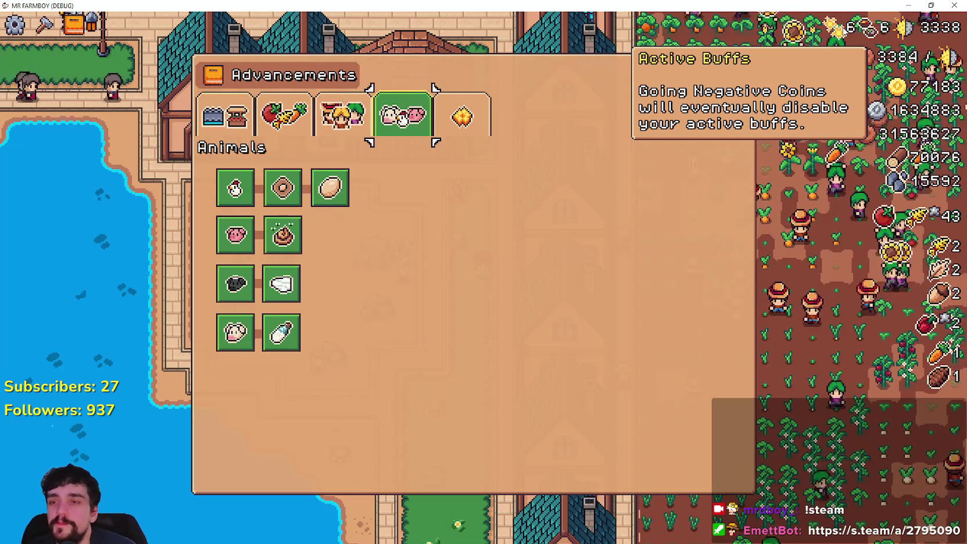
- Reread the in-game Upkeep tooltip, then return to the sheet to write the worker upkeep line
key("alt+Tab")
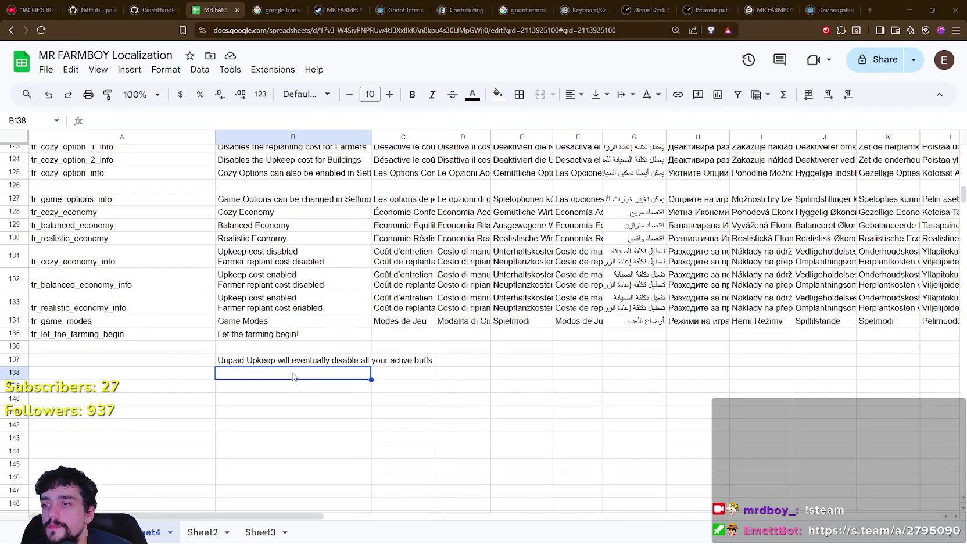
key("alt+Tab")
mouse_move(900, 67)
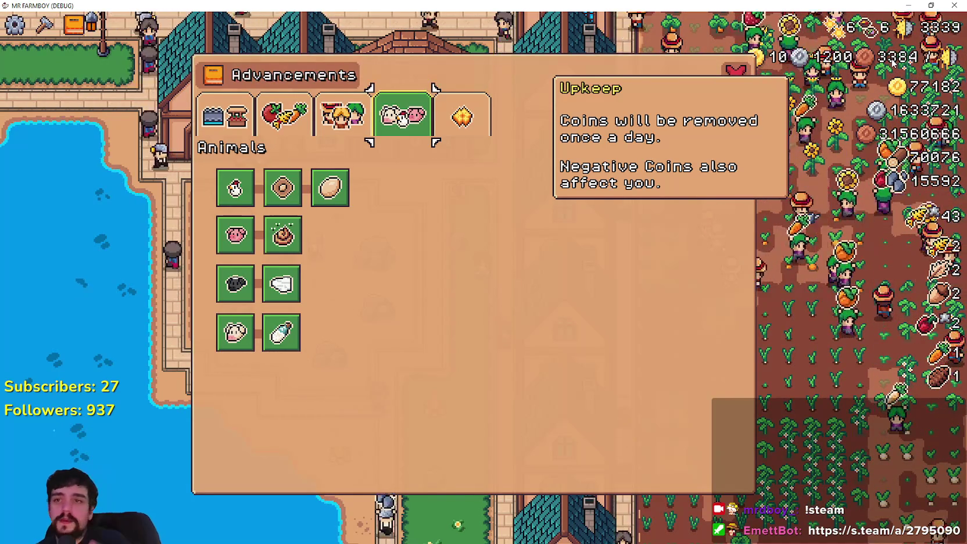
key("alt+Tab")
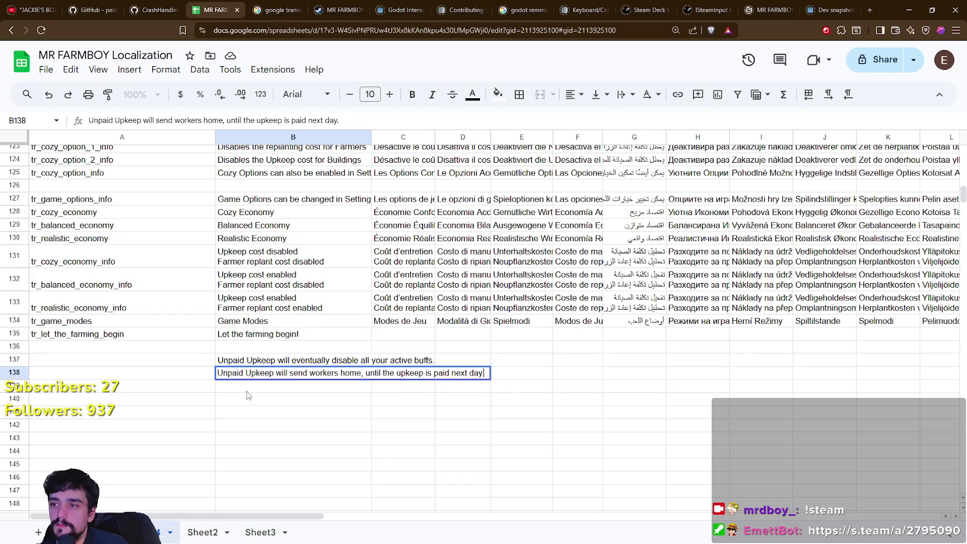
- Commit the worker upkeep sentence in cell B138
key("Return")
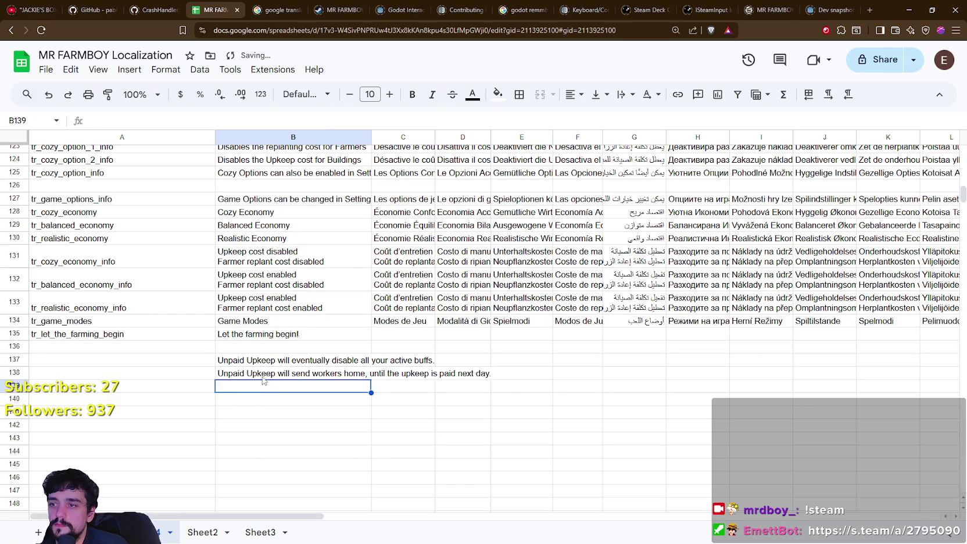
left_click(400, 399)
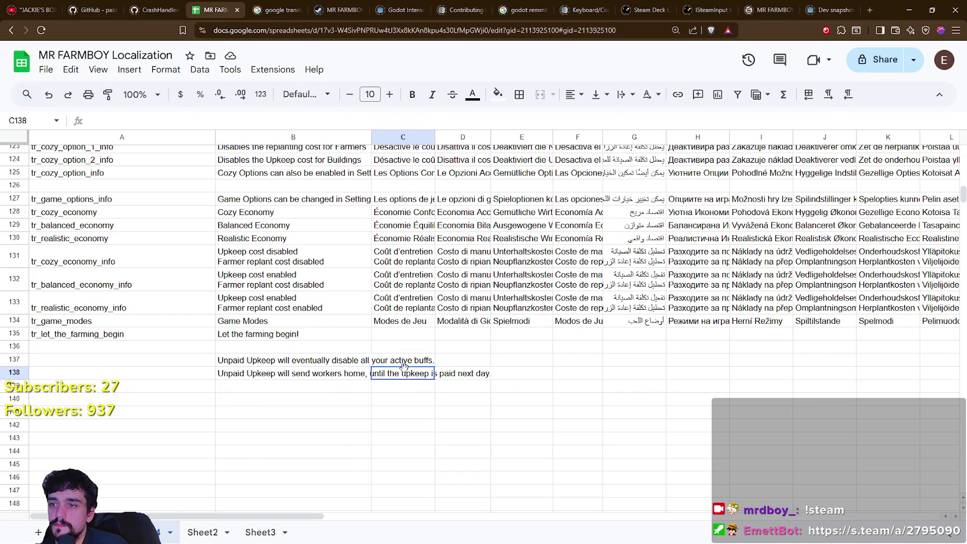
left_click(299, 391)
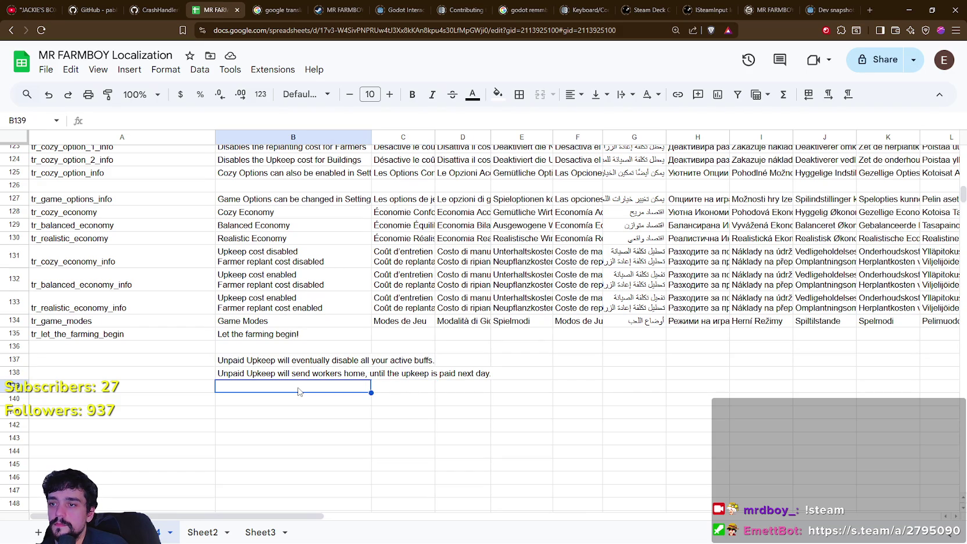
left_click(471, 421)
- Reword the active-buffs sentence in B137, check row 137, and return to the game
left_click(314, 362)
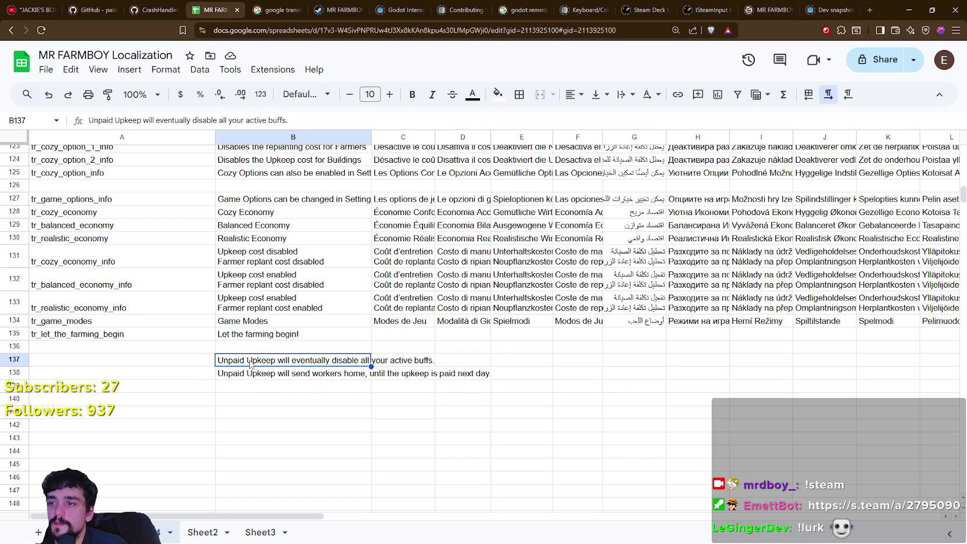
left_click(283, 390)
type("eventually")
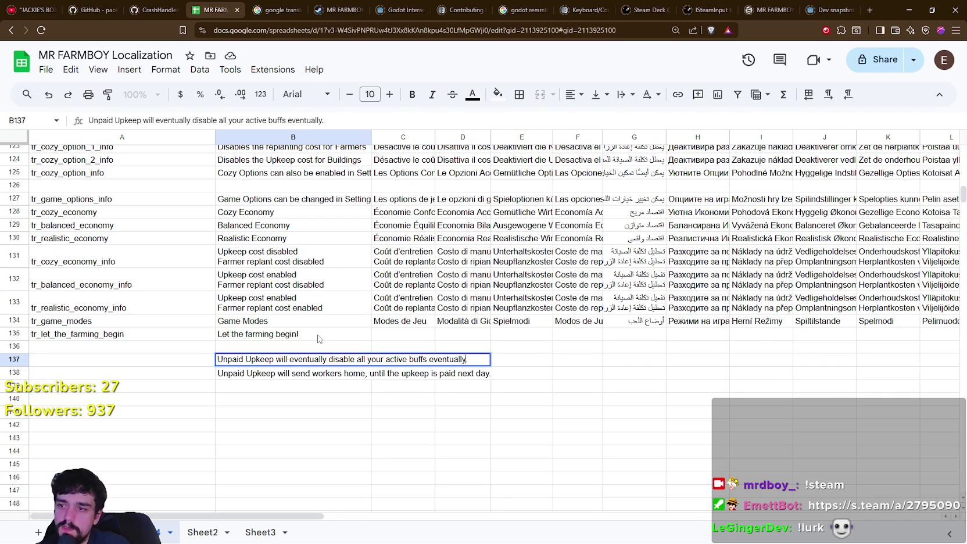
left_click(362, 389)
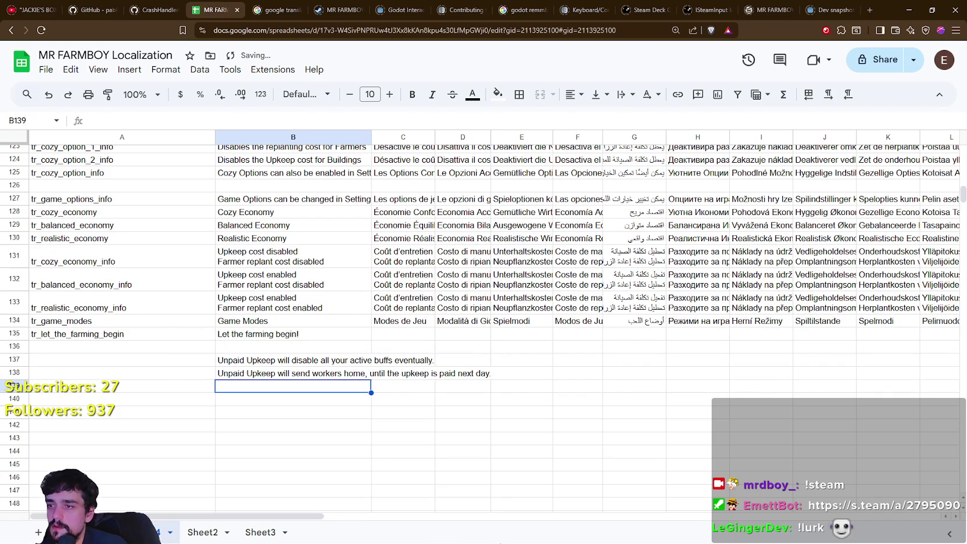
left_click(422, 365)
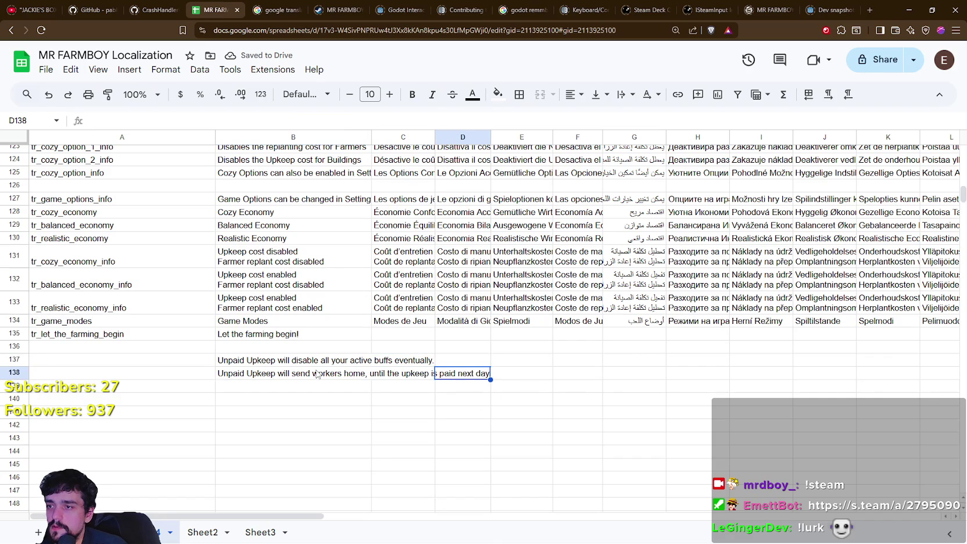
left_click(259, 361)
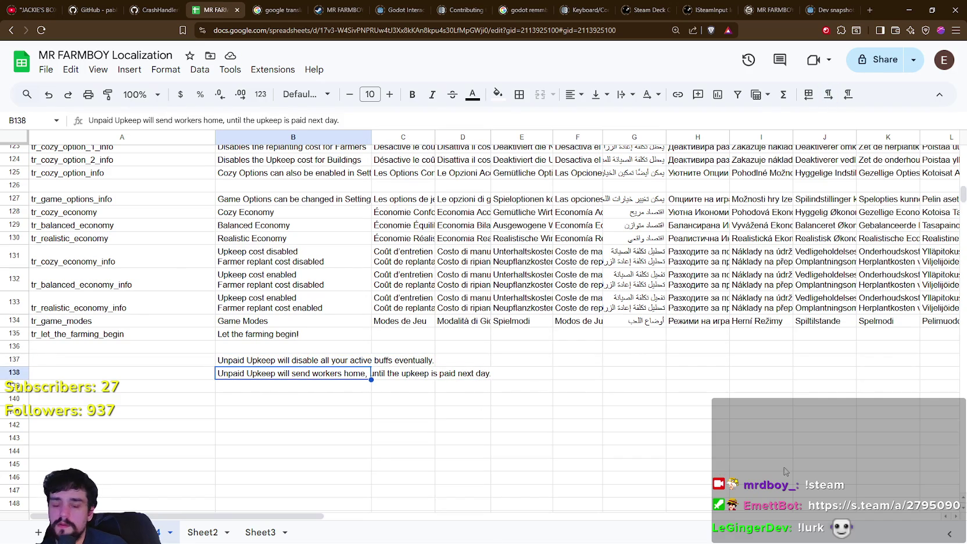
left_click(195, 363)
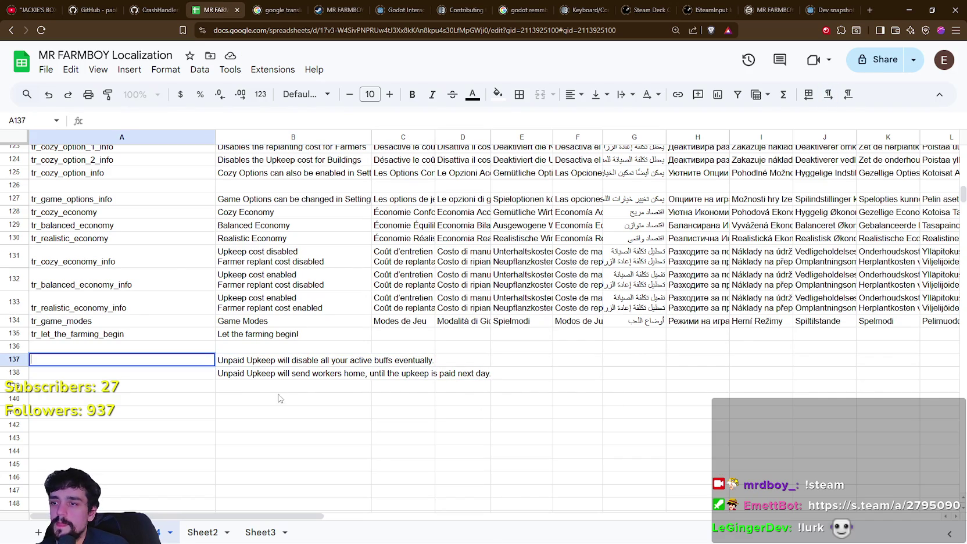
left_click(309, 388)
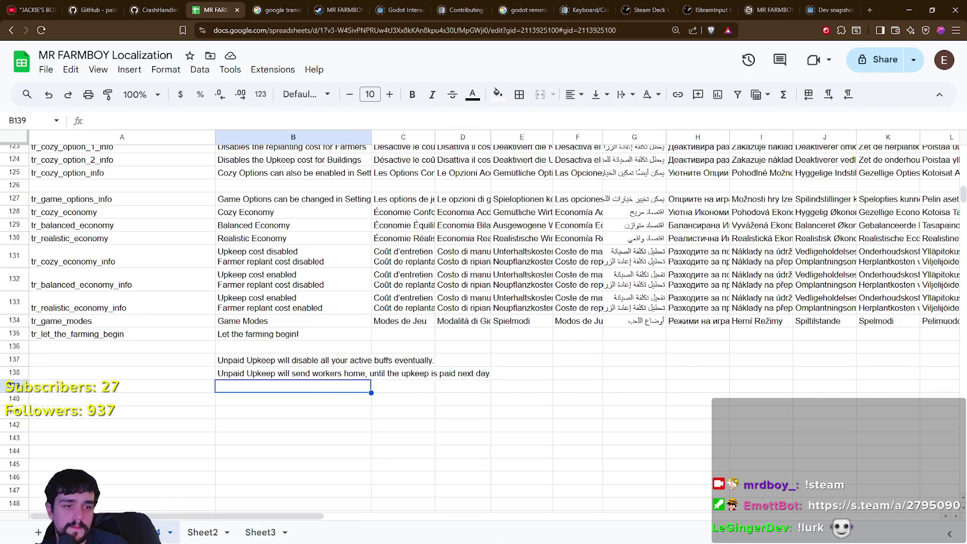
key("alt+Tab")
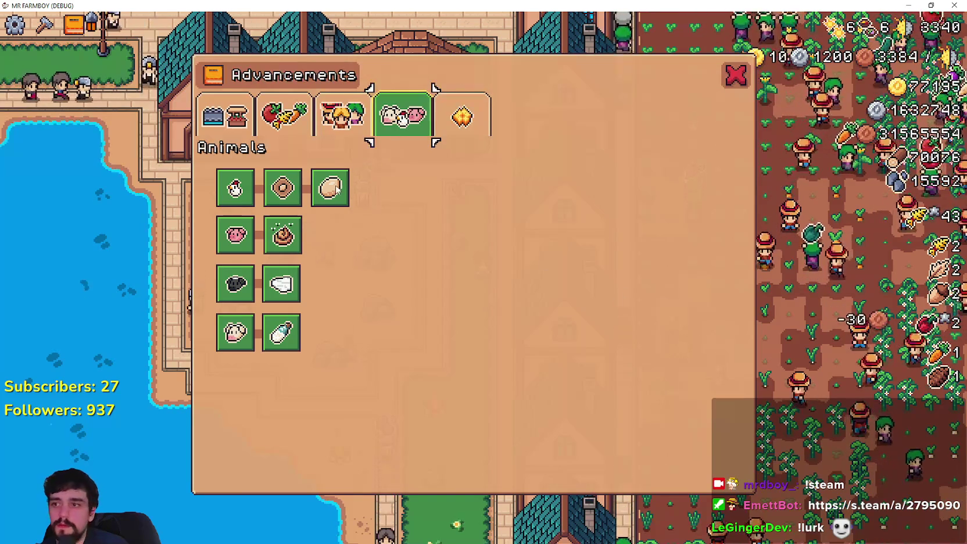
- Browse the Land, Crops, Animals and Workers advancement tabs, then close the Advancements window
left_click(224, 114)
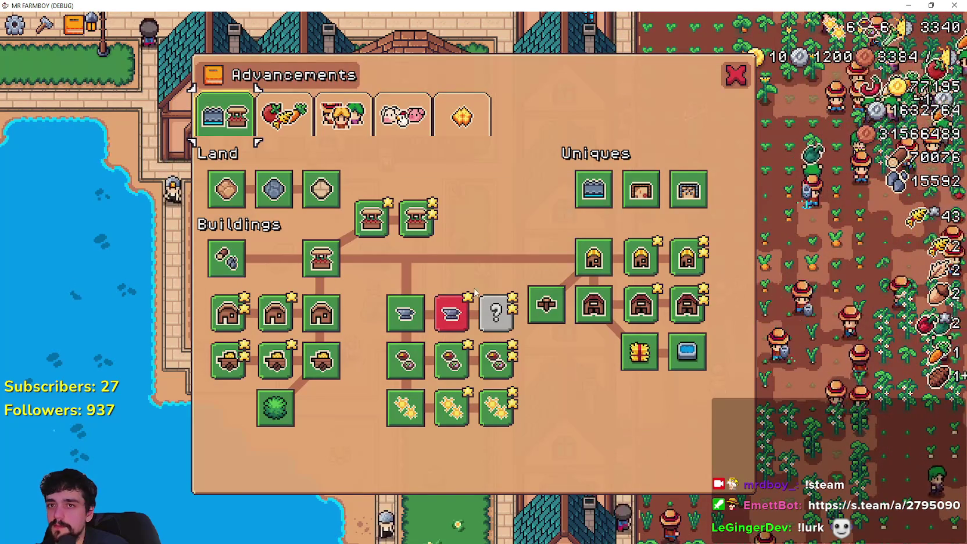
mouse_move(332, 361)
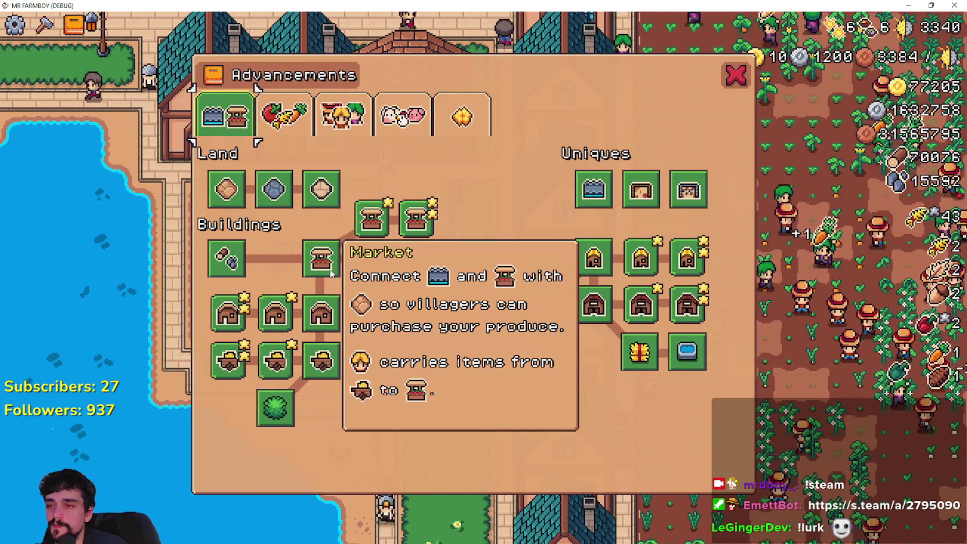
mouse_move(808, 58)
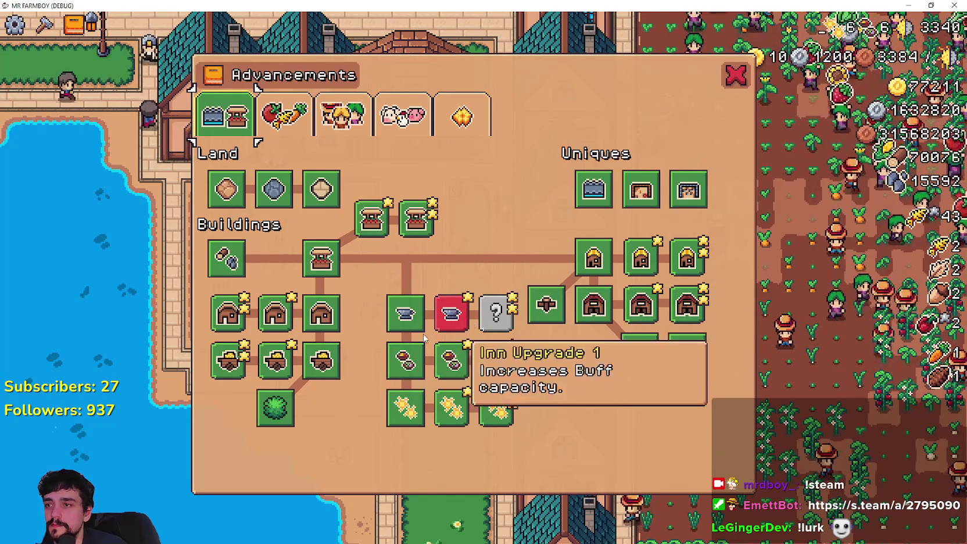
left_click(283, 115)
left_click(402, 114)
left_click(343, 115)
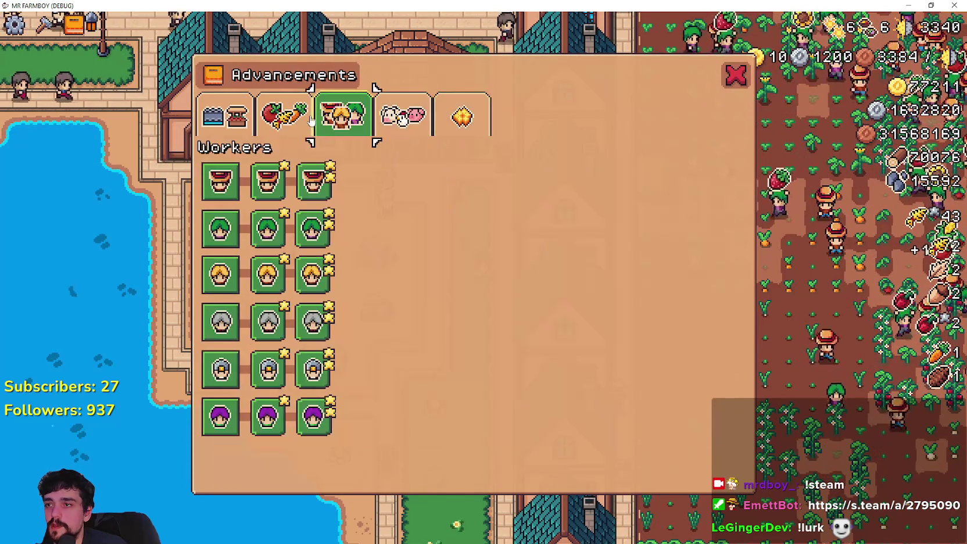
left_click(284, 115)
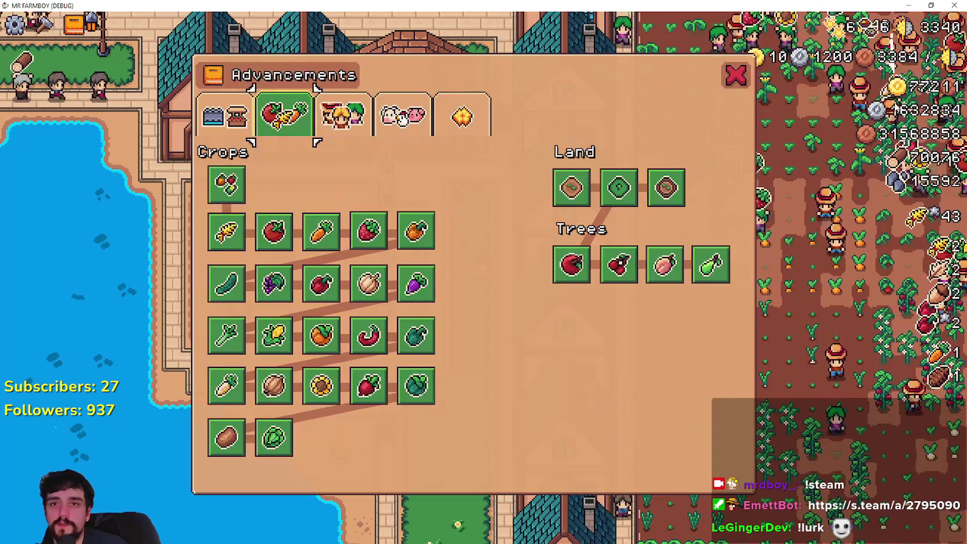
left_click(225, 114)
key("Escape")
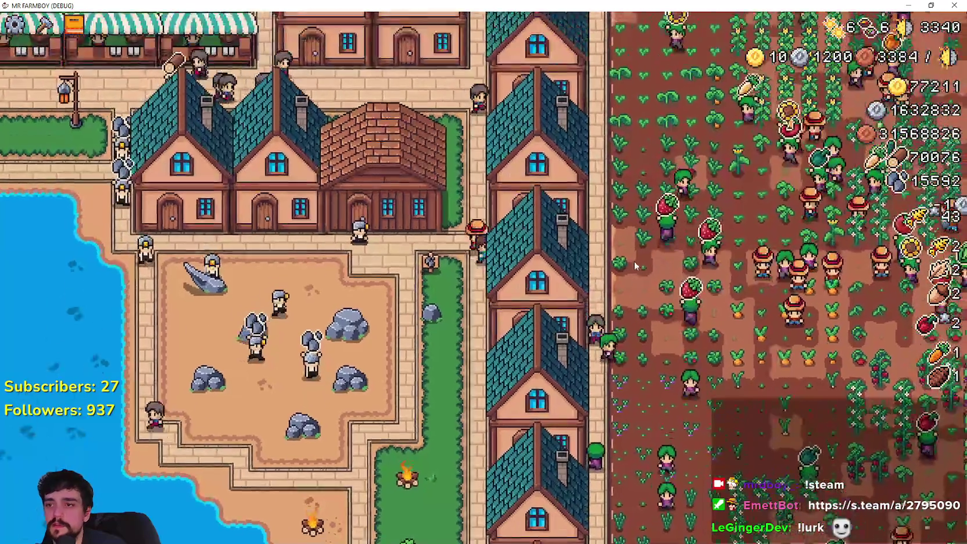
- Inspect a house's hireable workers and beds, then close the house window
left_click(634, 260)
key("Escape")
scroll(480, 279, "up", 3)
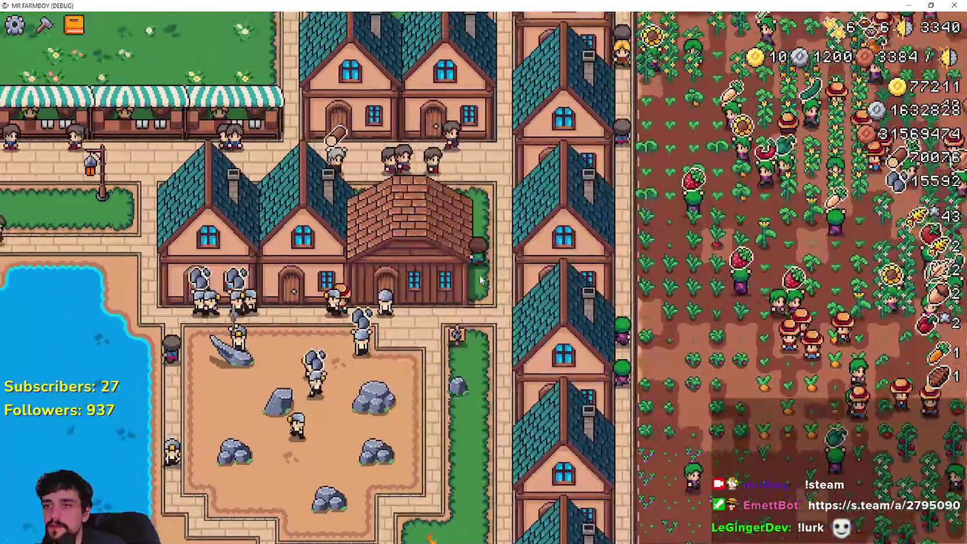
left_click(480, 280)
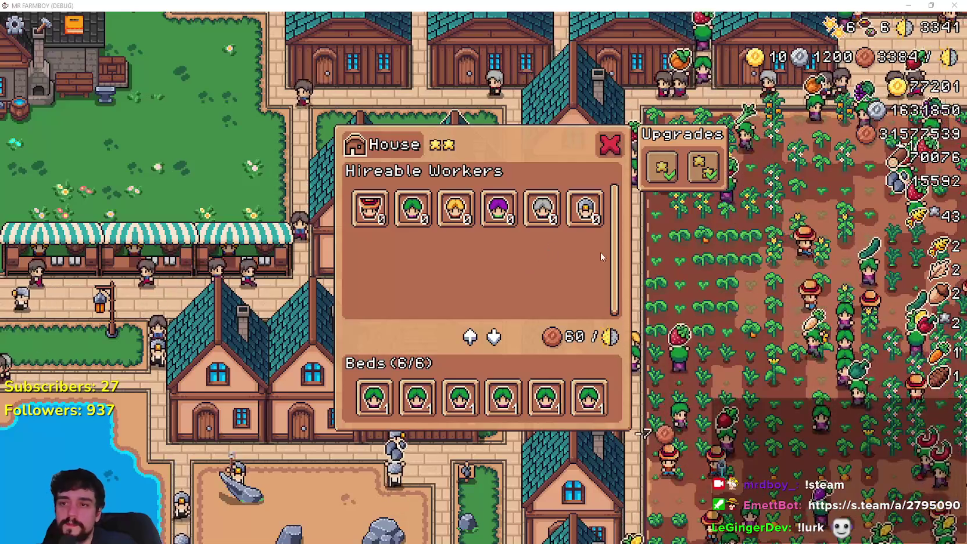
left_click(612, 147)
- Open and close the Advancements window, then reopen it on the Land and Buildings tree
key("Tab")
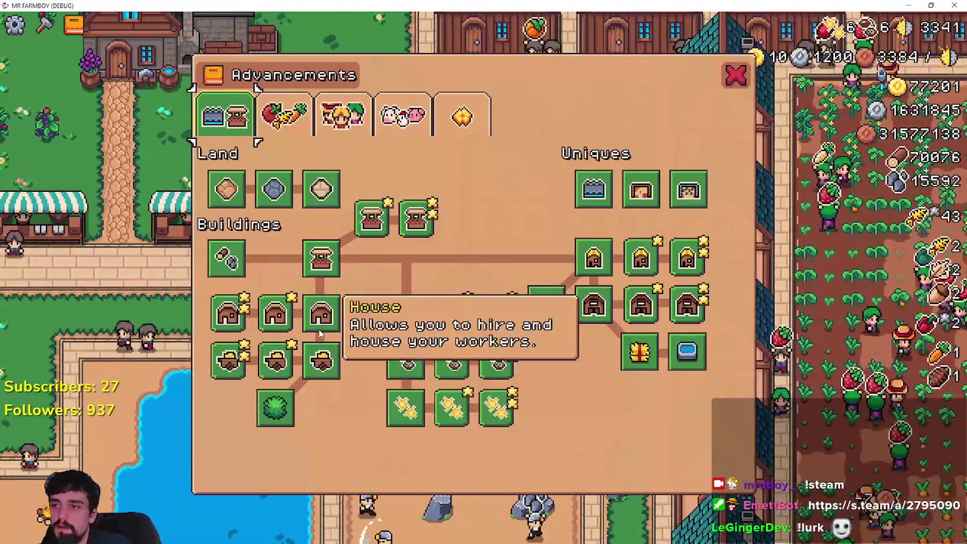
mouse_move(442, 322)
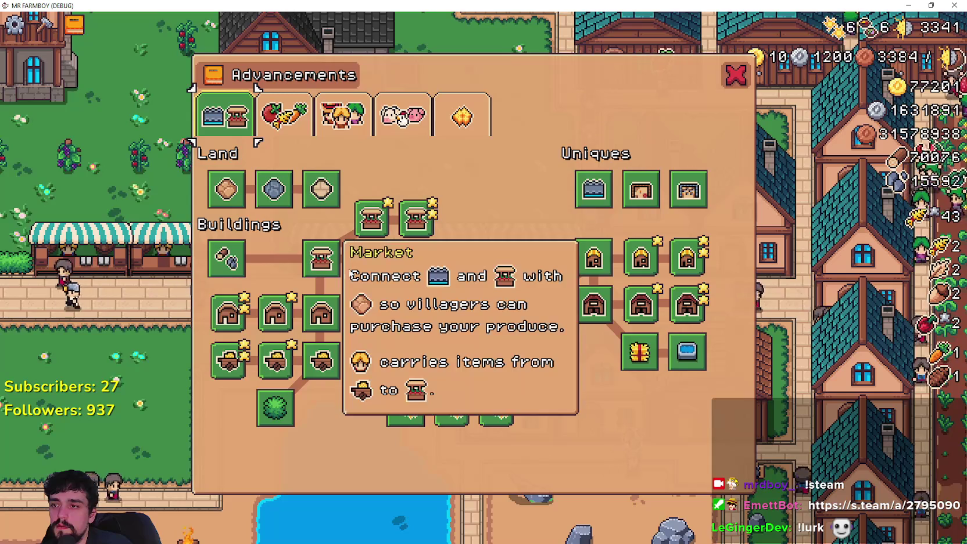
left_click(730, 87)
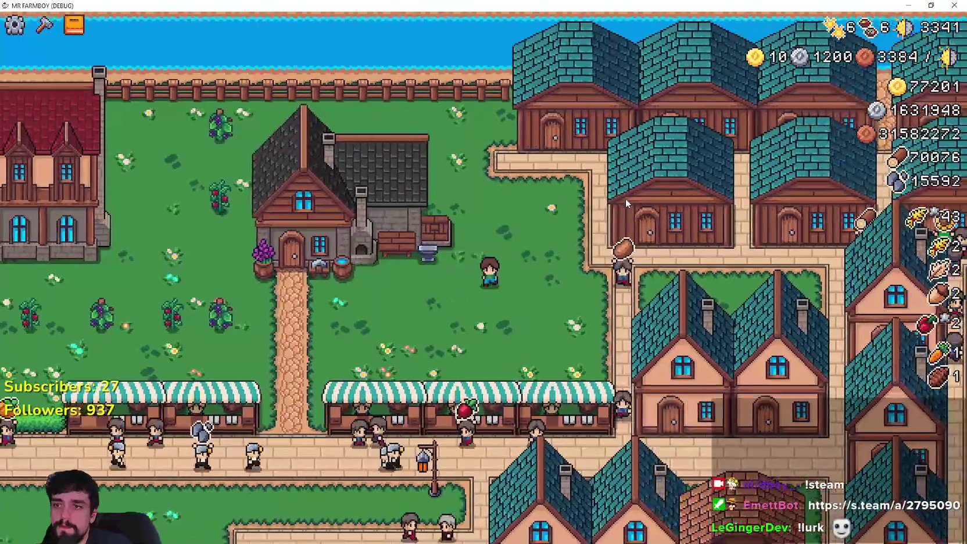
key("a")
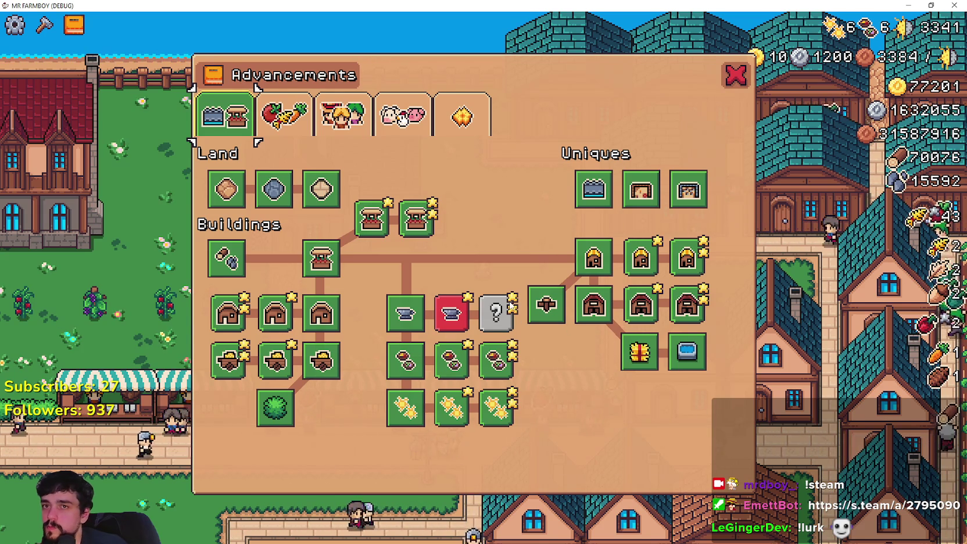
- Inspect the Warehouse and House nodes, then switch Advancements to the Workers tree
mouse_move(881, 59)
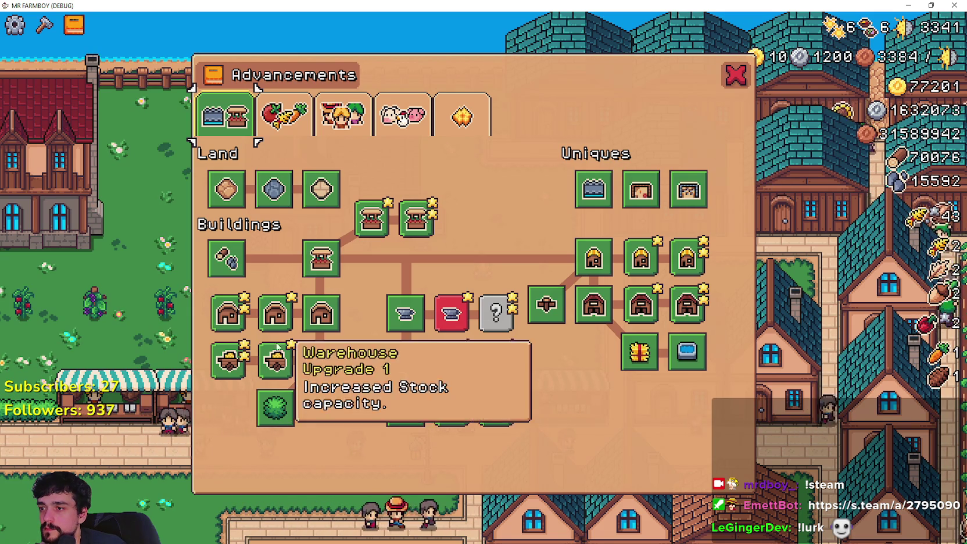
mouse_move(314, 374)
mouse_move(320, 330)
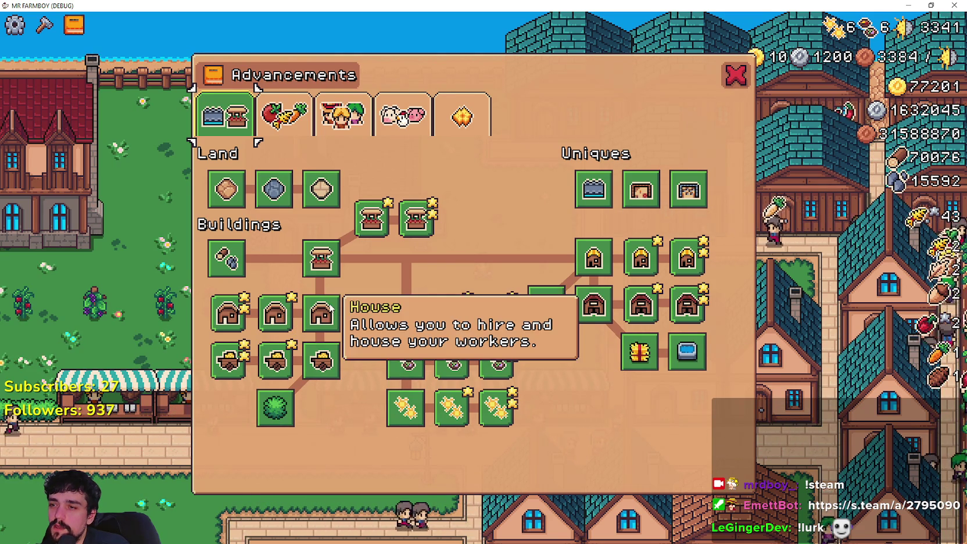
left_click(346, 116)
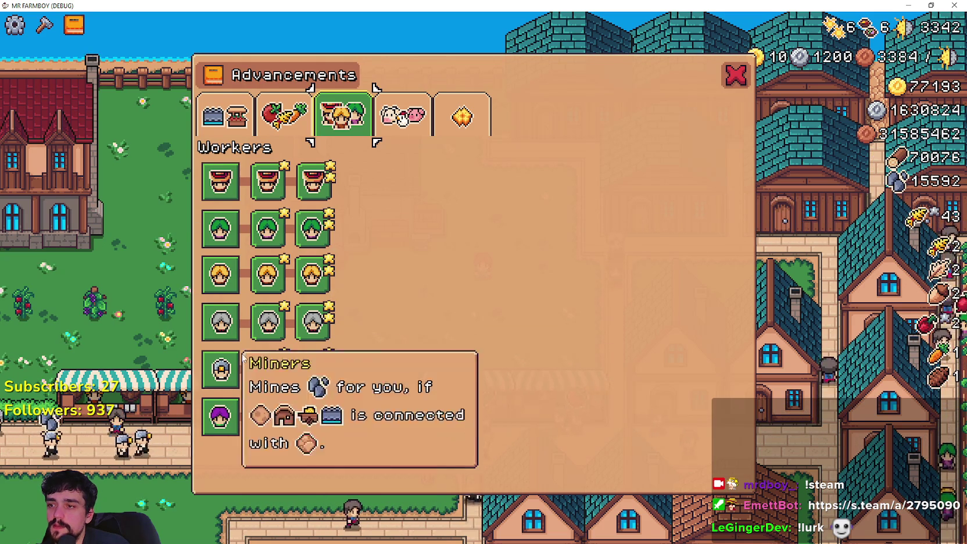
key("Left")
key("Right")
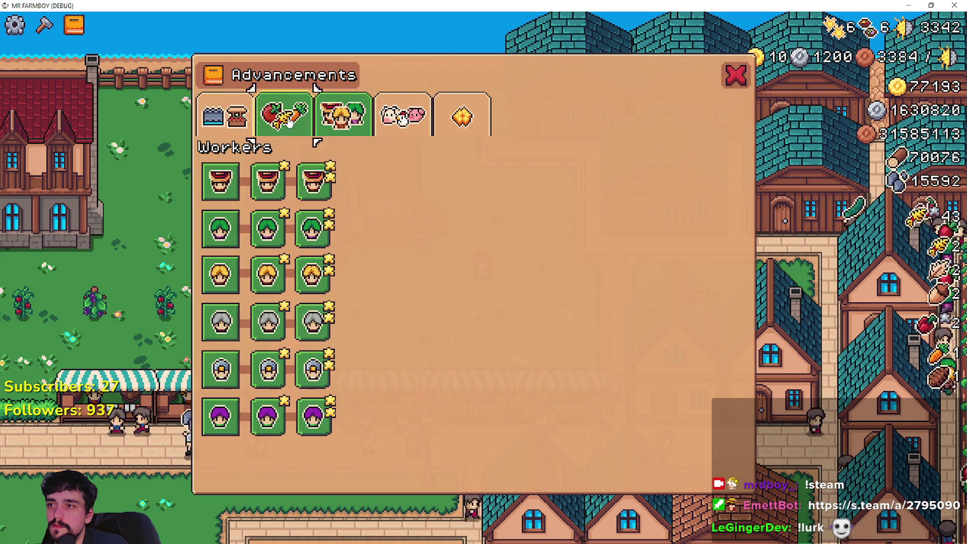
key("Left")
key("Left")
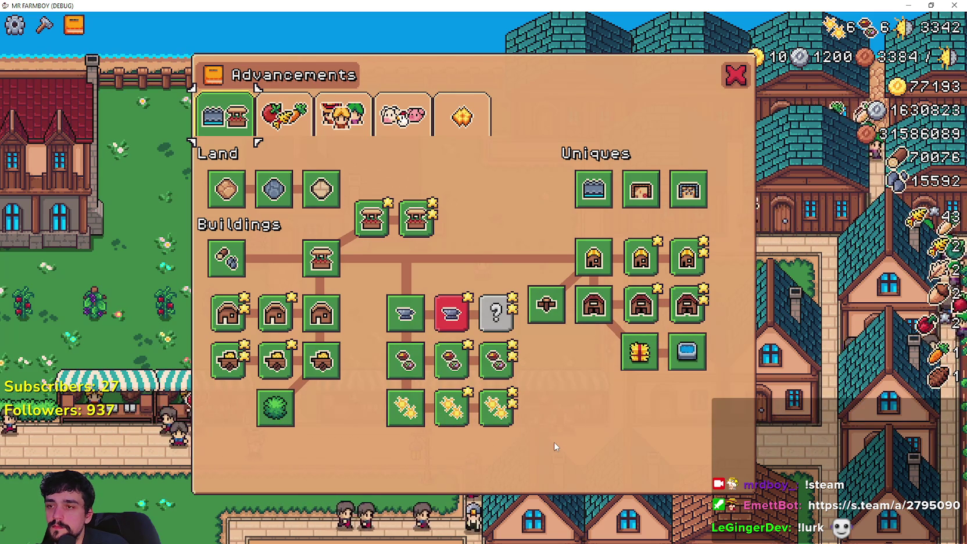
mouse_move(398, 318)
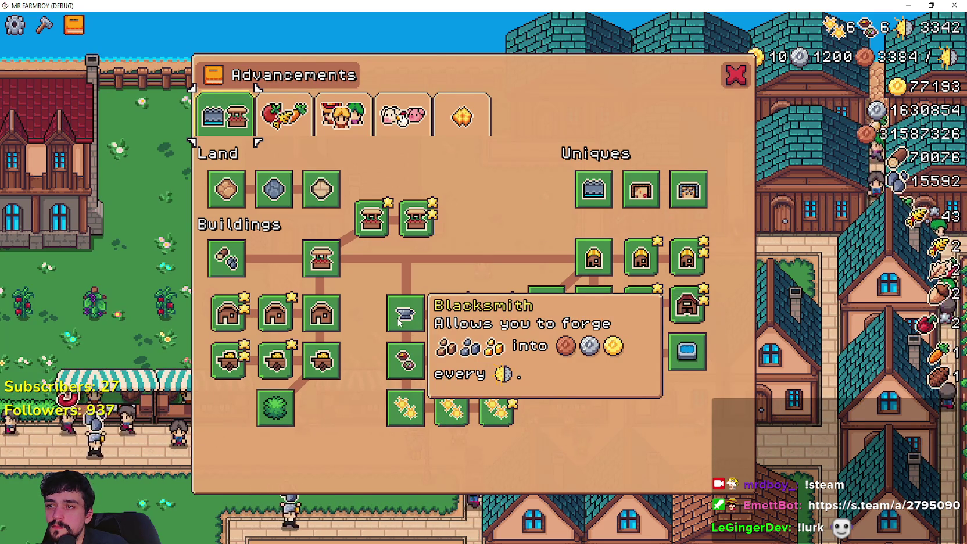
left_click(284, 117)
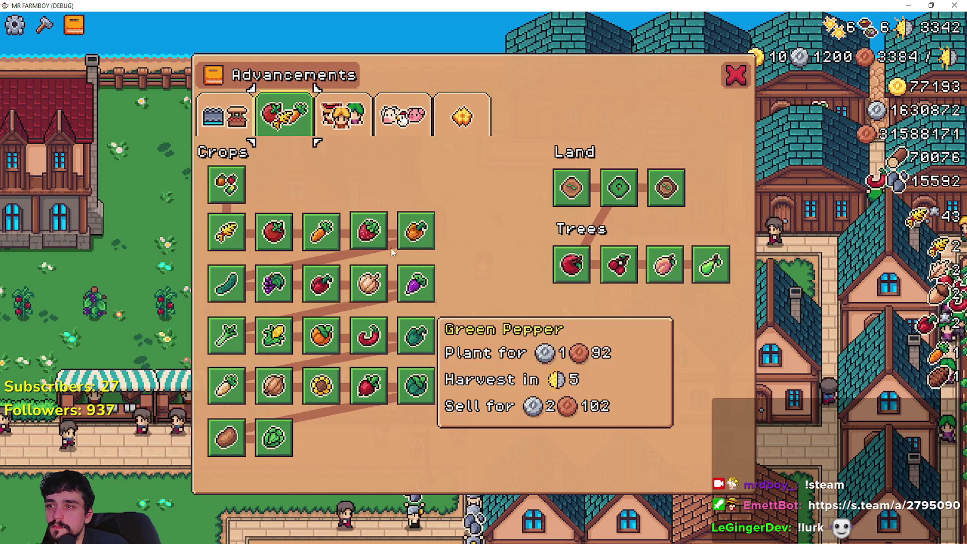
left_click(346, 121)
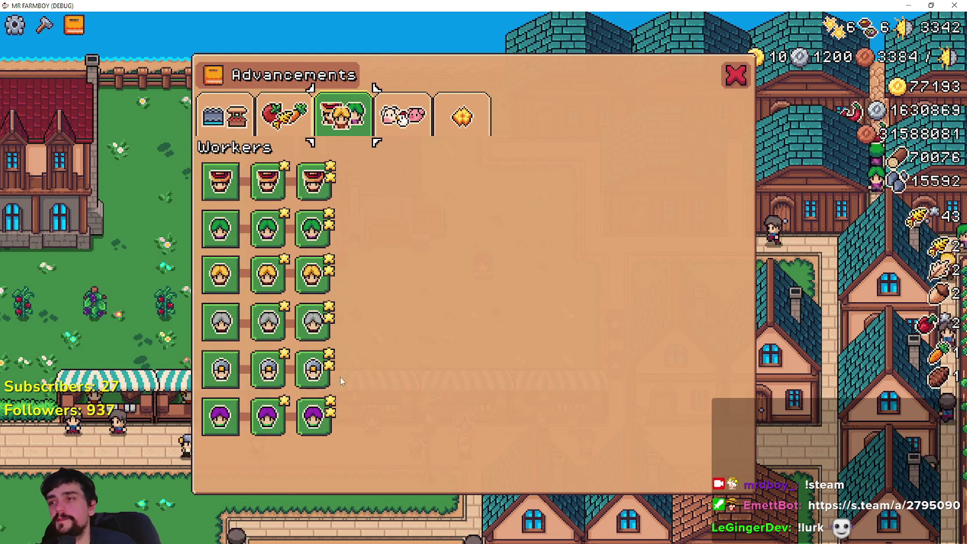
mouse_move(219, 180)
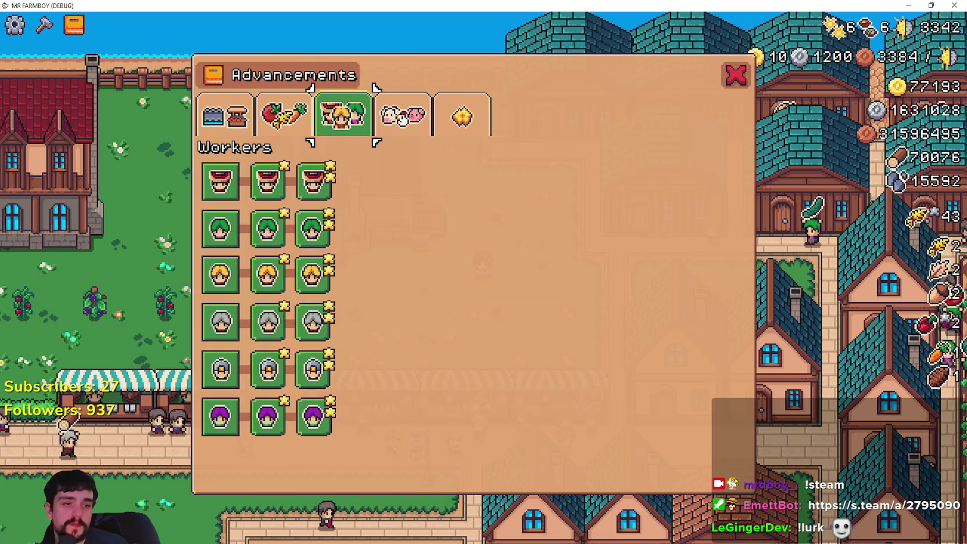
- Back in Godot, collapse UI_ADV in the Scene dock to hide its line nodes
key("alt+Tab")
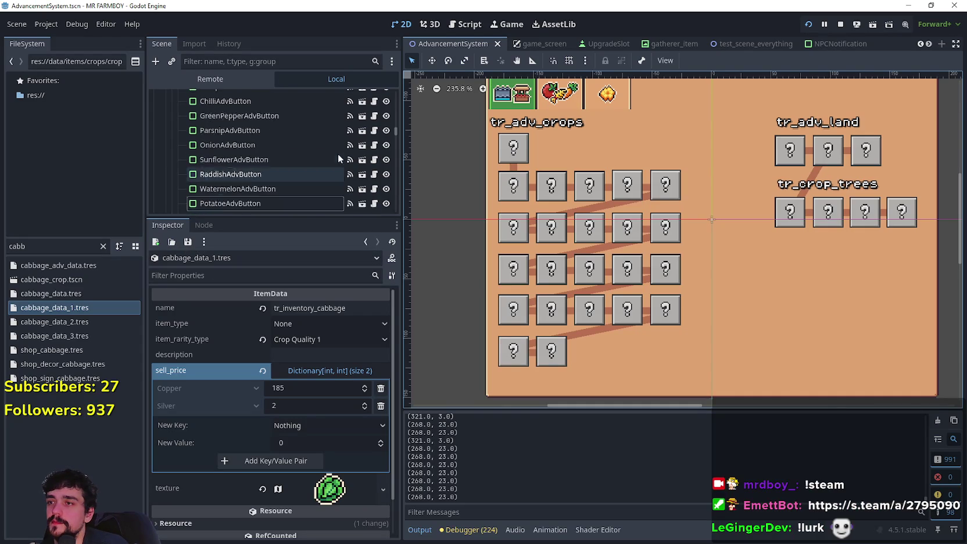
scroll(372, 142, "up", 3)
scroll(394, 130, "up", 5)
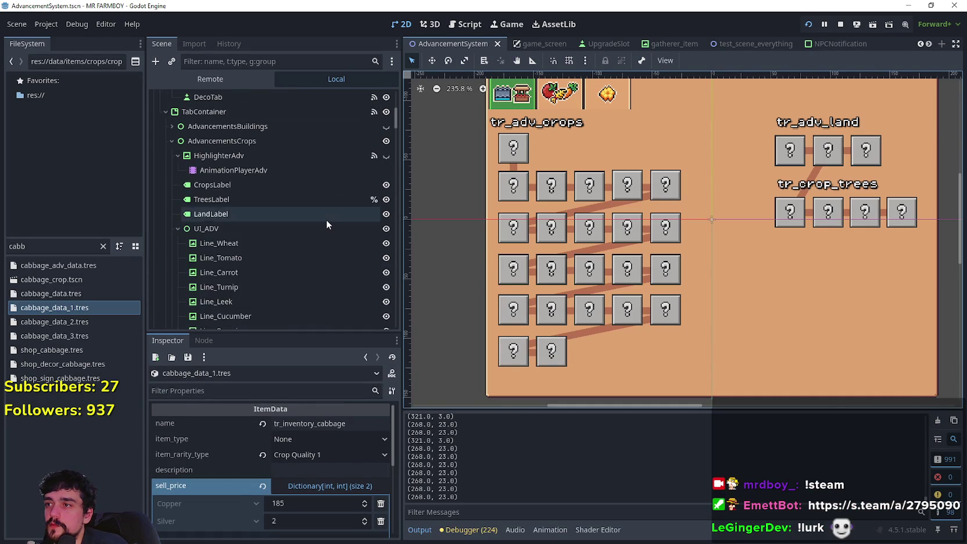
scroll(327, 227, "up", 5)
scroll(230, 212, "down", 10)
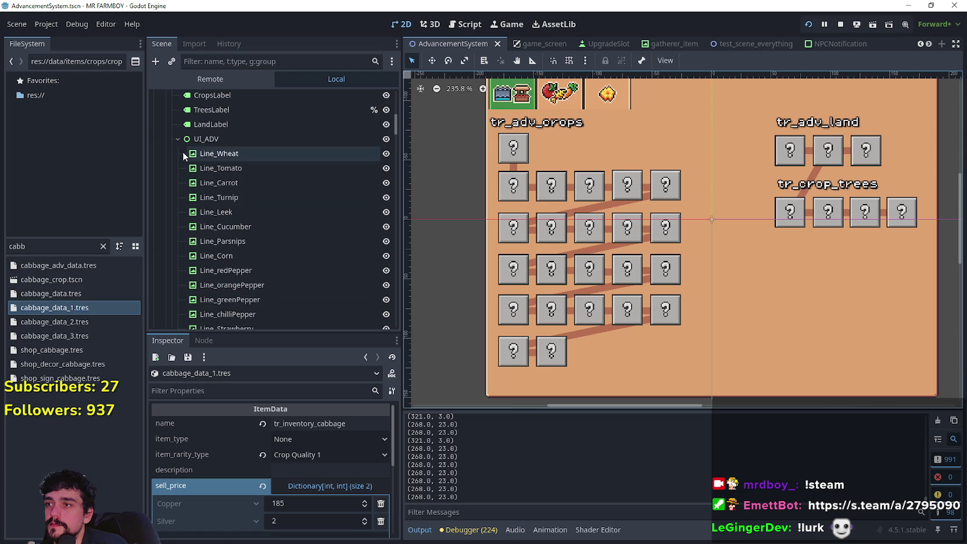
left_click(178, 139)
scroll(285, 209, "down", 2)
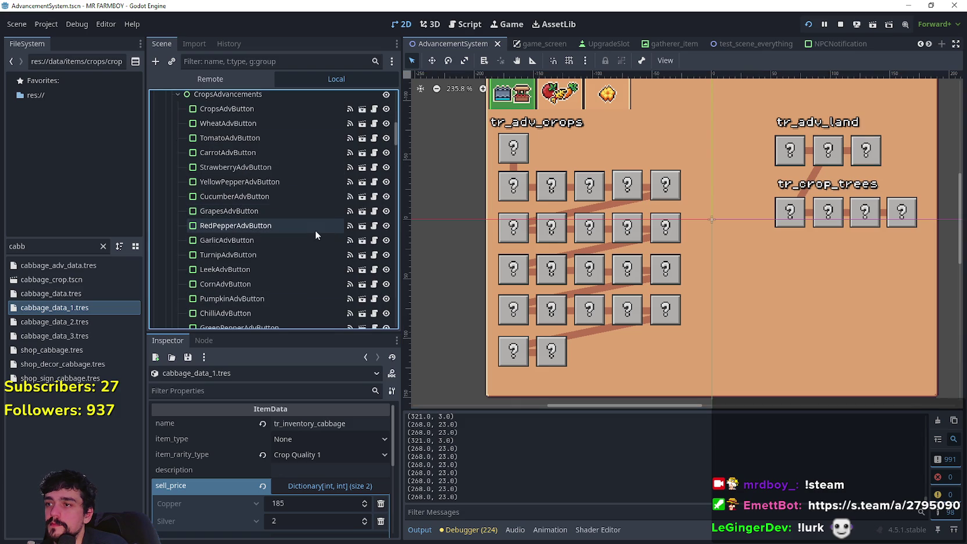
scroll(306, 213, "down", 5)
left_click_drag(396, 153, 396, 178)
- Show the AdvancementsWorkers panel on the canvas and select the WorkerAdvancements node
left_click(386, 121)
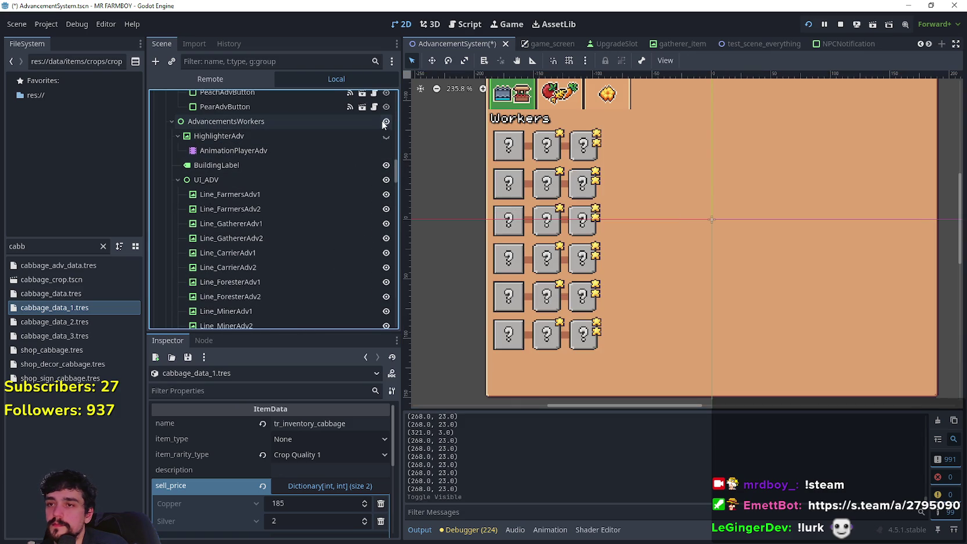
scroll(533, 182, "down", 1)
scroll(525, 130, "up", 1)
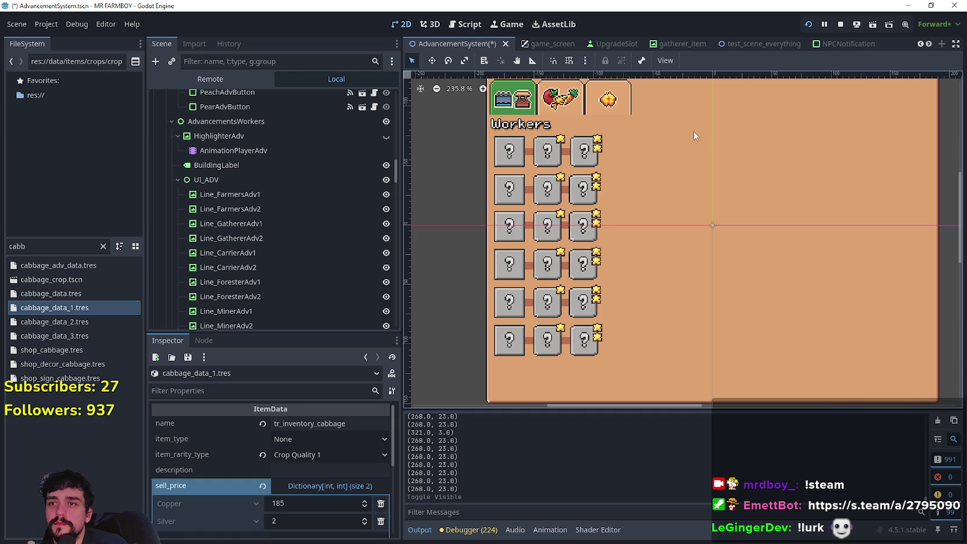
left_click(535, 127)
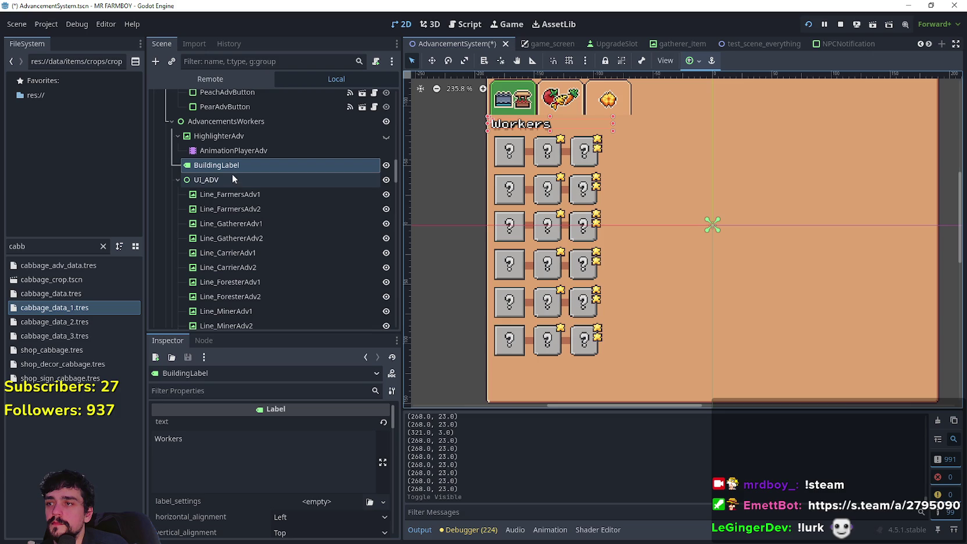
left_click(172, 179)
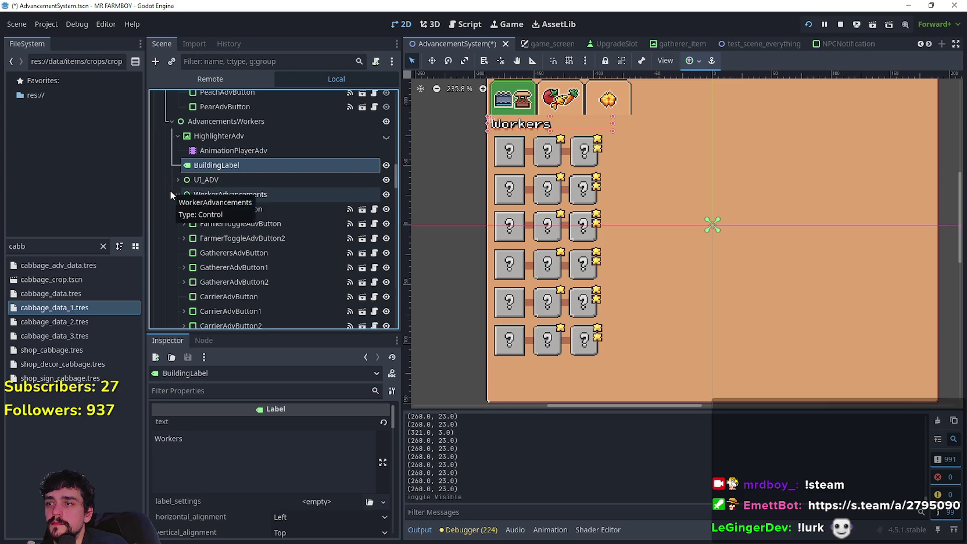
left_click(221, 195)
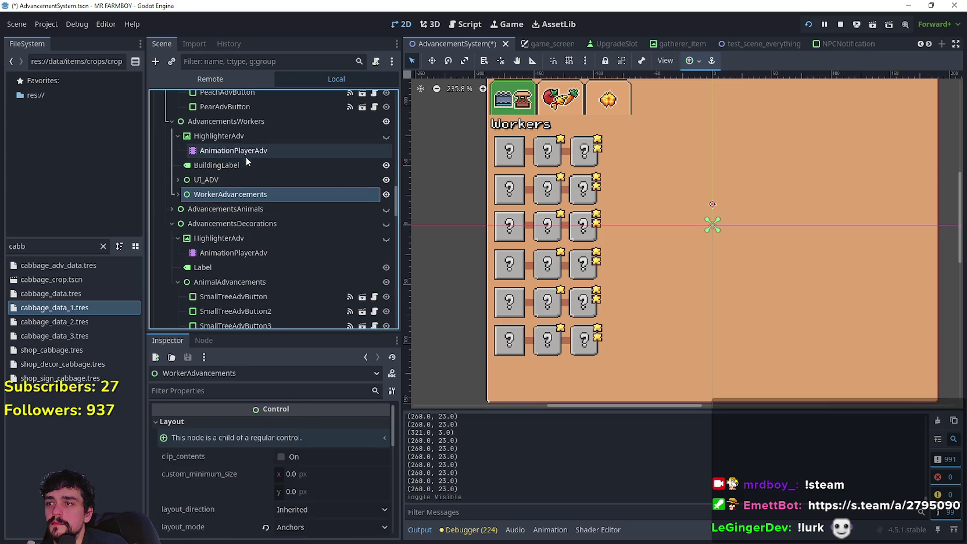
left_click(245, 121)
right_click(244, 121)
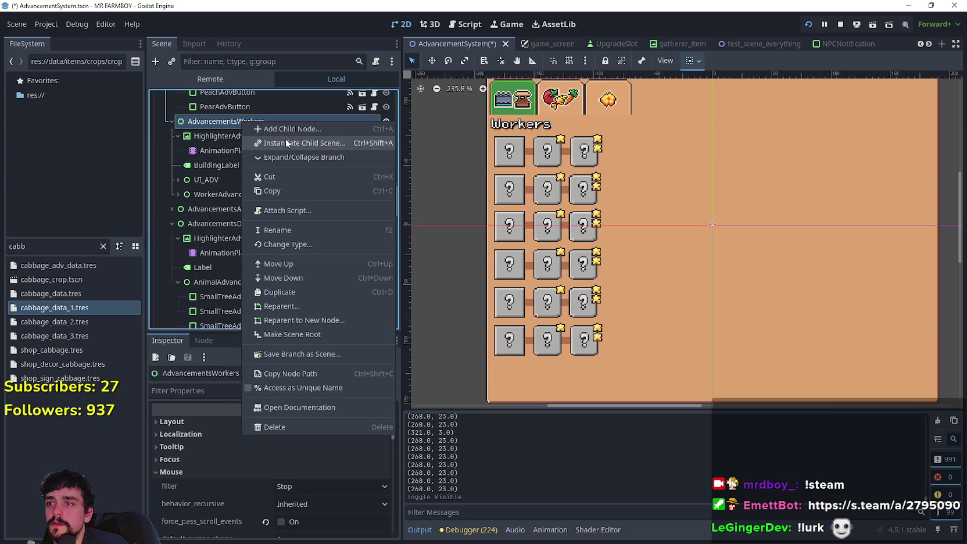
left_click(305, 129)
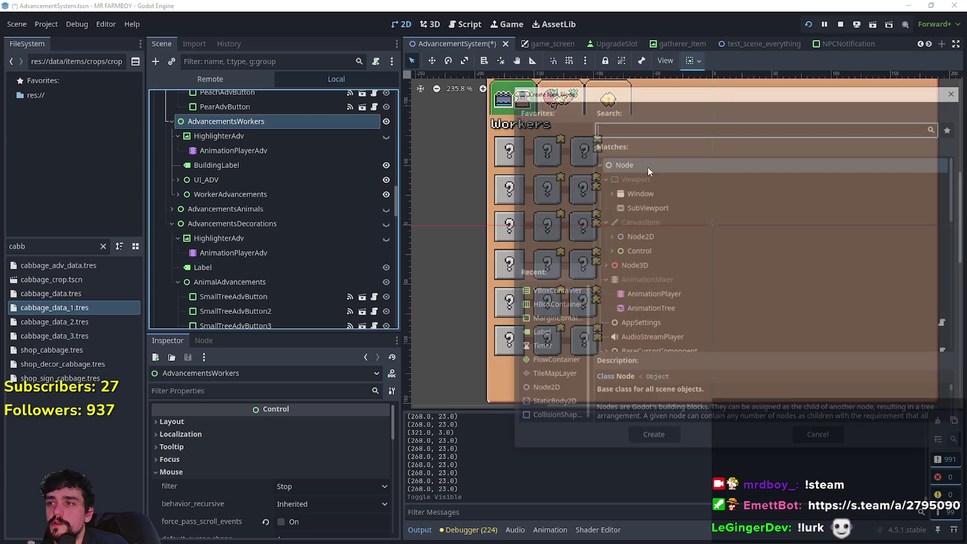
left_click_drag(572, 150, 584, 177)
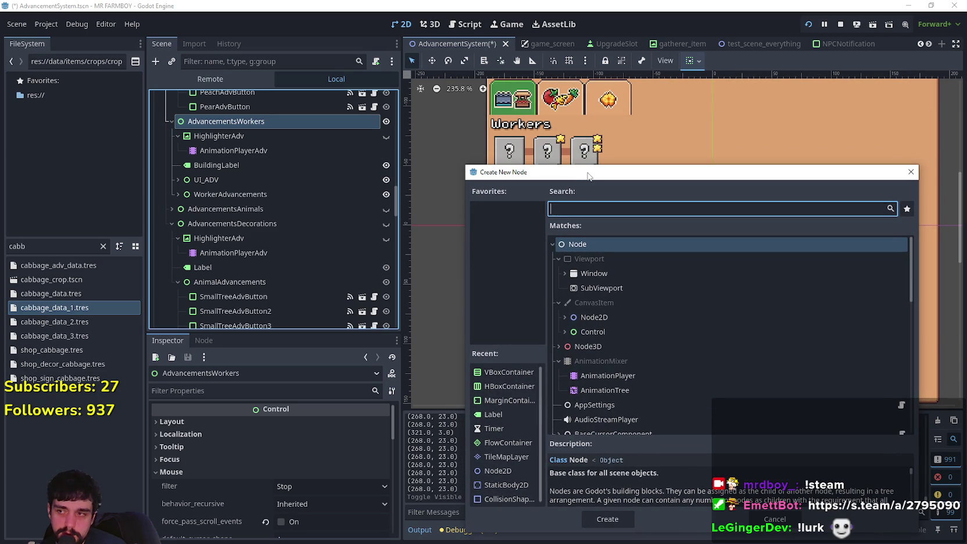
type("Worker")
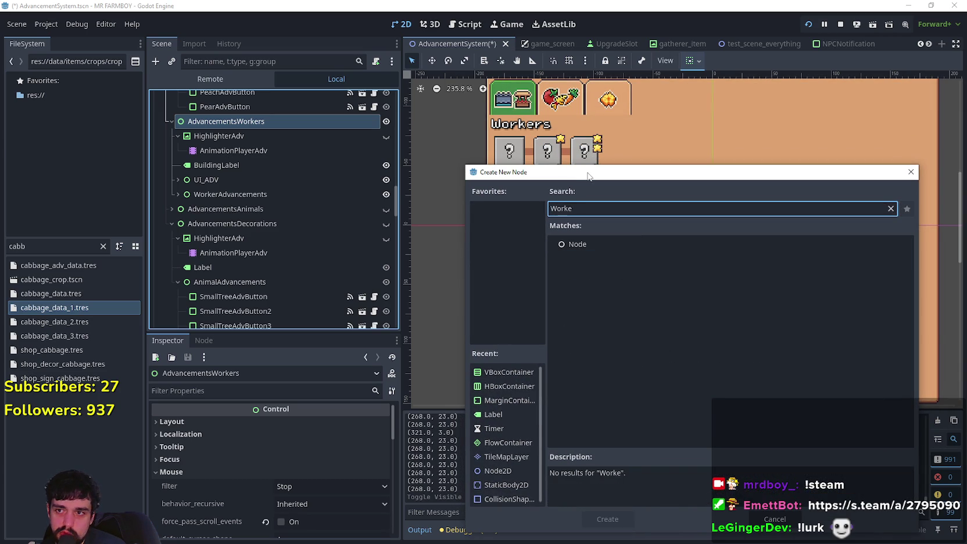
key("BackSpace")
key("BackSpace")
key("BackSpace")
type("Upkeep")
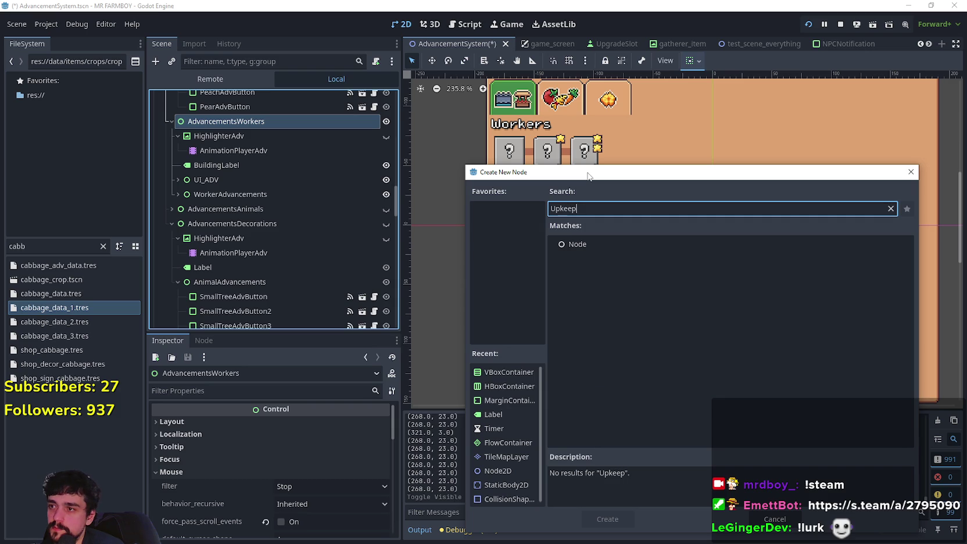
key("BackSpace")
key("BackSpace")
key("BackSpace")
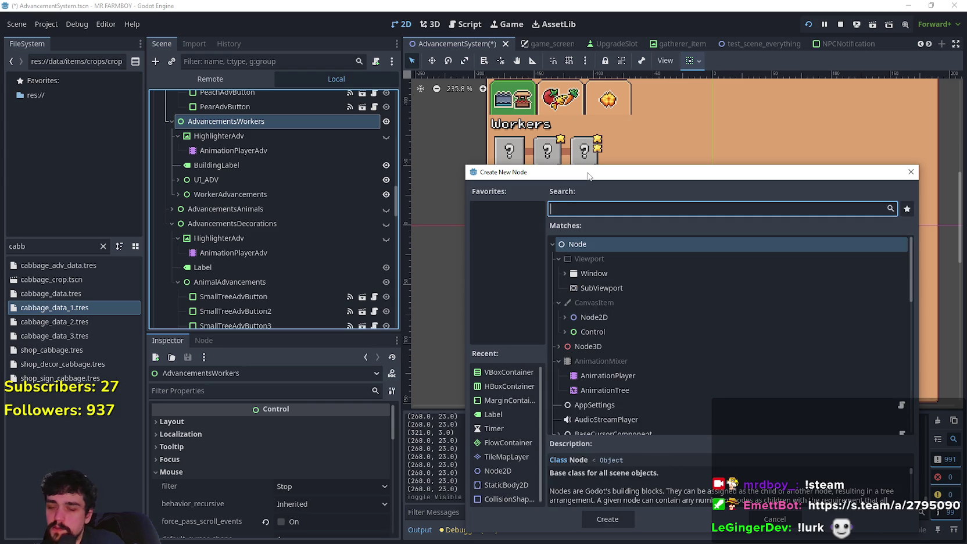
left_click(779, 519)
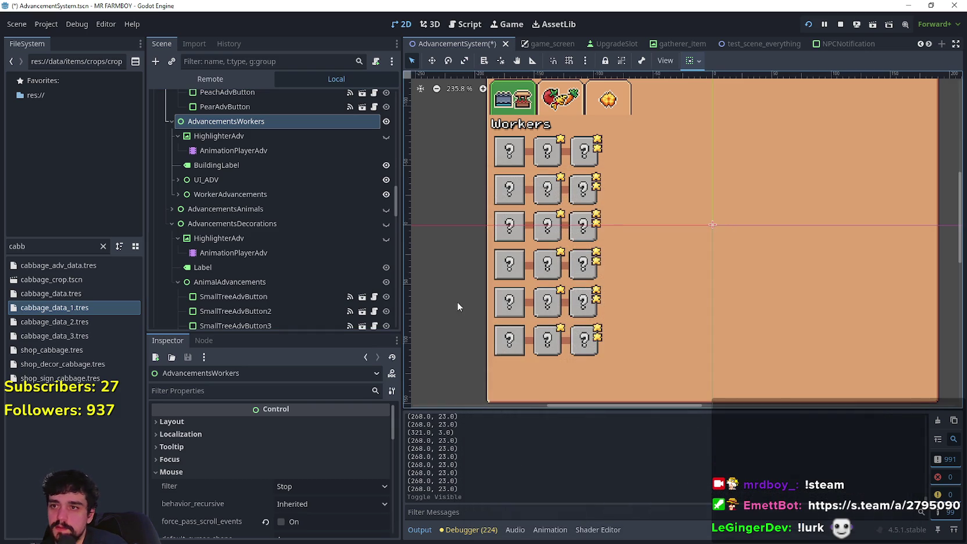
- Duplicate the BuildingLabel node and change the copy's text to 'Upkeep'
left_click(230, 151)
scroll(251, 165, "up", 3)
scroll(244, 250, "down", 2)
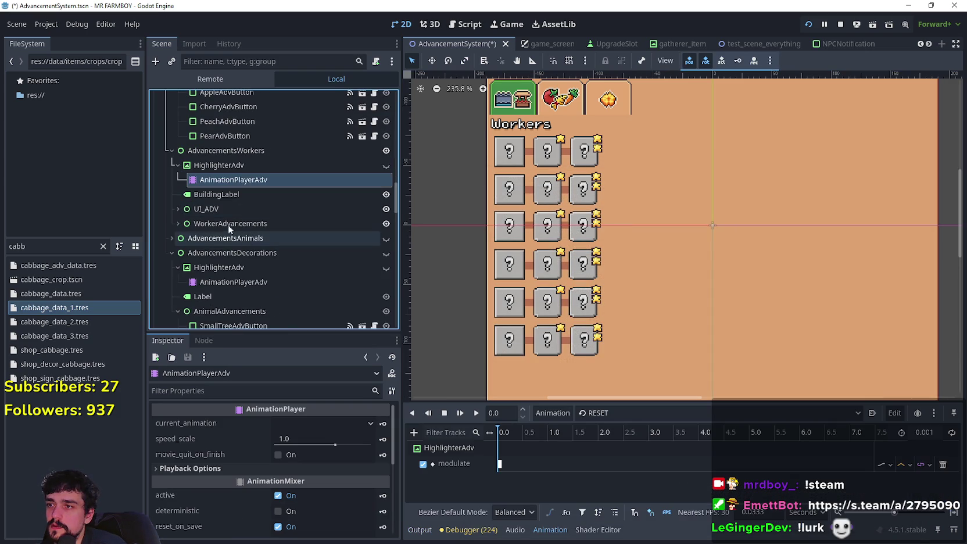
left_click(222, 197)
key("ctrl+d")
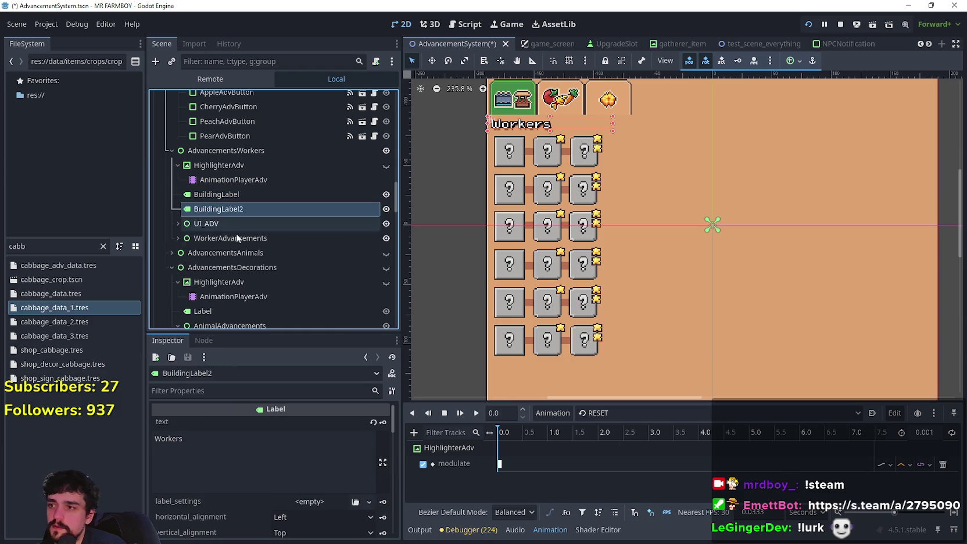
double_click(238, 448)
type("Upkeep")
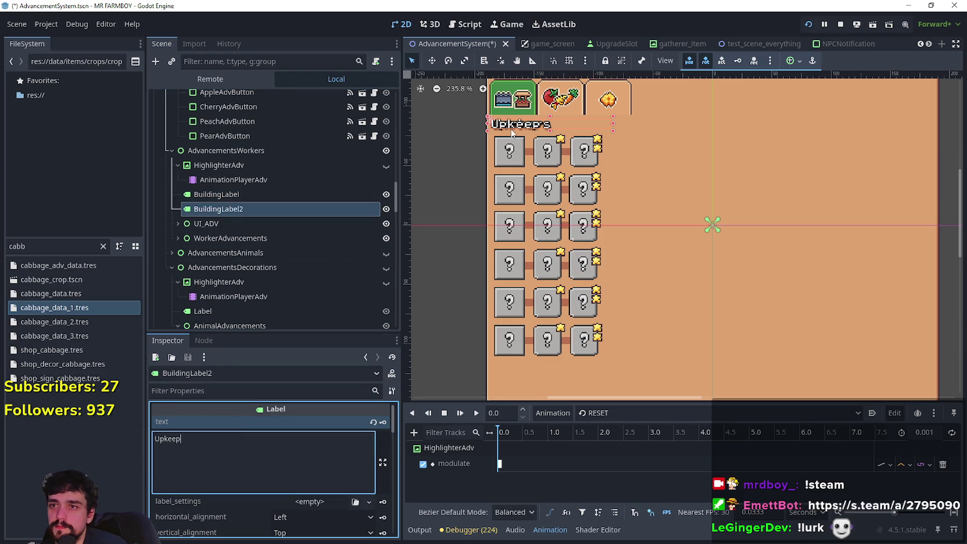
- Shift the Upkeep label slightly right beside the Workers heading and save the scene
left_click(433, 61)
scroll(509, 125, "up", 4)
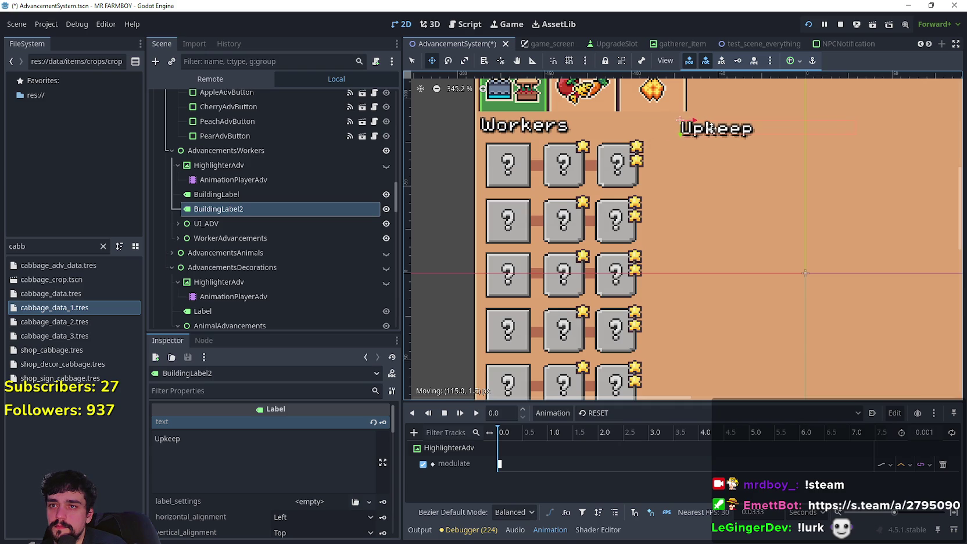
scroll(694, 155, "up", 2)
scroll(647, 136, "down", 2)
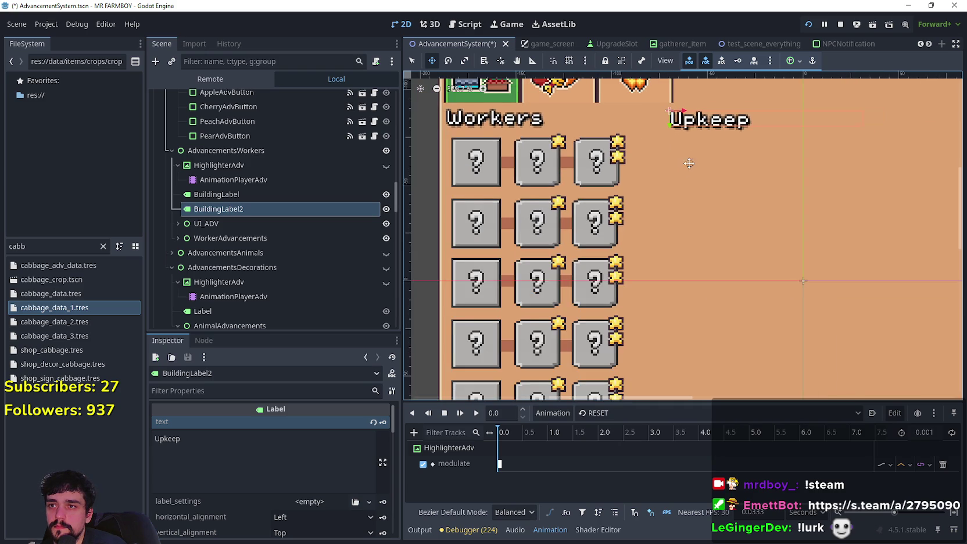
scroll(671, 244, "up", 1)
scroll(674, 244, "up", 3)
left_click_drag(664, 190, 681, 187)
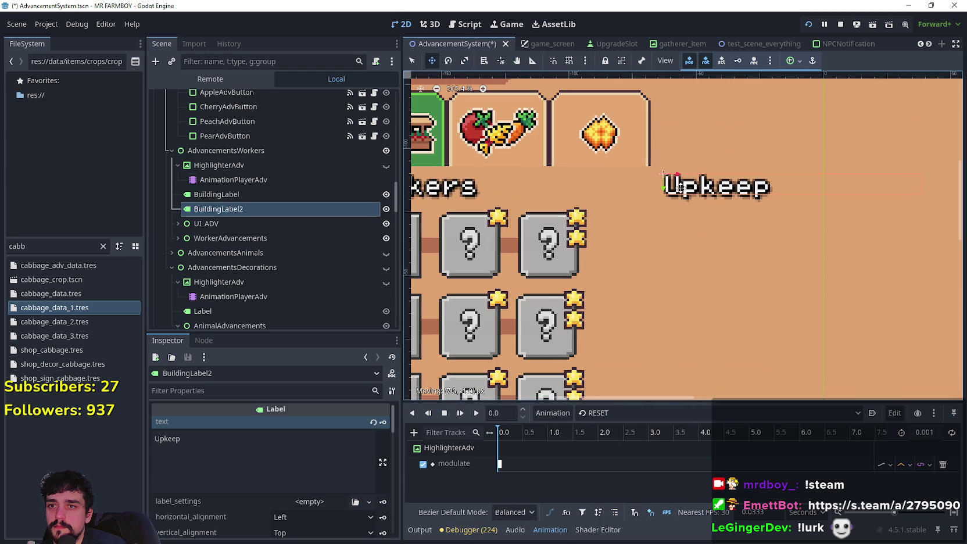
scroll(679, 190, "down", 5)
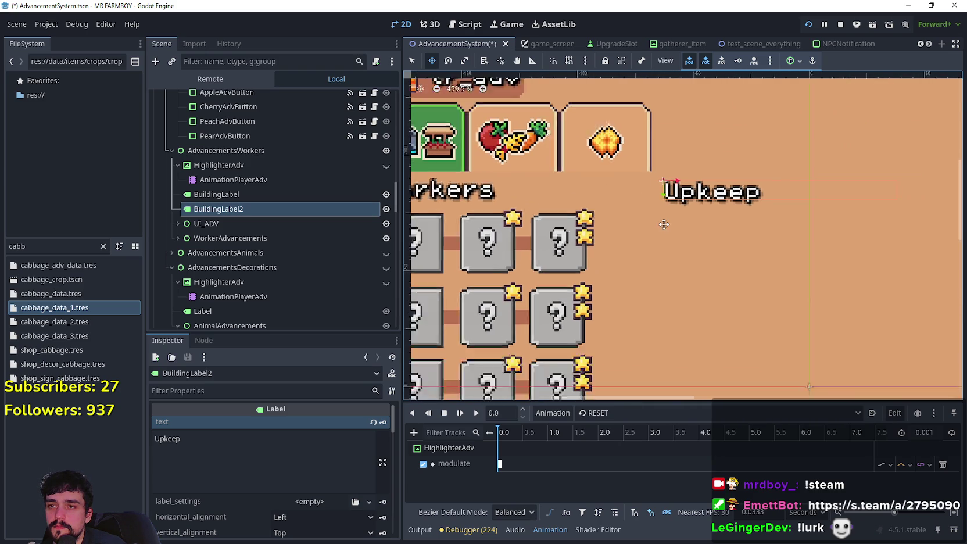
scroll(691, 231, "down", 1)
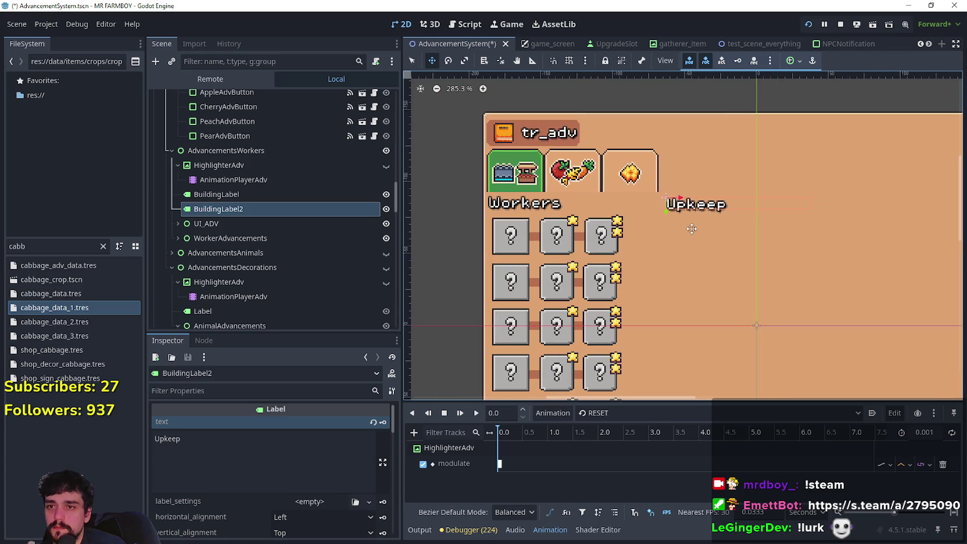
key("ctrl+s")
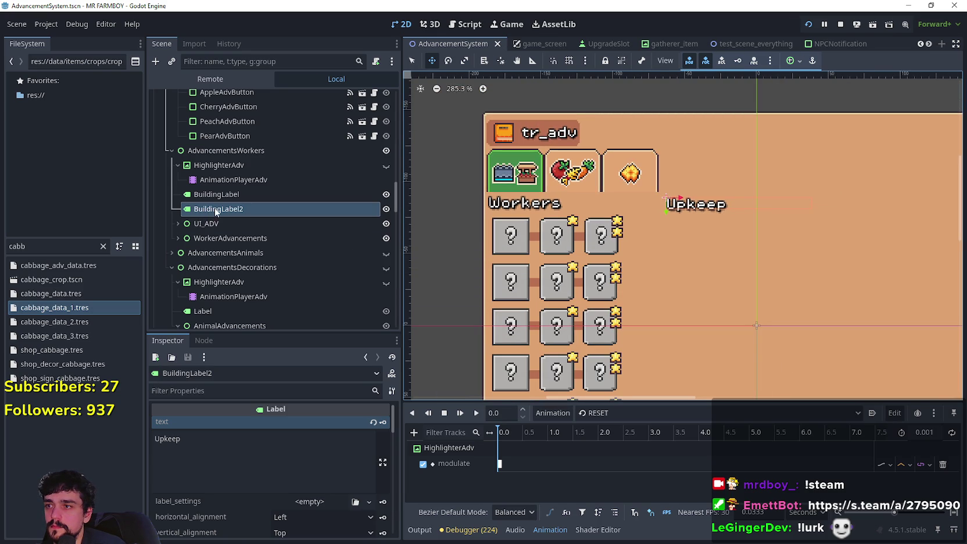
- Expand WorkerAdvancements and collapse both RancherAdvButton entries in the Scene tree
left_click(185, 238)
left_click(178, 238)
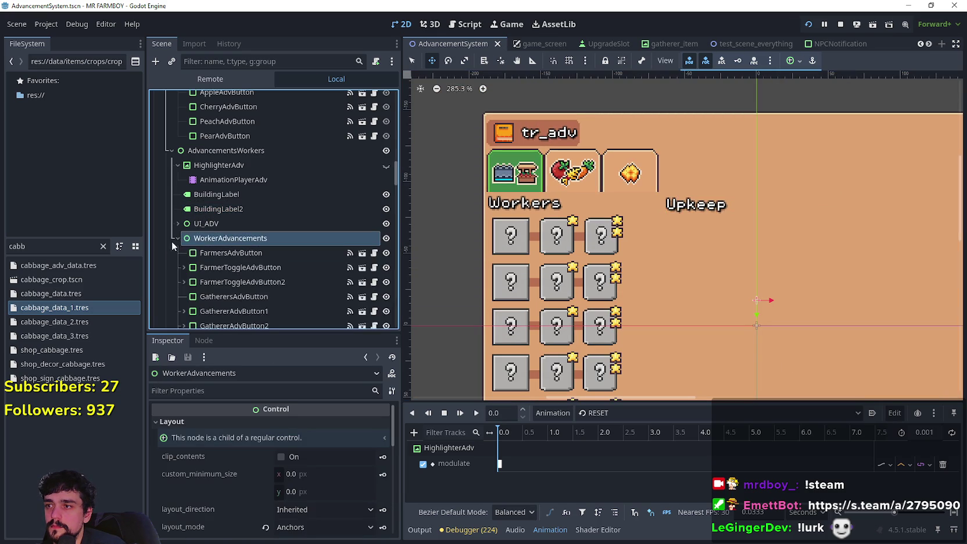
scroll(196, 252, "down", 4)
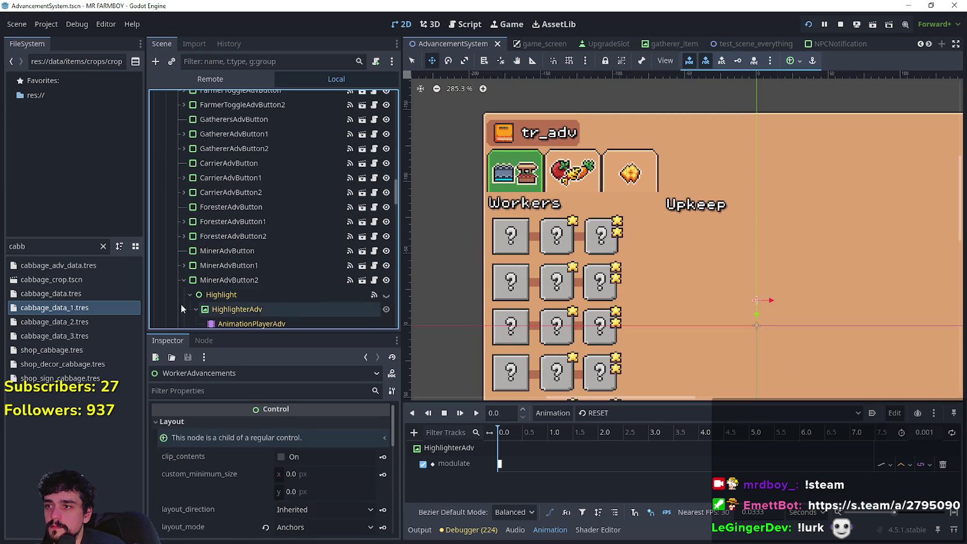
scroll(186, 245, "down", 3)
left_click(184, 220)
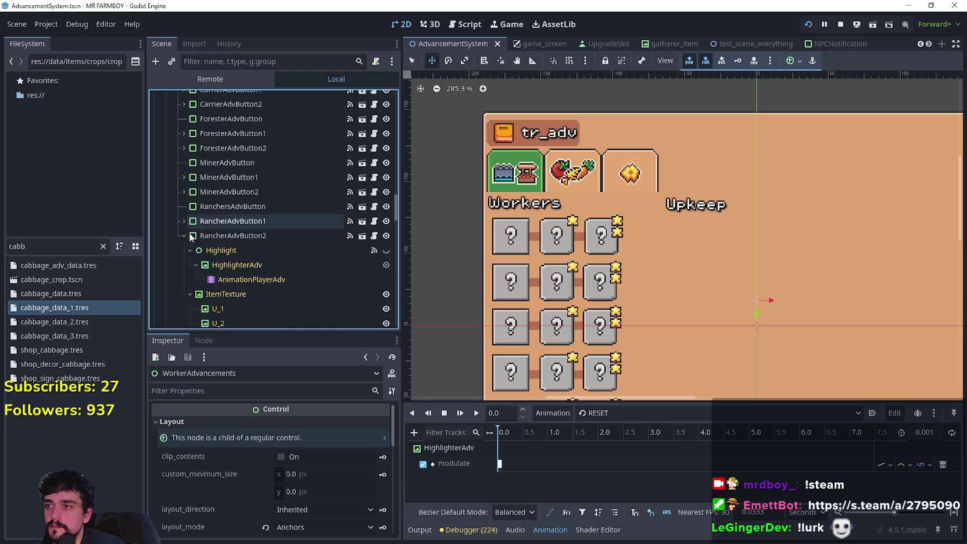
left_click(183, 235)
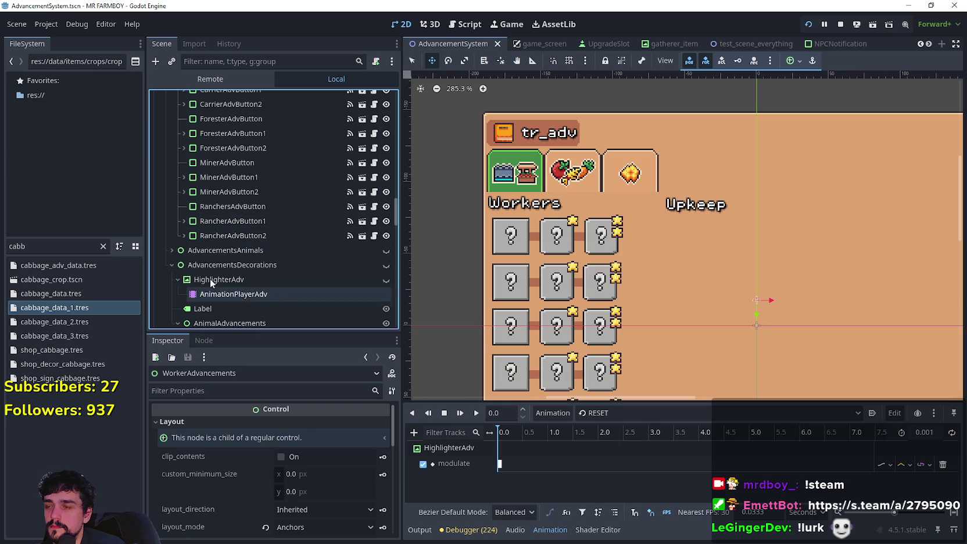
- Duplicate RanchersAdvButton and drag the copy below RancherAdvButton2
left_click(216, 209)
key("ctrl+d")
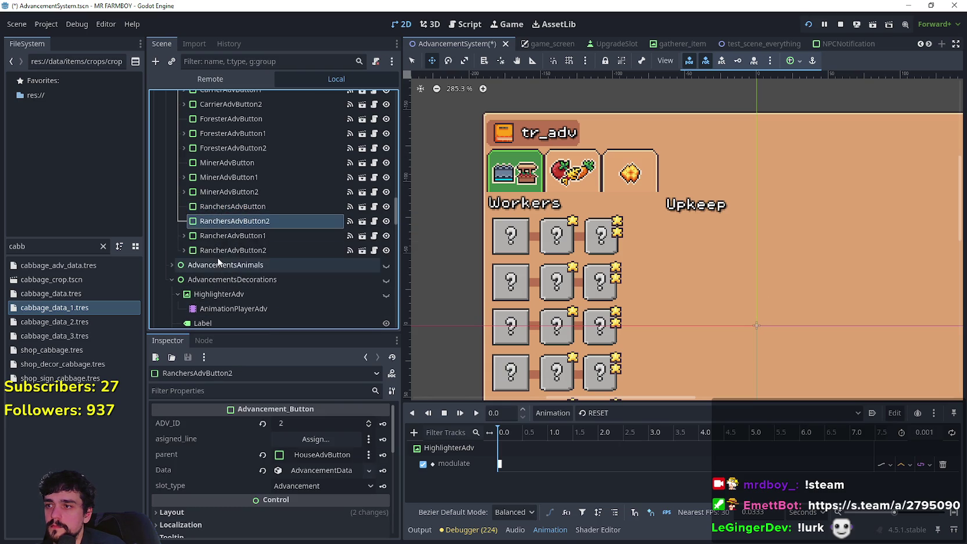
left_click_drag(217, 254, 217, 256)
scroll(362, 489, "down", 1)
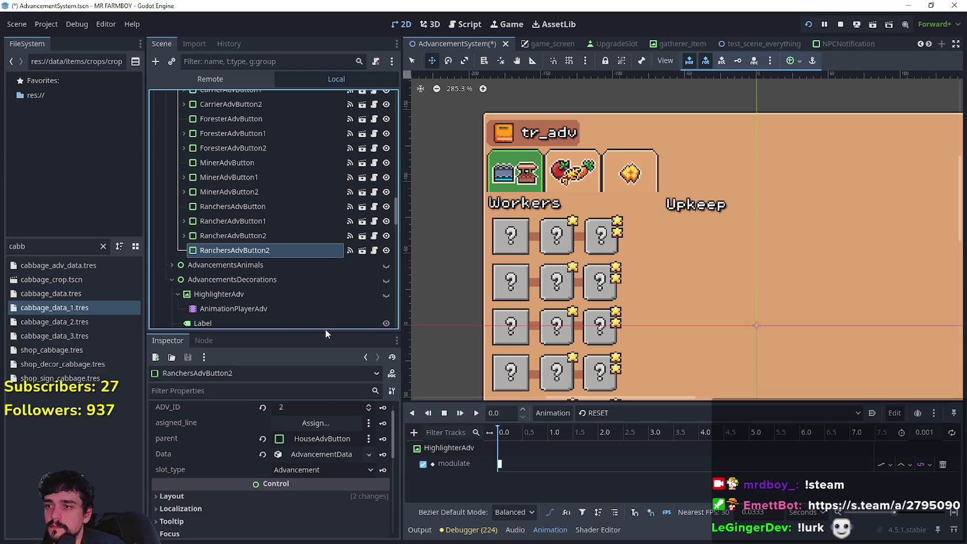
left_click_drag(326, 330, 326, 278)
scroll(268, 441, "down", 3)
scroll(728, 343, "down", 3)
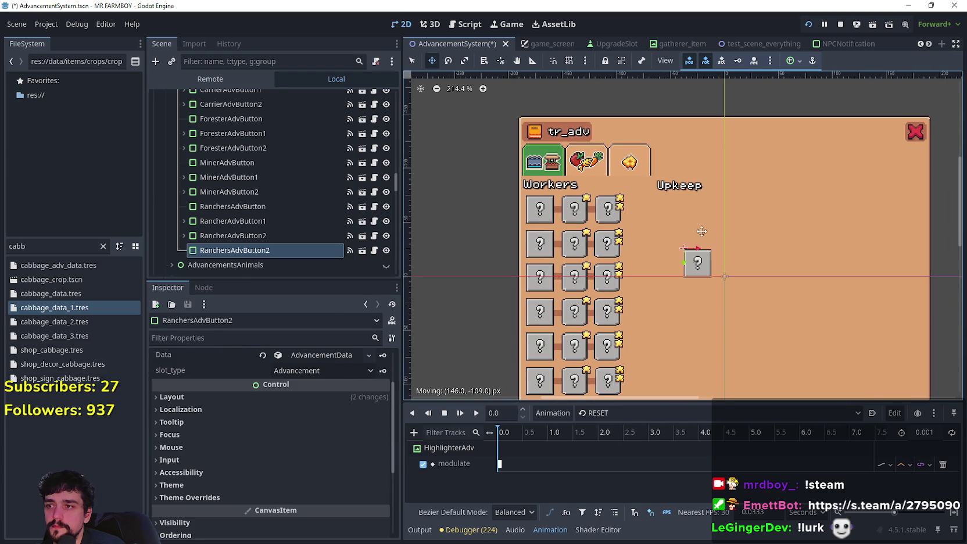
- Rename the RanchersAdvButton2 node to WorkerUpkeepAdvButton
double_click(230, 249)
type("U")
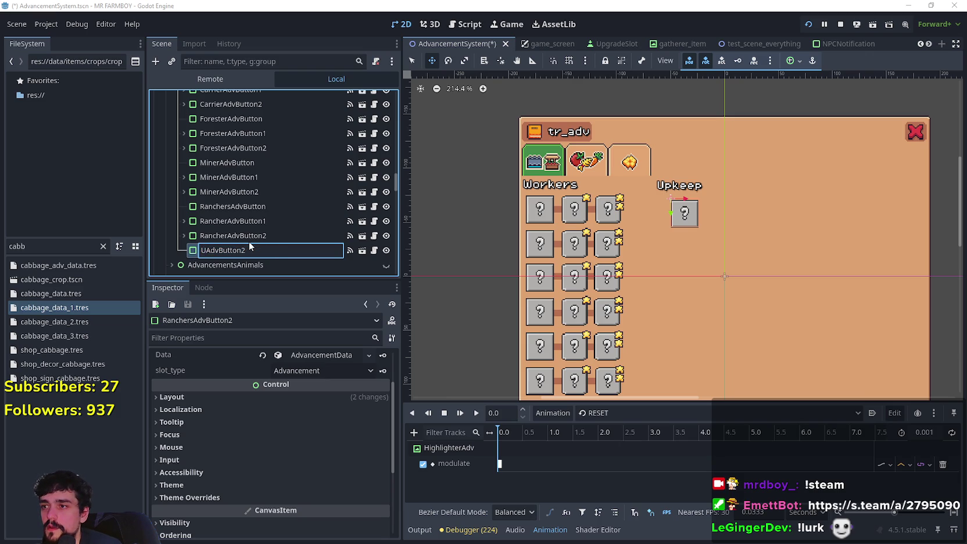
type("WorkerUpkeep")
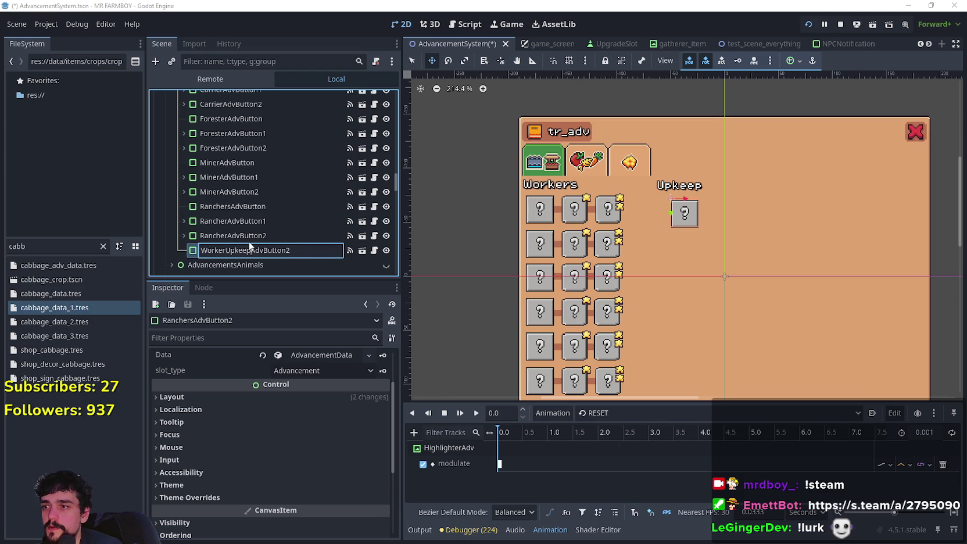
key("BackSpace")
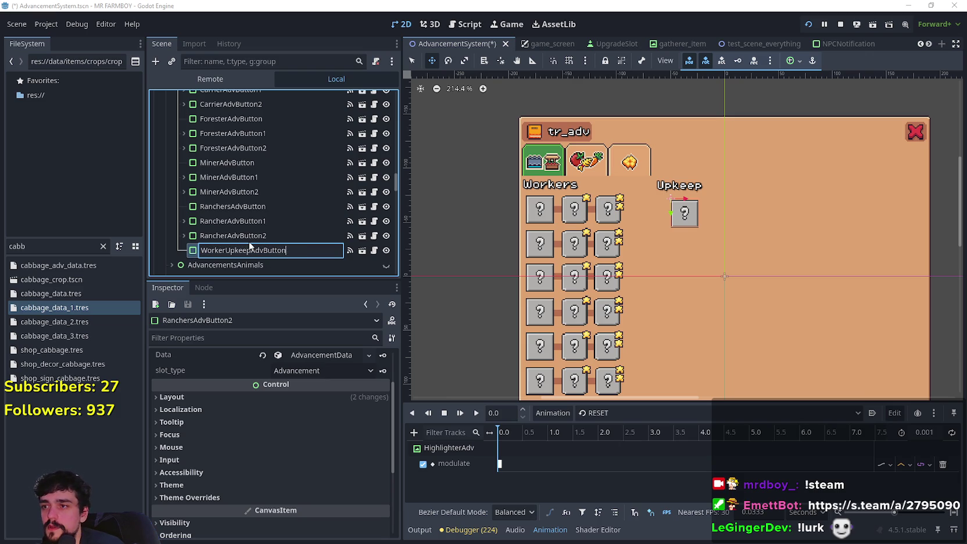
key("Return")
scroll(715, 193, "up", 1)
- Drag the WorkerUpkeepAdvButton slot right on the canvas, level with the grid's third row
scroll(714, 193, "up", 7)
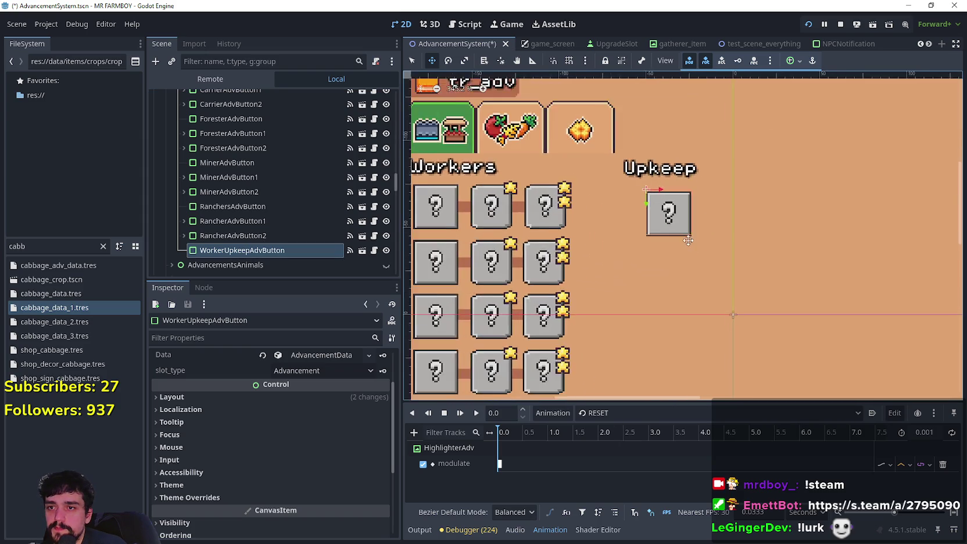
left_click_drag(744, 240, 440, 225)
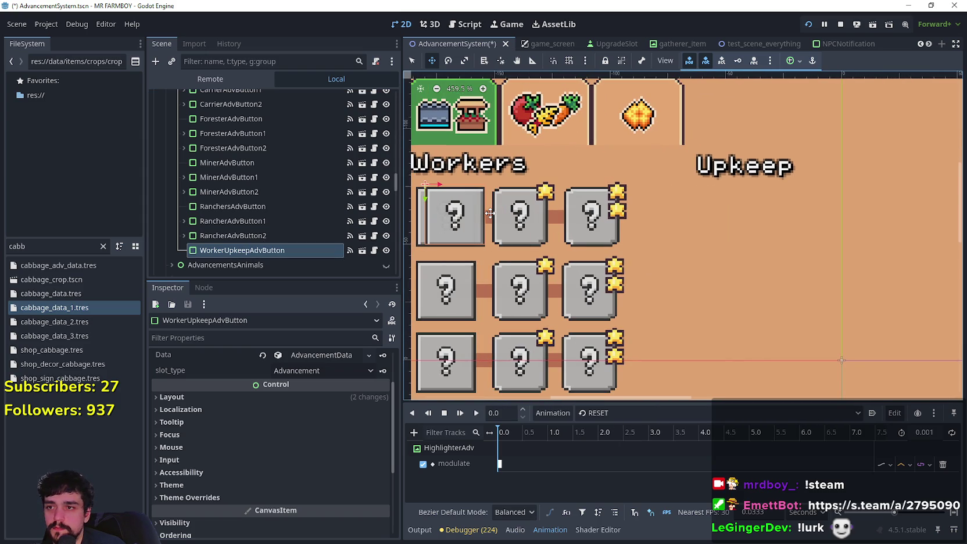
left_click_drag(490, 213, 491, 213)
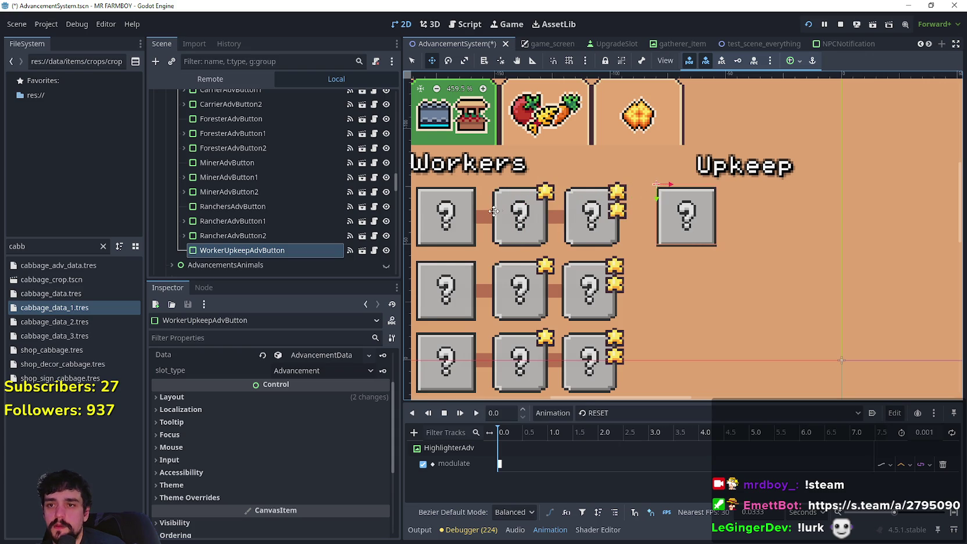
scroll(576, 209, "down", 3)
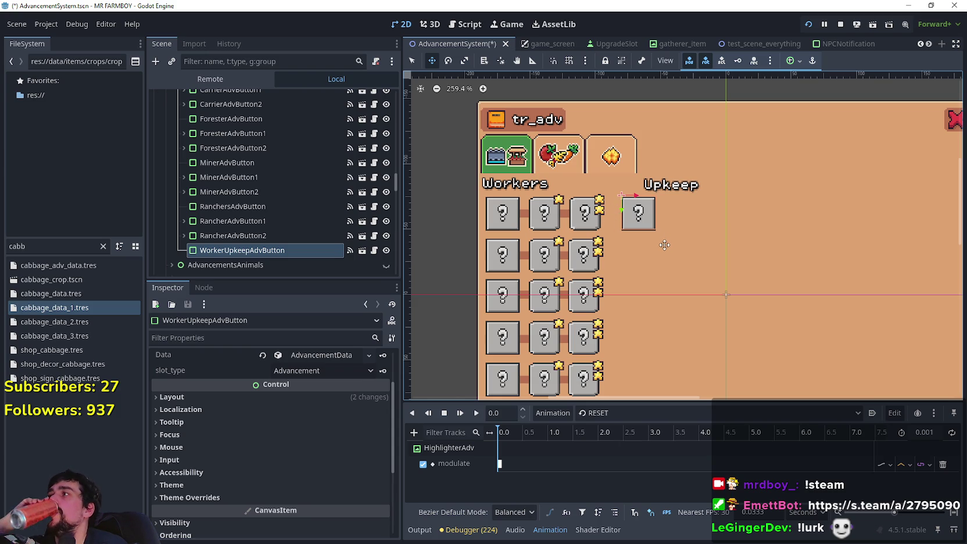
scroll(665, 245, "up", 6)
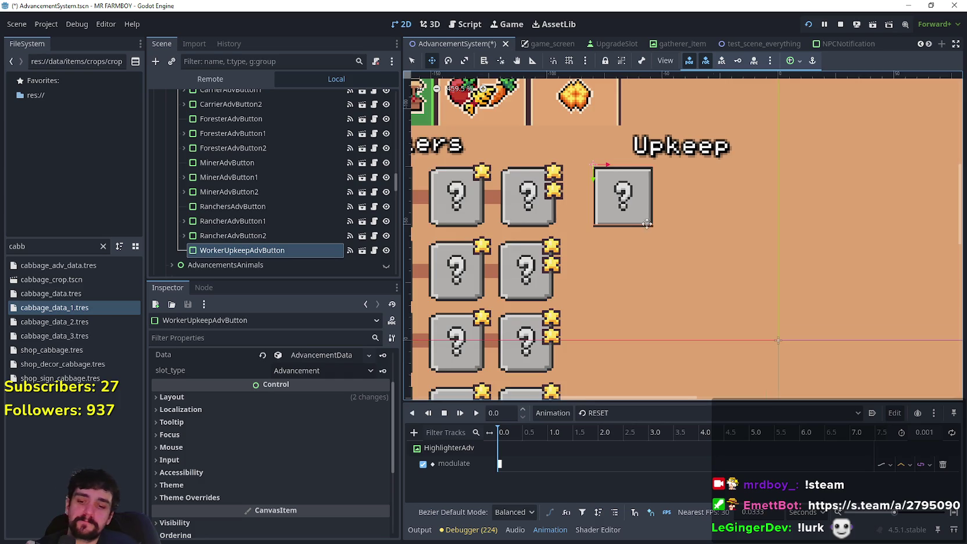
scroll(628, 219, "down", 7)
scroll(613, 215, "up", 4)
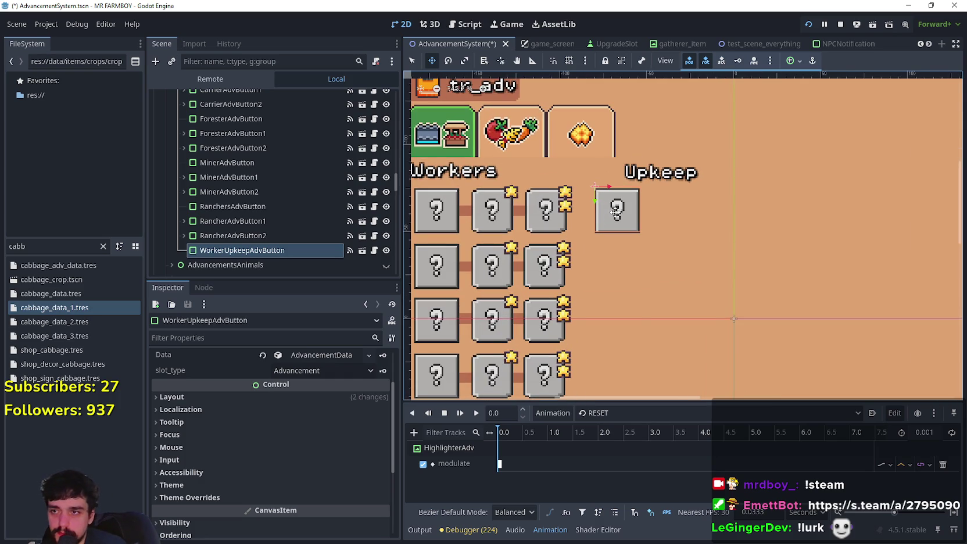
scroll(615, 212, "down", 3)
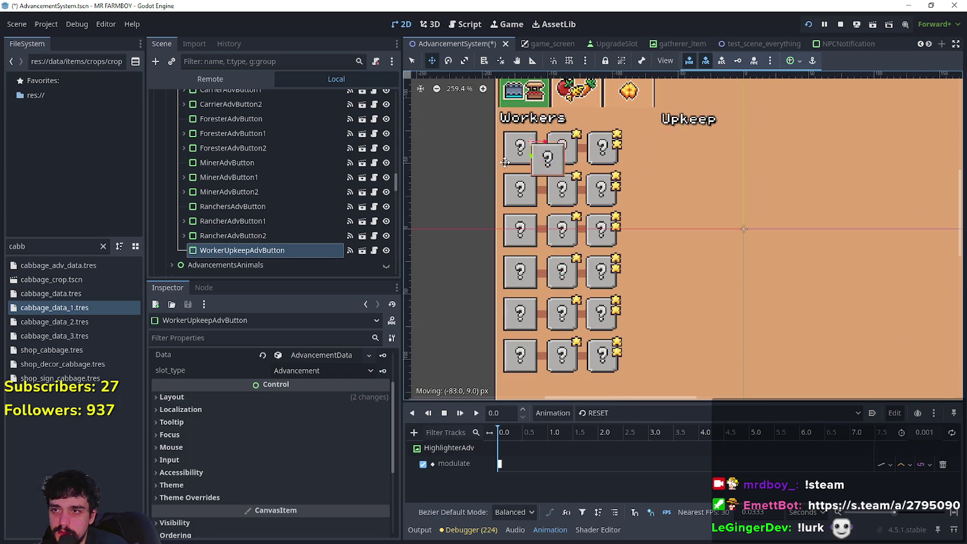
left_click_drag(799, 247, 814, 237)
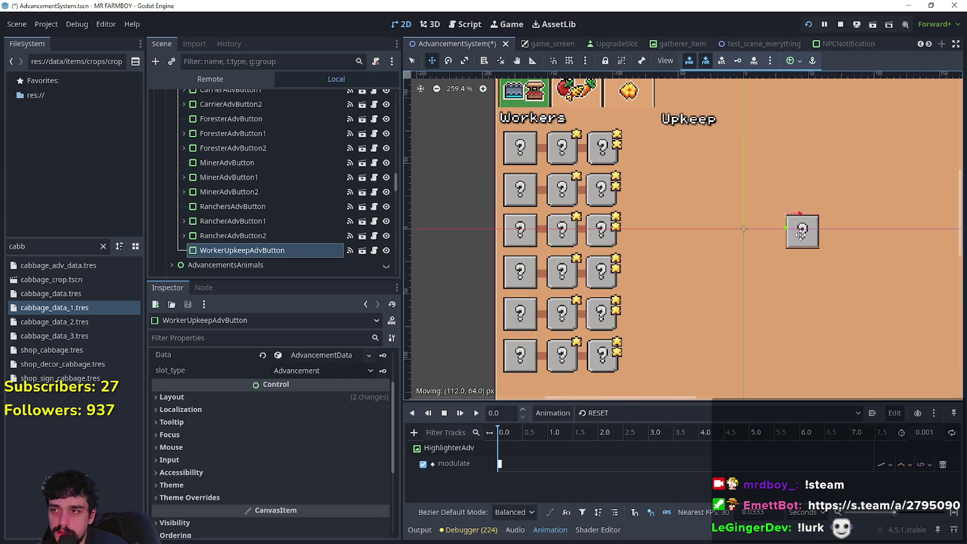
- Select all worker advancement buttons, the Line_ connector nodes and the Workers label
left_click(265, 234)
scroll(260, 226, "up", 3)
scroll(260, 226, "up", 5)
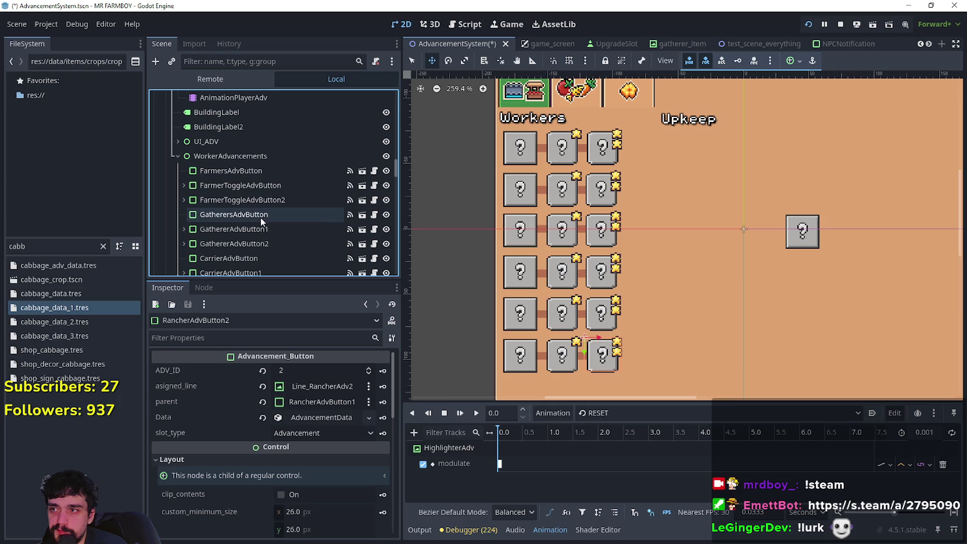
left_click(261, 175, "shift")
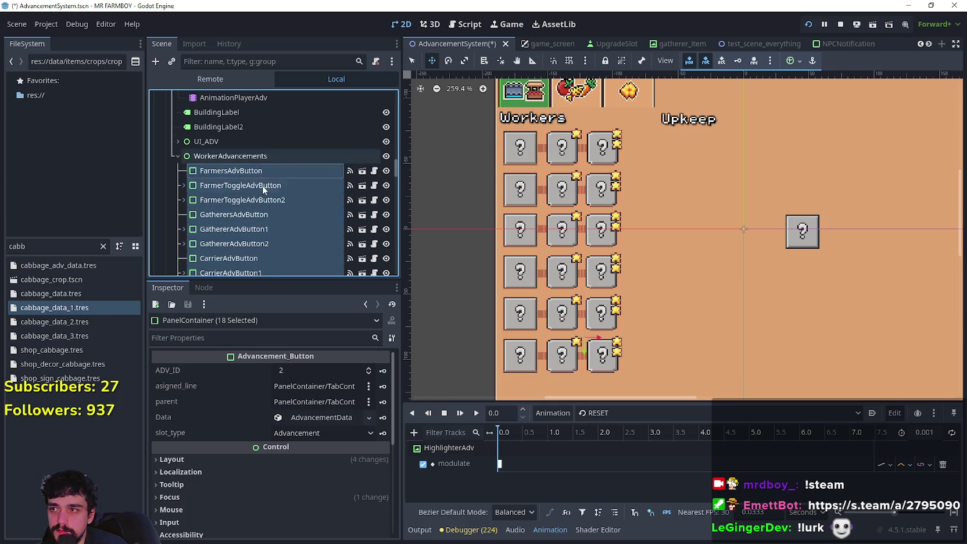
scroll(262, 189, "up", 1)
left_click(178, 165)
scroll(250, 192, "down", 4)
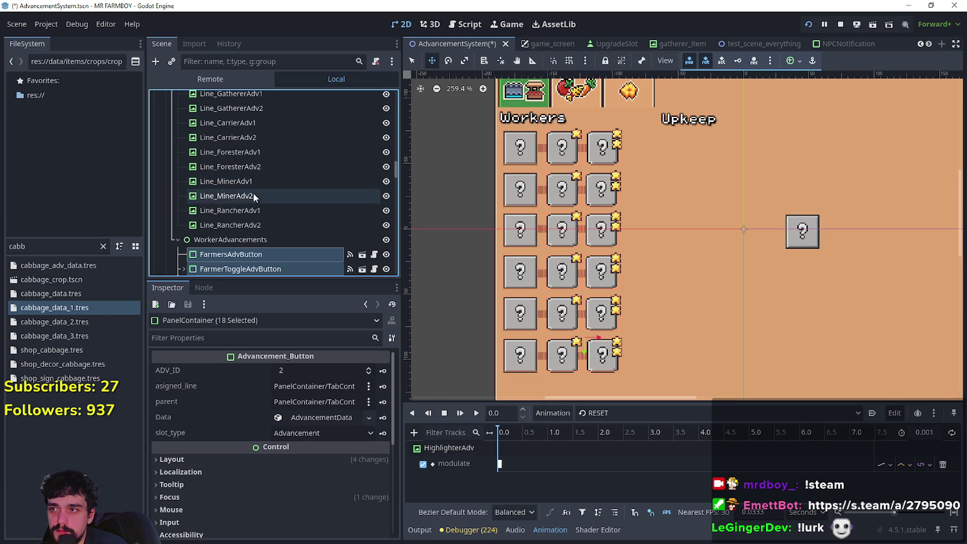
scroll(285, 204, "up", 3)
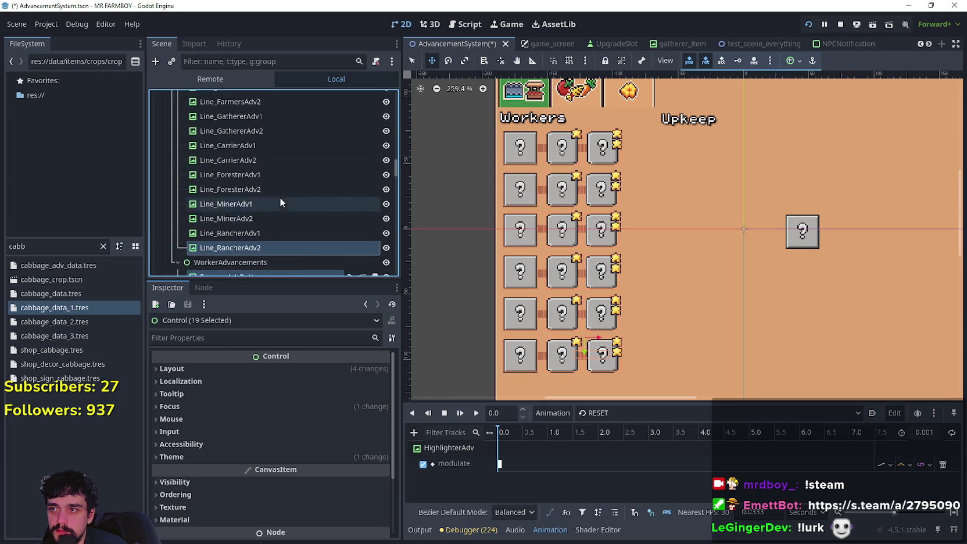
left_click(267, 133, "shift")
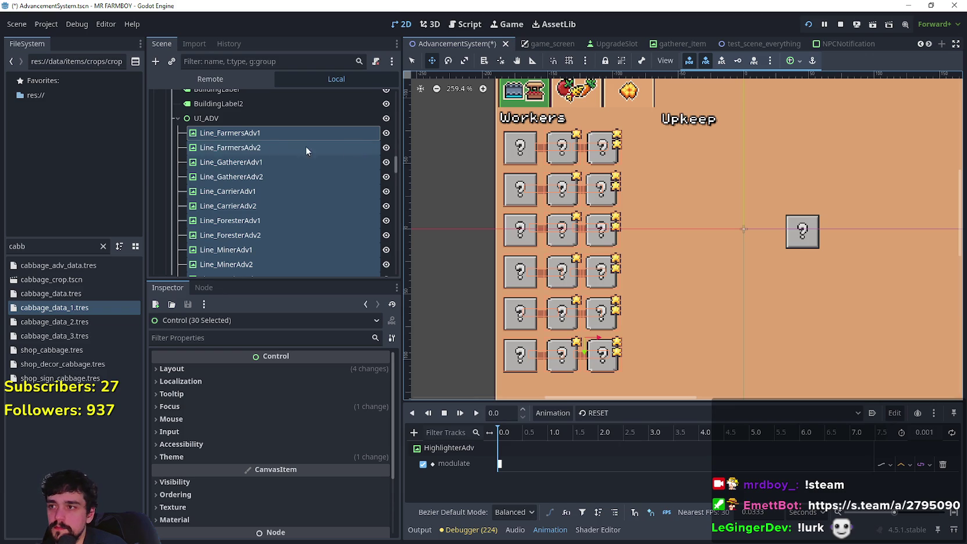
scroll(241, 152, "up", 2)
left_click(224, 136, "ctrl")
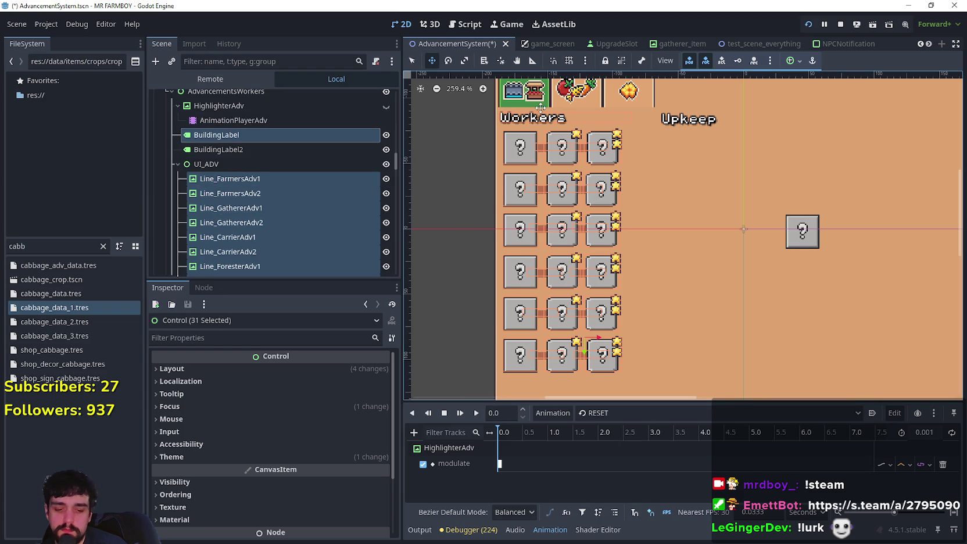
- Nudge the Workers group right and drag the Upkeep label left beside Workers
key("Right")
key("Right")
key("Right")
key("Right")
key("Right")
key("Right")
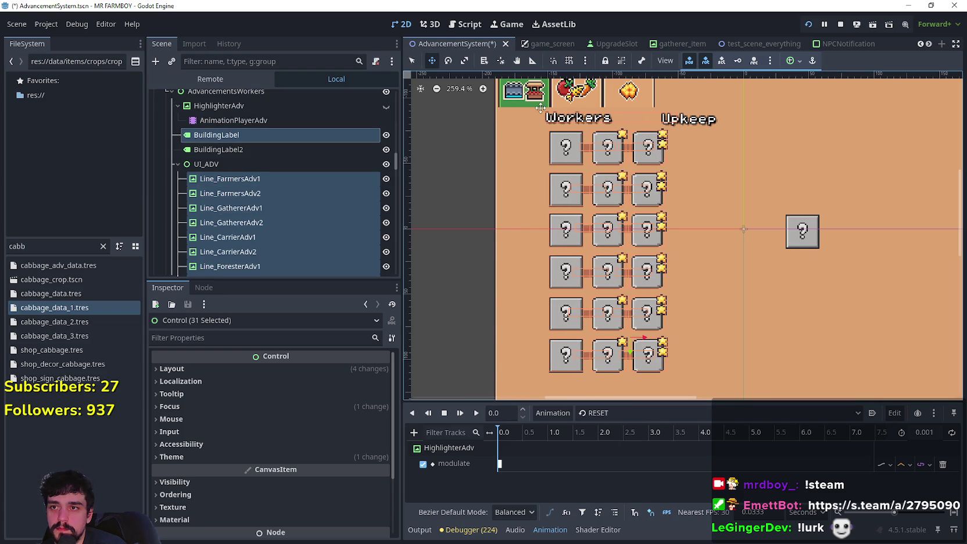
key("Right")
key("Right")
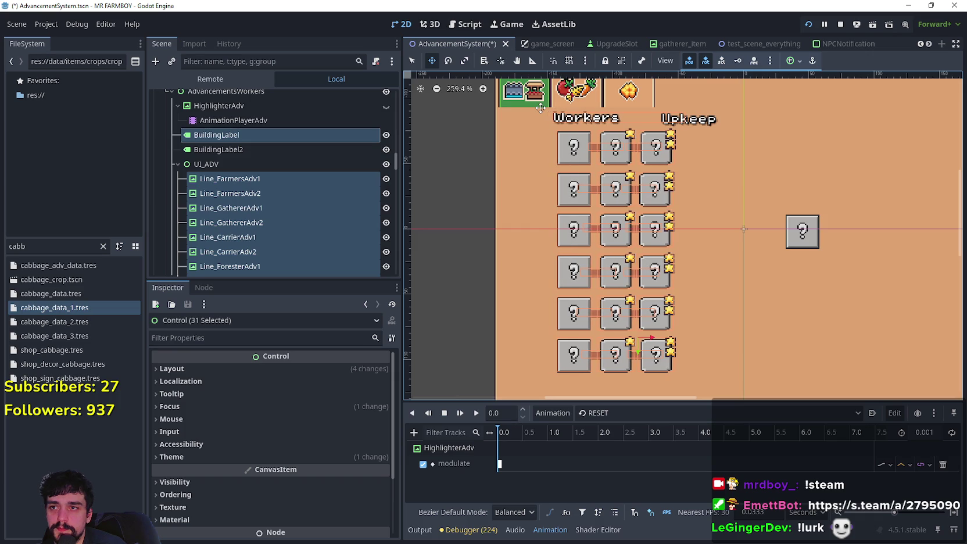
key("q")
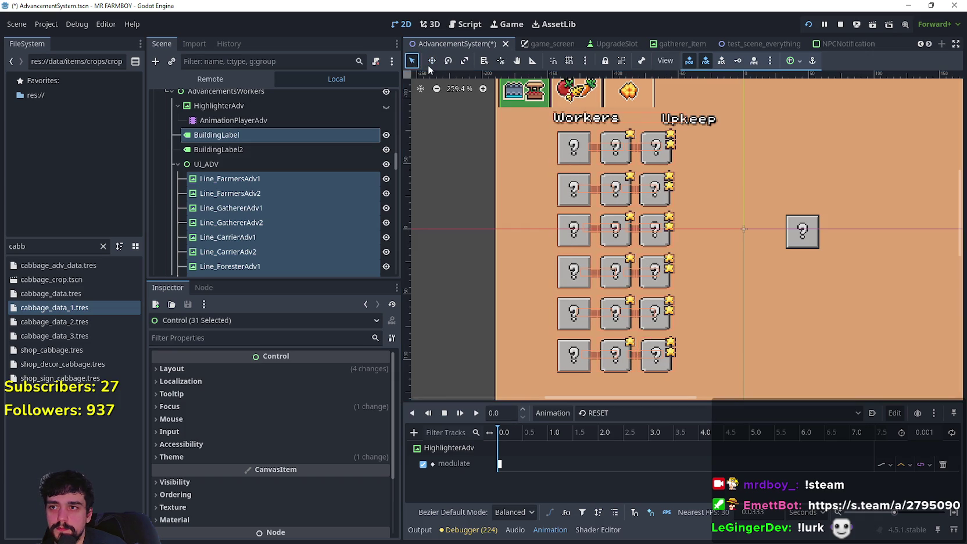
left_click_drag(709, 126, 527, 129)
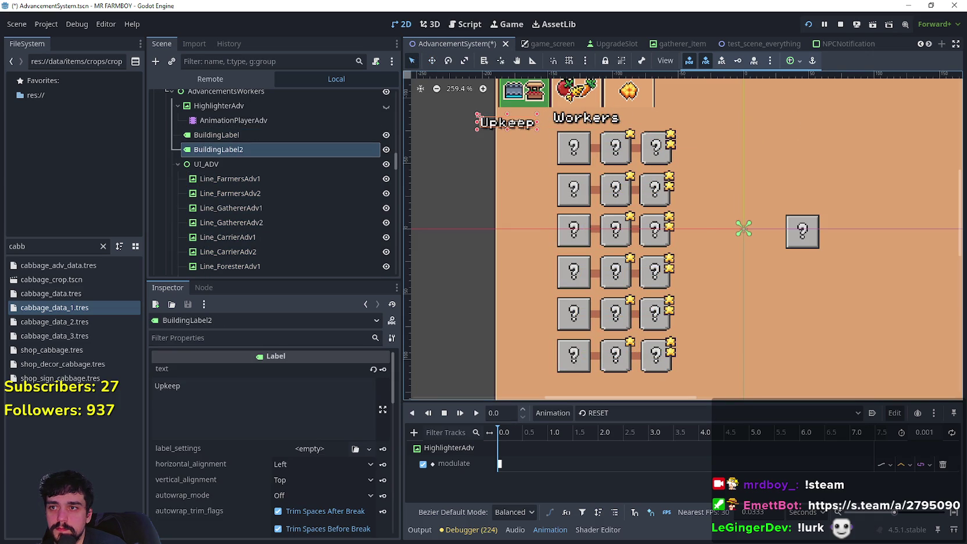
- Delete the Upkeep label
scroll(515, 124, "up", 2)
scroll(515, 124, "down", 2)
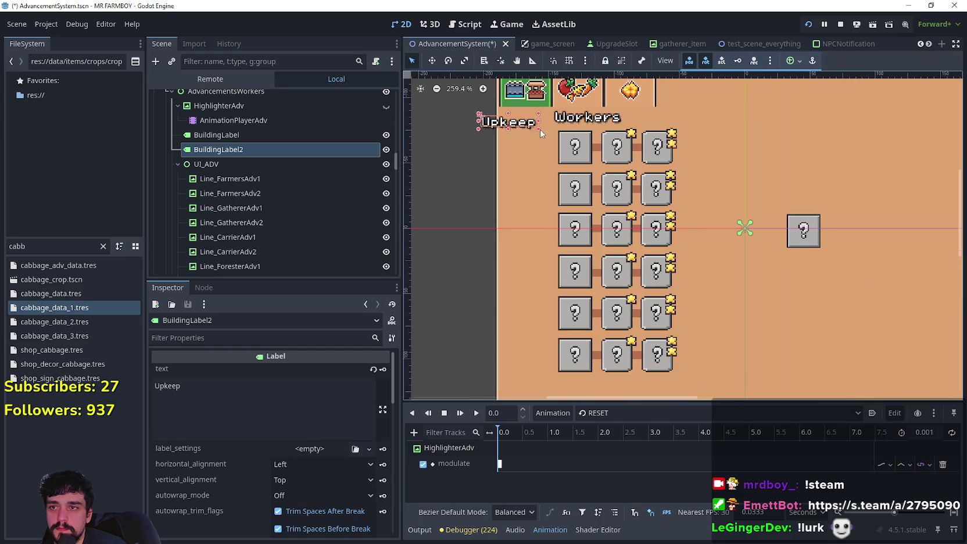
key("Delete")
key("Return")
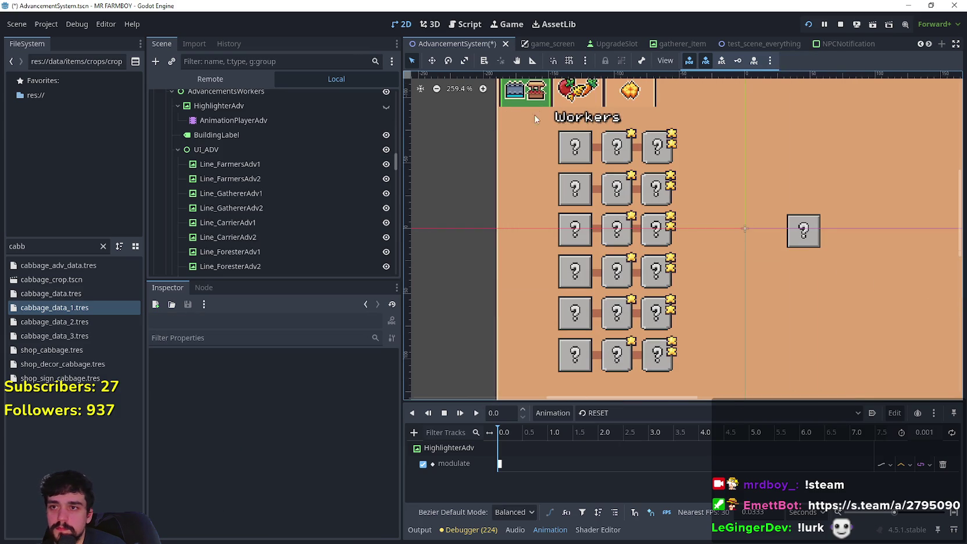
- Slide the Workers label left to the panel's edge
left_click(577, 117)
left_click_drag(594, 120, 591, 119)
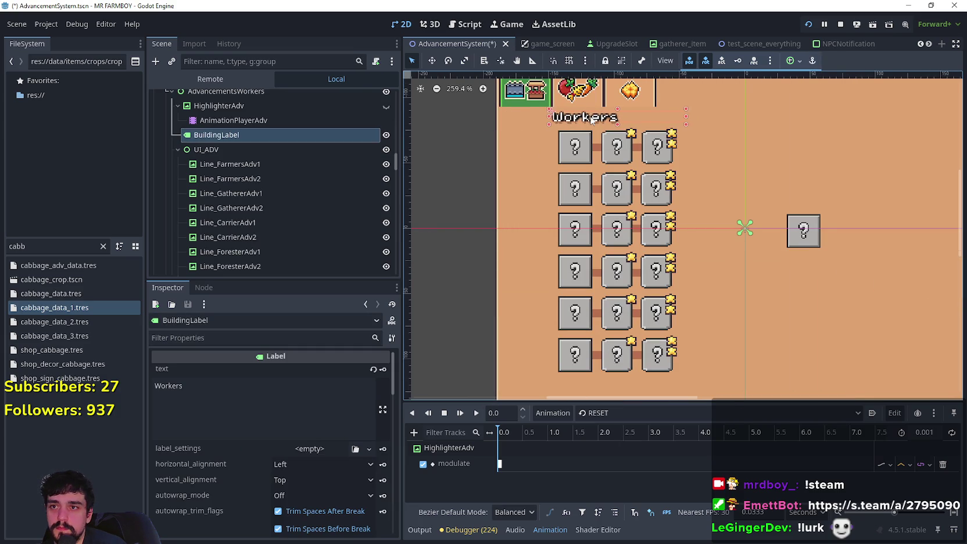
key("Left")
key("Left")
key("Left")
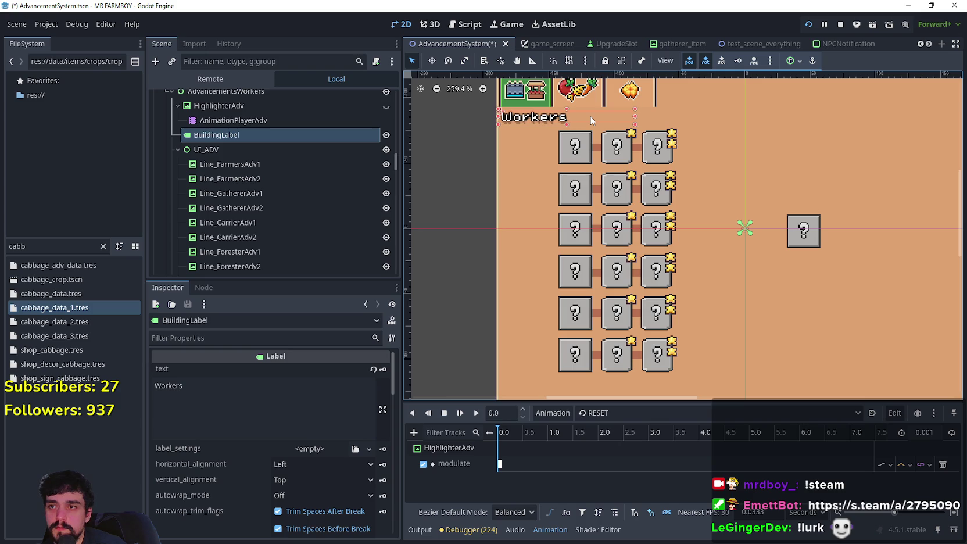
key("Right")
key("Right")
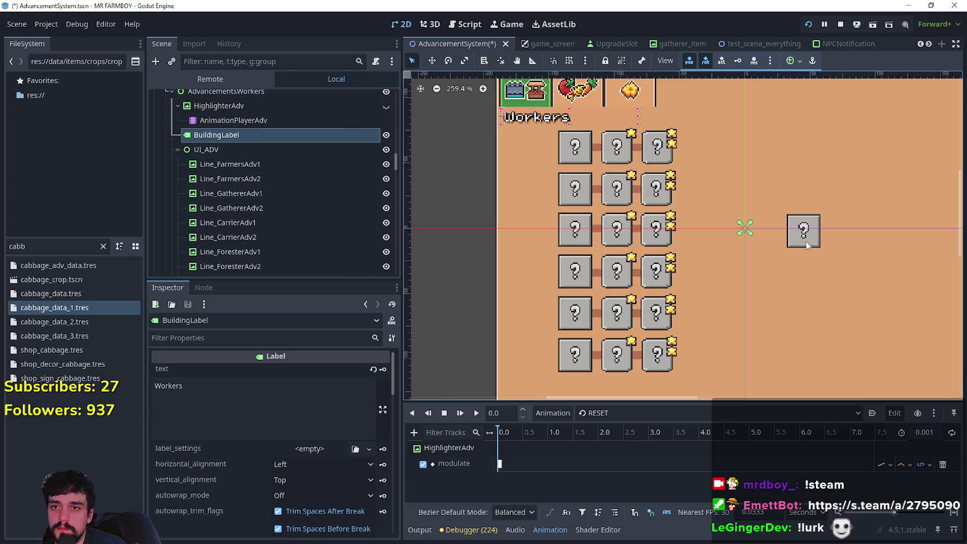
- Place the upkeep slot left of the grid's first row
mouse_move(806, 245)
left_mouse_down()
mouse_move(533, 168)
mouse_move(524, 148)
left_mouse_up()
scroll(524, 149, "down", 2)
scroll(562, 209, "up", 1)
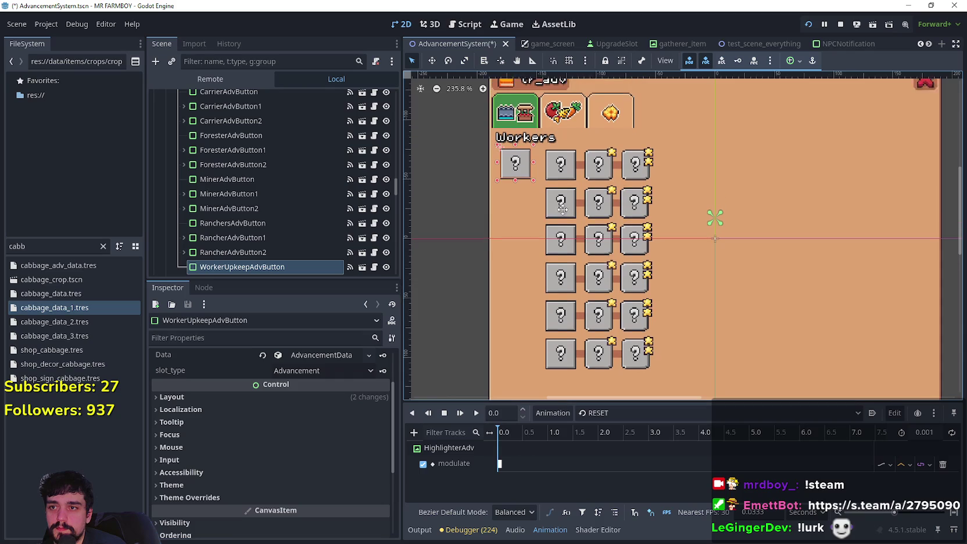
- Arrow-nudge the upkeep slot into line with the first Workers row, just left of its first box
scroll(562, 210, "down", 1)
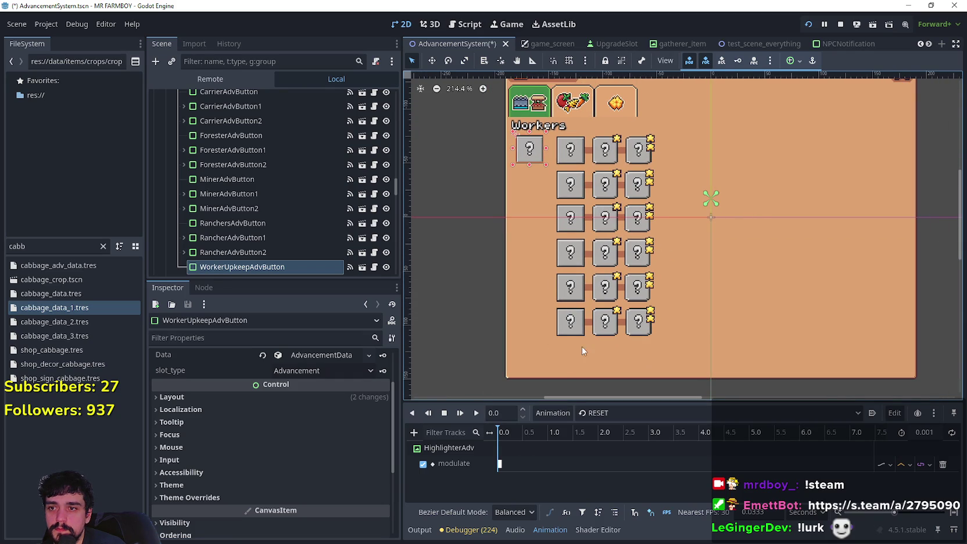
scroll(577, 305, "up", 5)
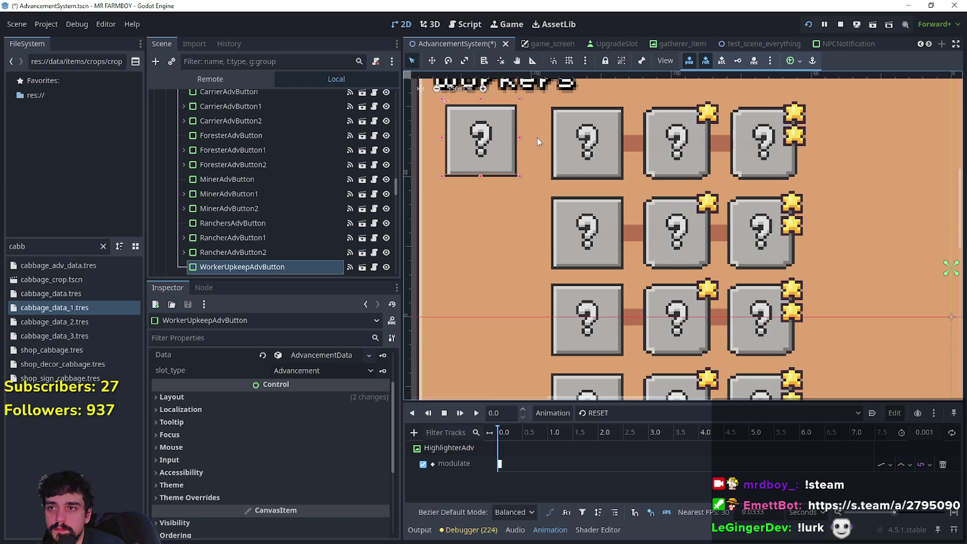
scroll(591, 175, "down", 2)
scroll(664, 219, "down", 1)
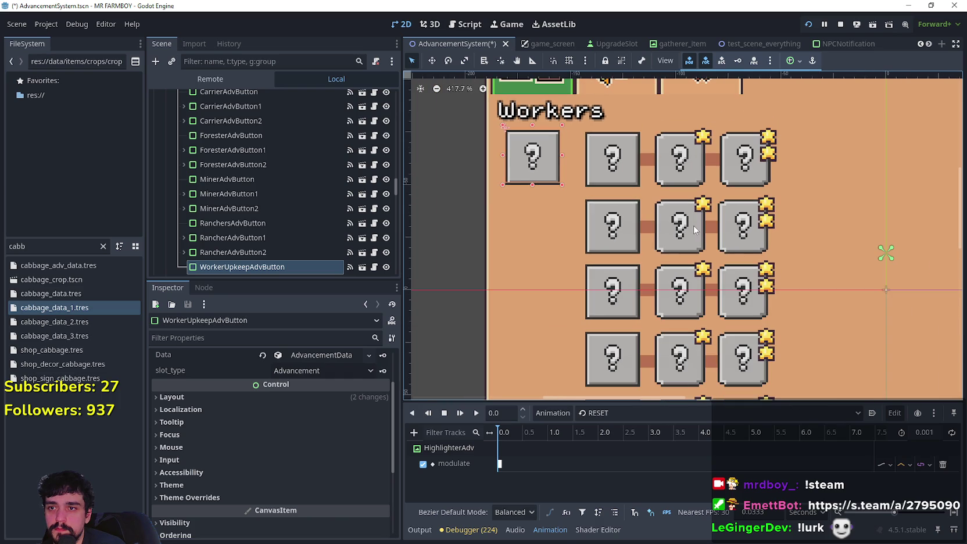
scroll(686, 227, "down", 2)
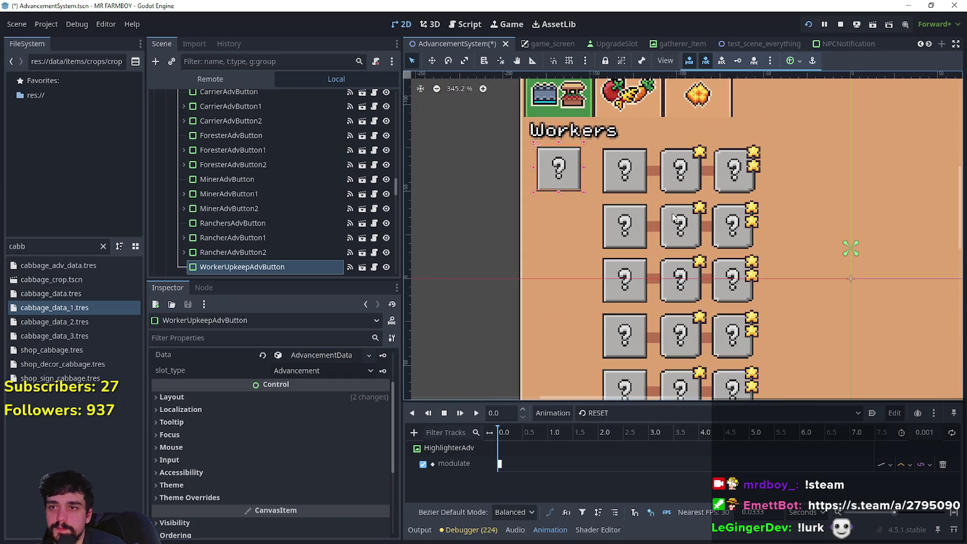
scroll(672, 219, "down", 1)
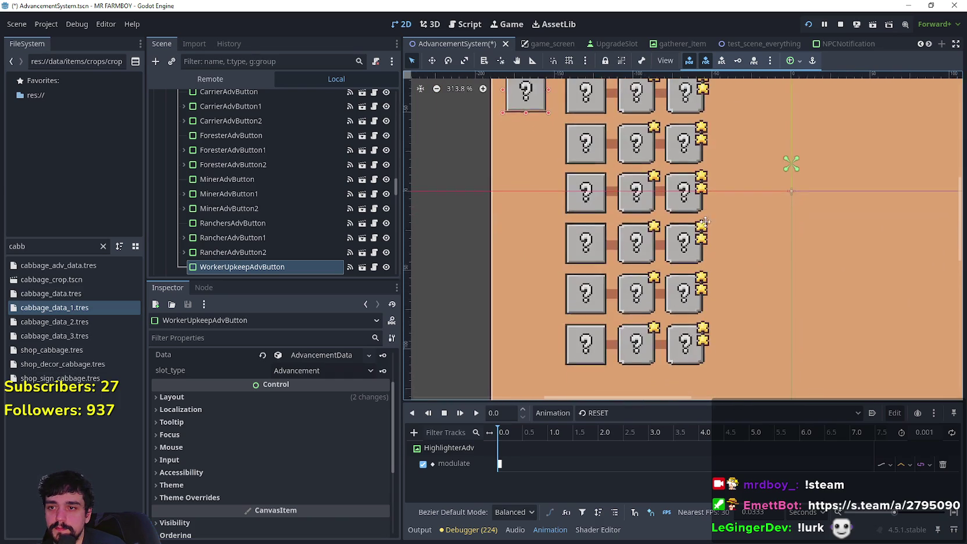
scroll(517, 168, "up", 6)
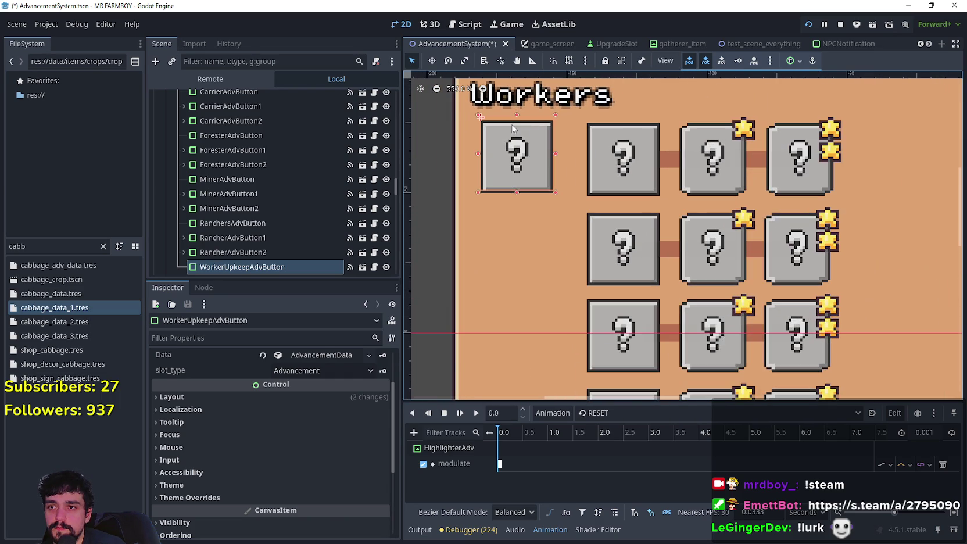
key("Down")
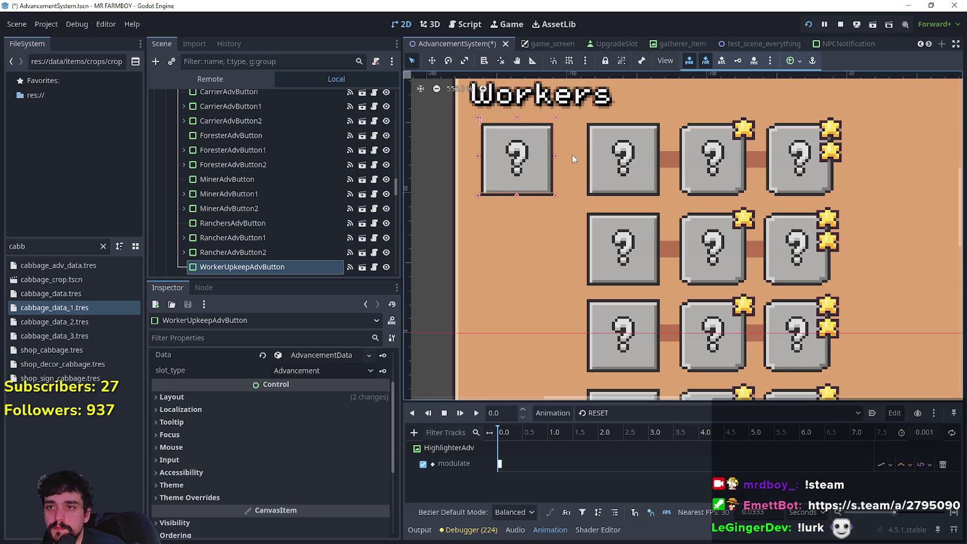
key("Right")
key("Right")
key("Right")
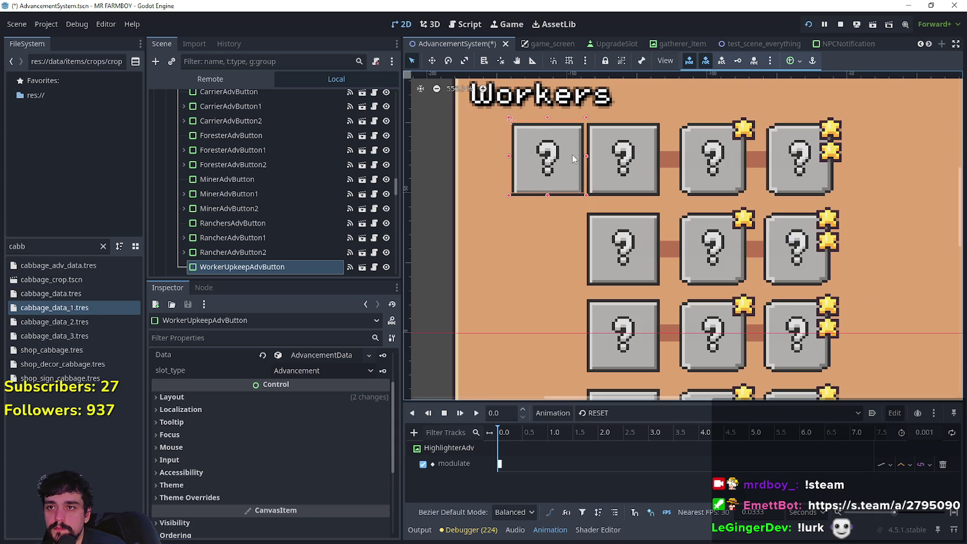
key("Right")
key("Left")
key("Left")
key("Left")
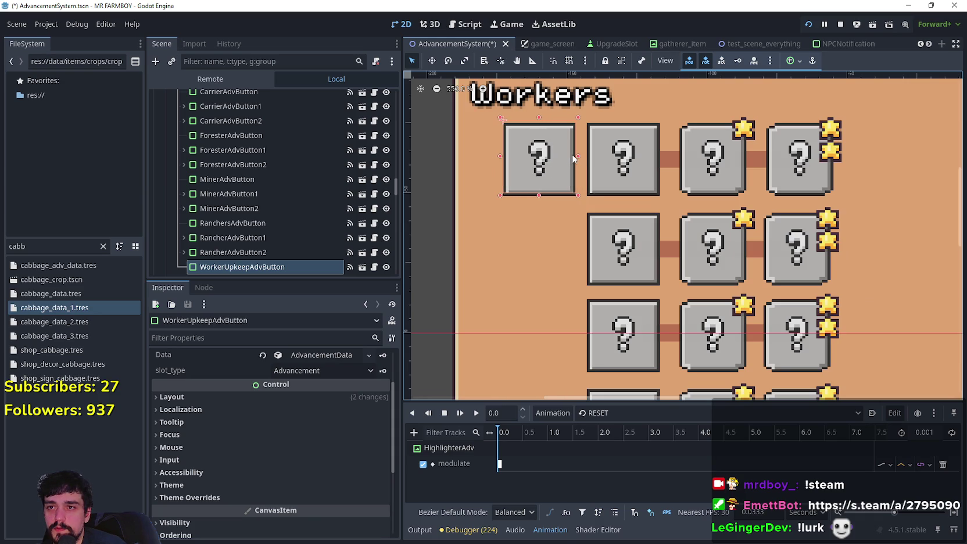
left_click(670, 159)
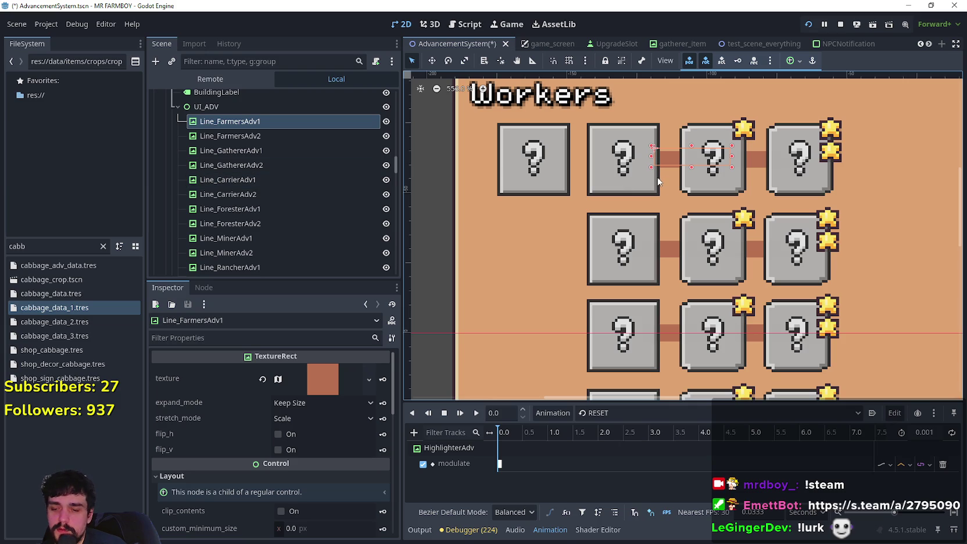
- Duplicate the connector line and slide the copy between boxes 1 and 2
key("ctrl+d")
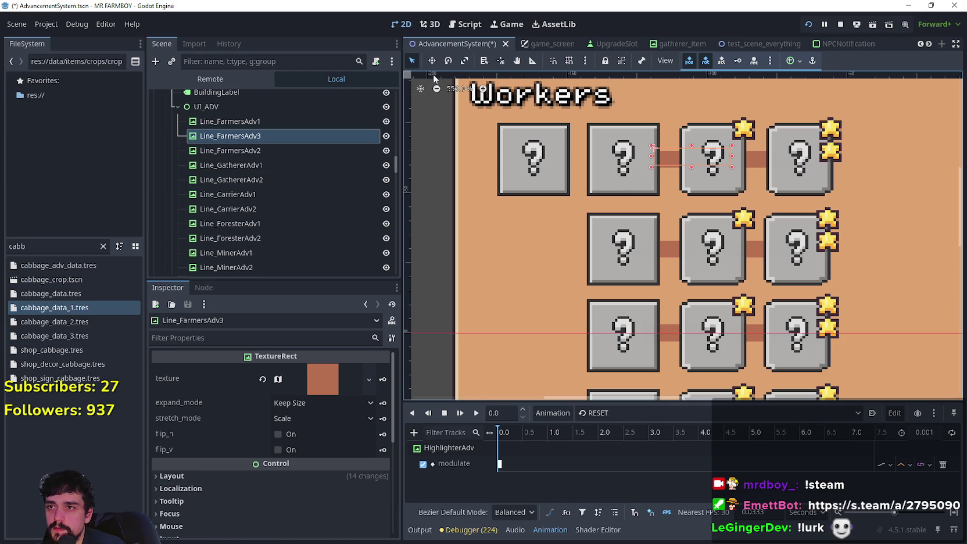
left_click(432, 61)
left_click_drag(679, 158, 576, 158)
scroll(576, 174, "up", 2)
scroll(575, 174, "down", 2)
- Rename the copied Line_FarmersAdv3 node to Line_Upkeep
left_click(260, 136)
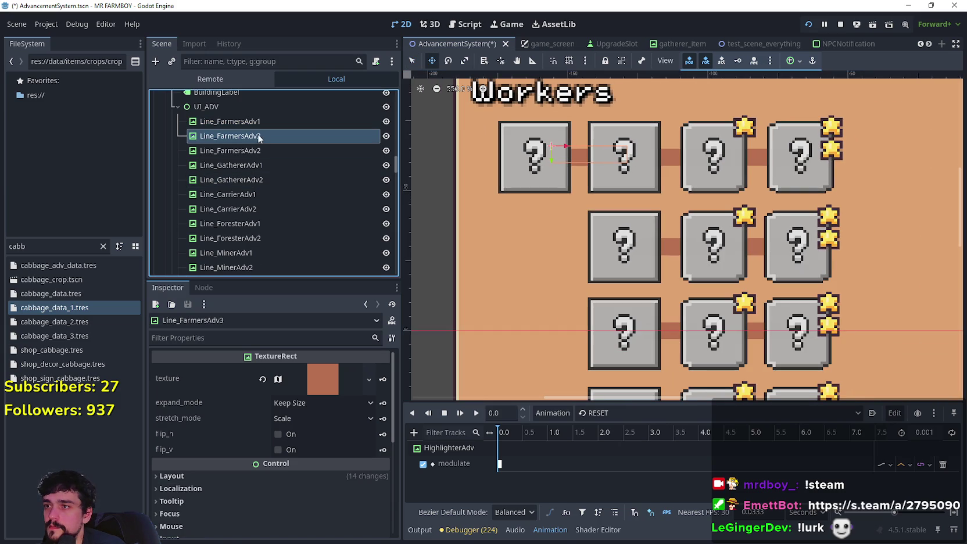
left_click(226, 134)
left_click_drag(218, 136, 345, 136)
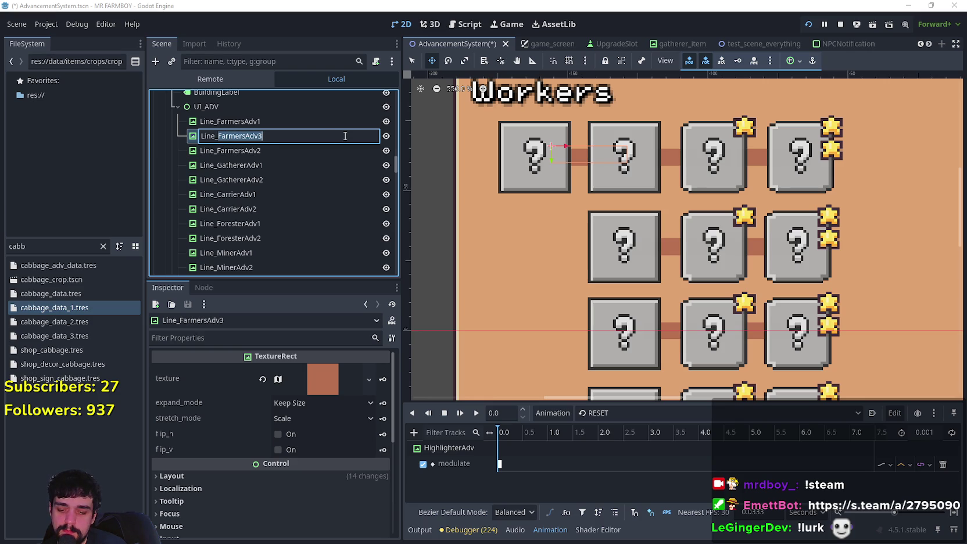
type("Upkeep")
key("Return")
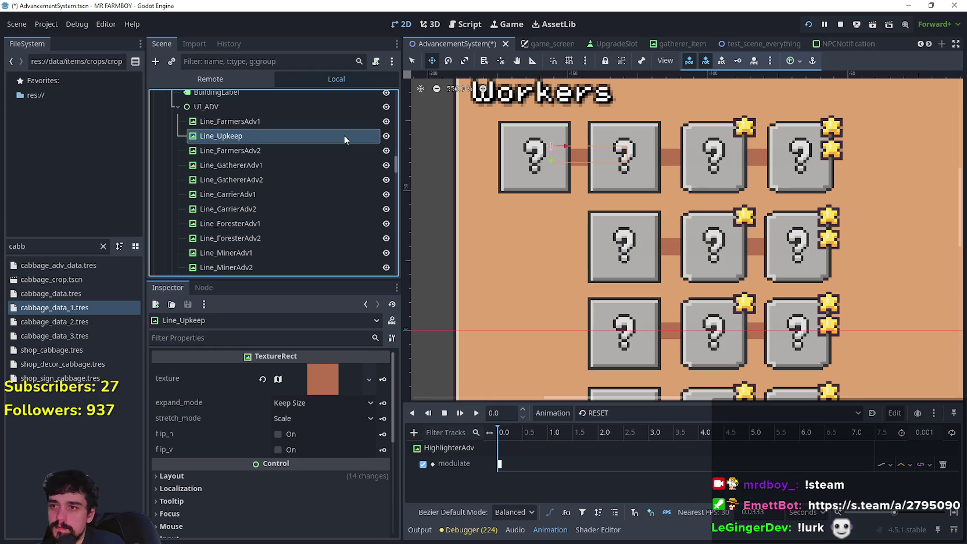
- Set FarmersAdvButton's assigned_line to Line_Upkeep
left_click(412, 60)
left_click(625, 177)
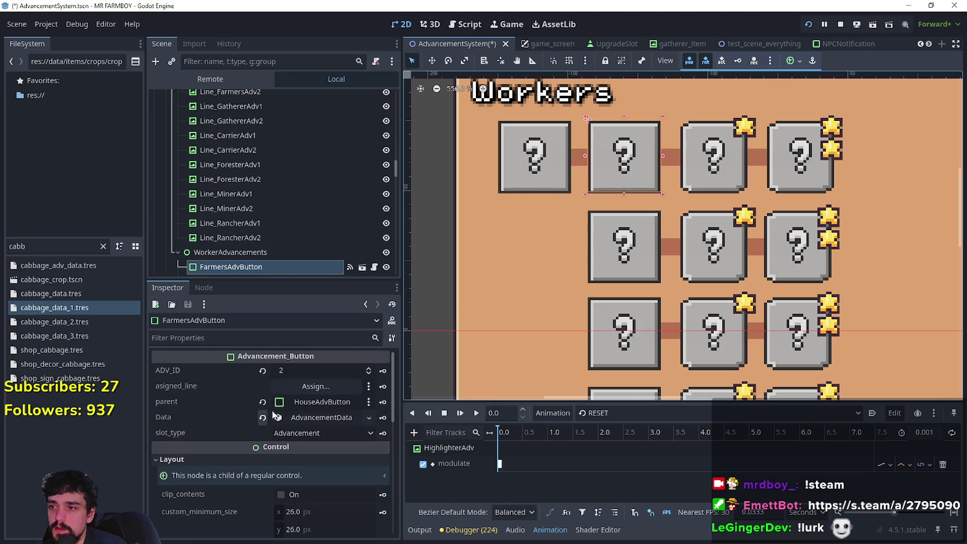
left_click(335, 386)
scroll(563, 158, "down", 3)
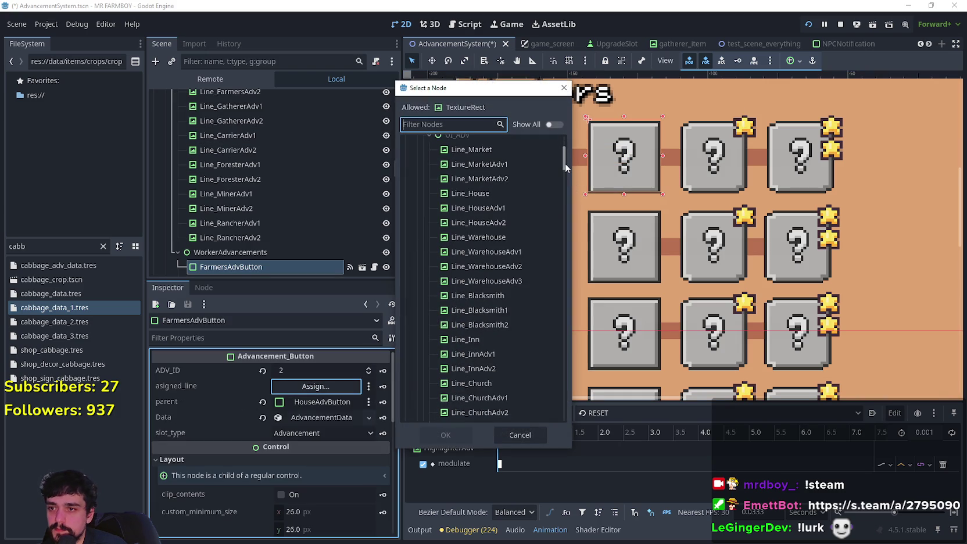
scroll(508, 340, "down", 5)
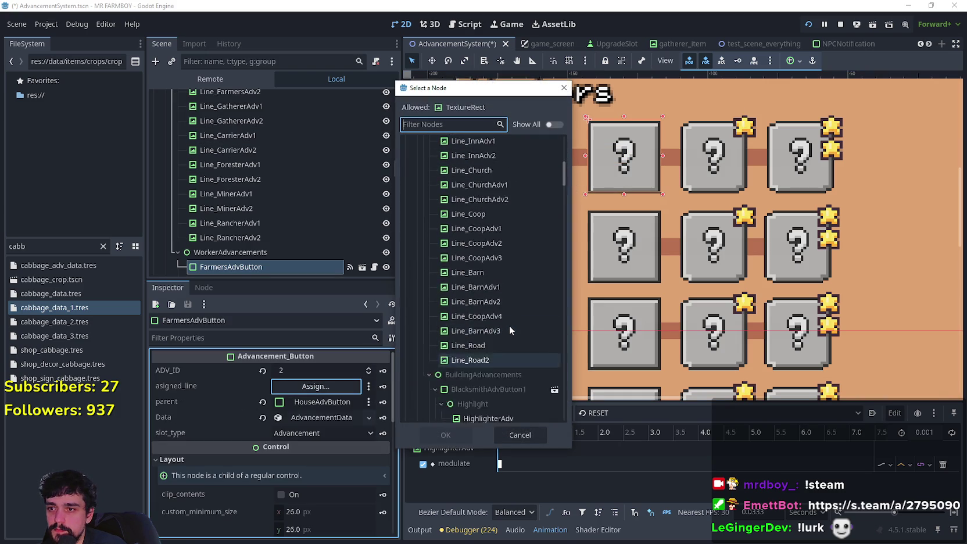
scroll(511, 324, "down", 5)
mouse_move(560, 189)
left_mouse_down()
mouse_move(555, 308)
mouse_move(556, 286)
left_mouse_up()
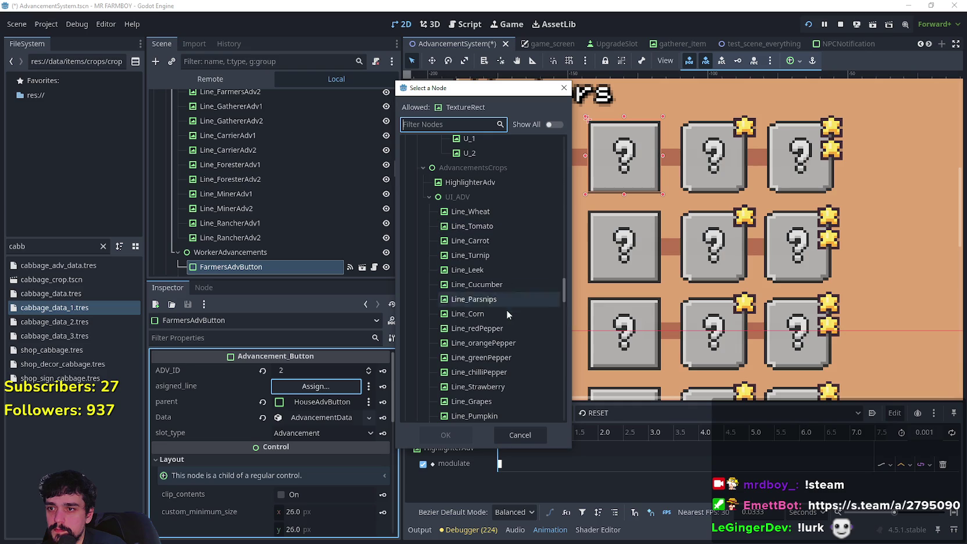
scroll(507, 314, "down", 10)
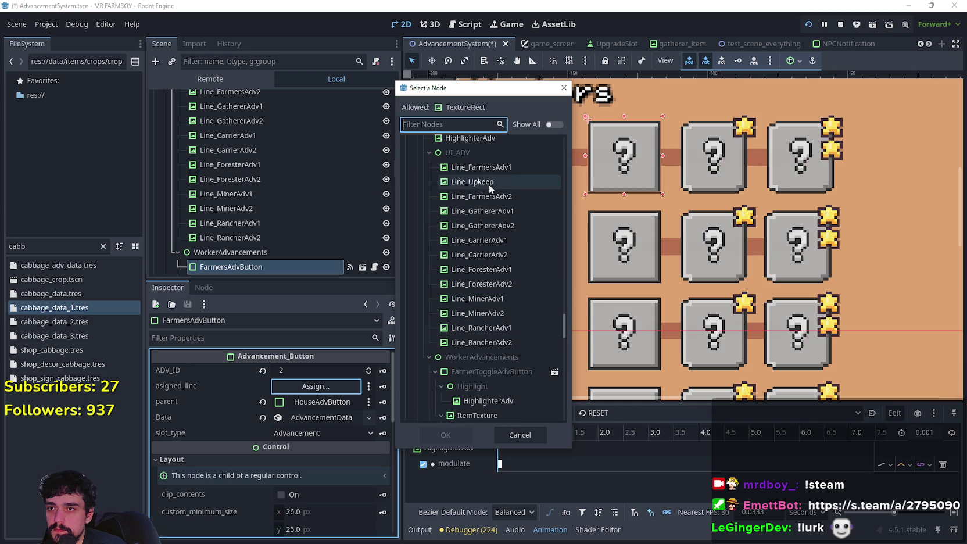
left_click(489, 182)
left_click(446, 435)
- Select WorkerUpkeepAdvButton in the Scene tree
scroll(249, 244, "down", 3)
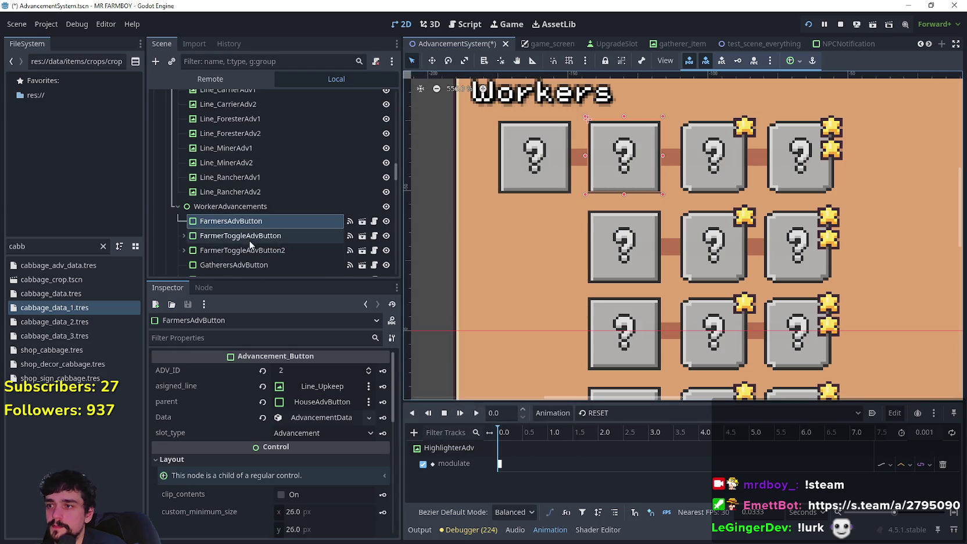
scroll(251, 244, "down", 5)
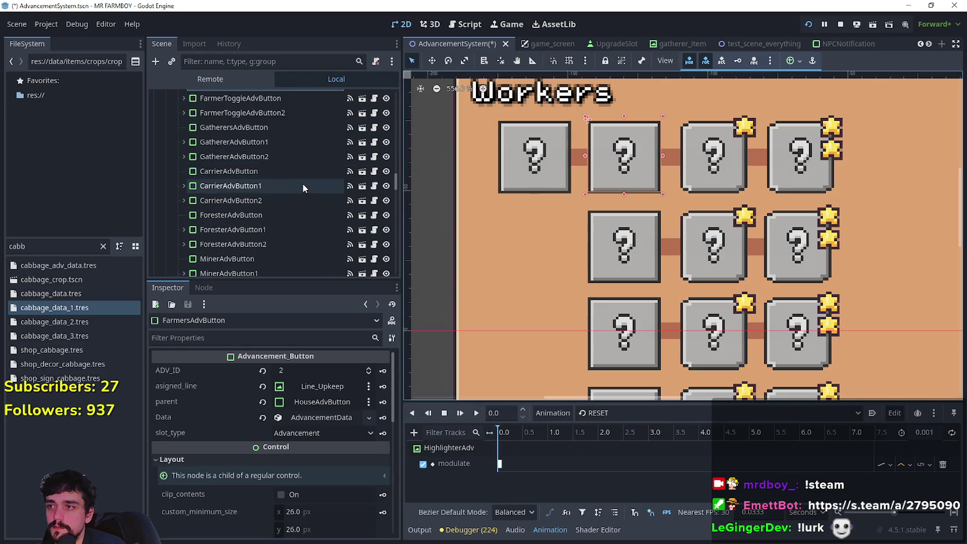
scroll(302, 187, "down", 5)
left_click(251, 186)
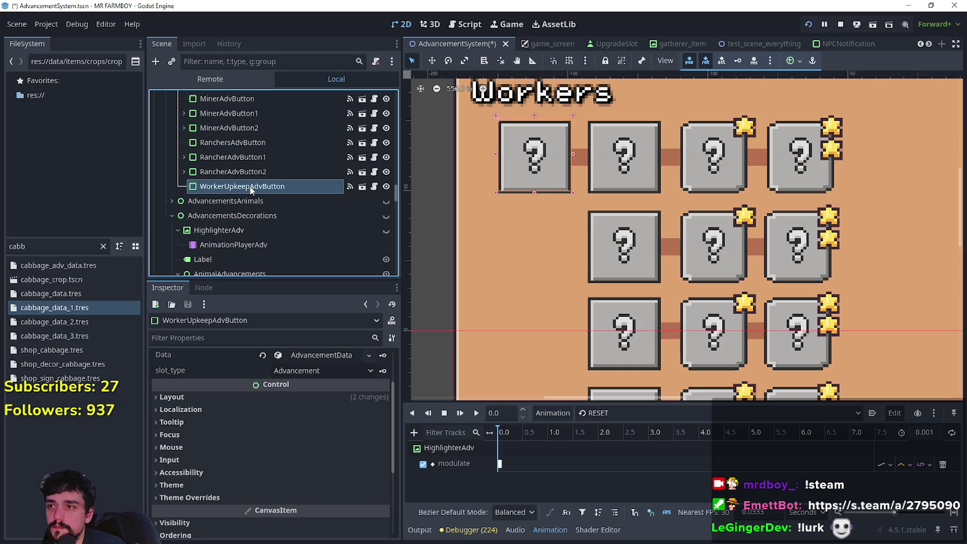
- Move WorkerUpkeepAdvButton above FarmersAdvButton and make it FarmersAdvButton's parent
mouse_move(251, 189)
left_mouse_down()
mouse_move(248, 93)
mouse_move(257, 206)
left_mouse_up()
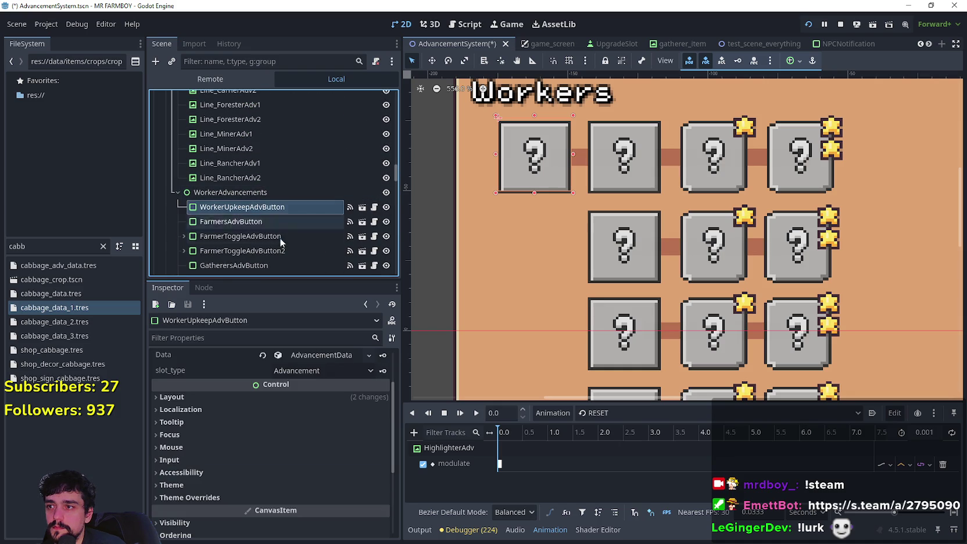
scroll(330, 377, "up", 4)
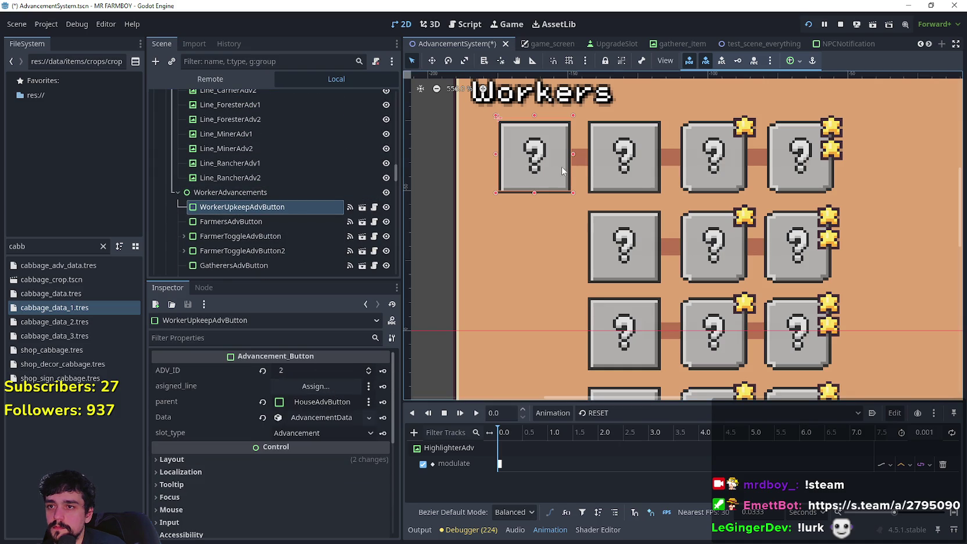
left_click(619, 182)
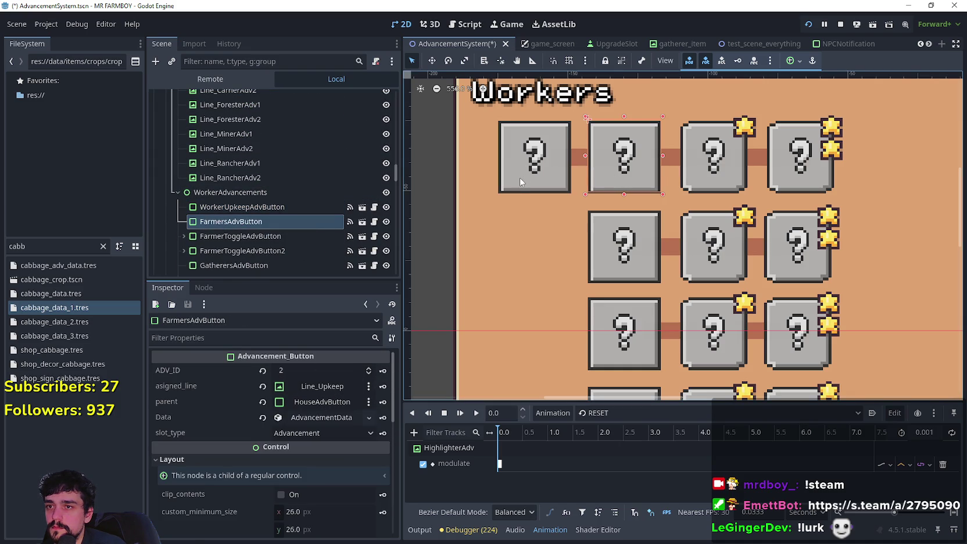
left_click(322, 401)
scroll(559, 172, "down", 3)
scroll(558, 180, "down", 5)
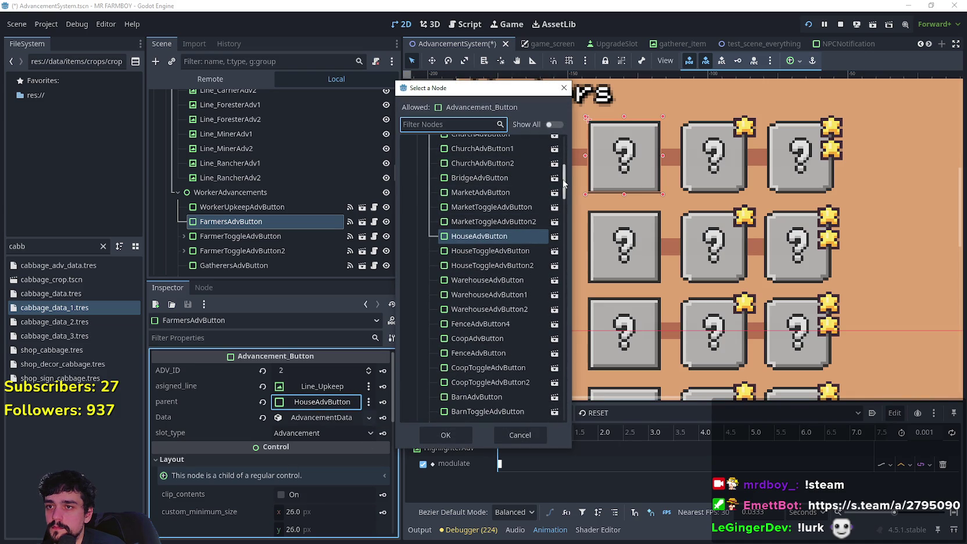
left_click_drag(563, 184, 565, 274)
scroll(526, 299, "up", 3)
left_click(505, 275)
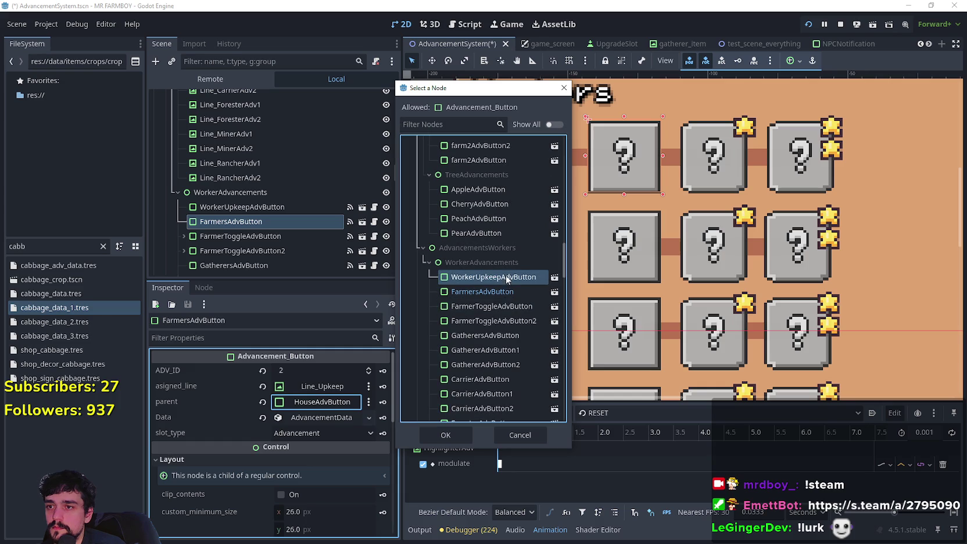
left_click(446, 435)
- Check WorkerUpkeepAdvButton's parent picker and cancel without changing it
left_click(242, 207)
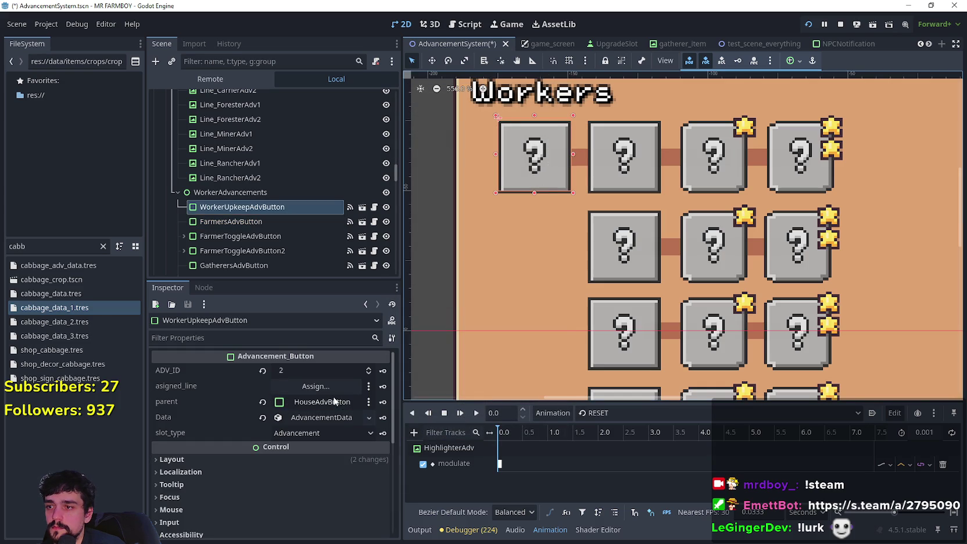
left_click(337, 402)
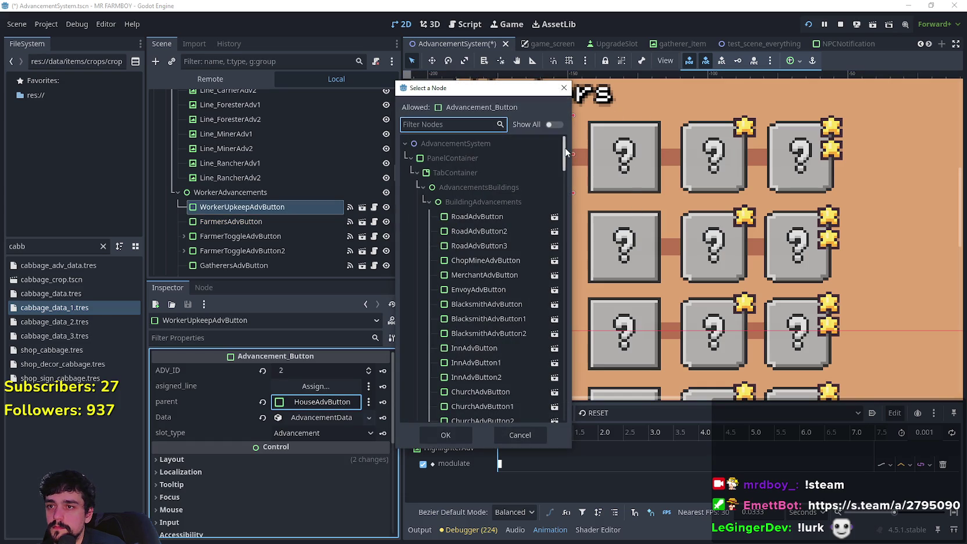
mouse_move(565, 148)
left_mouse_down()
mouse_move(568, 189)
mouse_move(570, 181)
left_mouse_up()
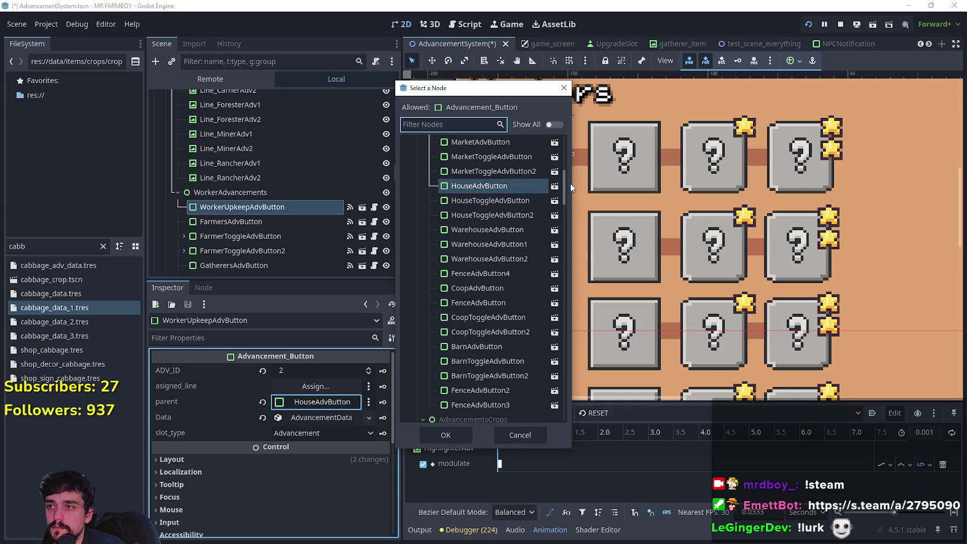
left_click(519, 434)
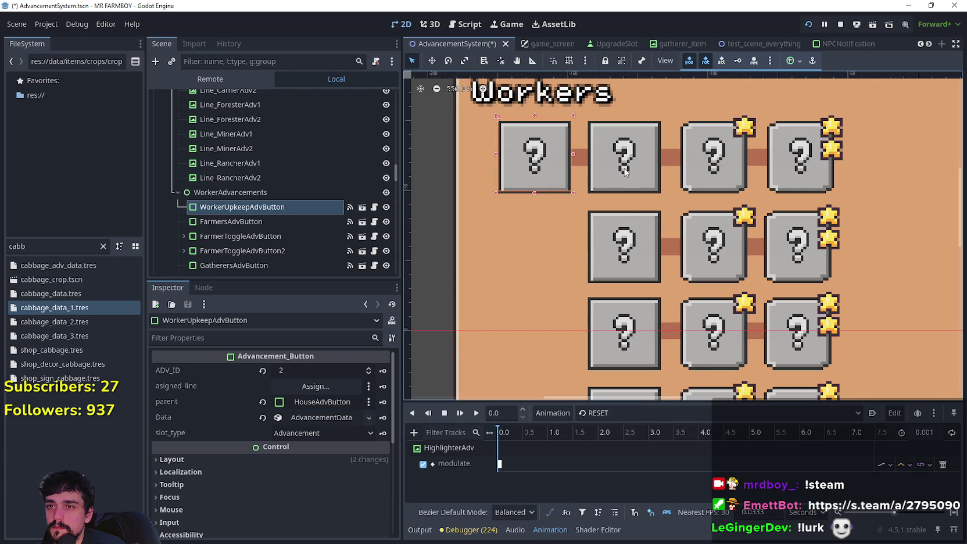
- Compare the parent settings of the farmers and gatherers boxes
left_click(626, 172)
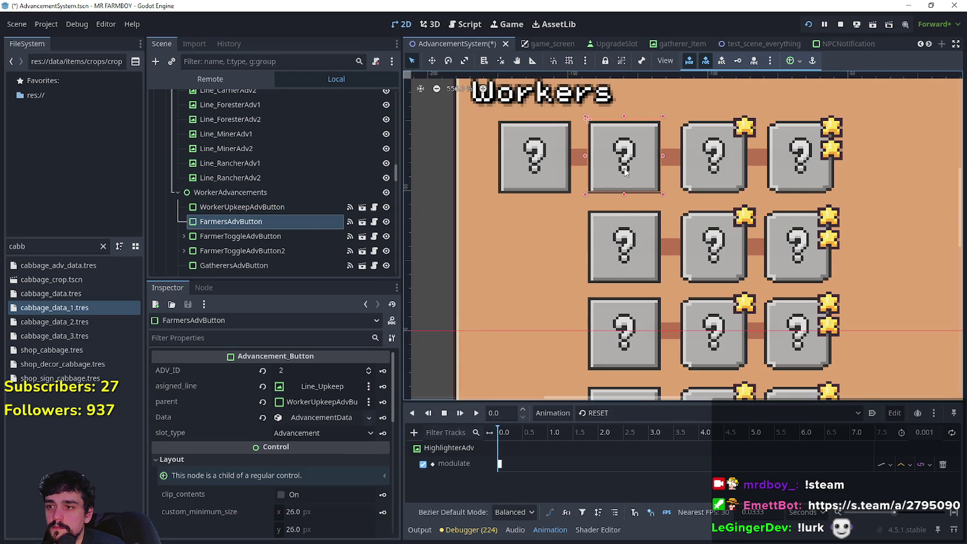
left_click(623, 259)
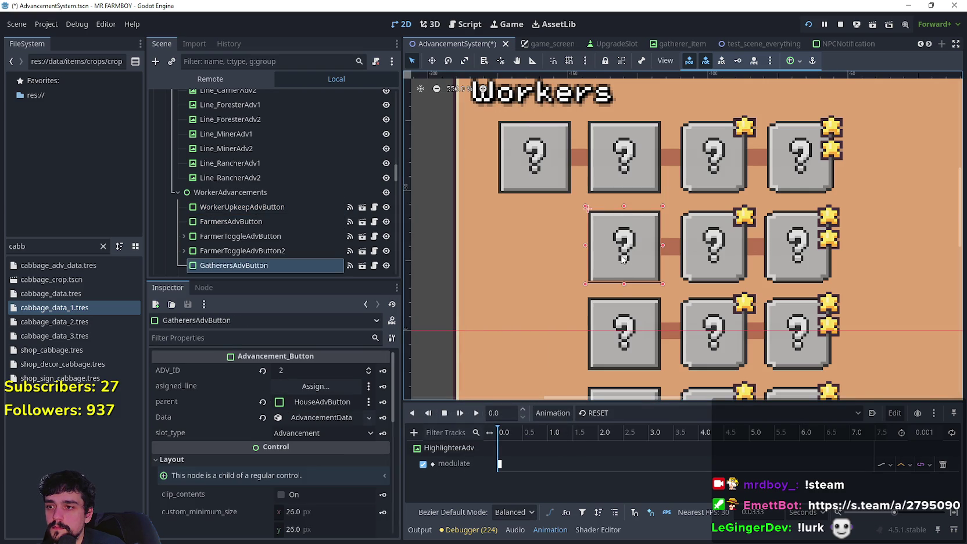
left_click(624, 157)
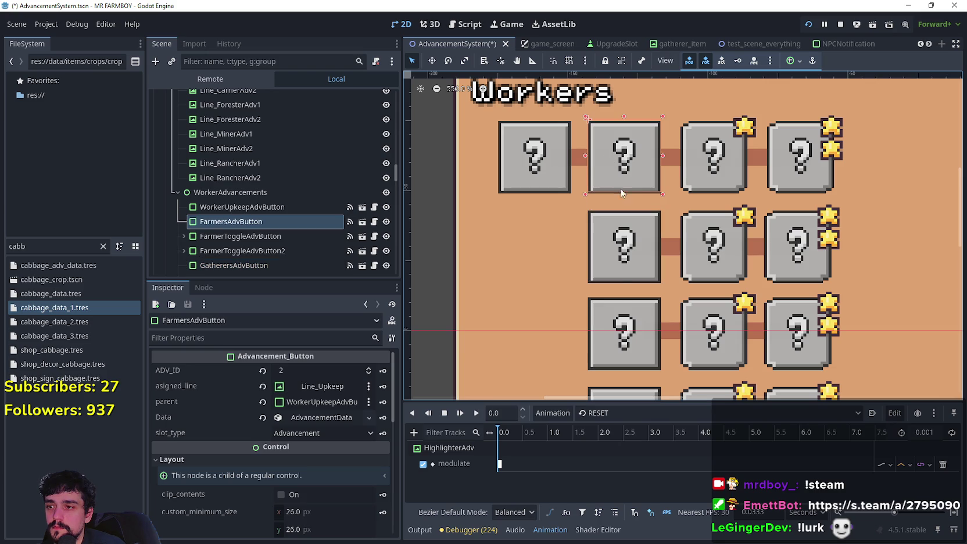
left_click(620, 265)
left_click(636, 160)
- Copy the farmers box's WorkerUpkeepAdvButton parent value and paste it onto the gatherers box
right_click(187, 403)
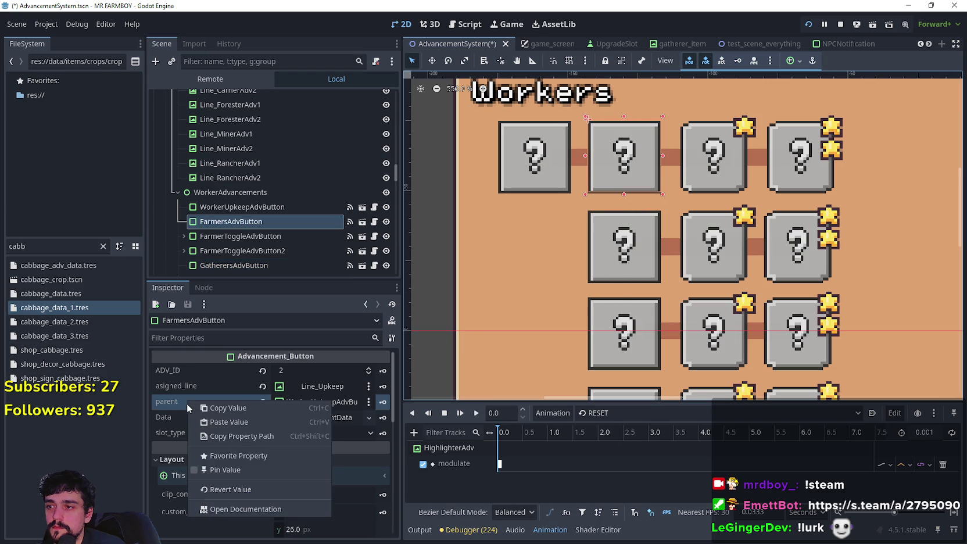
left_click(217, 409)
left_click(631, 254)
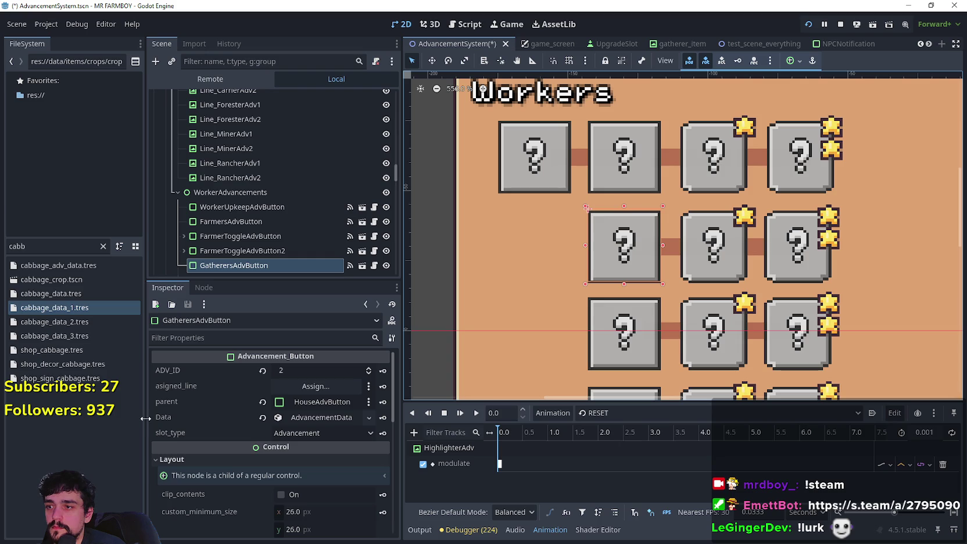
right_click(173, 404)
left_click(216, 427)
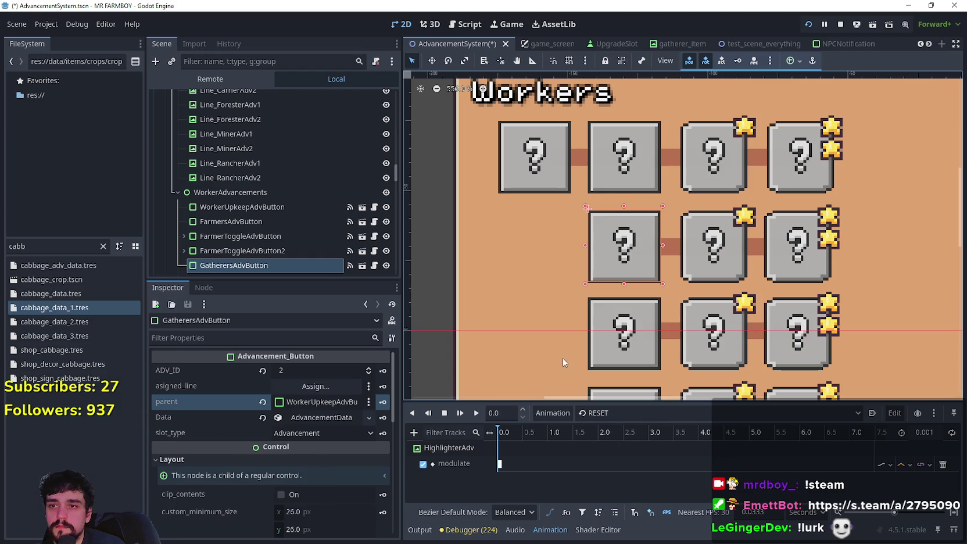
- Paste WorkerUpkeepAdvButton as parent of the Carrier and Forester buttons
scroll(609, 350, "down", 5)
left_click(592, 270)
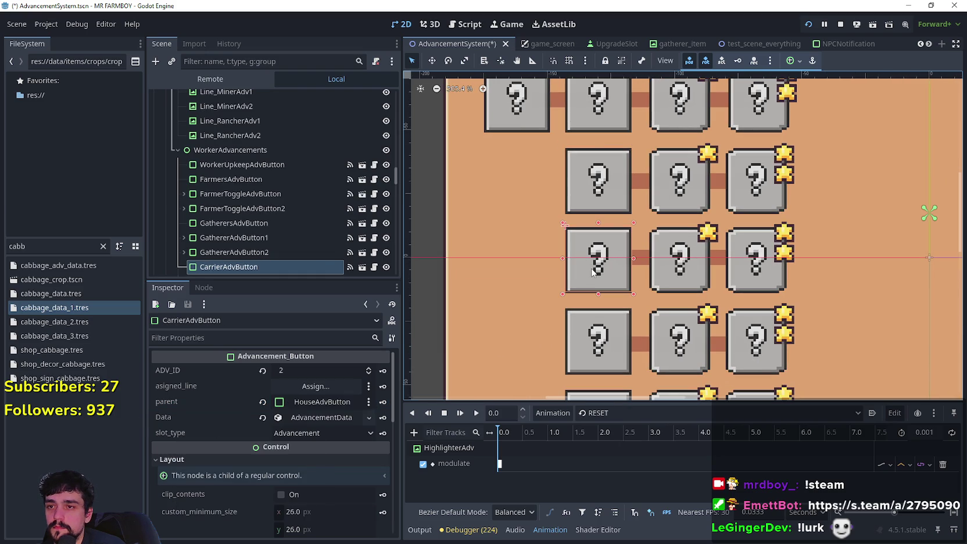
right_click(198, 404)
left_click(228, 431)
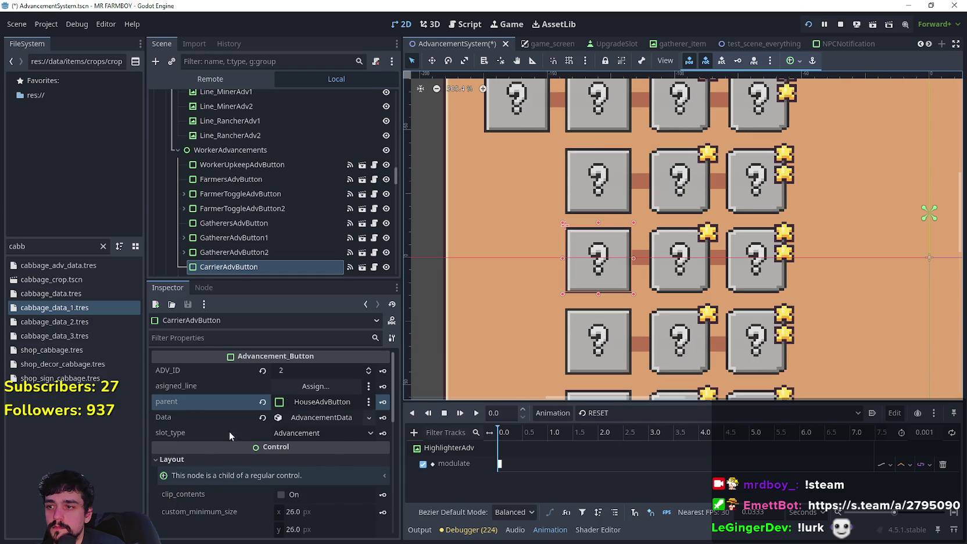
scroll(588, 283, "down", 2)
left_click(588, 291)
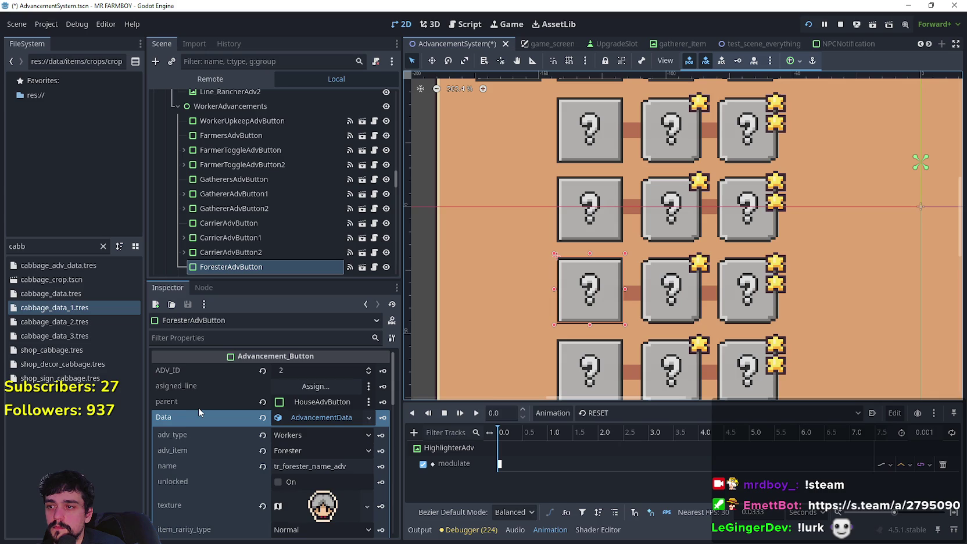
left_click(272, 416)
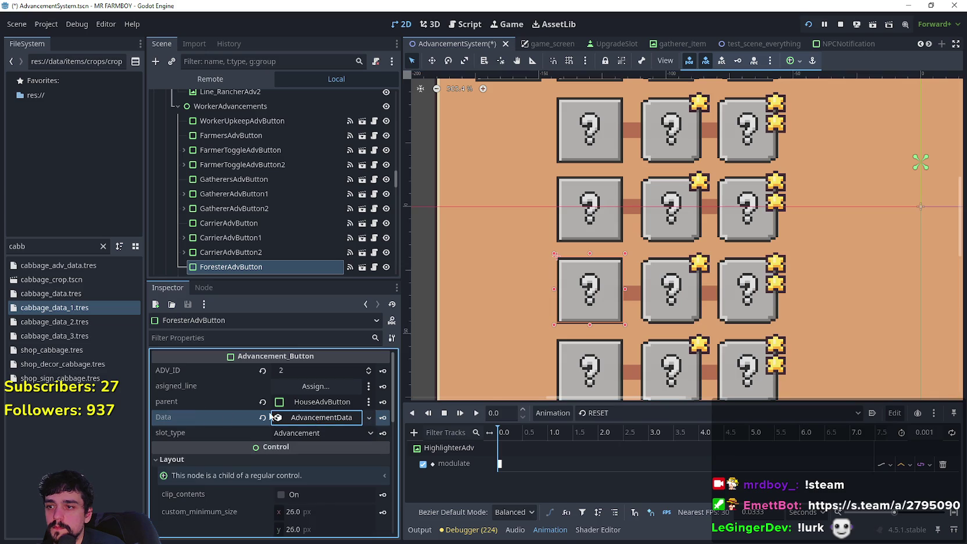
right_click(184, 401)
left_click(237, 420)
- Paste WorkerUpkeepAdvButton as parent of the Miner and Ranchers buttons
scroll(627, 256, "down", 2)
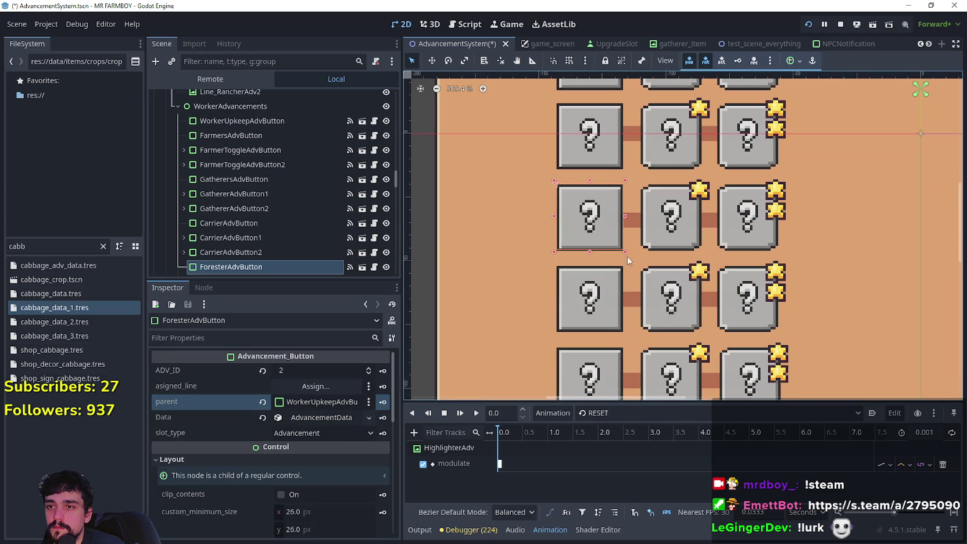
left_click(602, 296)
right_click(236, 403)
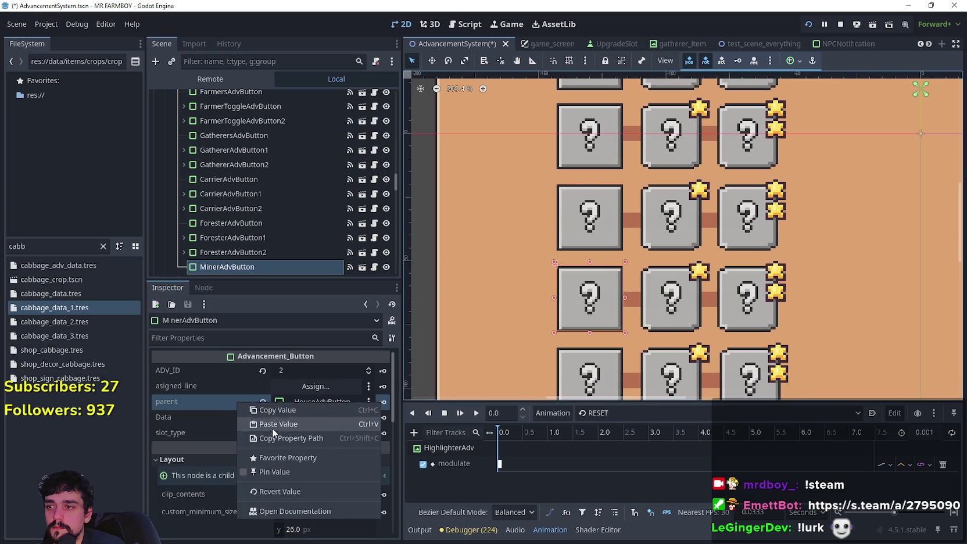
left_click(272, 425)
scroll(610, 226, "down", 2)
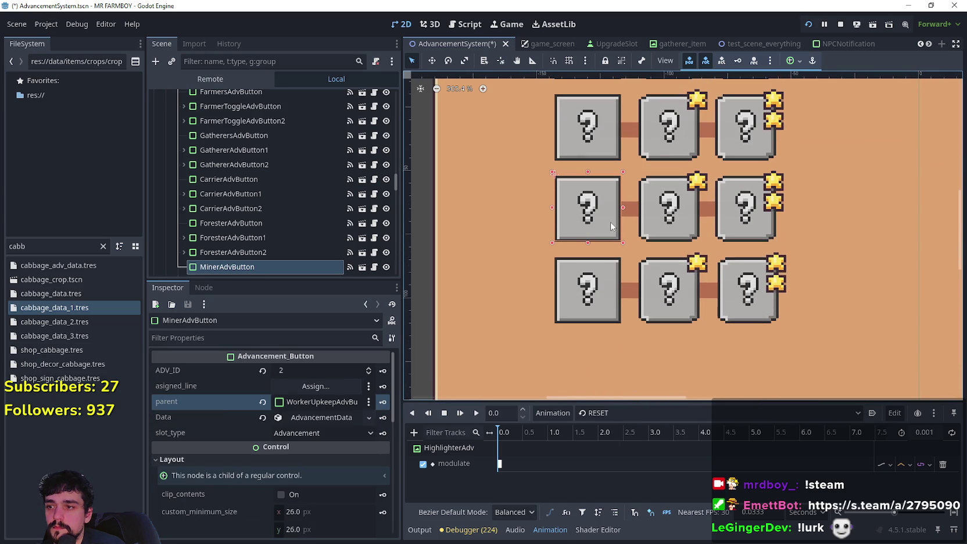
left_click(590, 291)
right_click(218, 404)
left_click(264, 427)
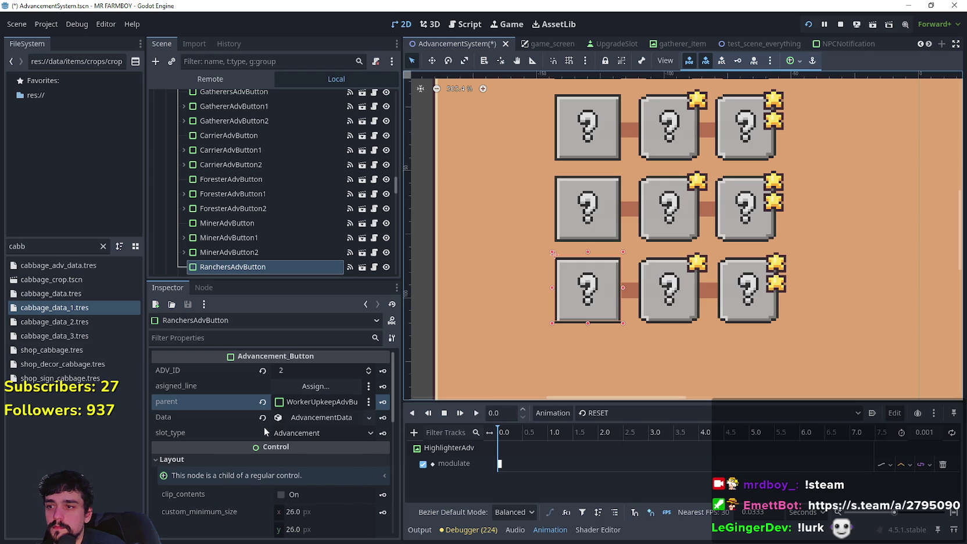
- Select FarmersAdvButton, the second Workers box
scroll(632, 242, "down", 3)
scroll(632, 242, "up", 2)
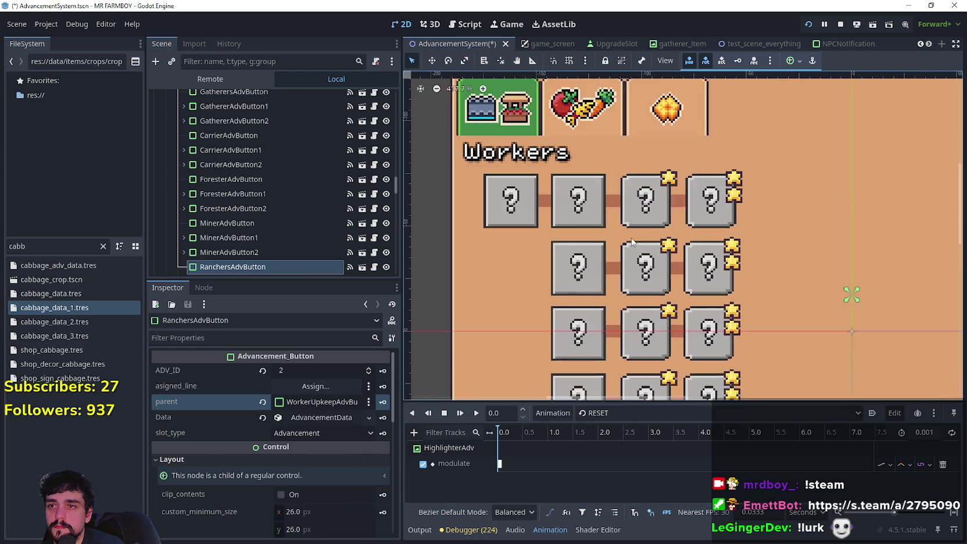
scroll(633, 242, "up", 1)
scroll(607, 271, "down", 1)
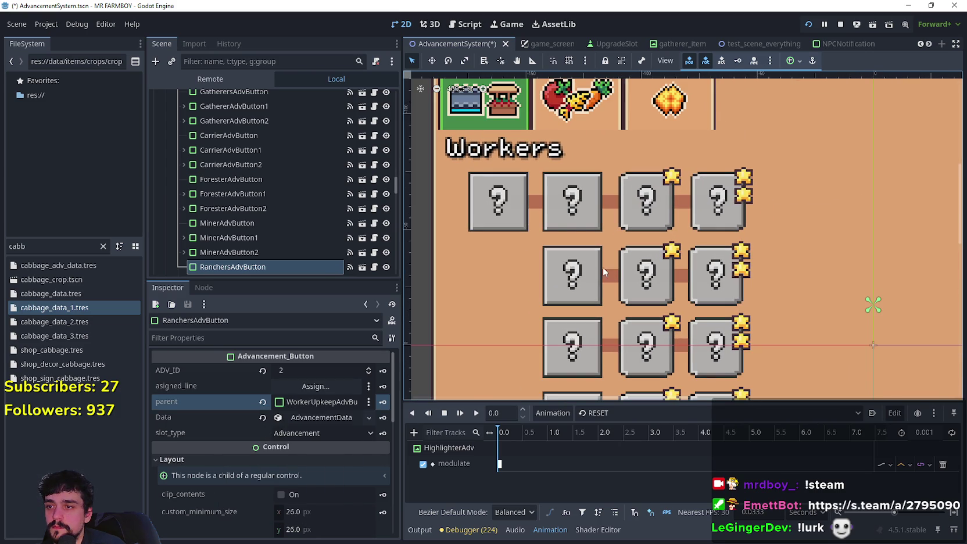
left_click(573, 225)
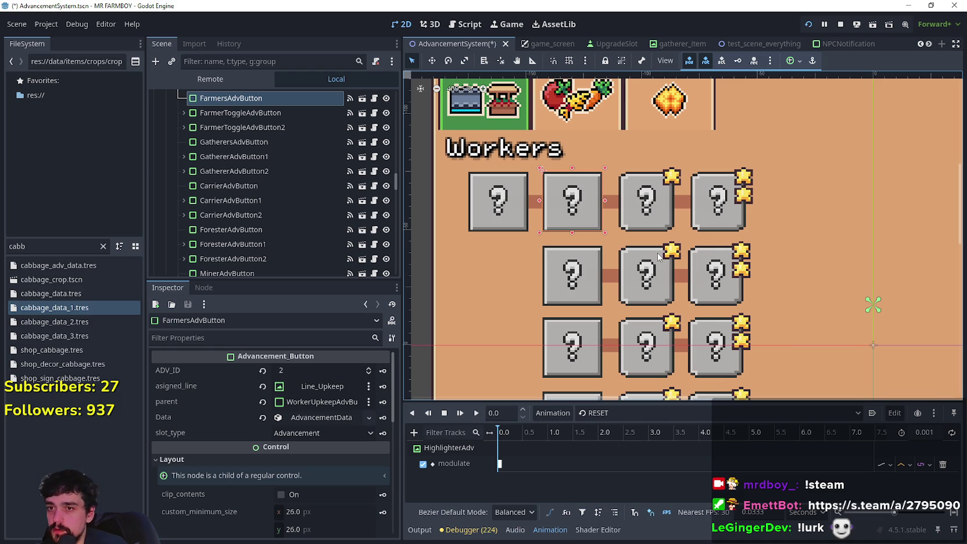
- Duplicate Line_Upkeep and place the copy, Line_Upkeep2, vertically between the second-column Workers boxes
left_click_drag(659, 255, 655, 167)
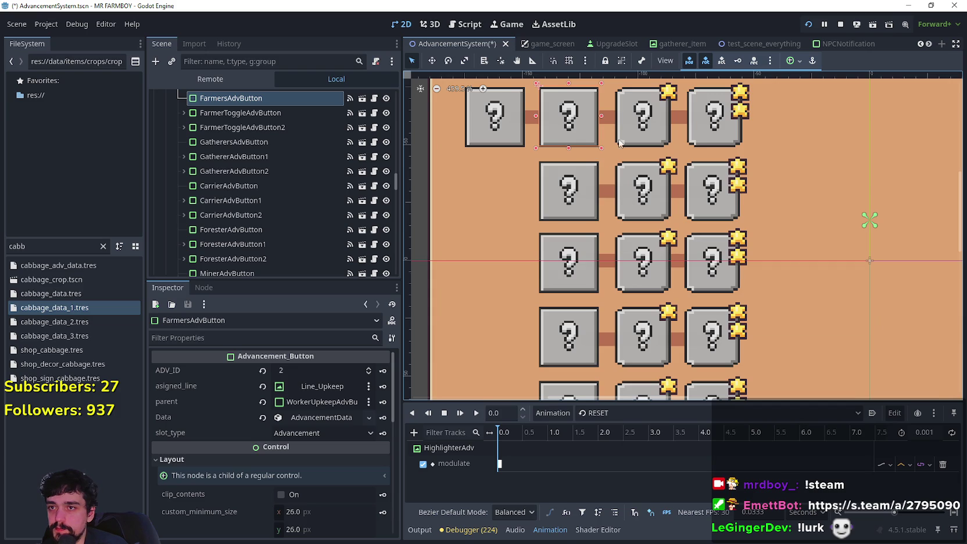
scroll(546, 160, "up", 2)
left_click(540, 158)
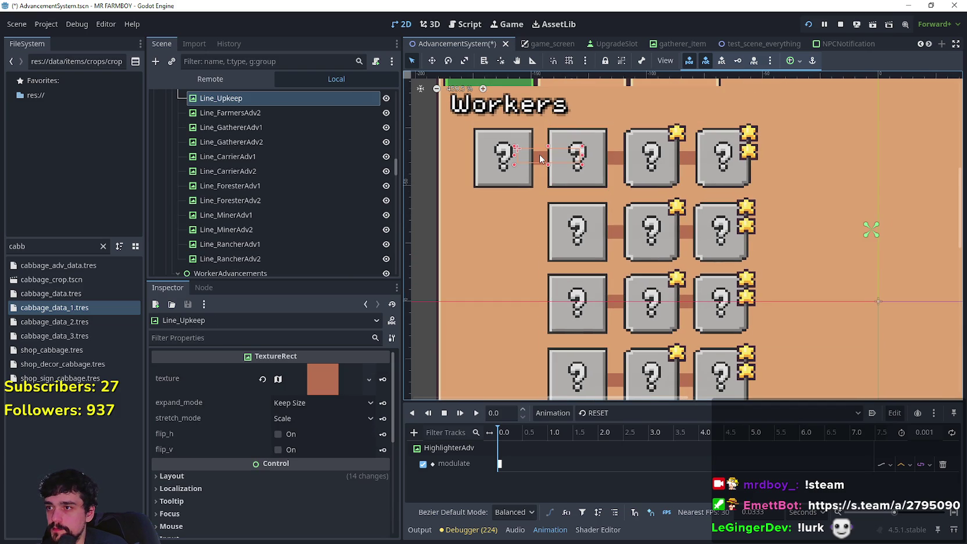
key("ctrl+d")
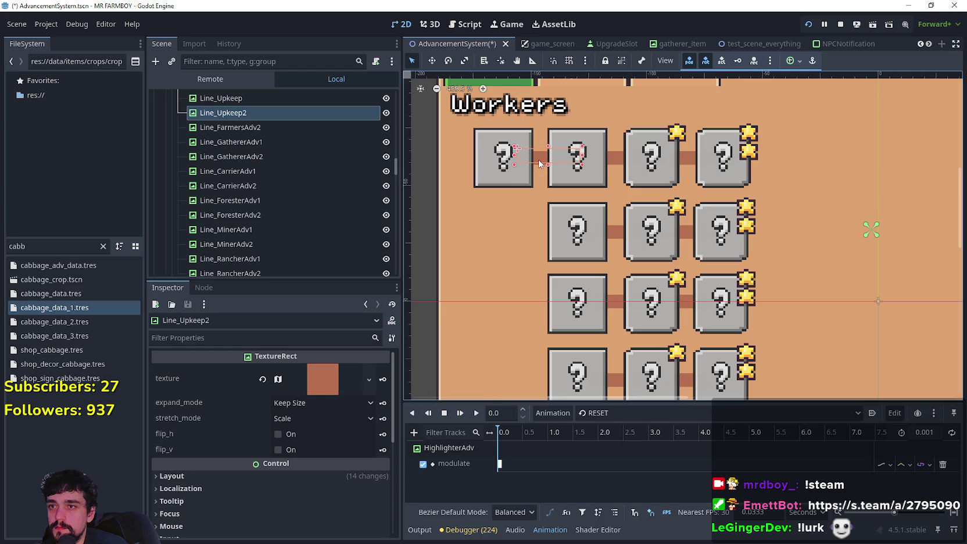
mouse_move(539, 163)
left_mouse_down()
mouse_move(526, 244)
mouse_move(487, 104)
left_mouse_up()
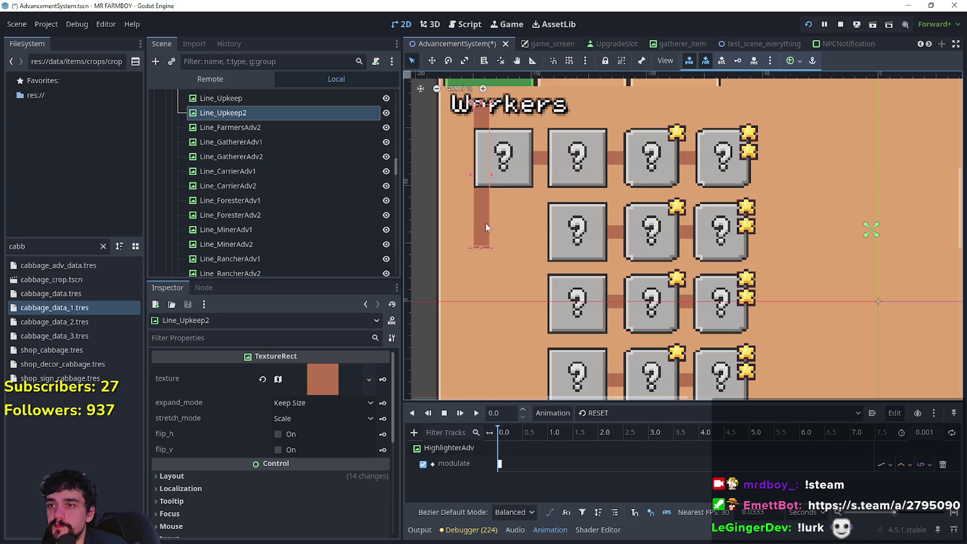
mouse_move(487, 228)
left_mouse_down()
mouse_move(586, 296)
mouse_move(580, 287)
left_mouse_up()
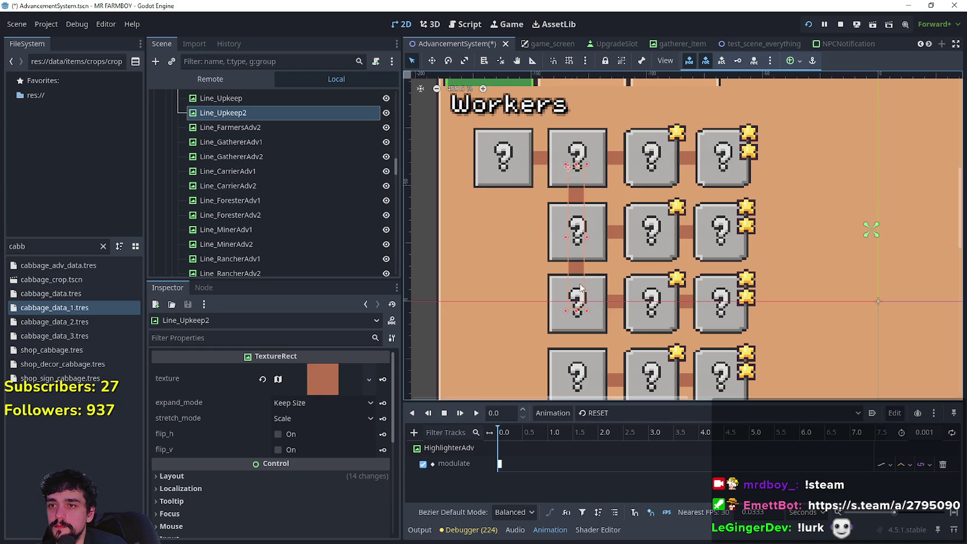
scroll(580, 287, "up", 3)
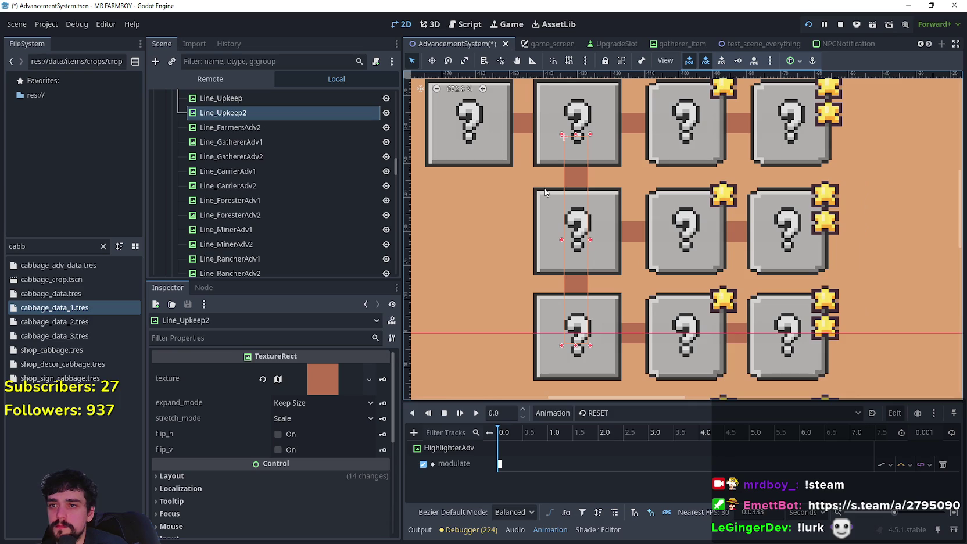
key("Right")
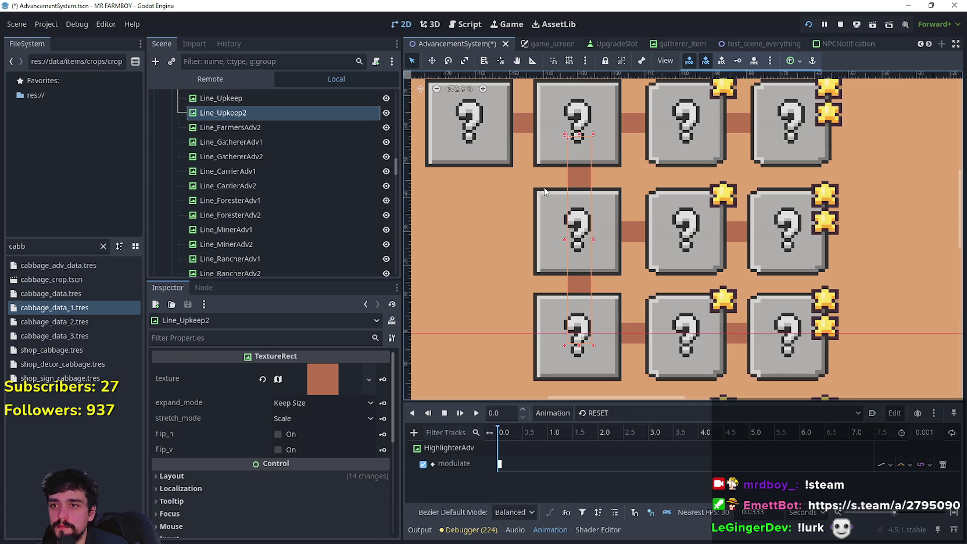
scroll(545, 191, "down", 3)
scroll(577, 201, "up", 1)
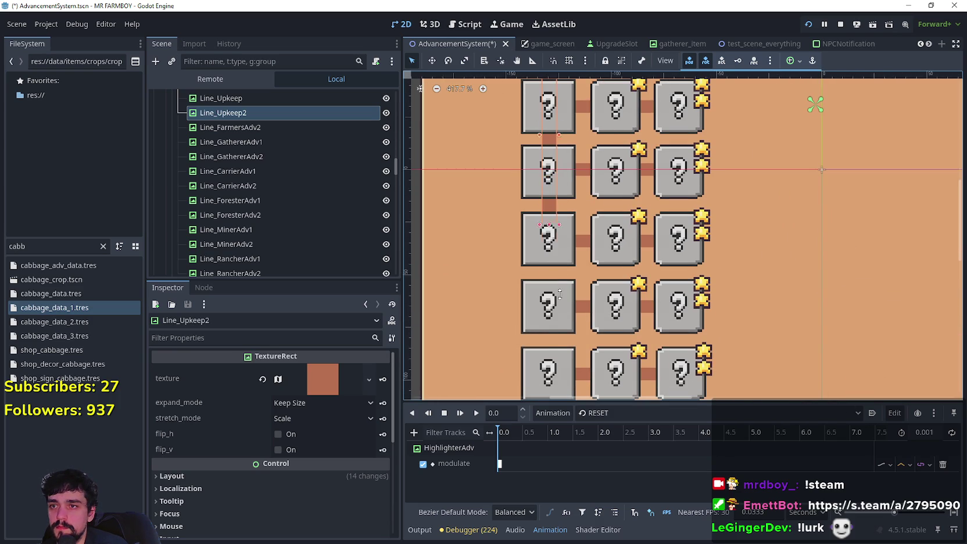
scroll(592, 343, "down", 5)
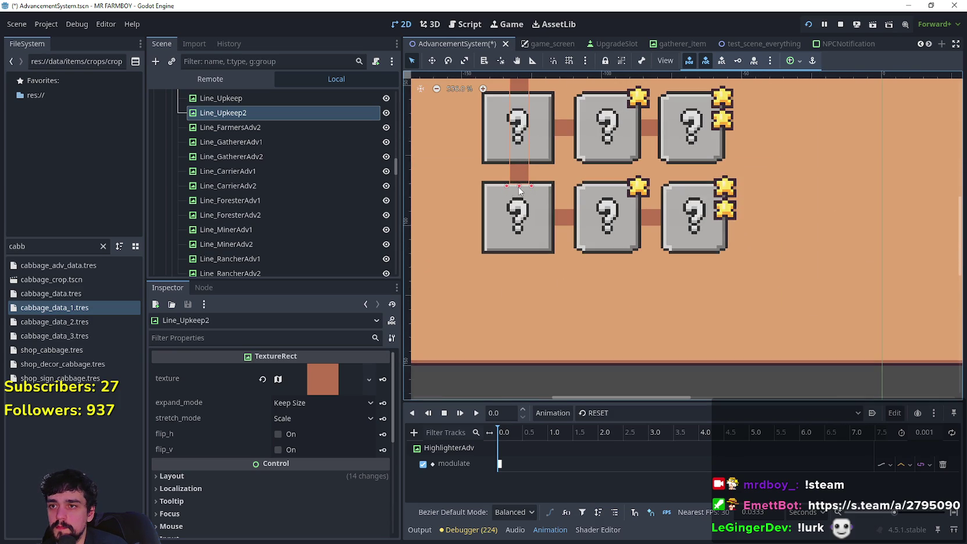
scroll(525, 227, "down", 3)
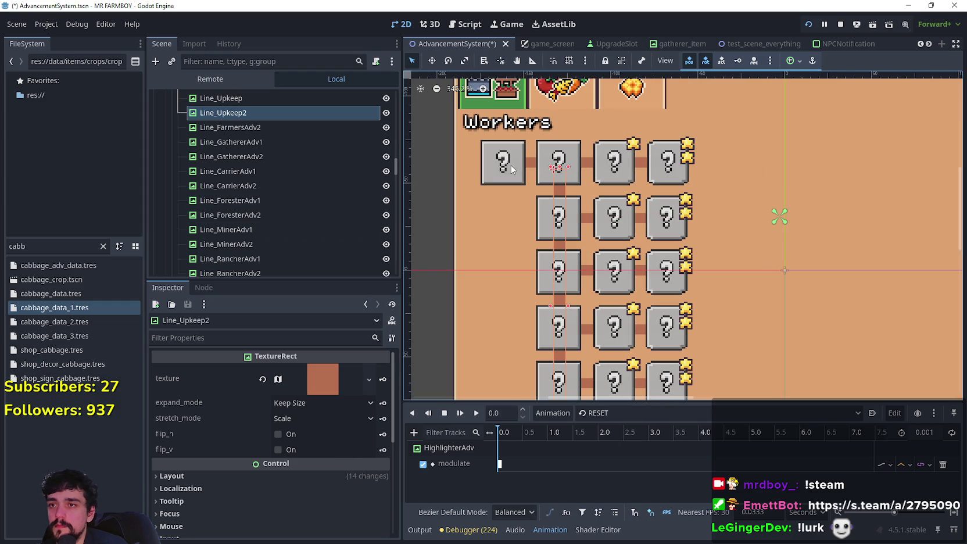
- Assign Line_Upkeep2 as GatherersAdvButton's asigned_line and save AdvancementSystem.tscn
left_click(579, 225)
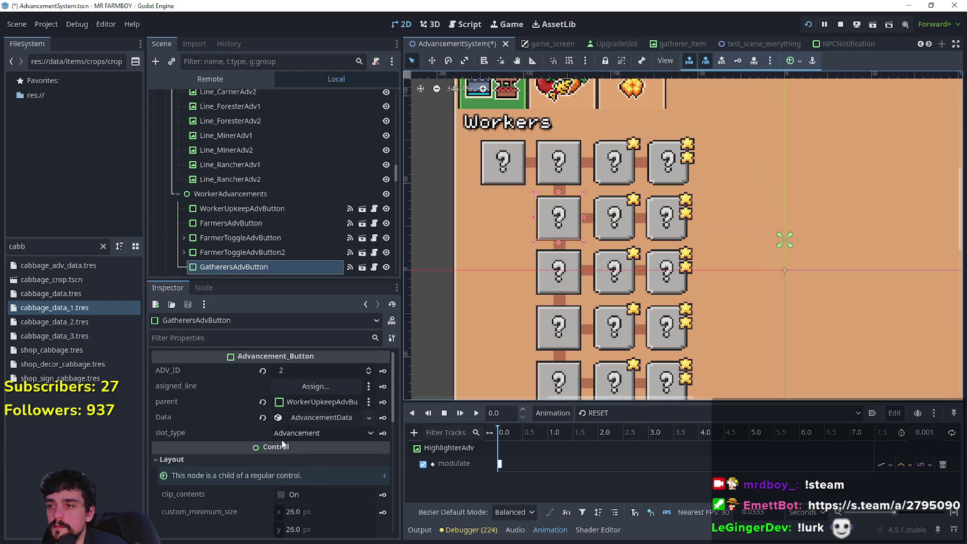
left_click(315, 386)
mouse_move(565, 154)
left_mouse_down()
mouse_move(564, 410)
mouse_move(573, 156)
mouse_move(567, 194)
mouse_move(585, 323)
left_mouse_up()
left_click(475, 233)
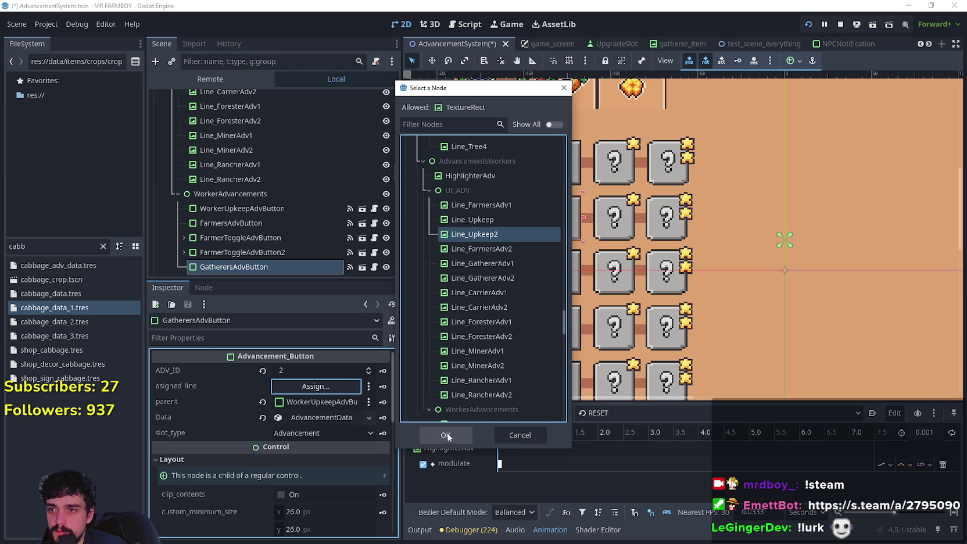
left_click(446, 436)
key("ctrl+s")
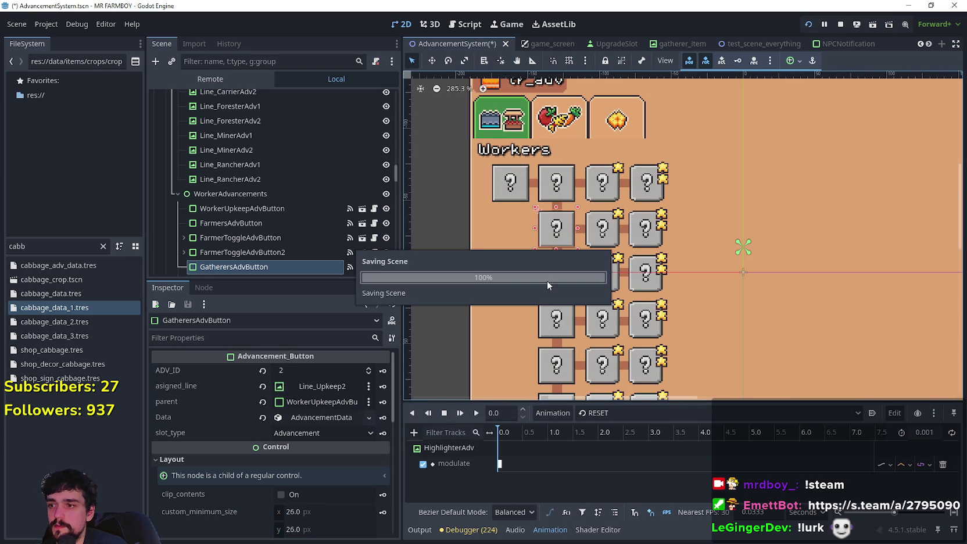
left_click(493, 196)
left_click(316, 420)
scroll(312, 473, "down", 2)
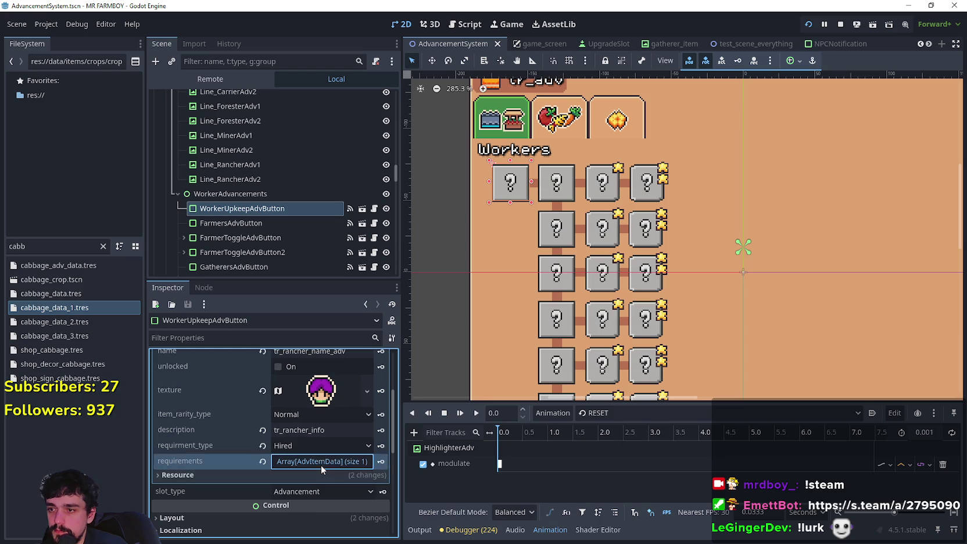
left_click(321, 462)
scroll(325, 460, "down", 3)
left_click(330, 428)
scroll(328, 474, "down", 3)
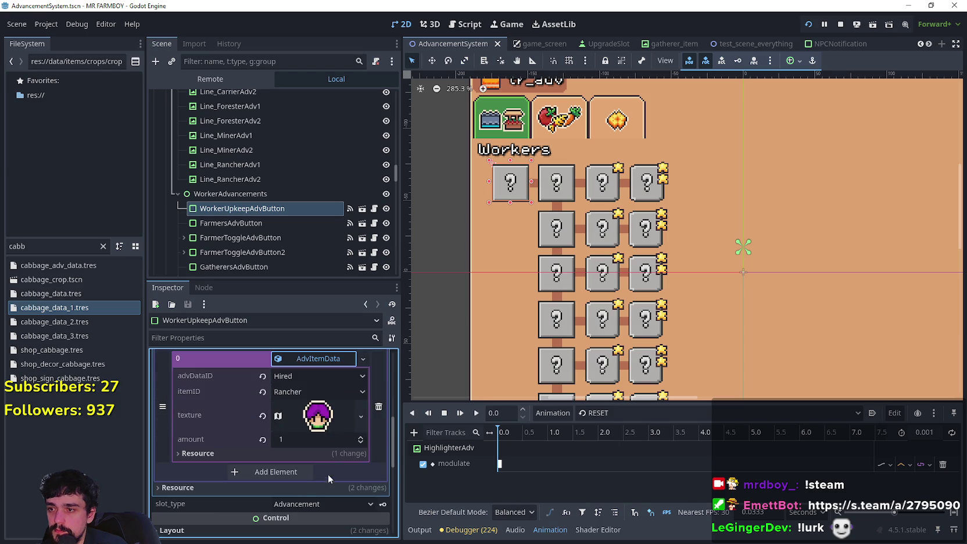
scroll(330, 463, "up", 9)
scroll(348, 464, "up", 1)
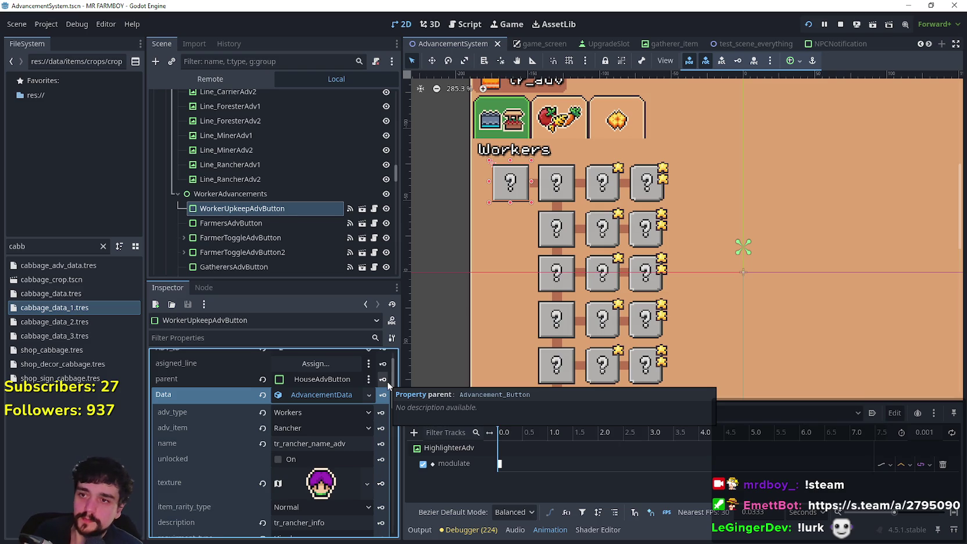
left_click(551, 194)
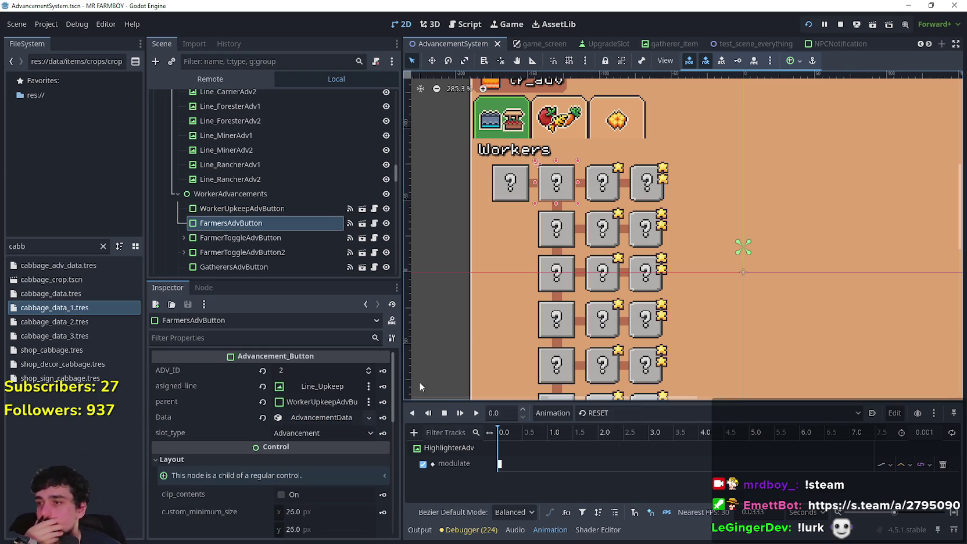
left_click(323, 414)
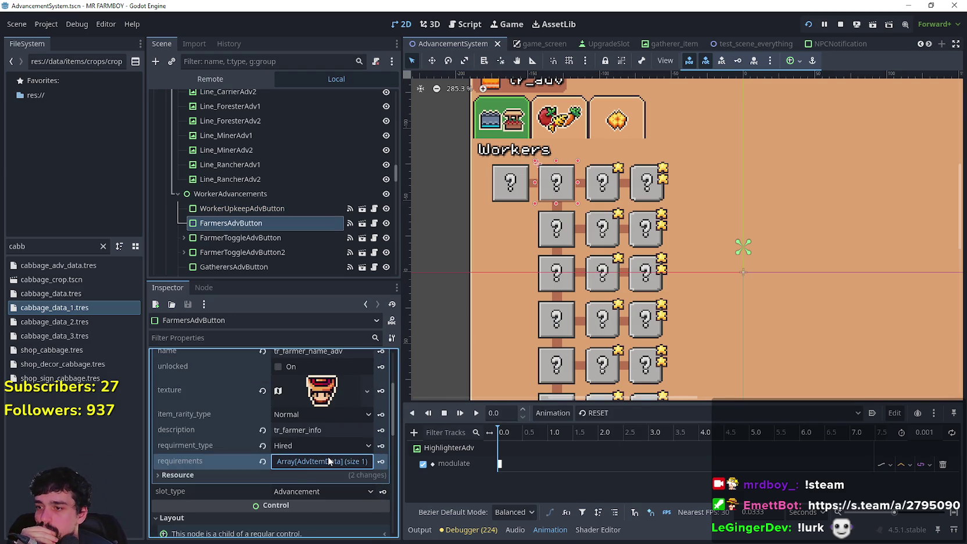
left_click(328, 456)
left_click(331, 452)
left_click(331, 455)
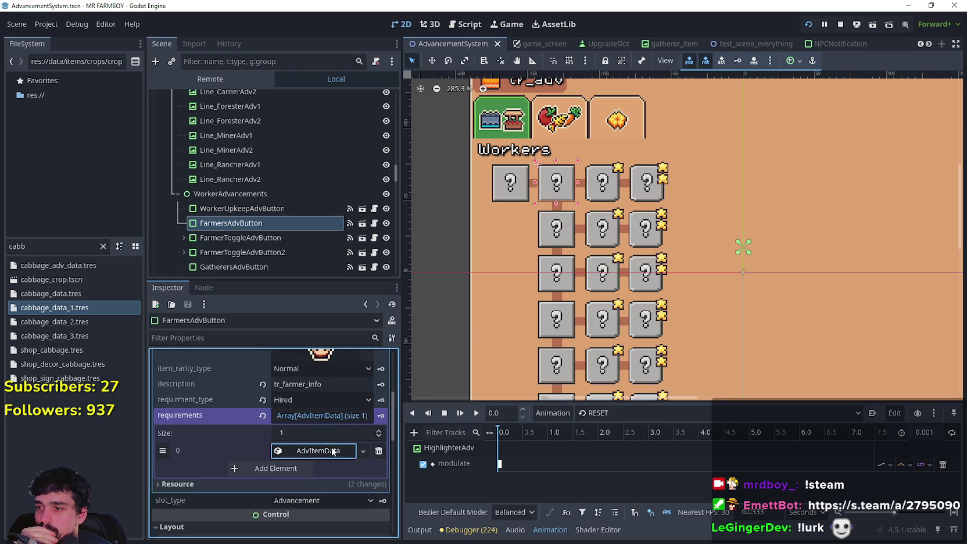
scroll(332, 443, "up", 1)
left_click(521, 197)
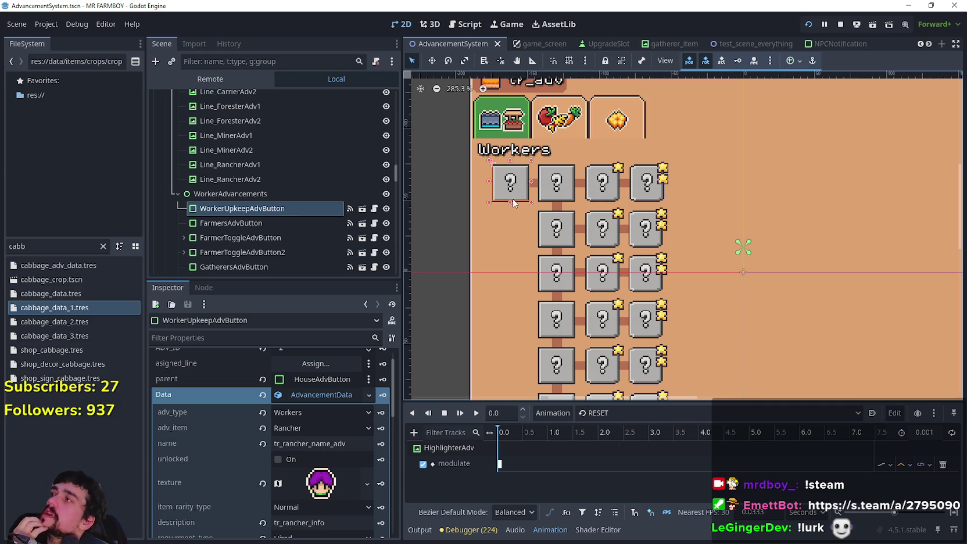
- Inspect FarmersAdvButton's requirement entry in the Inspector
scroll(557, 182, "up", 2)
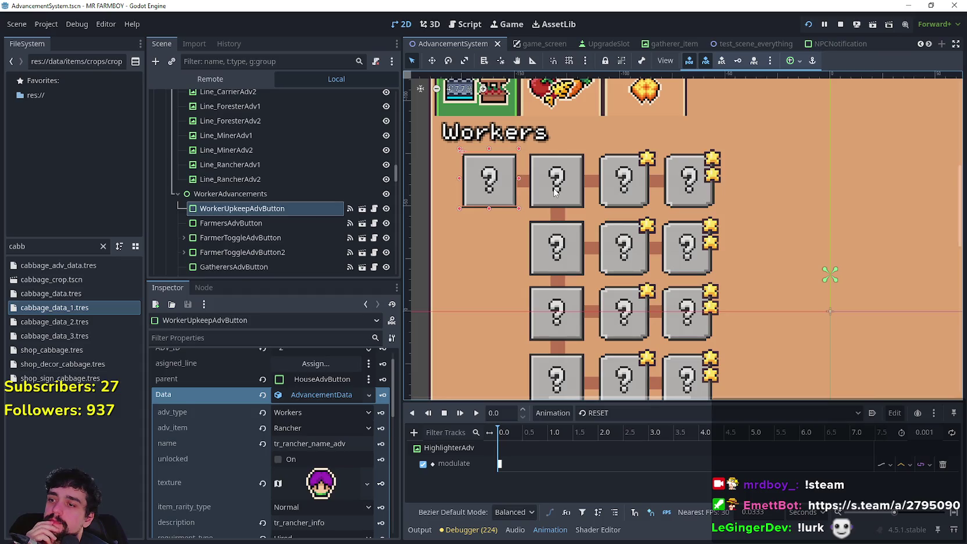
left_click(556, 182)
left_click(321, 496)
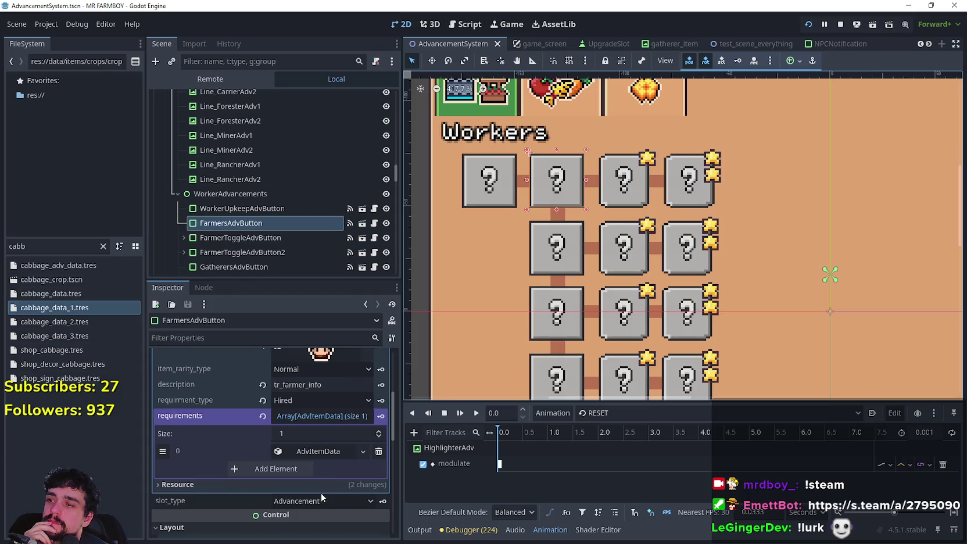
scroll(323, 451, "down", 2)
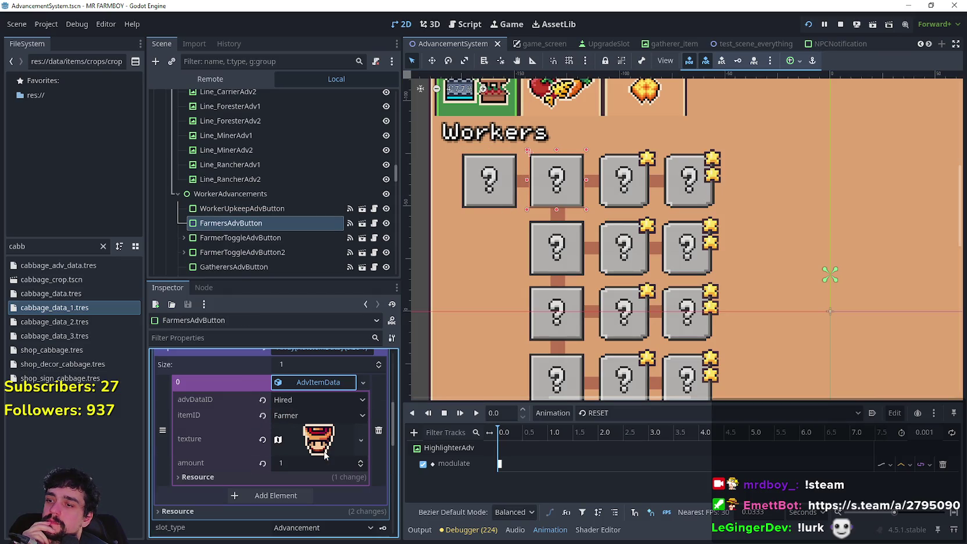
right_click(236, 379)
left_click(272, 386)
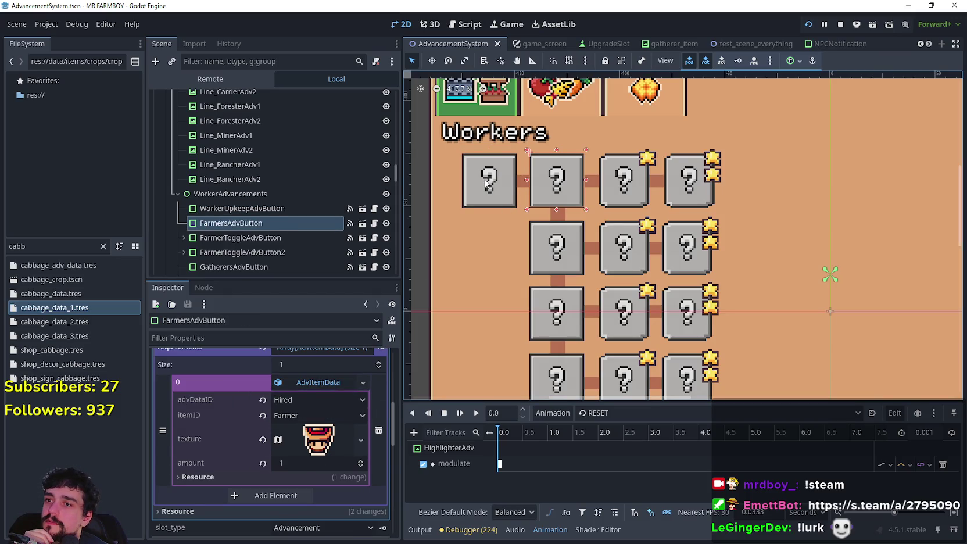
- Make WorkerUpkeepAdvButton's advancement Data resource unique
left_click(243, 208)
scroll(268, 441, "down", 3)
scroll(268, 441, "up", 3)
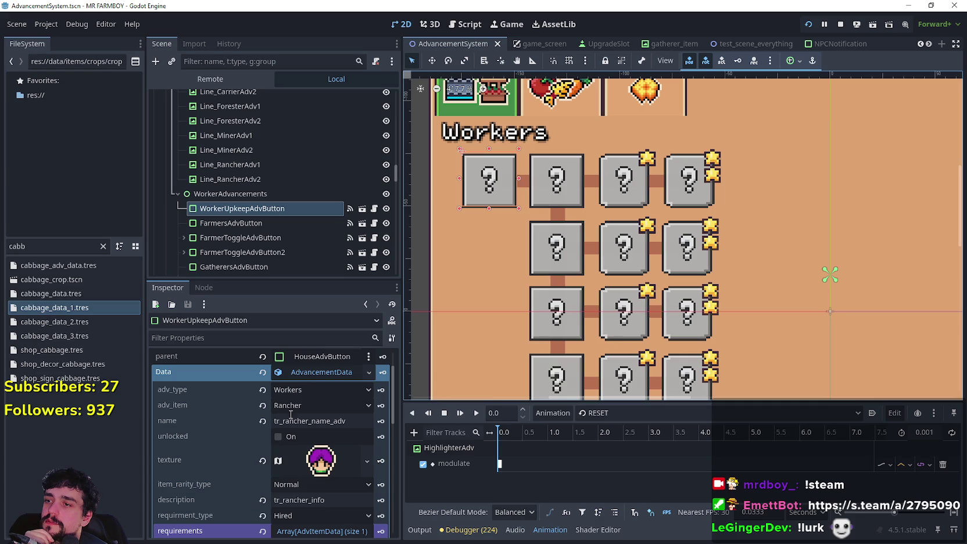
left_click(315, 375)
left_click(315, 375)
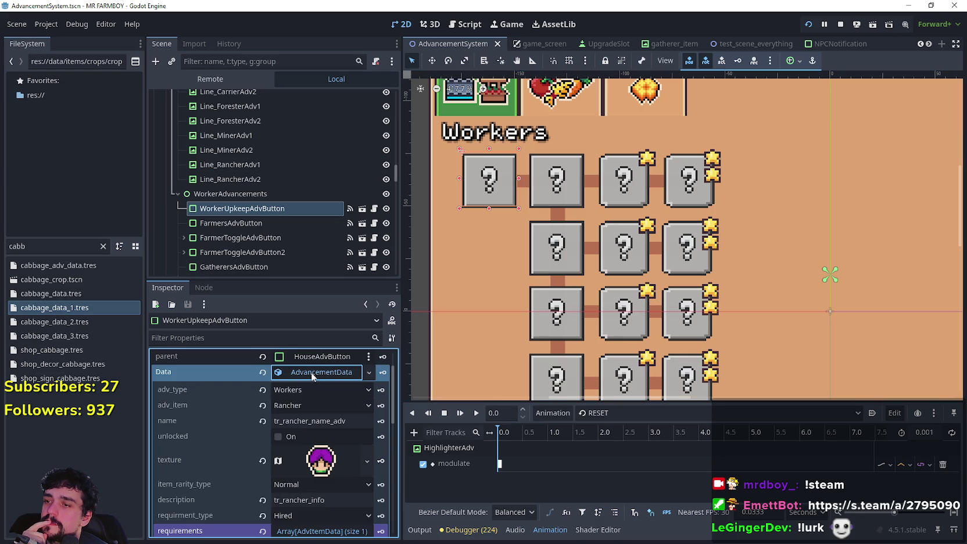
scroll(239, 467, "up", 2)
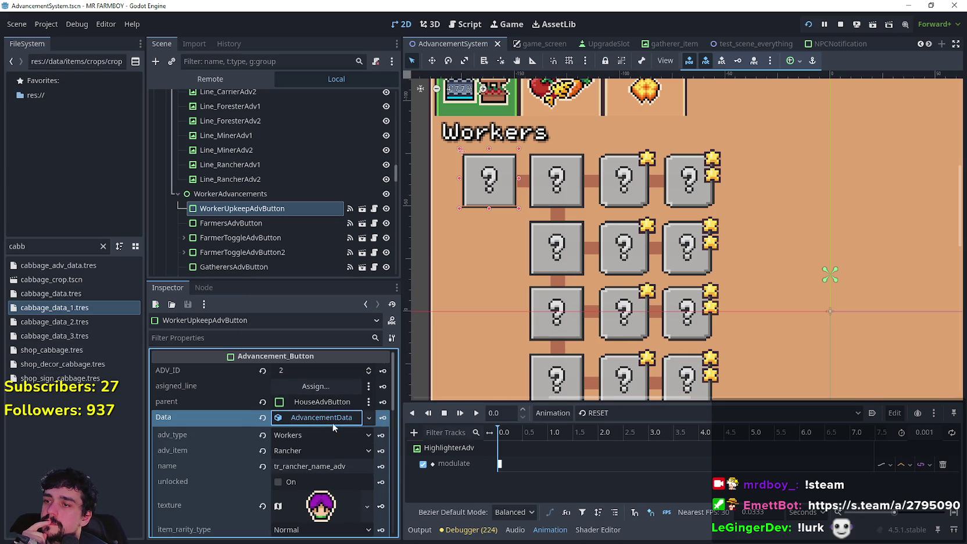
right_click(330, 424)
left_click(361, 472)
- Clear WorkerUpkeepAdvButton's requirement entry 0, undoing a mistaken paste
scroll(343, 453, "down", 5)
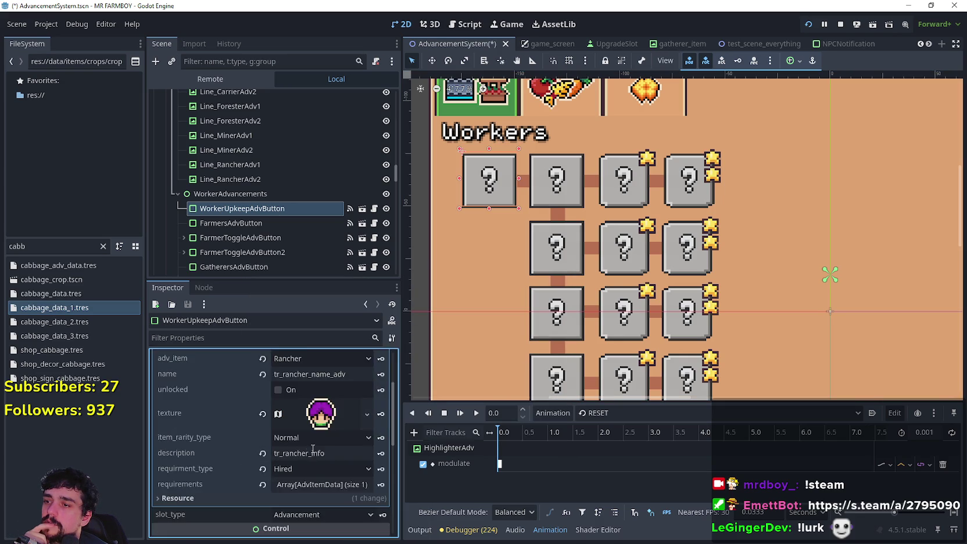
left_click(323, 393)
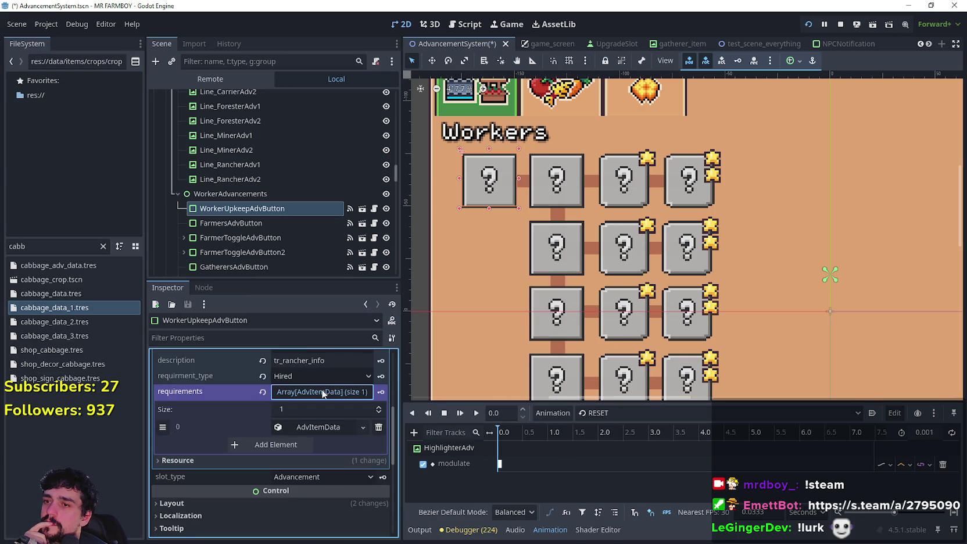
scroll(319, 413, "up", 3)
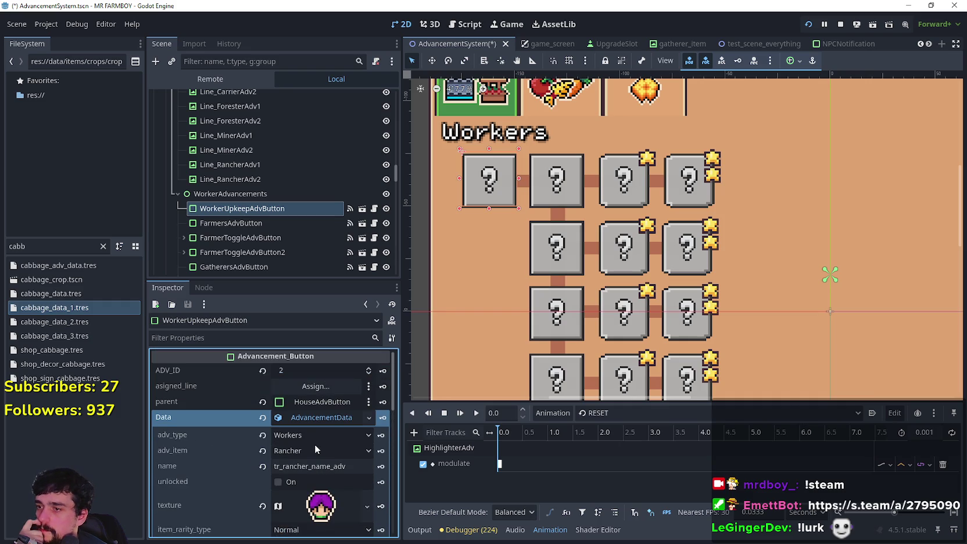
left_click(310, 497)
scroll(317, 448, "down", 5)
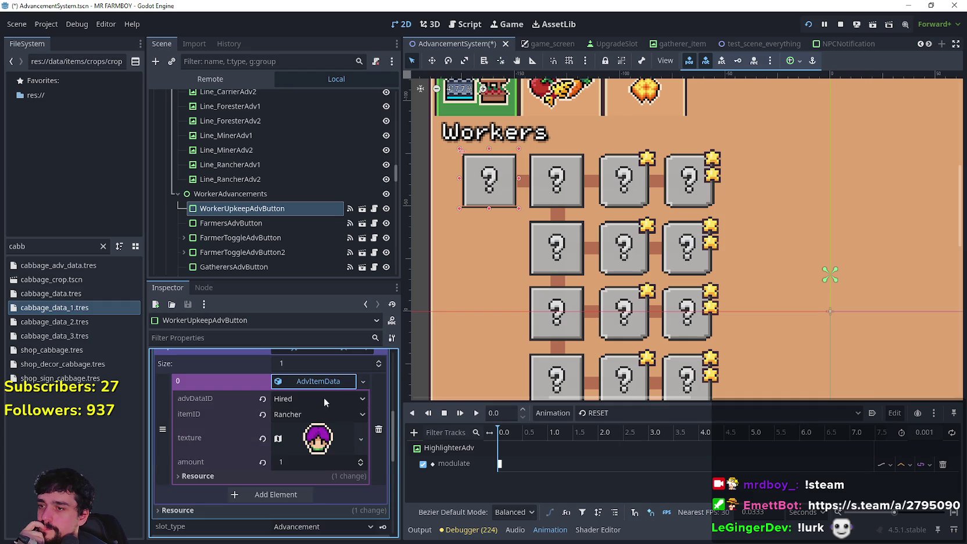
left_click(308, 381)
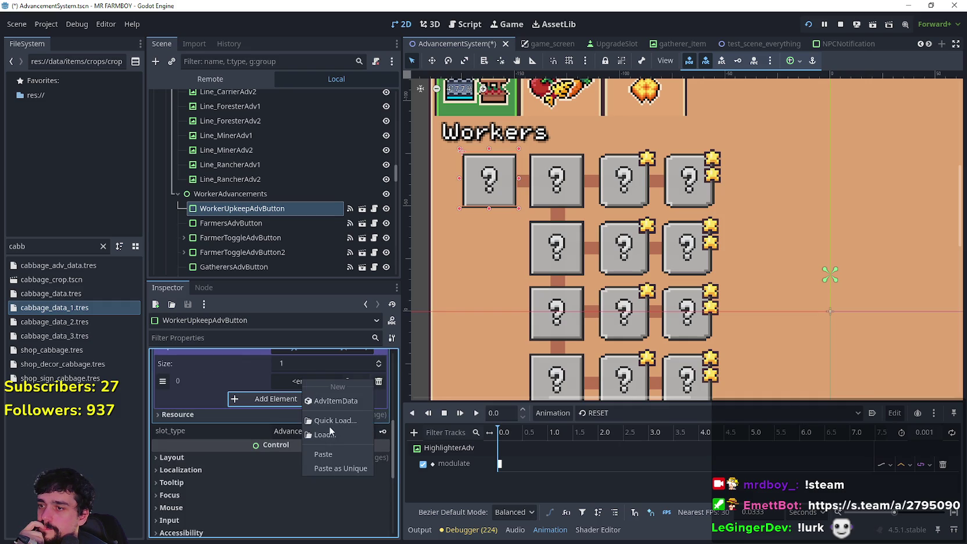
left_click(329, 454)
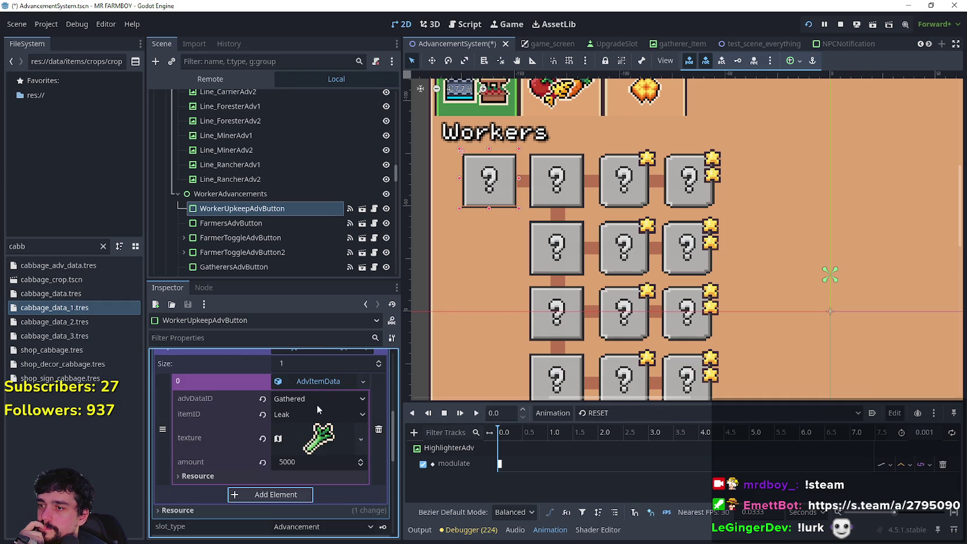
key("ctrl+z")
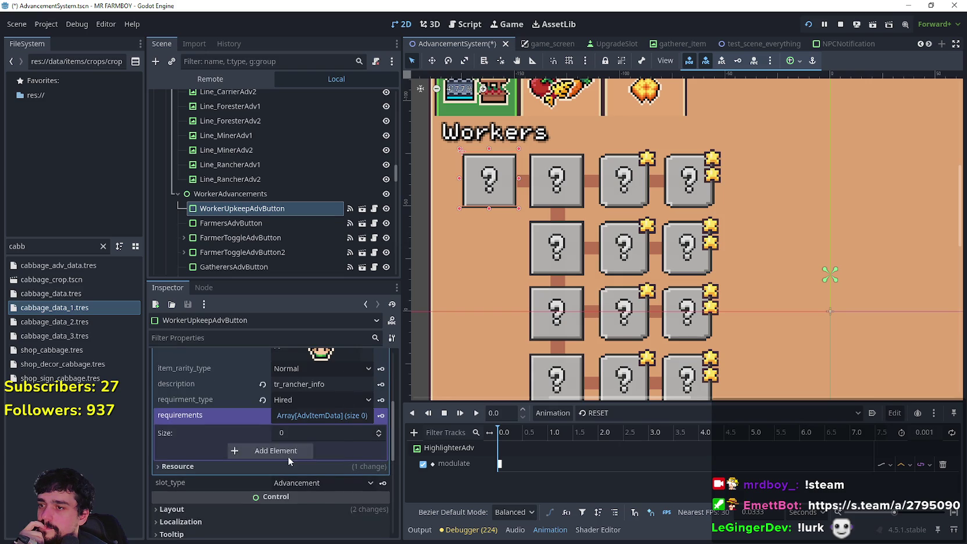
- Copy FarmersAdvButton's requirement AdvItemData resource
left_click(580, 184)
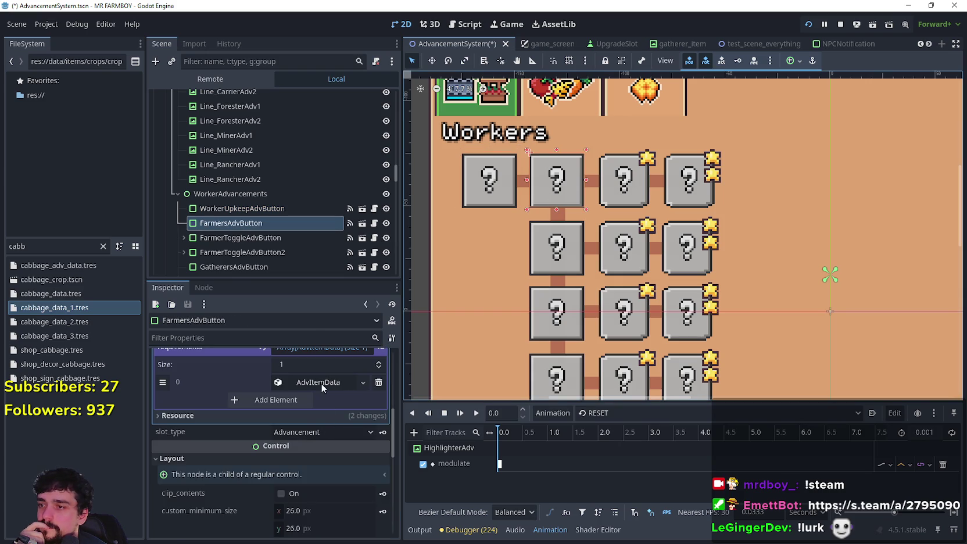
left_click(321, 383)
scroll(314, 464, "down", 2)
scroll(317, 453, "up", 3)
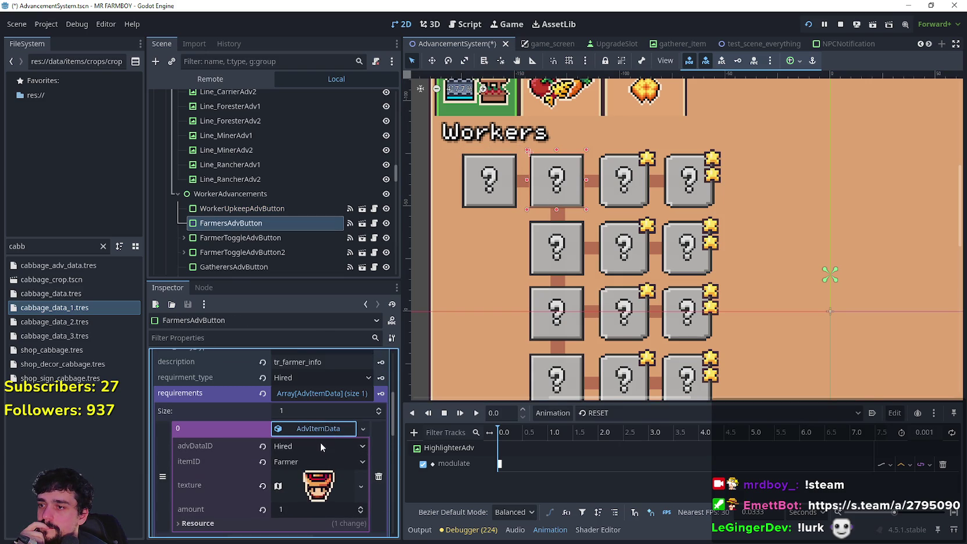
right_click(317, 443)
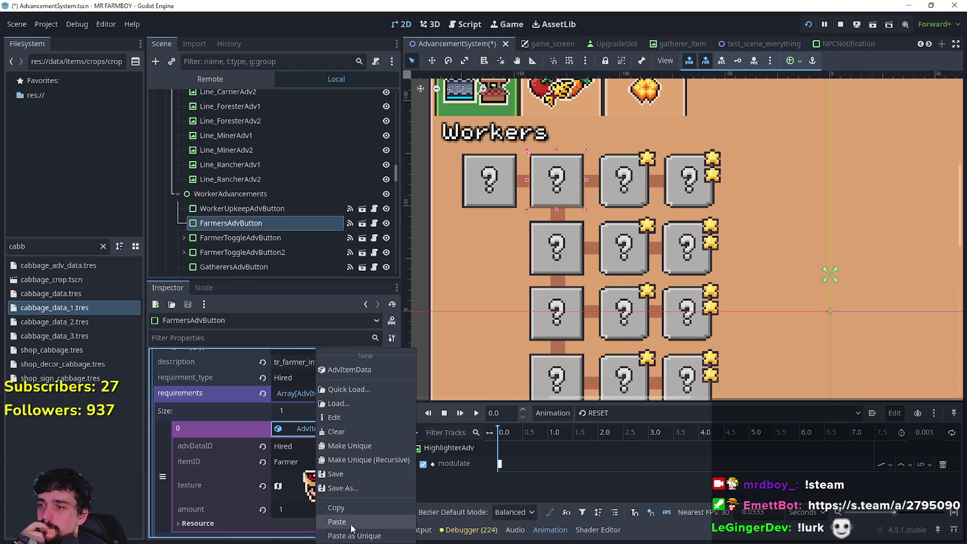
left_click(353, 507)
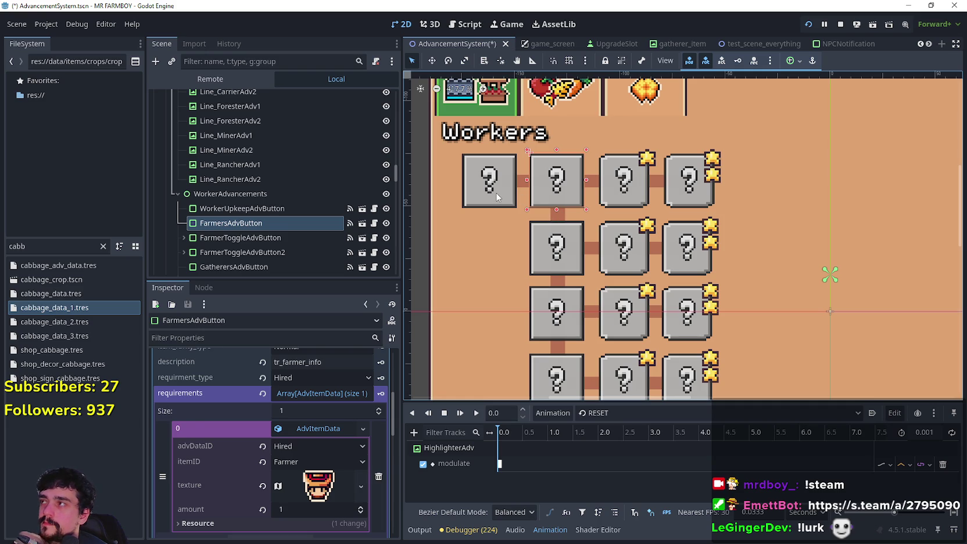
- Paste the Farmers AdvItemData as unique into WorkerUpkeepAdvButton's requirement element 0
left_click(497, 198)
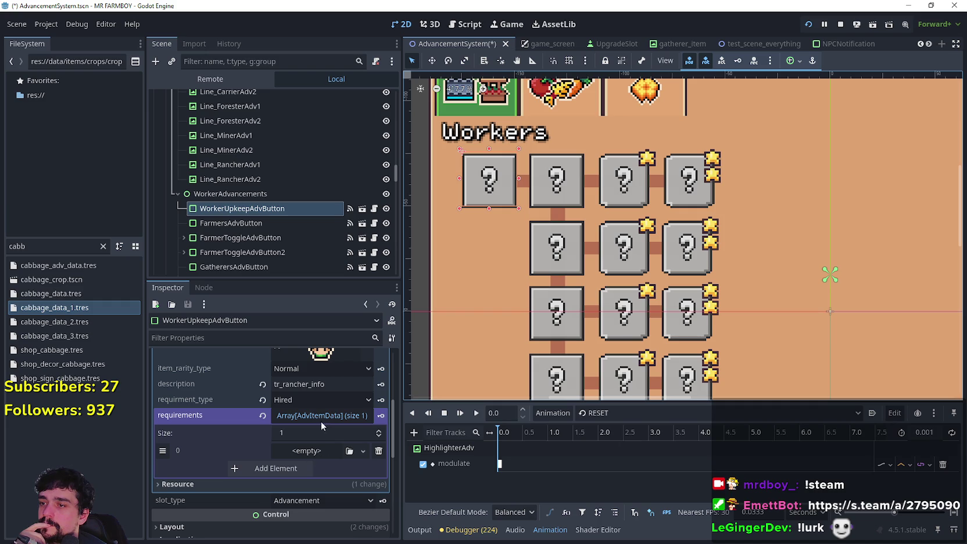
scroll(330, 459, "up", 2)
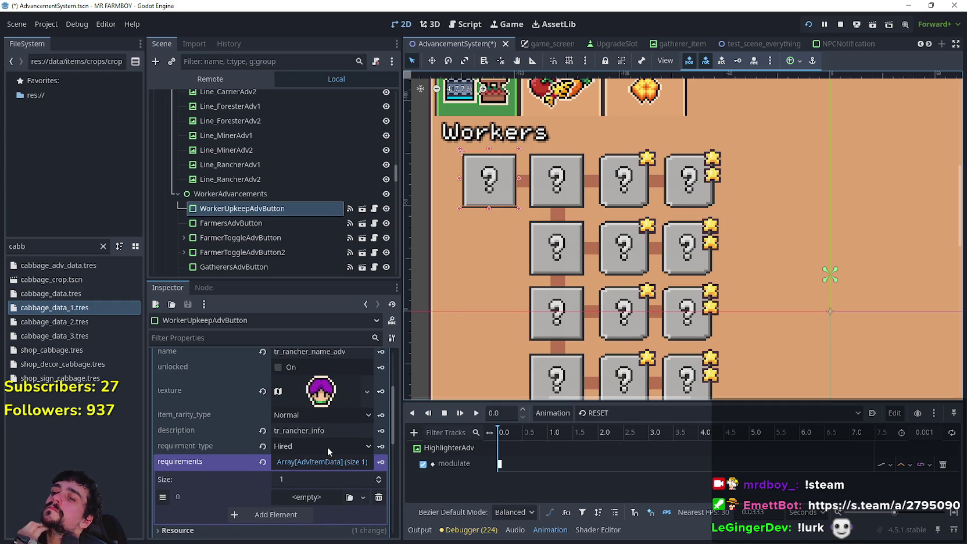
scroll(327, 446, "down", 2)
left_click(321, 450)
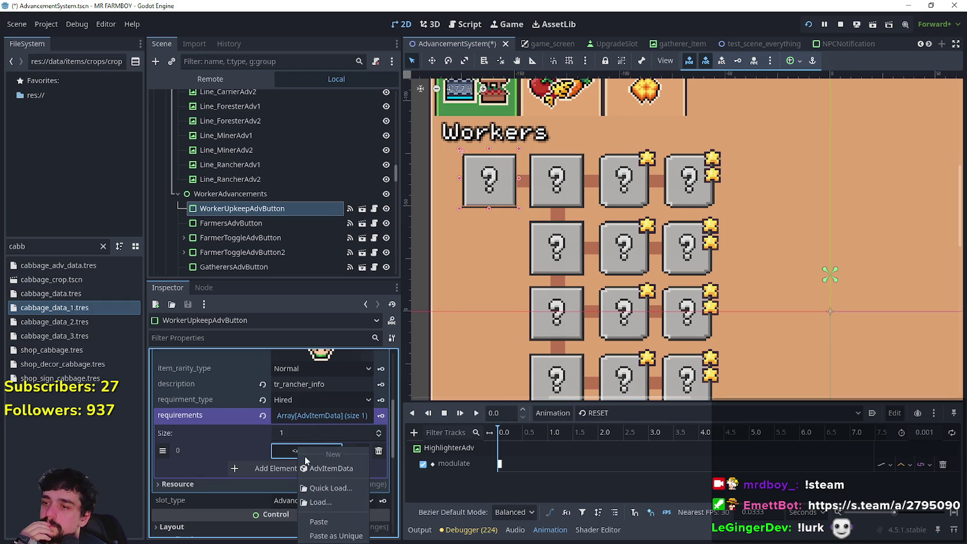
left_click(335, 520)
scroll(323, 446, "down", 2)
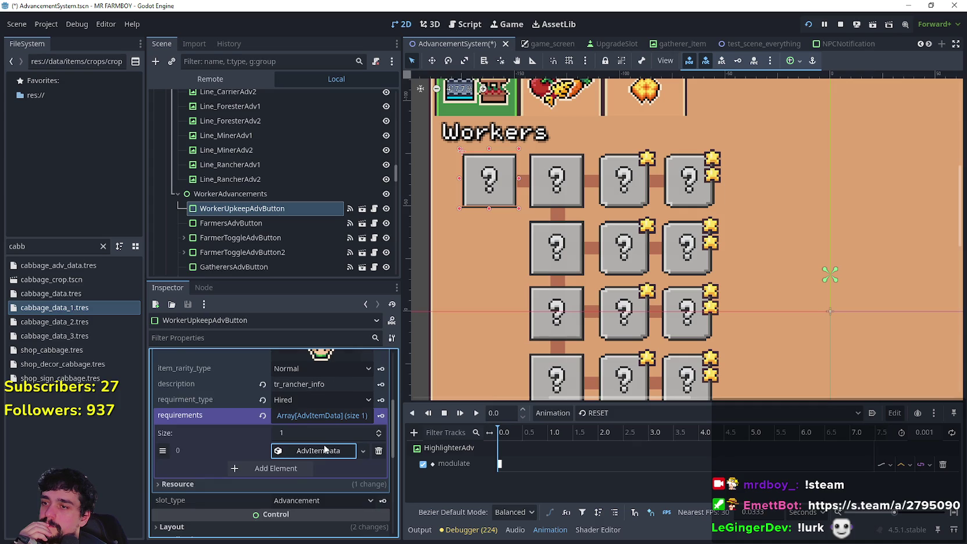
left_click(325, 449)
scroll(321, 469, "up", 7)
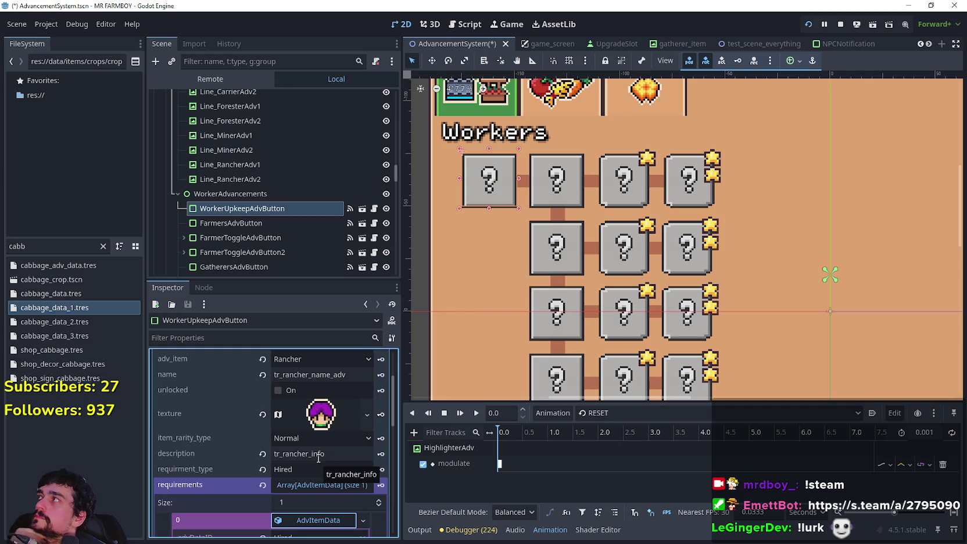
left_click(324, 487)
left_click(329, 468)
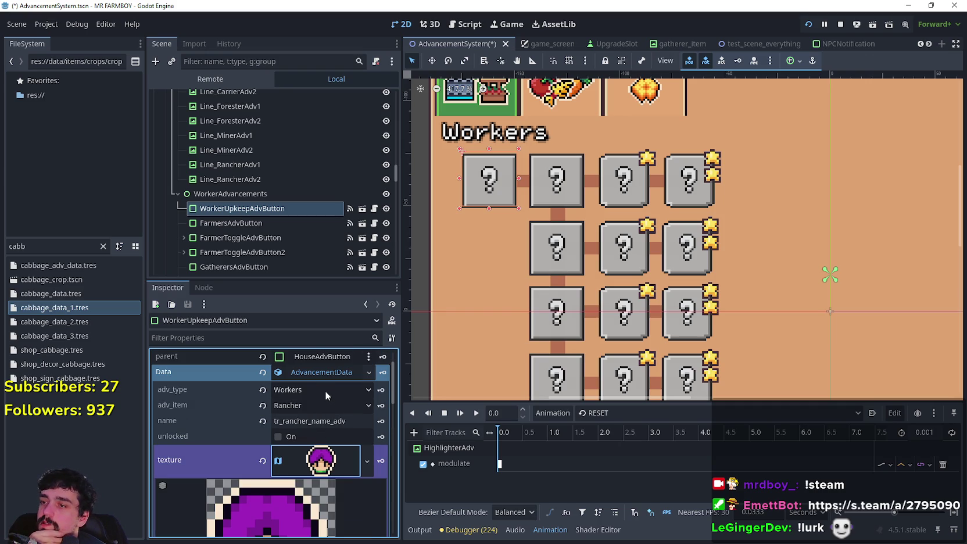
left_click(325, 390)
left_click(282, 366)
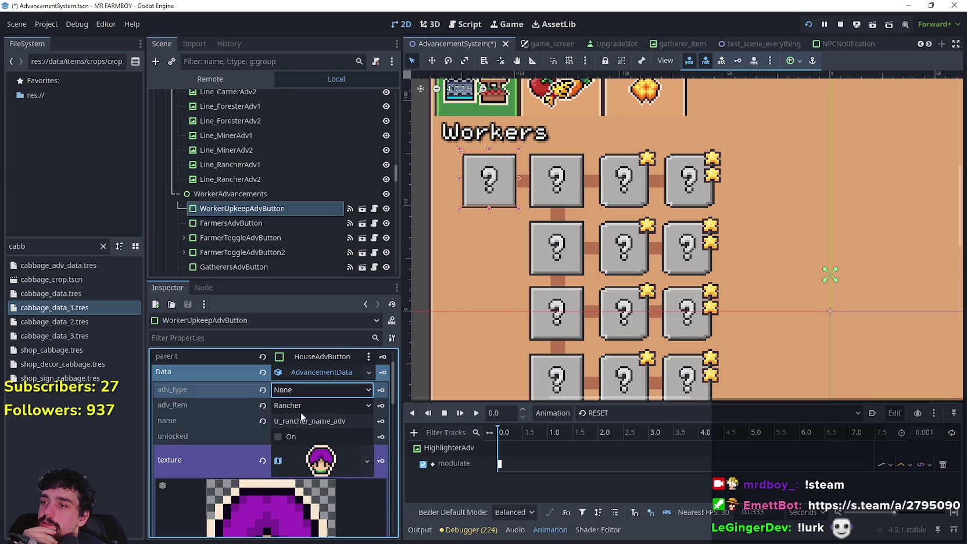
right_click(312, 373)
left_click(357, 470)
scroll(525, 312, "down", 4)
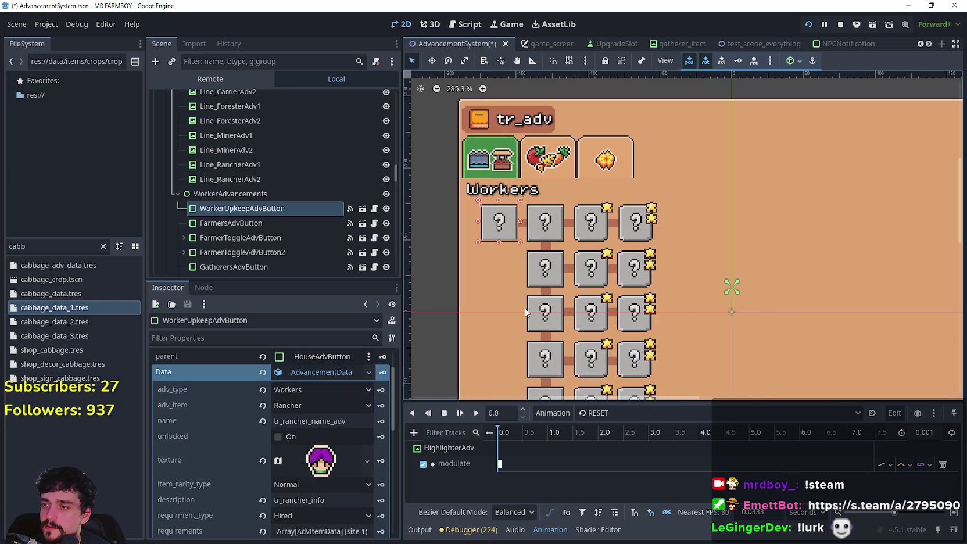
scroll(525, 312, "up", 2)
scroll(526, 309, "down", 3)
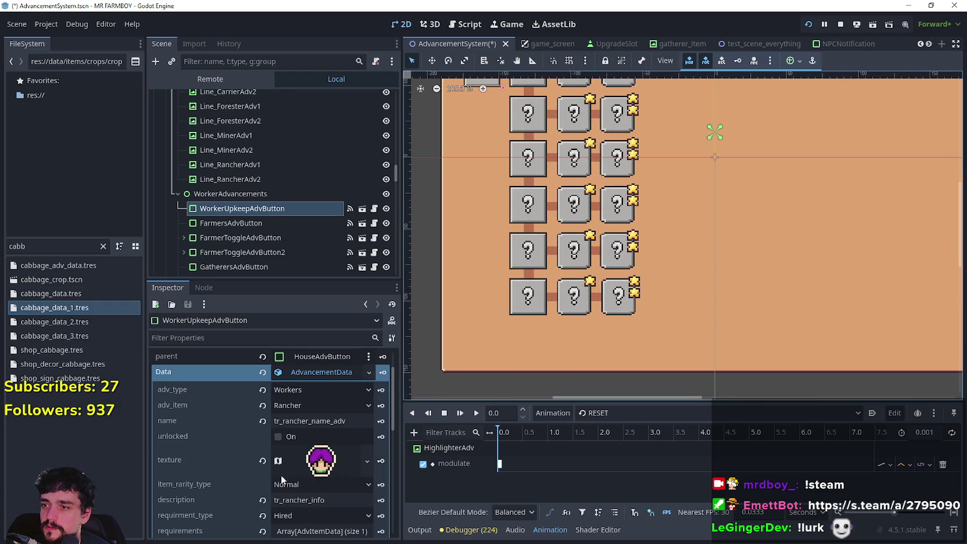
left_click(527, 306)
scroll(373, 415, "down", 3)
scroll(332, 428, "up", 3)
left_click(323, 395)
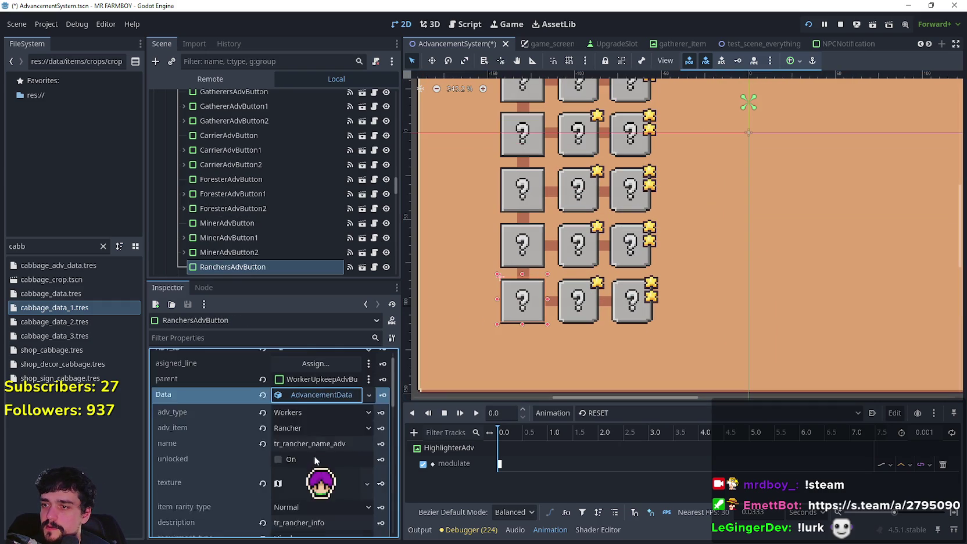
scroll(314, 459, "down", 3)
left_click(319, 472)
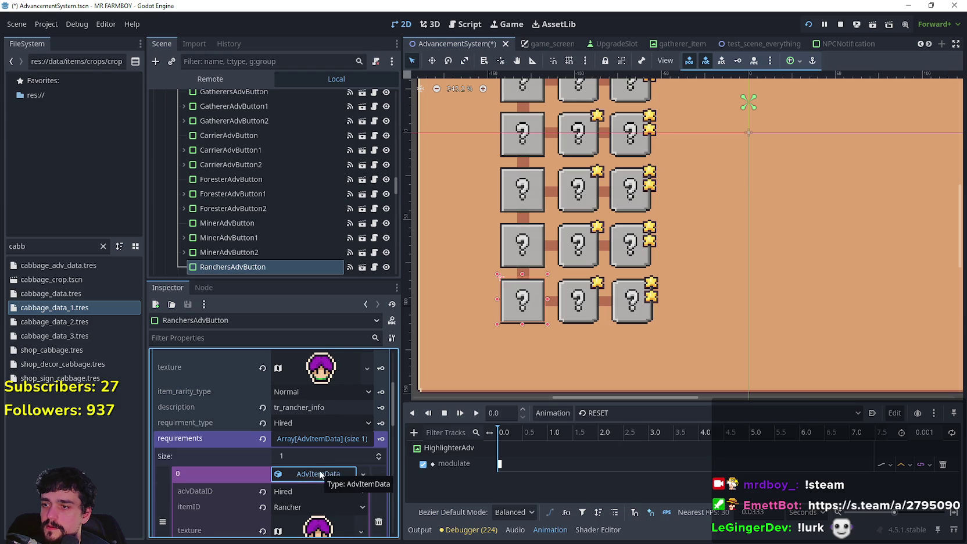
scroll(321, 468, "down", 1)
scroll(321, 464, "up", 5)
scroll(531, 145, "up", 3)
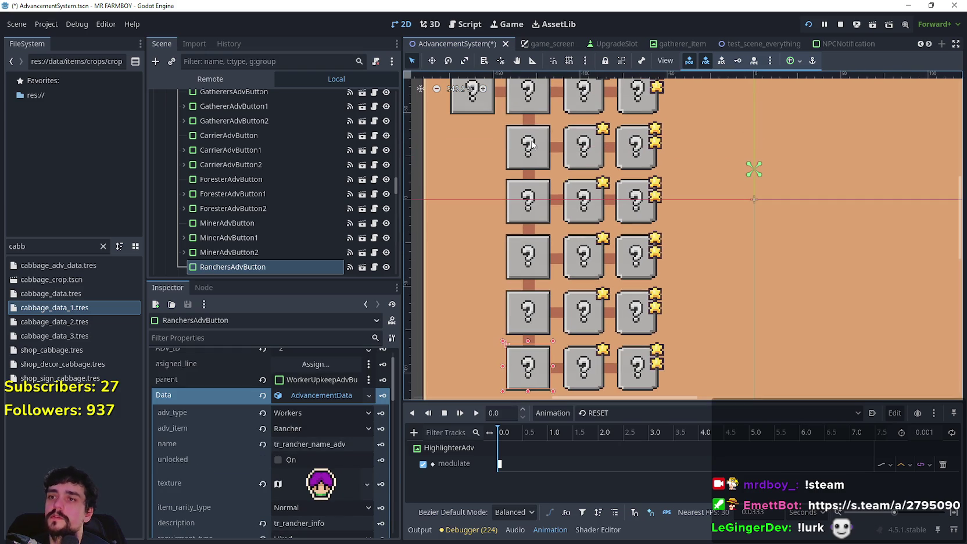
left_click(535, 115)
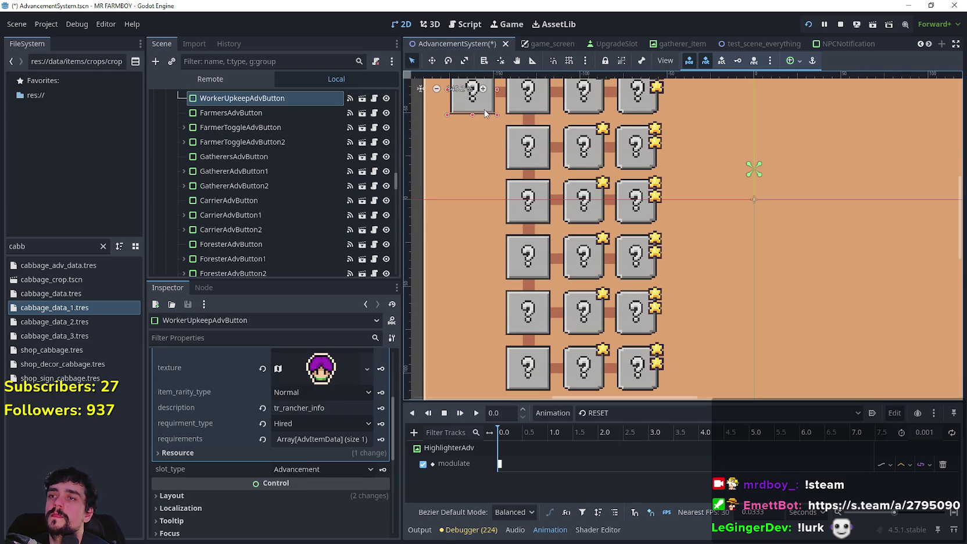
- Change WorkerUpkeepAdvButton's adv_type from Workers to None
left_click(324, 438)
scroll(315, 451, "up", 4)
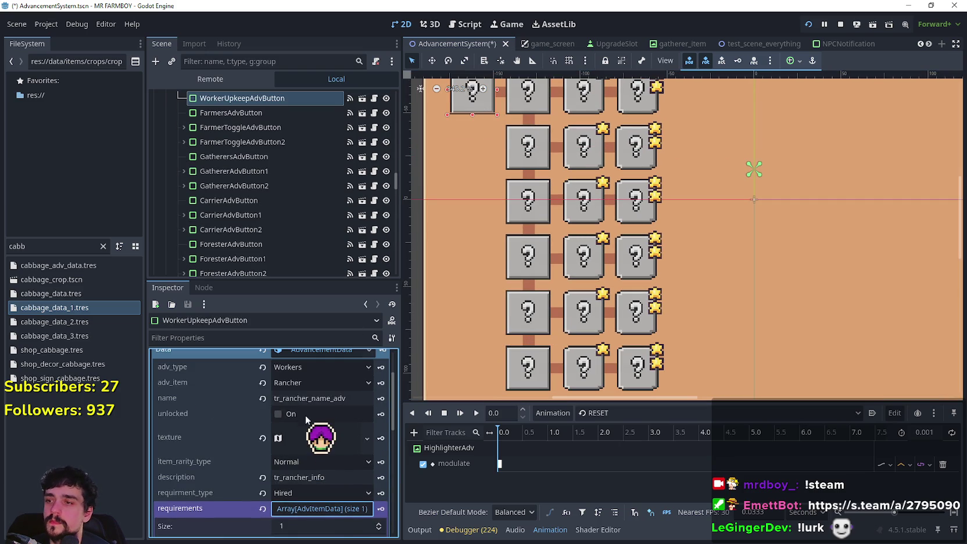
scroll(308, 395, "up", 1)
left_click(331, 412)
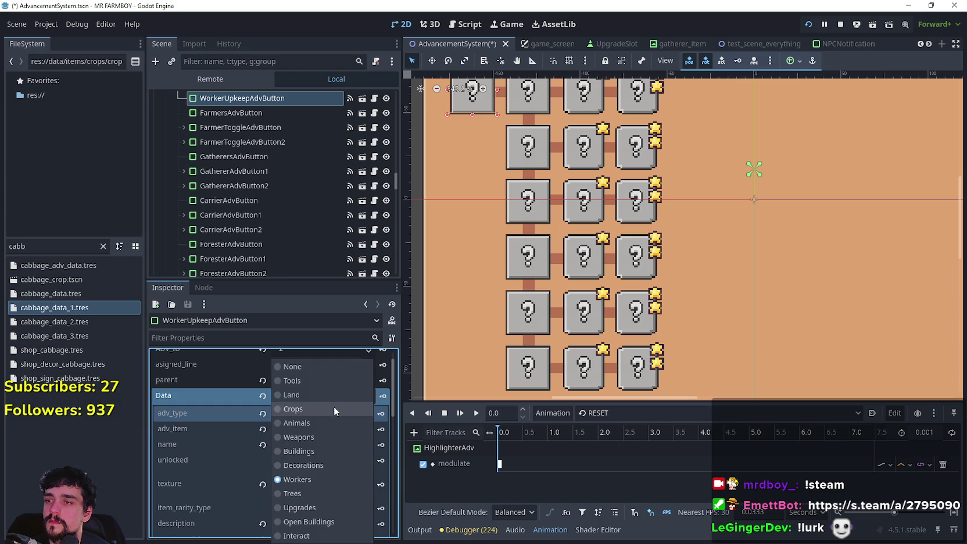
left_click(327, 368)
scroll(318, 497, "down", 2)
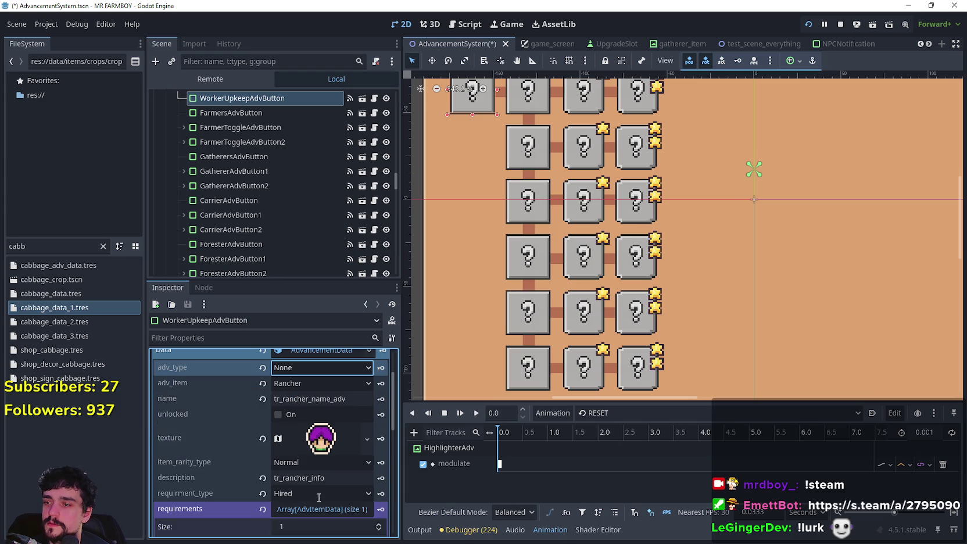
scroll(312, 492, "down", 2)
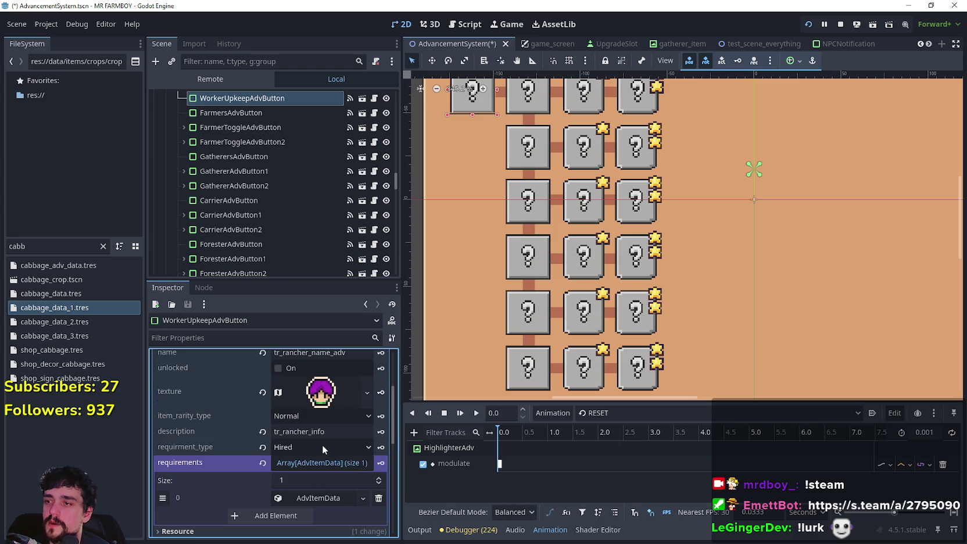
- Review the Hired requirement and tr_rancher_info description, then show FarmersAdvButton's data for comparison
left_click(315, 499)
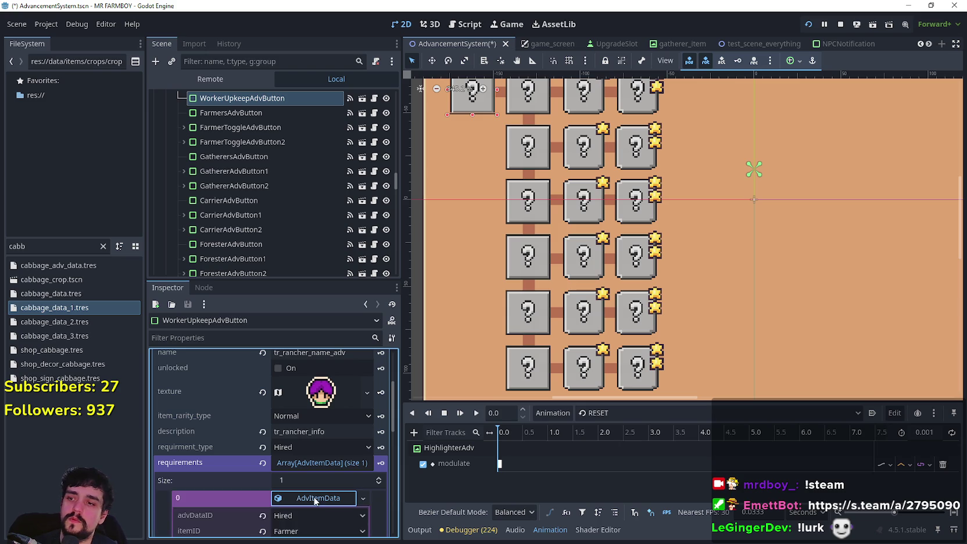
scroll(315, 493, "down", 4)
left_click(321, 405)
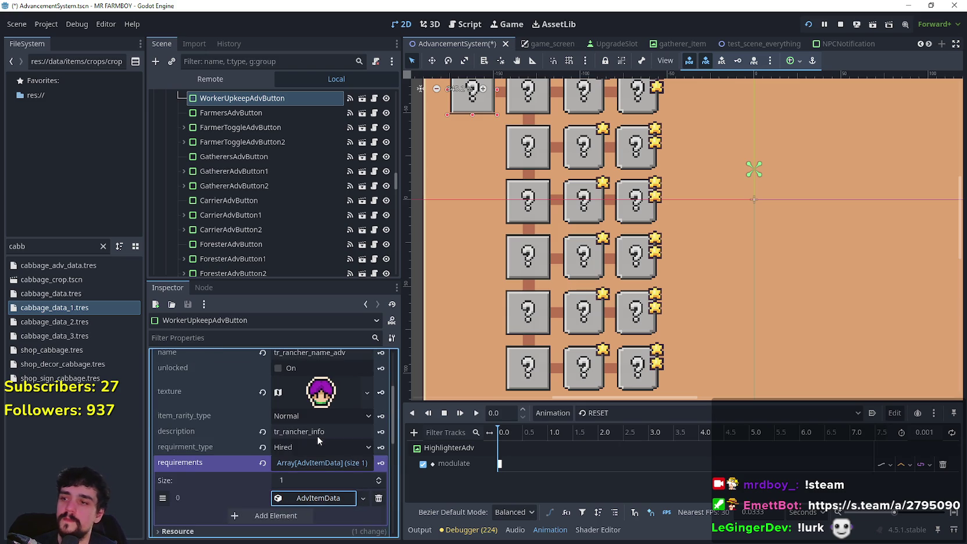
scroll(323, 459, "up", 4)
scroll(324, 456, "down", 3)
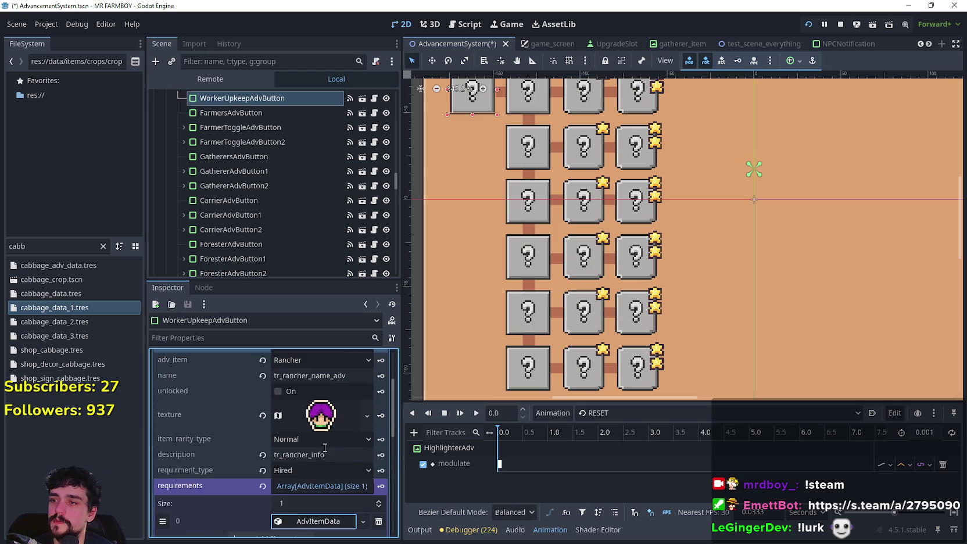
scroll(331, 441, "up", 3)
scroll(329, 445, "down", 2)
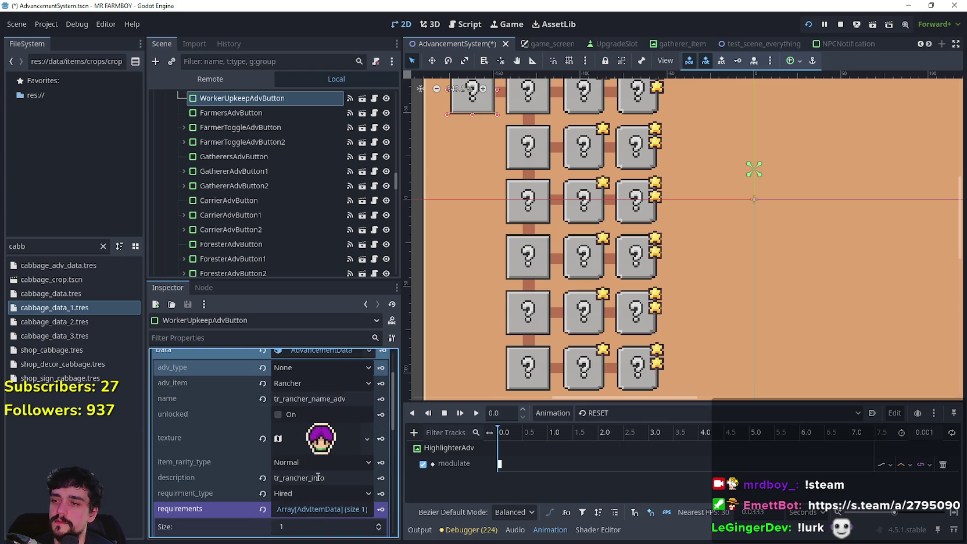
left_click(314, 478)
double_click(314, 478)
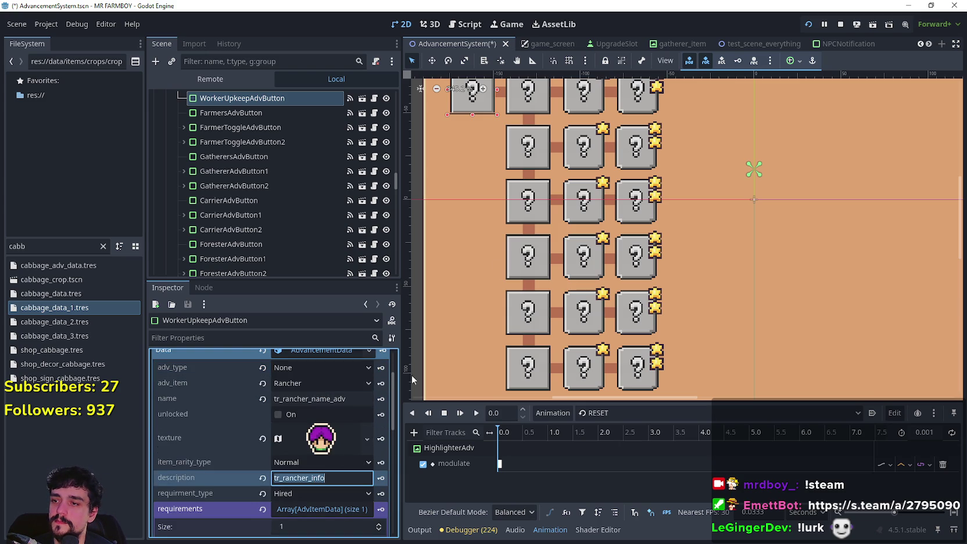
left_click(540, 109)
- Reselect WorkerUpkeepAdvButton and browse its adv_item choices, which still show Rancher
scroll(305, 441, "up", 4)
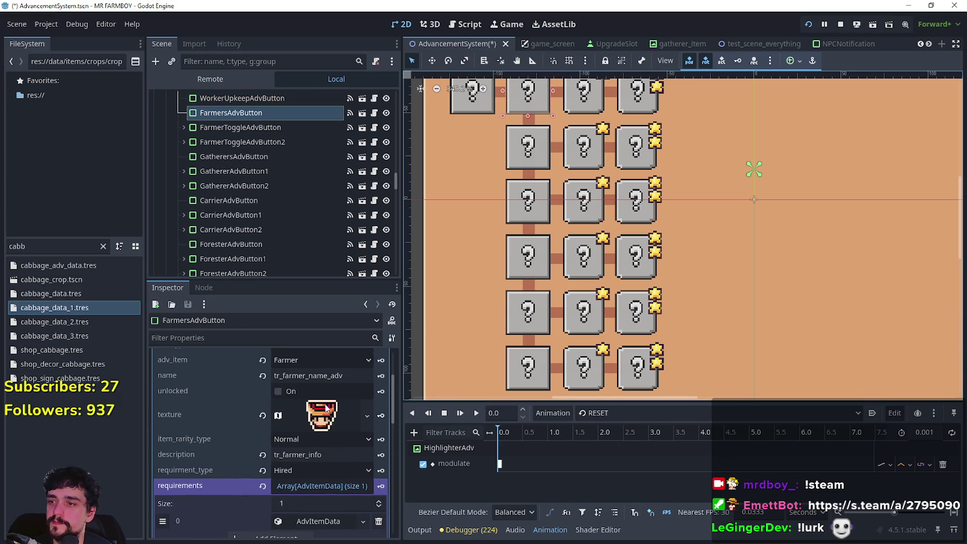
scroll(313, 396, "up", 3)
scroll(550, 139, "up", 1)
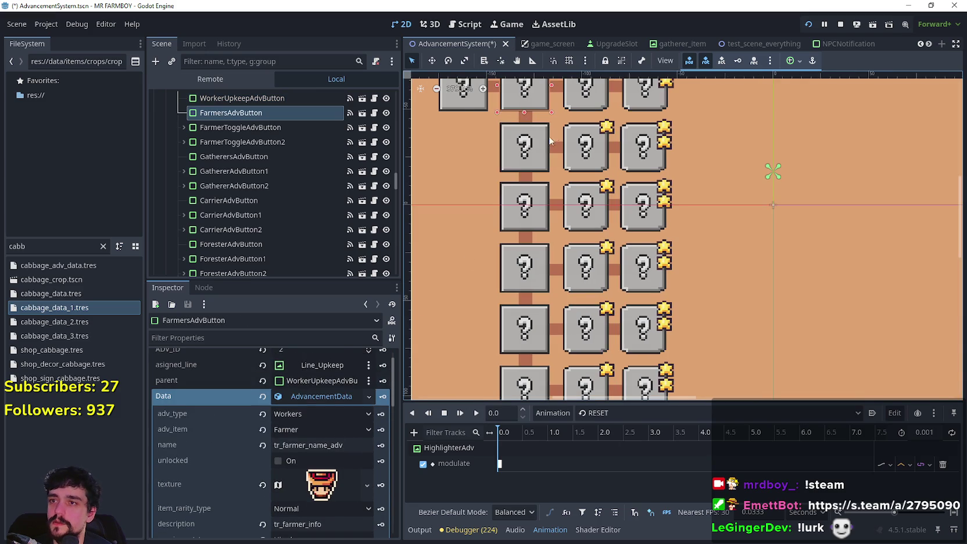
left_click(463, 105)
scroll(300, 465, "up", 1)
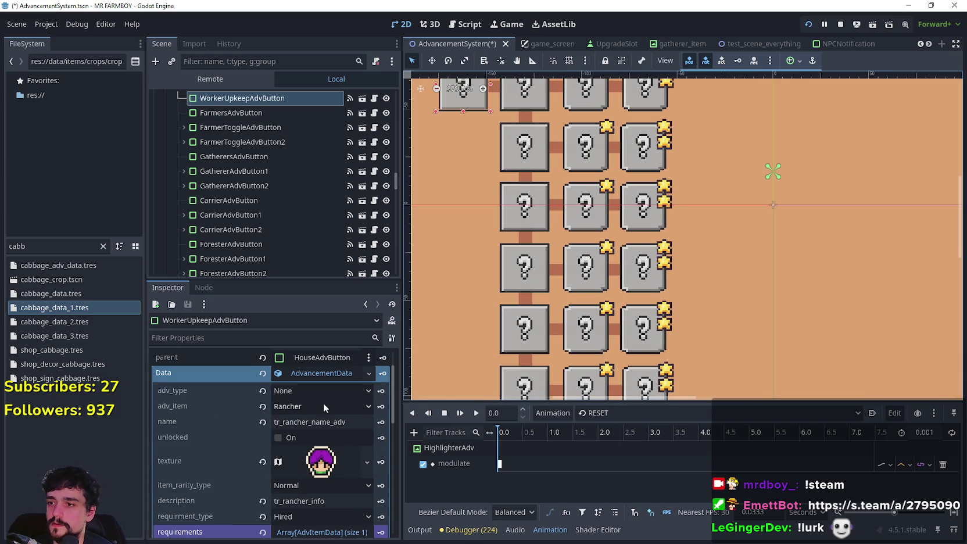
left_click(321, 410)
mouse_move(381, 18)
left_mouse_down()
mouse_move(361, 137)
mouse_move(387, 165)
mouse_move(360, 263)
mouse_move(355, 336)
mouse_move(374, 368)
mouse_move(370, 429)
mouse_move(393, 485)
mouse_move(375, 64)
left_mouse_up()
- Reset WorkerUpkeepAdvButton's adv_item from Rancher to Nothing
left_click(302, 53)
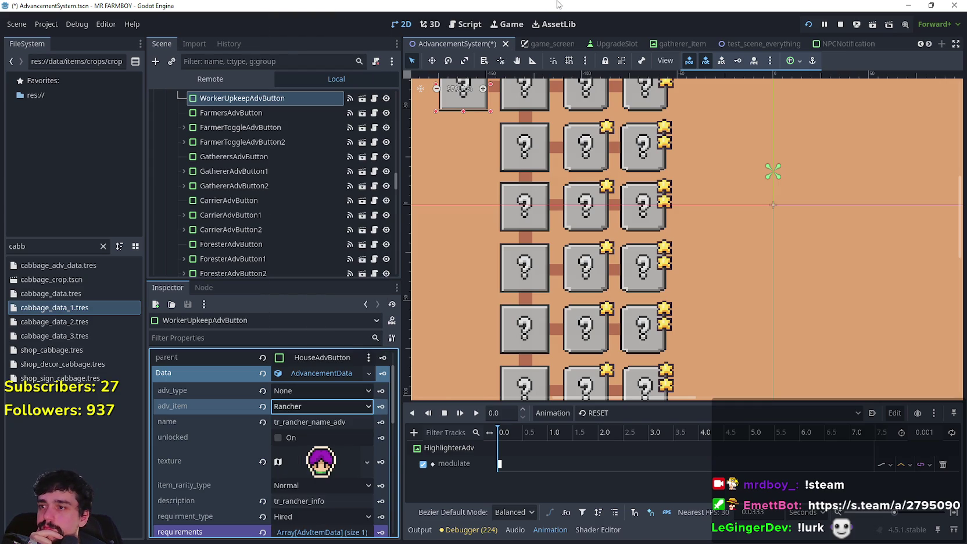
left_click(263, 406)
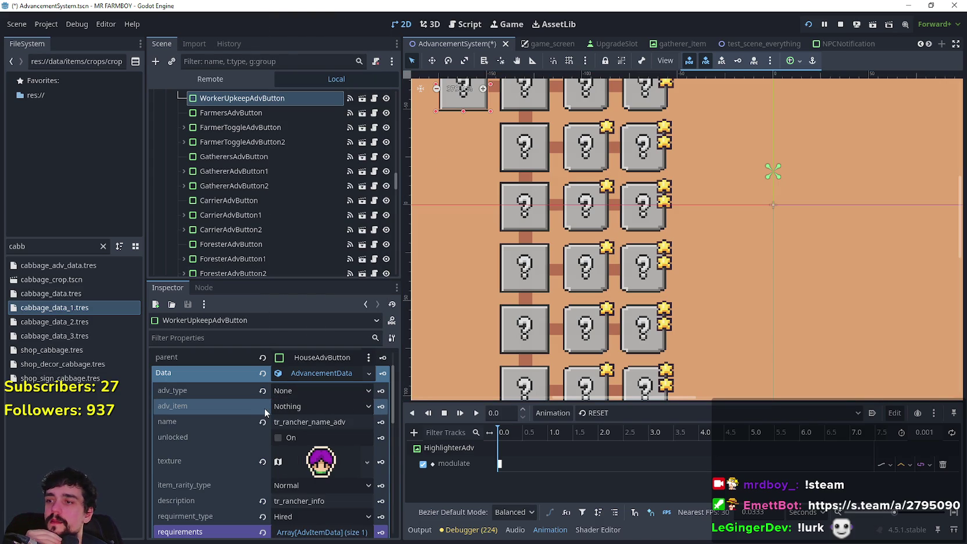
left_click_drag(320, 422, 352, 422)
key("ctrl+a")
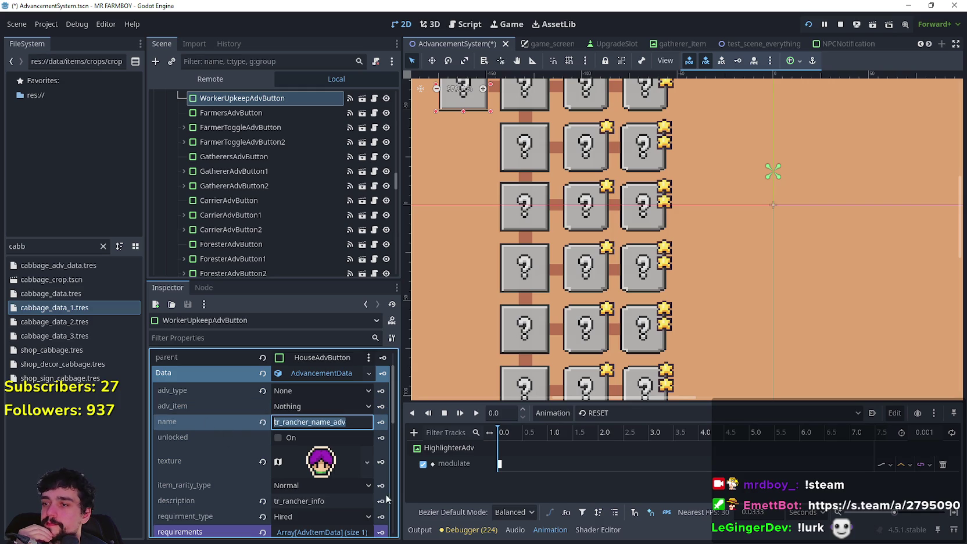
scroll(334, 457, "down", 2)
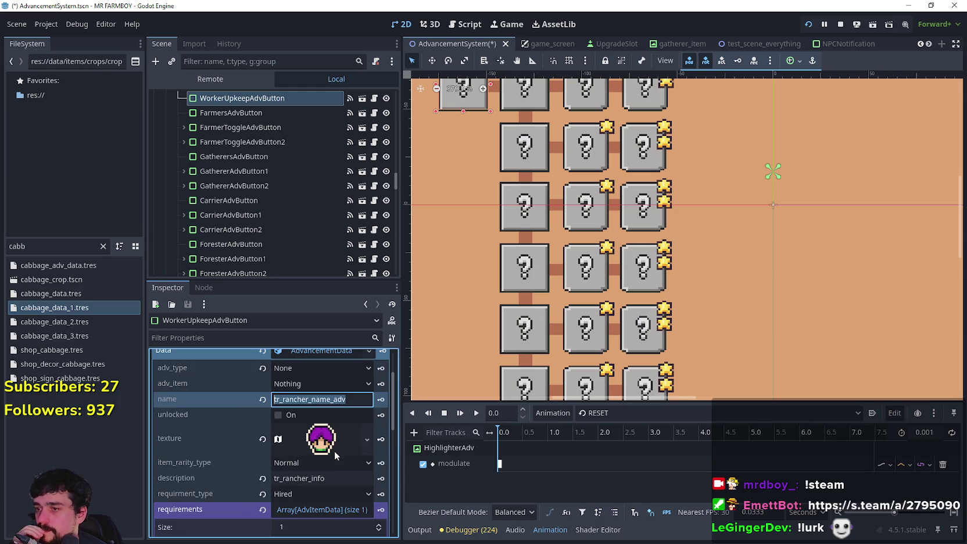
left_click(349, 462)
scroll(342, 449, "down", 1)
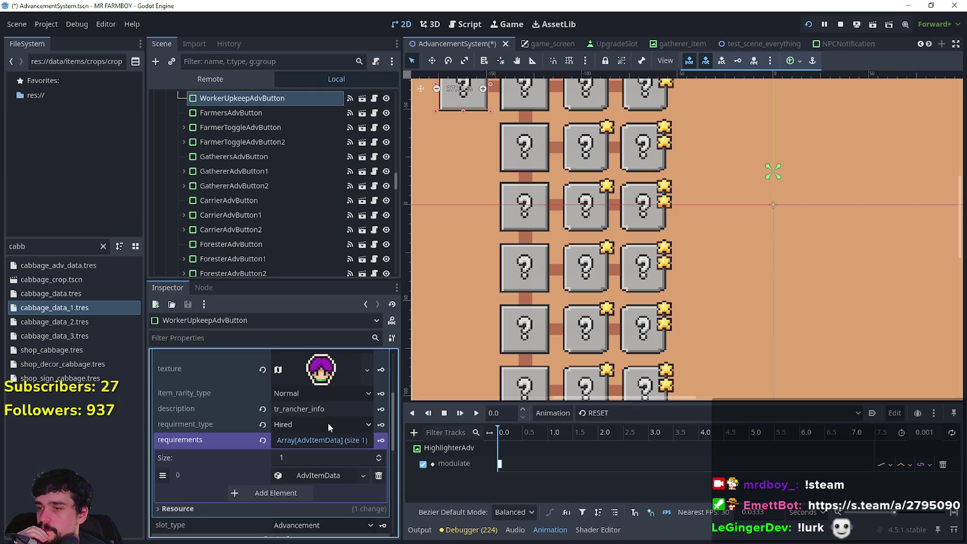
scroll(329, 427, "up", 5)
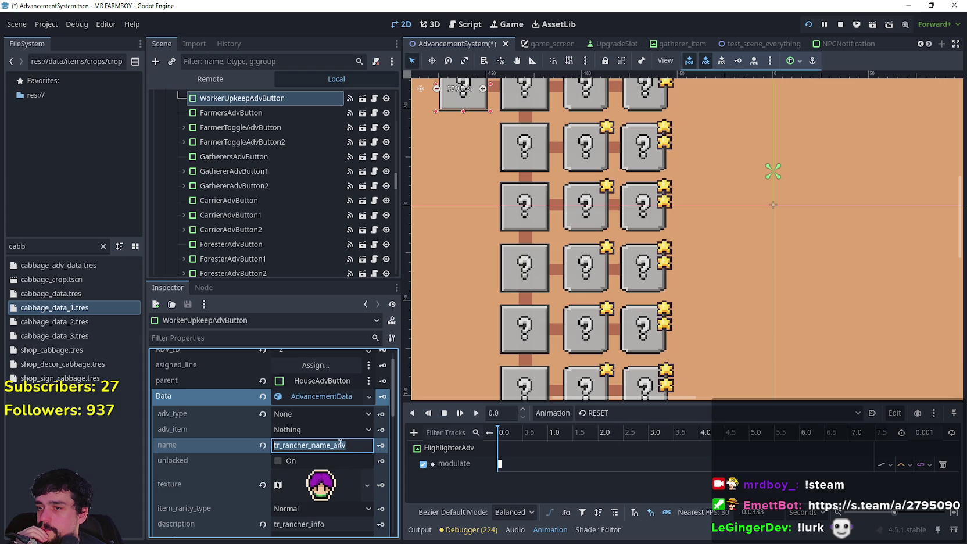
left_click(327, 427)
left_click(306, 430)
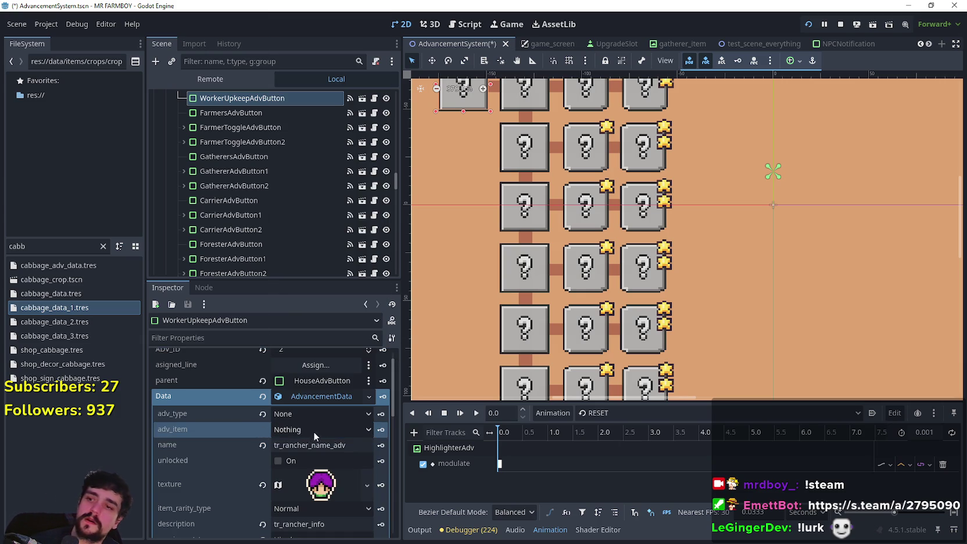
- Replace the name tr_rancher_name_adv with 'Upkeep Cost'
left_click(354, 443)
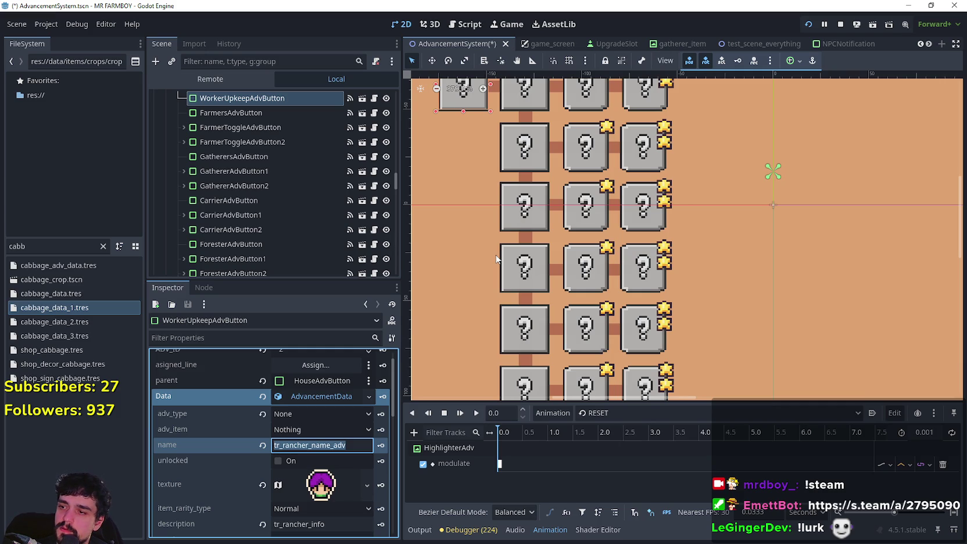
type("Upkeep Cost")
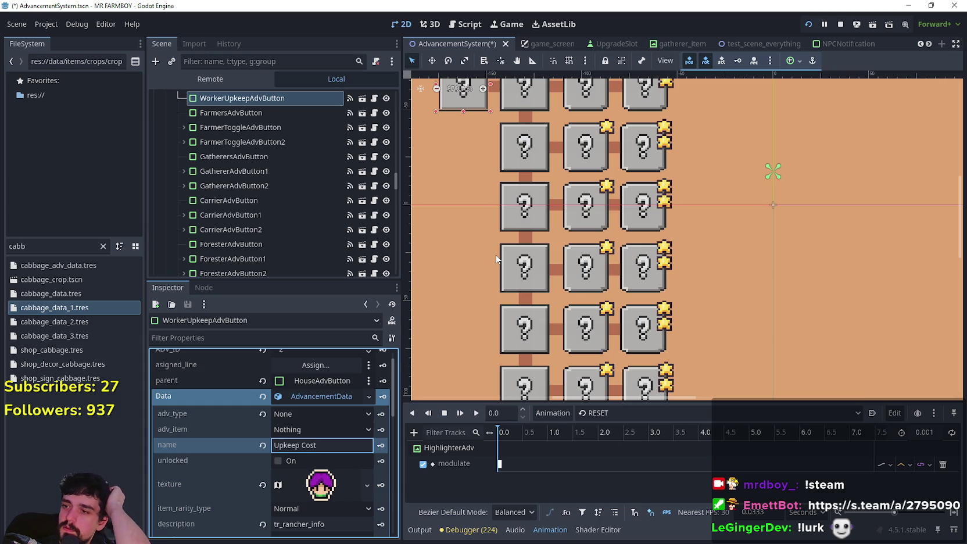
scroll(333, 462, "down", 2)
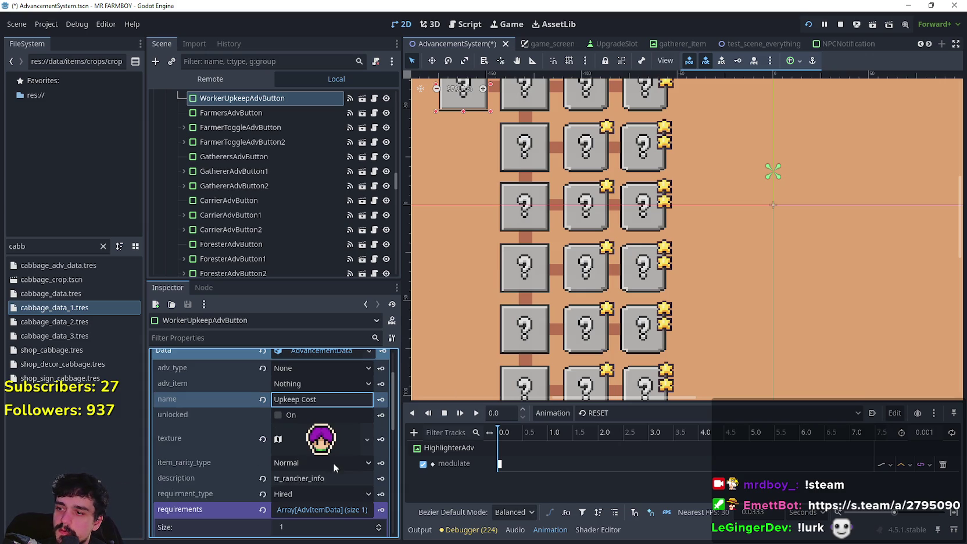
scroll(327, 407, "down", 2)
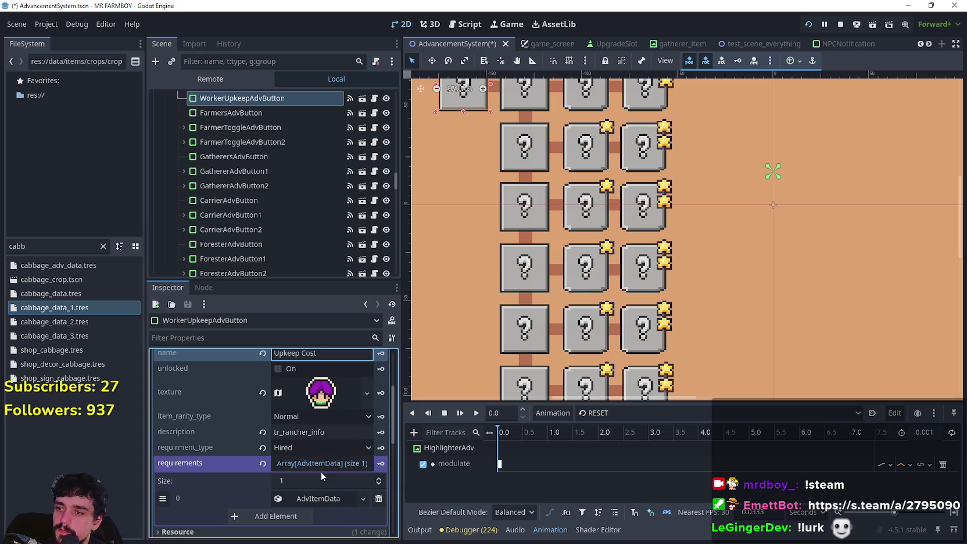
key("alt+Tab")
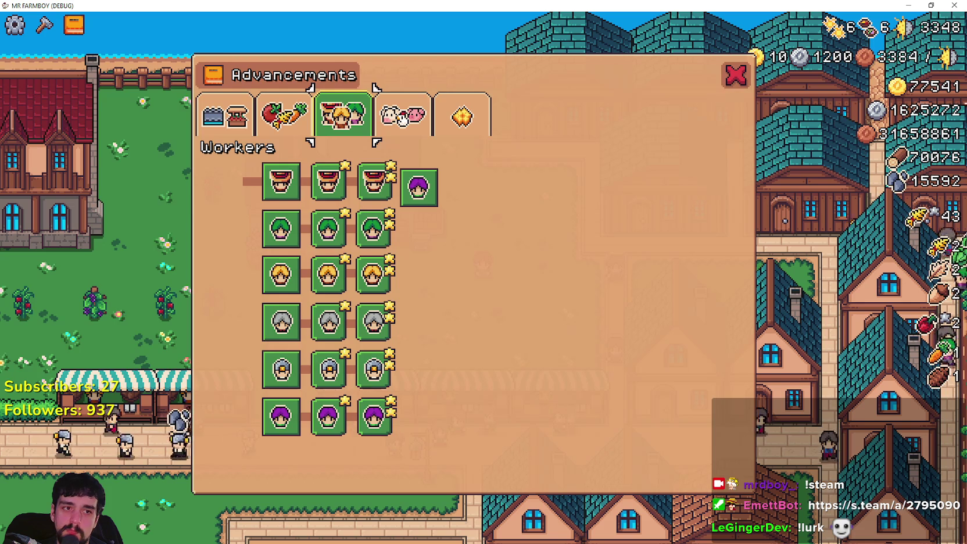
key("Escape")
mouse_move(868, 58)
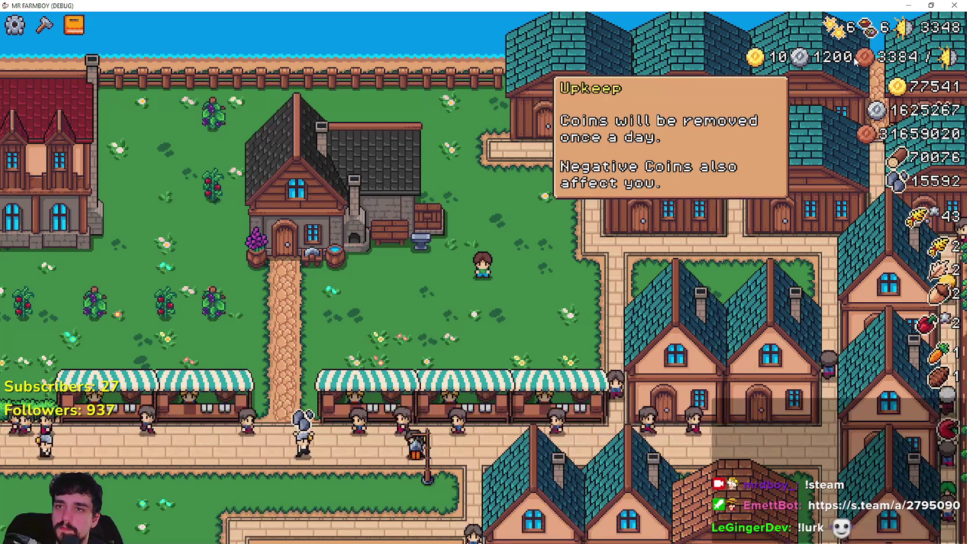
mouse_move(791, 63)
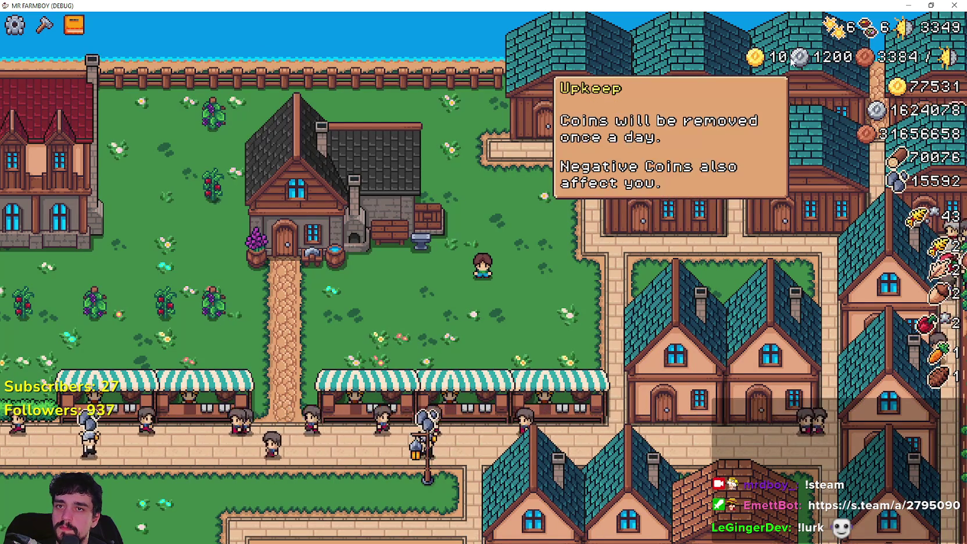
key("alt+Tab")
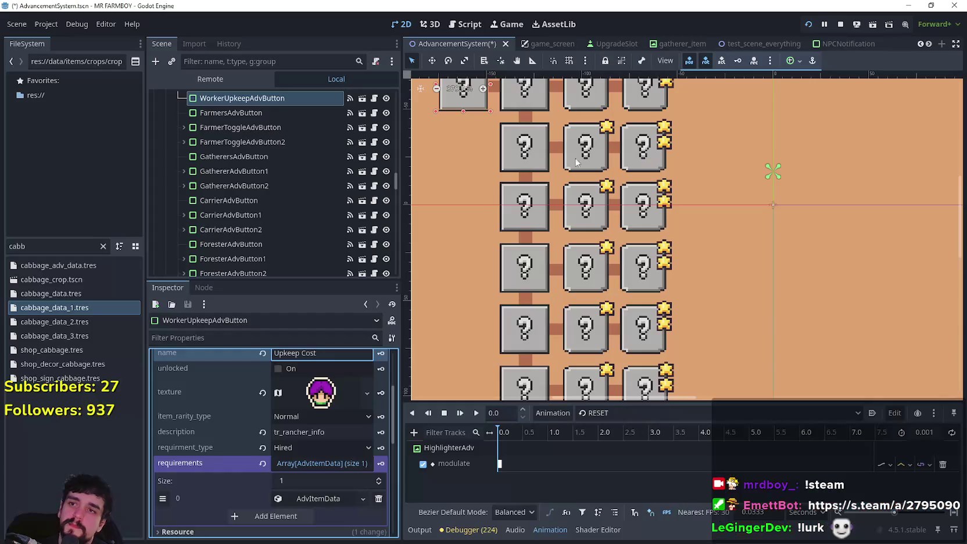
scroll(317, 436, "up", 3)
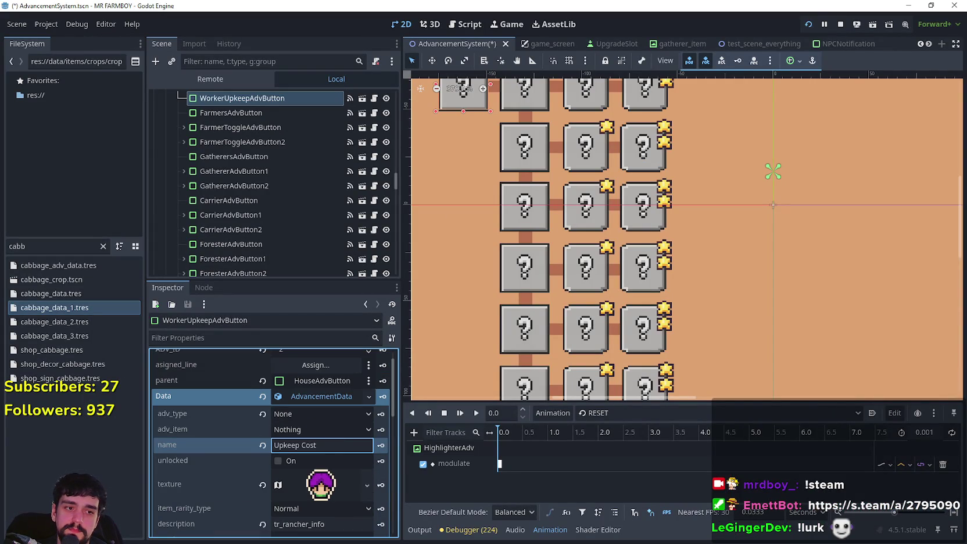
- Search the localization spreadsheet for 'upkeep' and step through every match
key("alt+Tab")
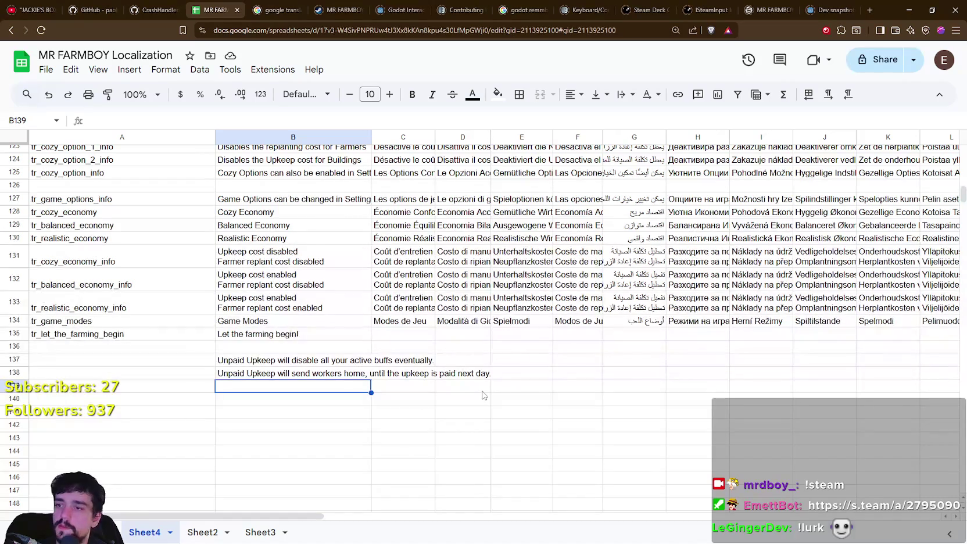
left_click(450, 413)
key("ctrl+f")
type("upkeep")
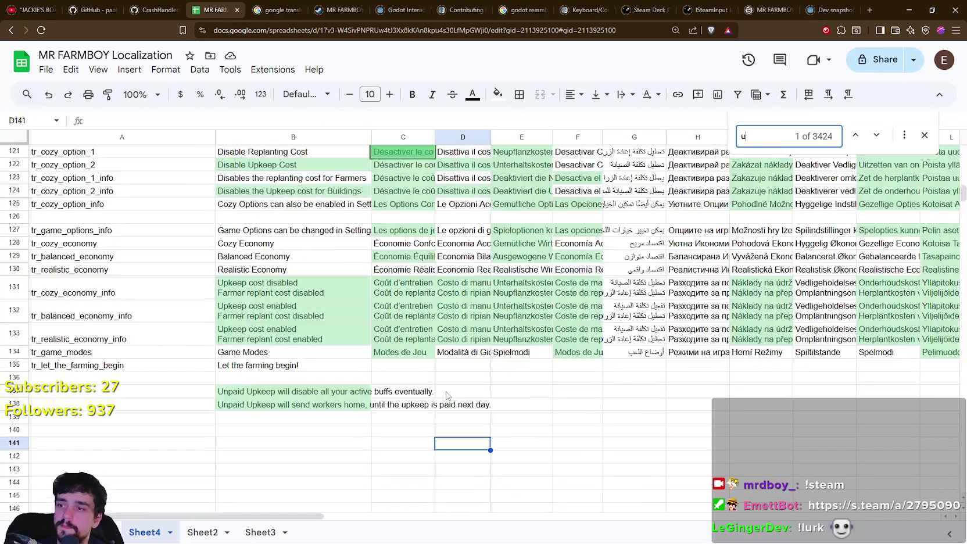
scroll(52, 391, "down", 3)
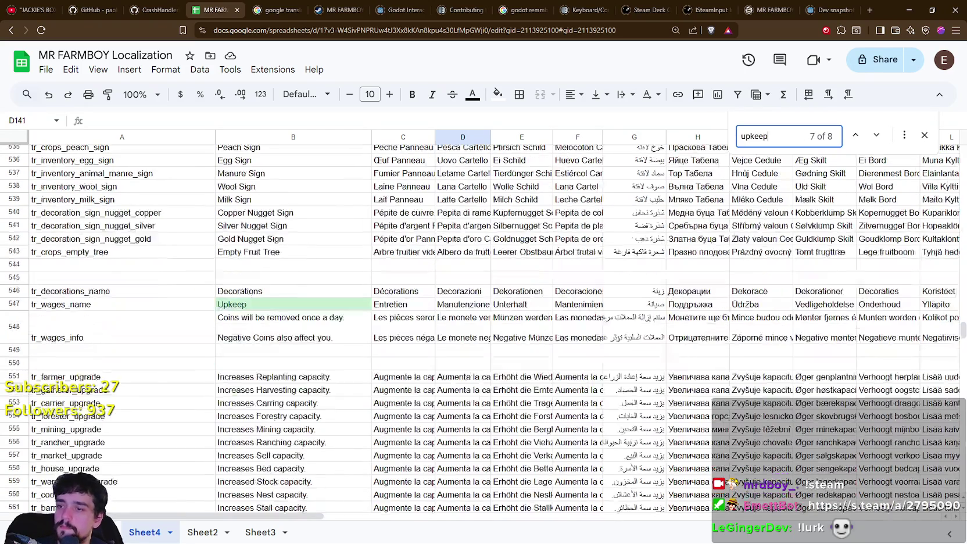
left_click(881, 142)
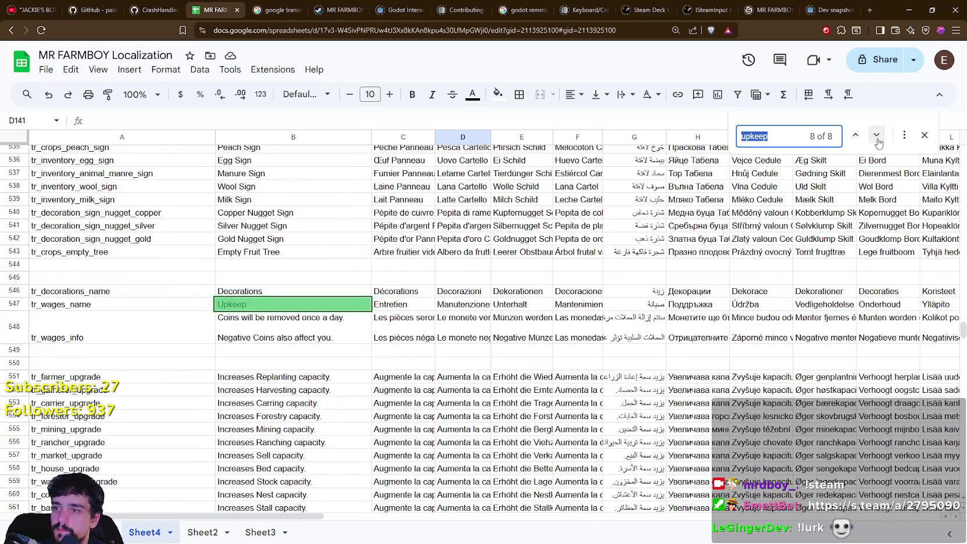
left_click(877, 140)
left_click(877, 137)
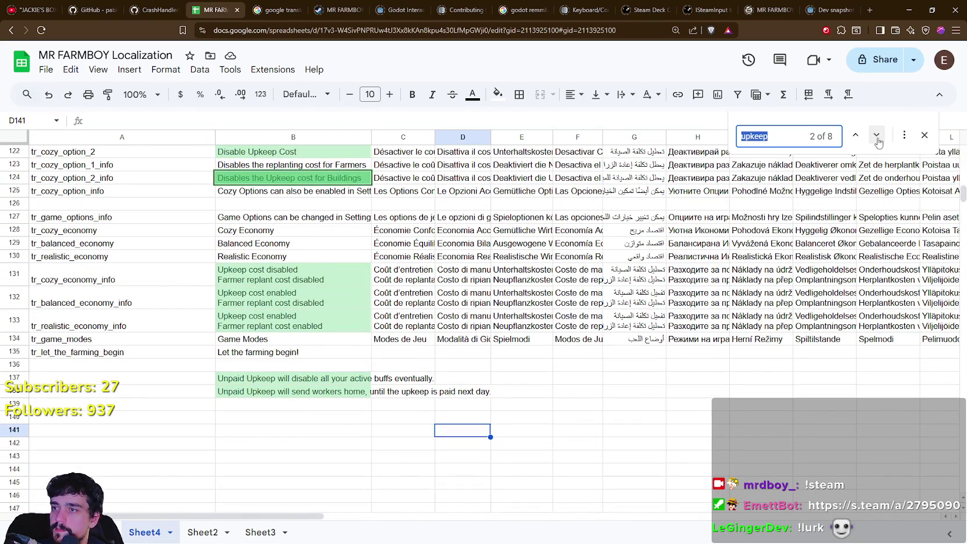
left_click(877, 137)
left_click(877, 138)
left_click(877, 137)
left_click(877, 137)
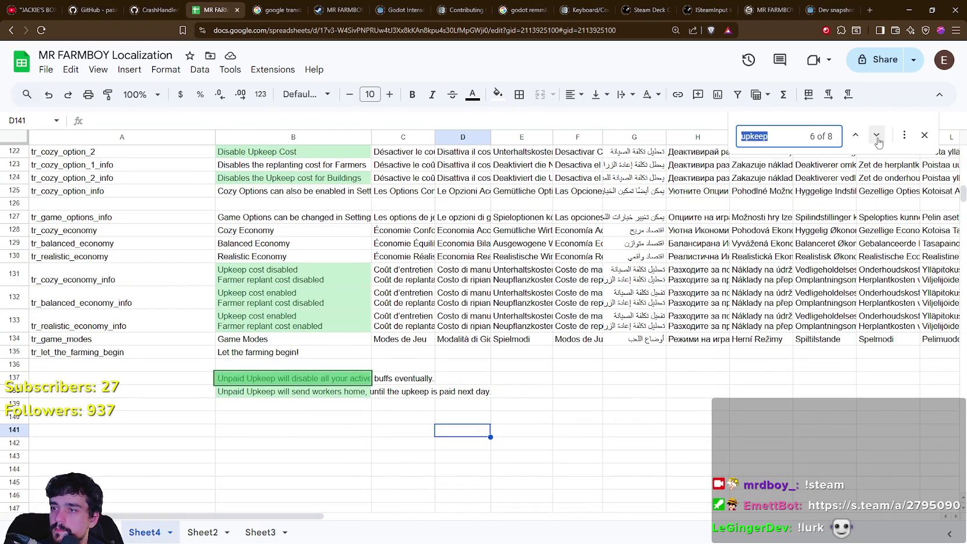
left_click(877, 139)
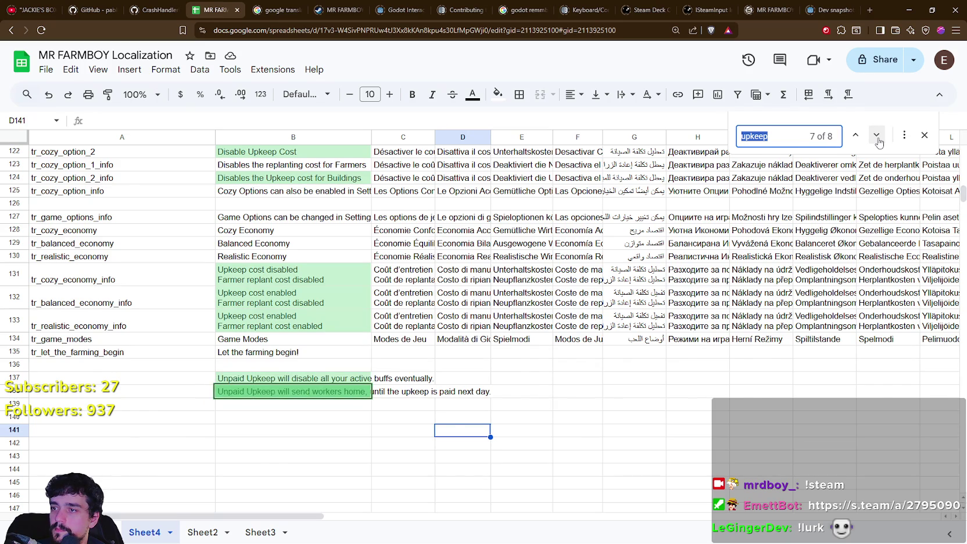
left_click(877, 138)
- Copy the tr_wages_name key from cell A547 and return to Godot
scroll(326, 336, "down", 5)
left_click(135, 305)
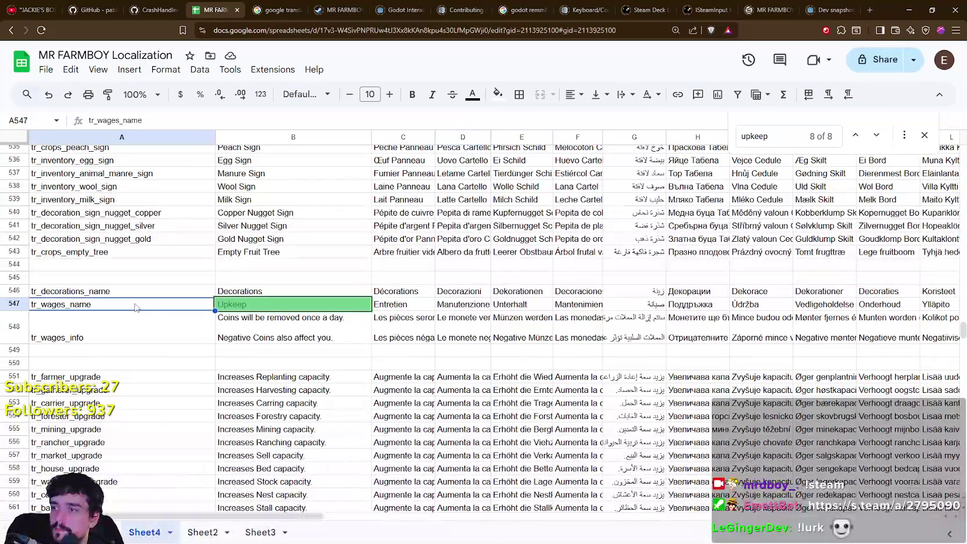
key("ctrl+c")
key("alt+Tab")
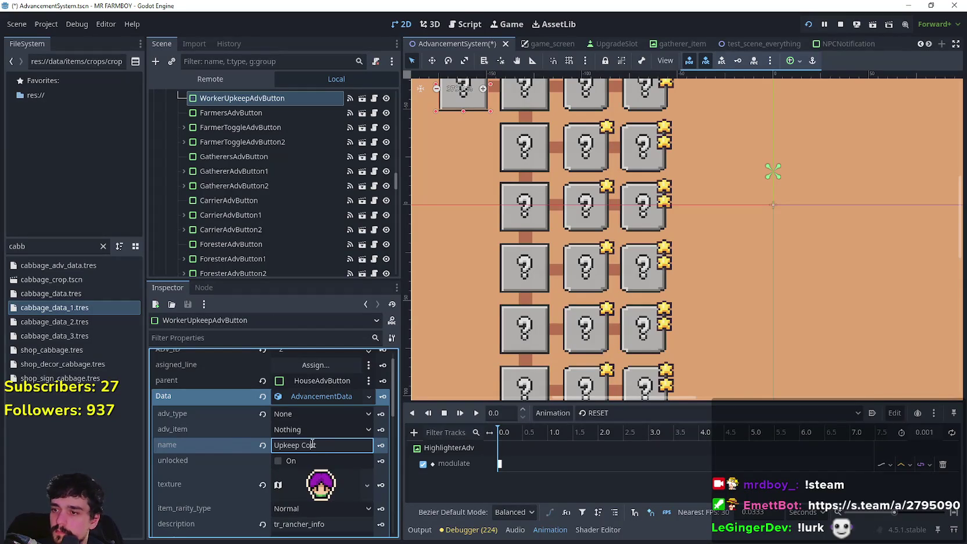
- Replace the name 'Upkeep Cost' with the pasted tr_wages_name key
triple_click(312, 444)
key("ctrl+v")
scroll(318, 472, "down", 2)
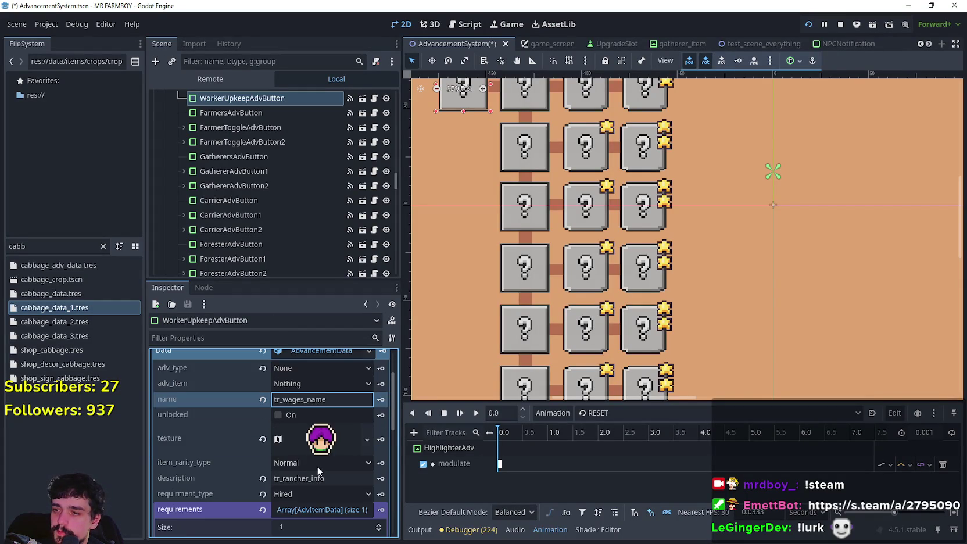
scroll(318, 471, "down", 2)
- Set the button texture's atlas region to the copper coin sprite
left_click(317, 391)
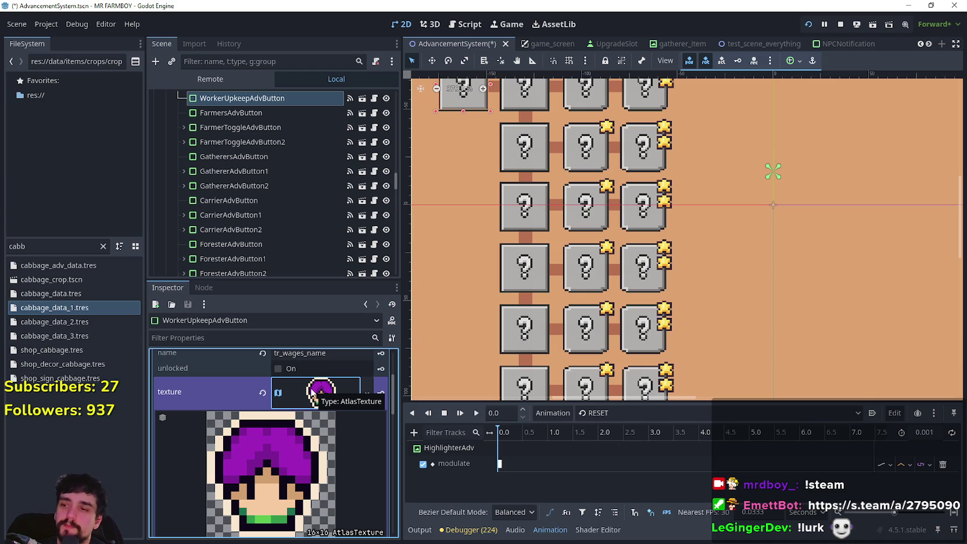
scroll(294, 392, "down", 2)
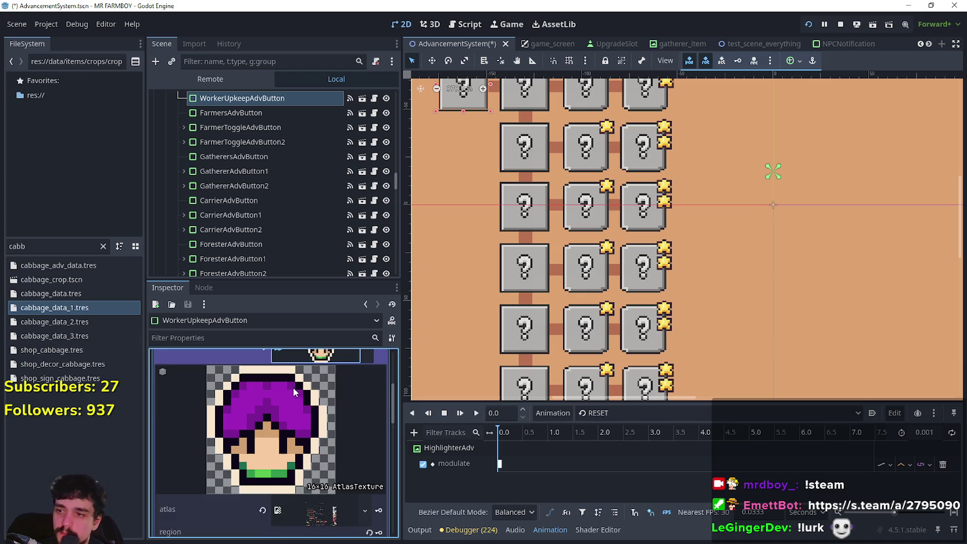
scroll(294, 392, "up", 1)
right_click(315, 380)
left_click(347, 470)
scroll(341, 455, "down", 4)
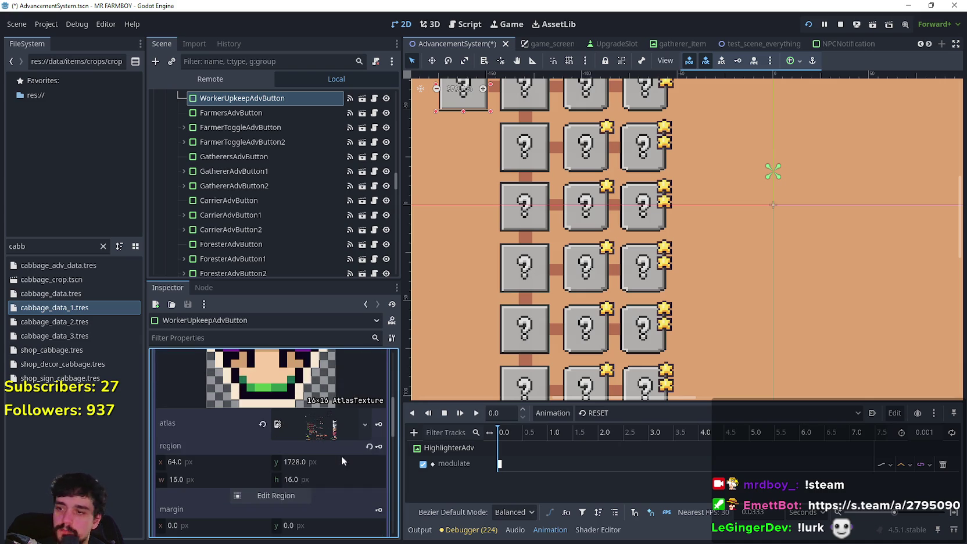
left_click(298, 494)
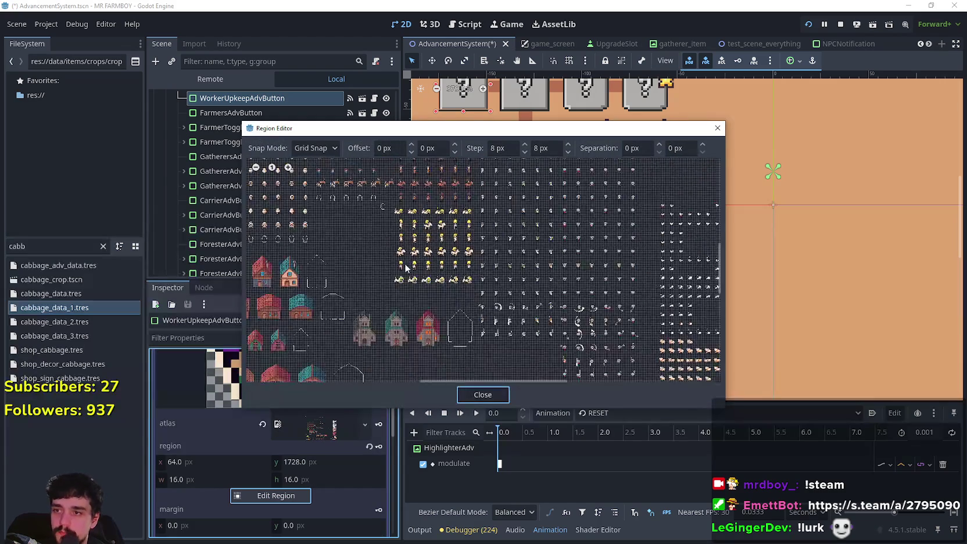
scroll(381, 318, "up", 4)
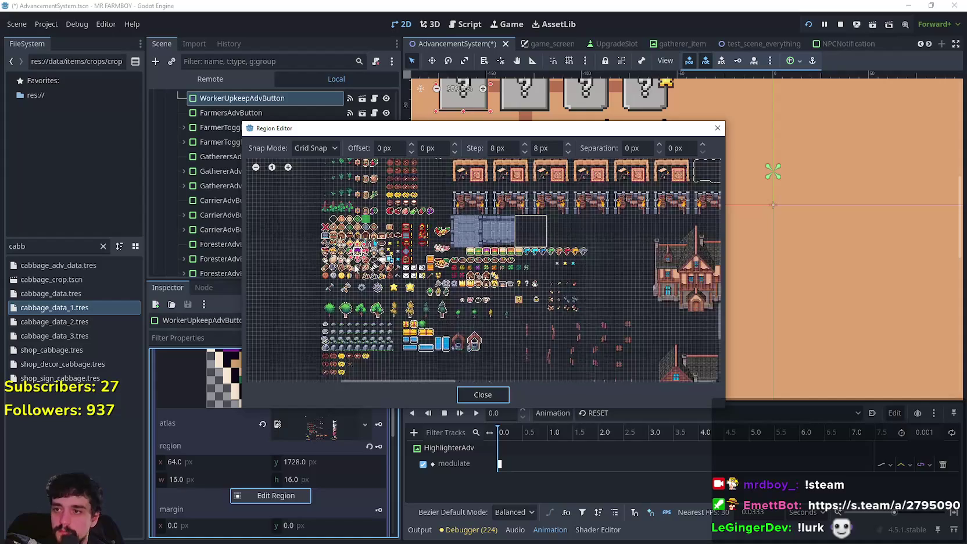
scroll(355, 268, "up", 6)
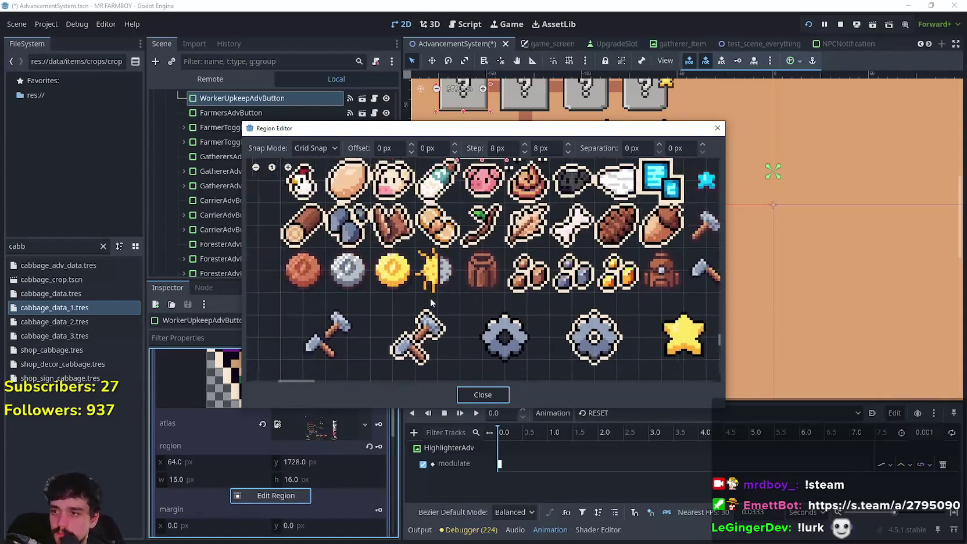
left_click_drag(430, 301, 493, 313)
left_click(365, 282)
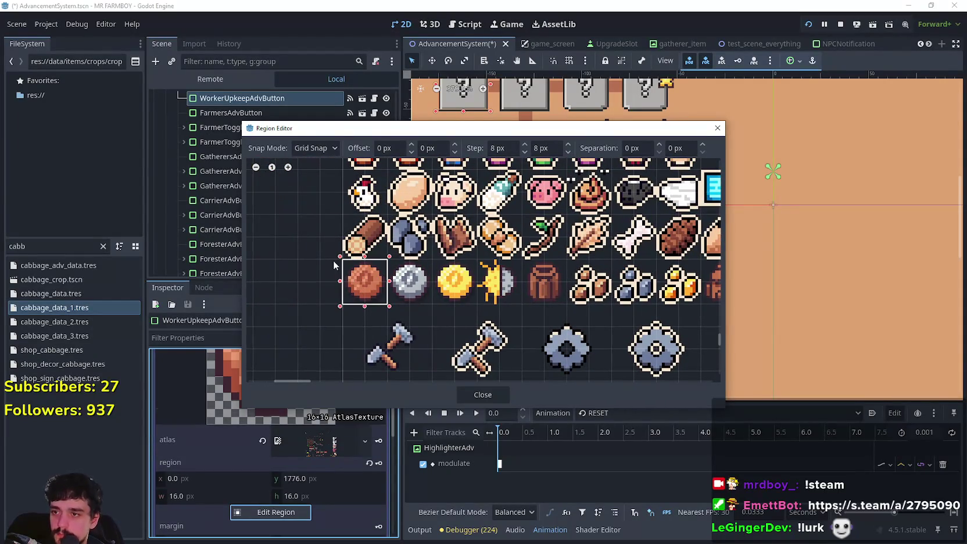
left_click(469, 397)
scroll(296, 436, "up", 3)
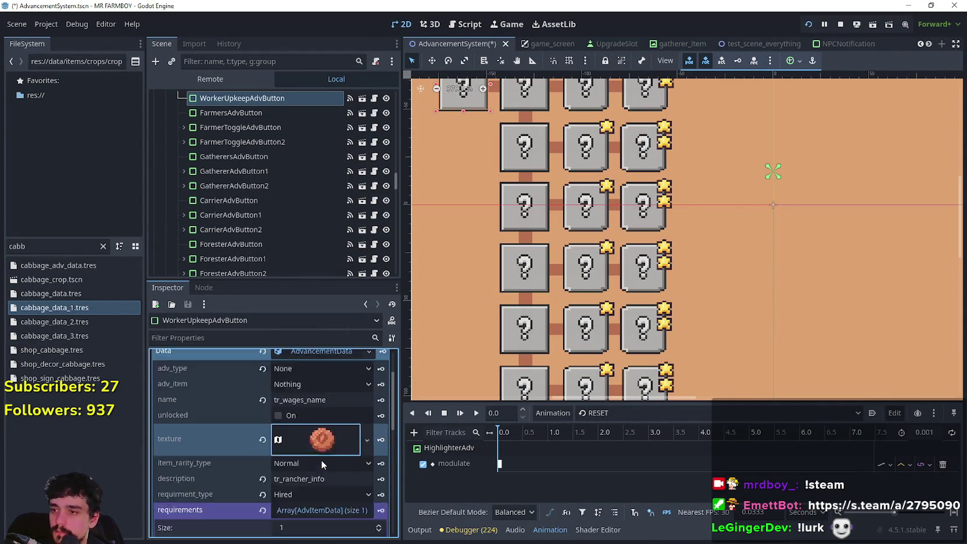
- Replace the description tr_rancher_info with tr_workers_upkeep_info and select the new key
scroll(321, 459, "down", 3)
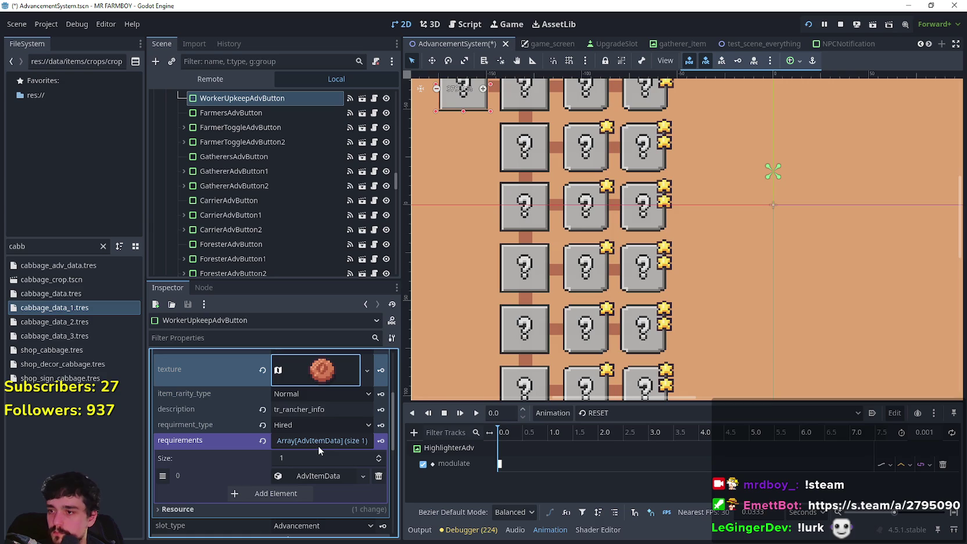
left_click(308, 410)
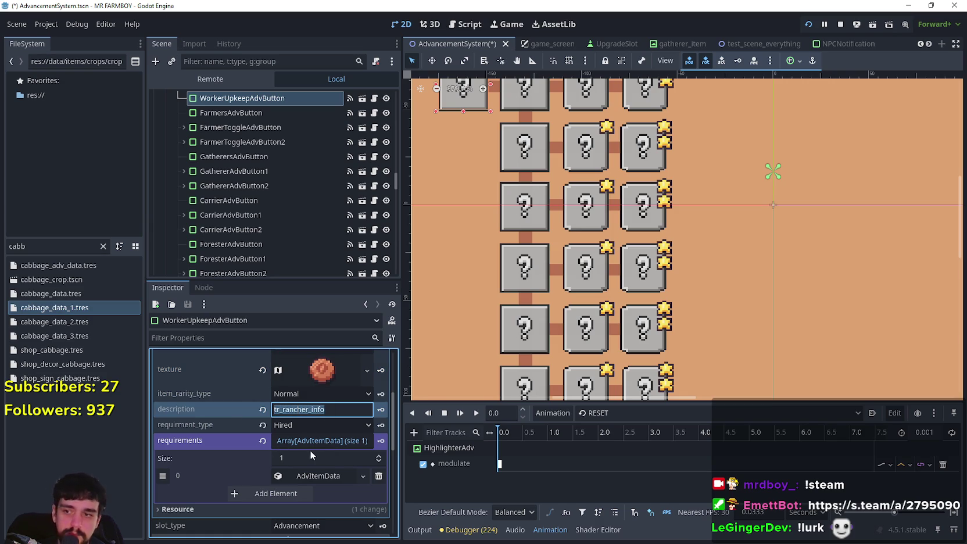
scroll(314, 437, "up", 2)
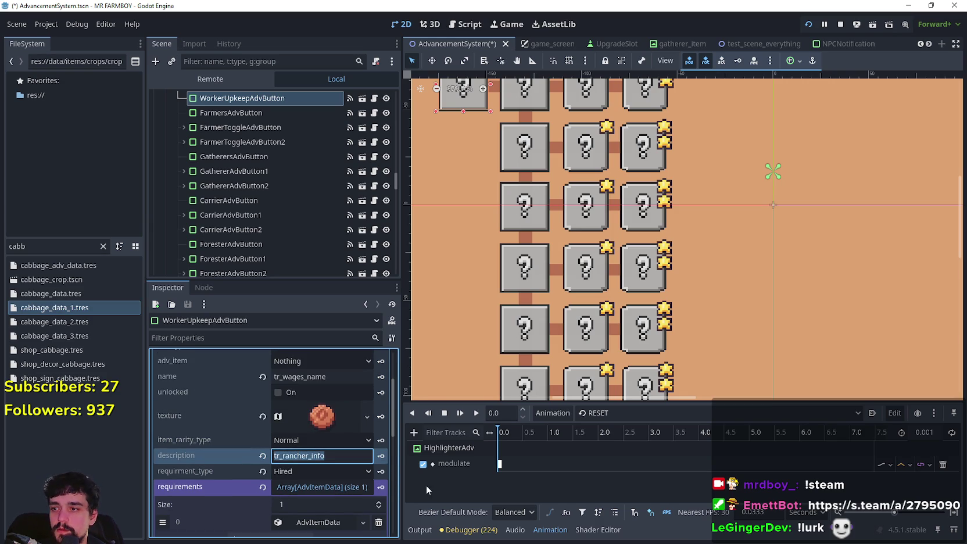
type("tr_up")
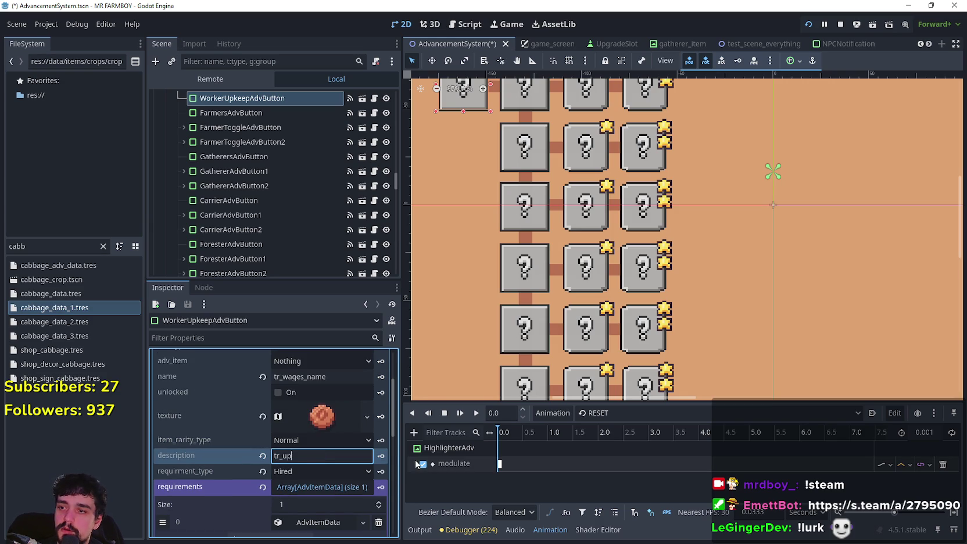
key("BackSpace")
key("BackSpace")
type("wo")
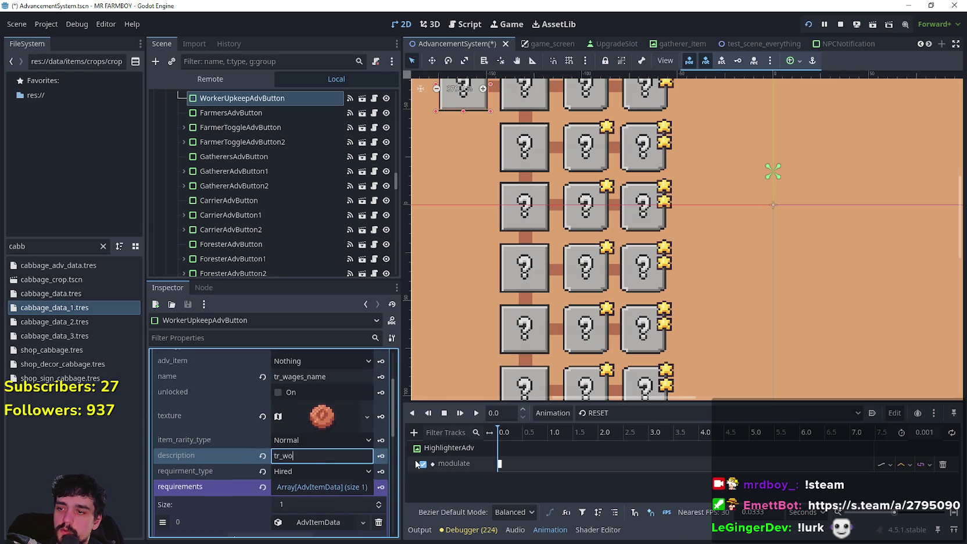
type("rkers_upkeep_info")
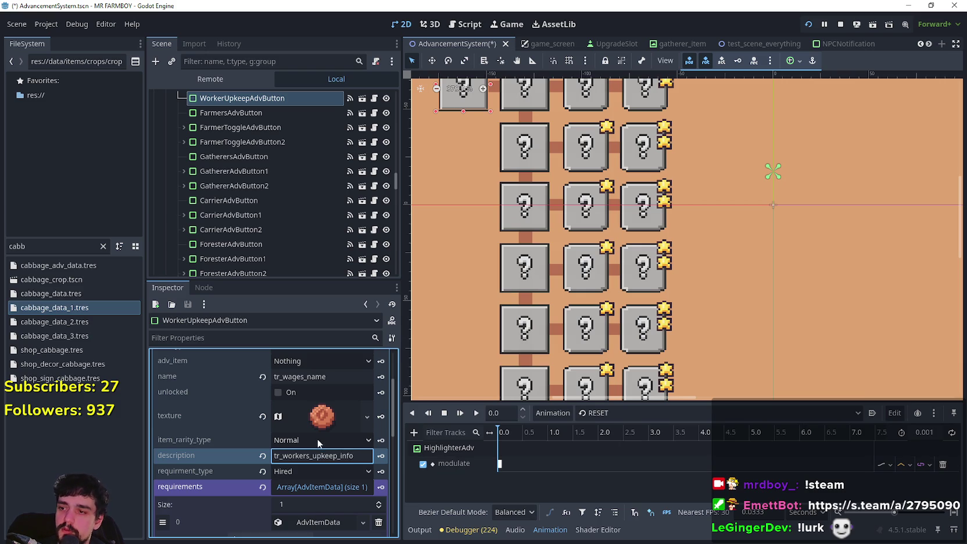
double_click(320, 456)
scroll(351, 450, "up", 3)
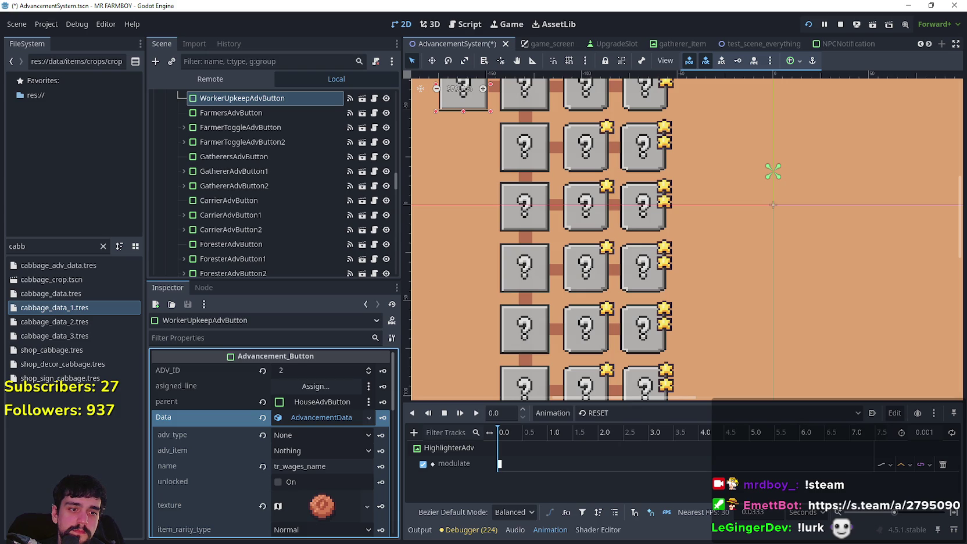
- Paste the tr_workers_upkeep_info key into A790, the first empty row, and begin editing B790
key("alt+Tab")
scroll(381, 319, "down", 4)
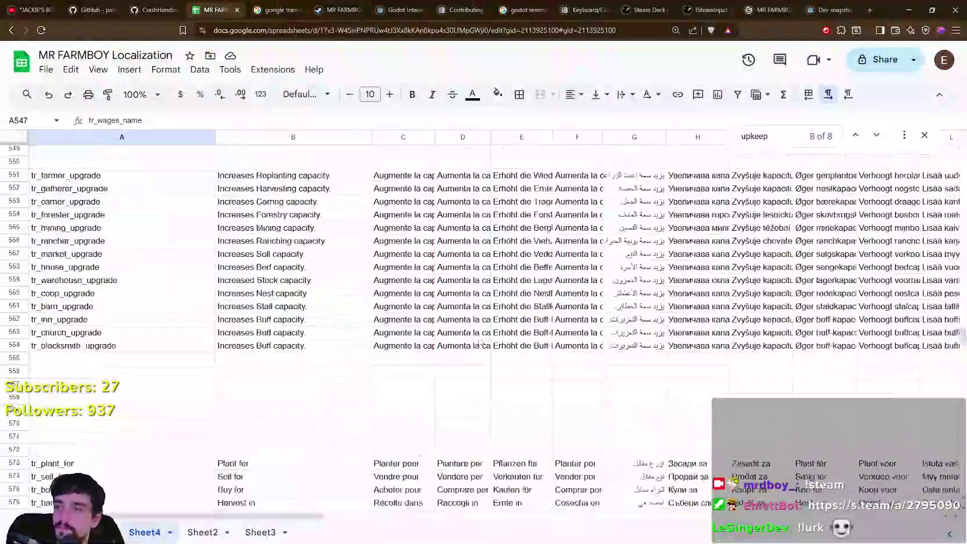
scroll(381, 318, "up", 3)
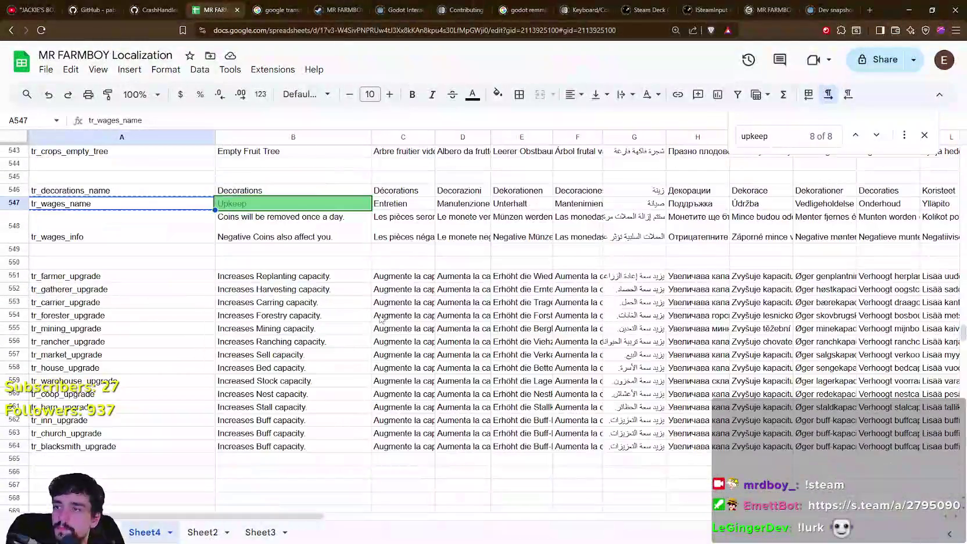
left_click(105, 251)
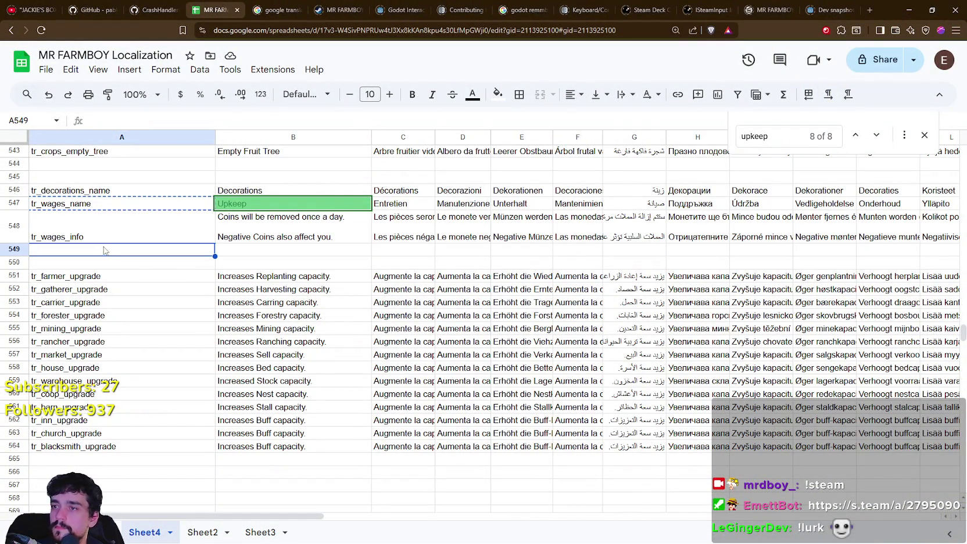
scroll(937, 359, "down", 5)
left_click_drag(963, 343, 963, 416)
left_click(137, 411)
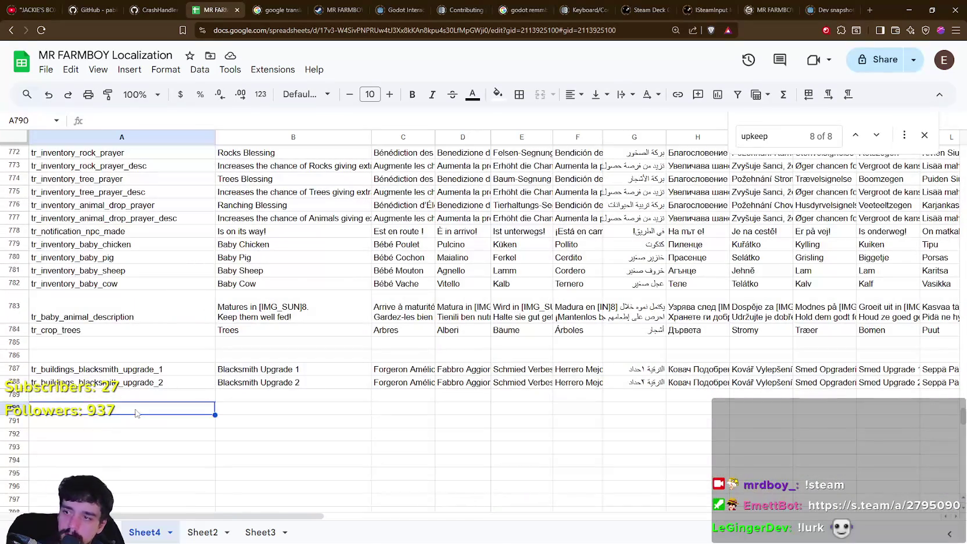
key("ctrl+v")
left_click(309, 414)
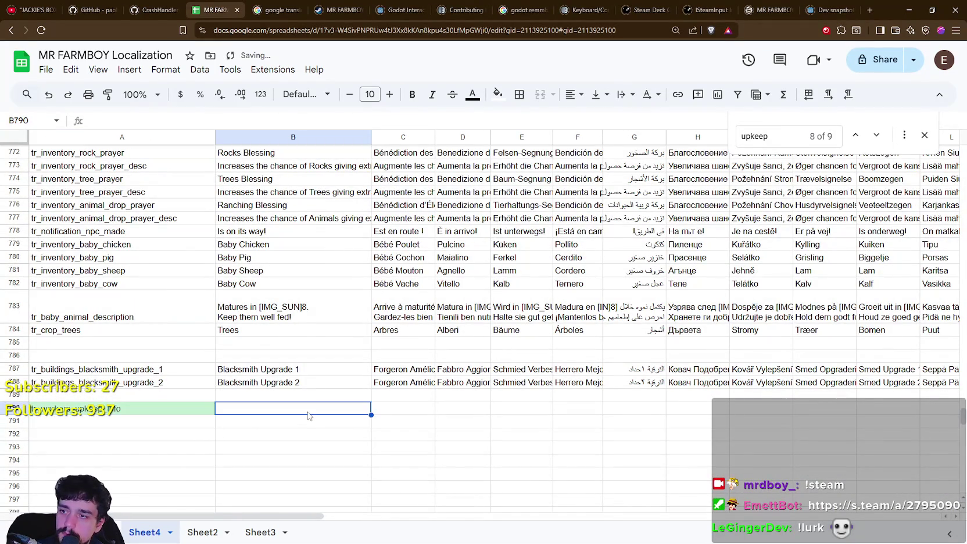
double_click(309, 413)
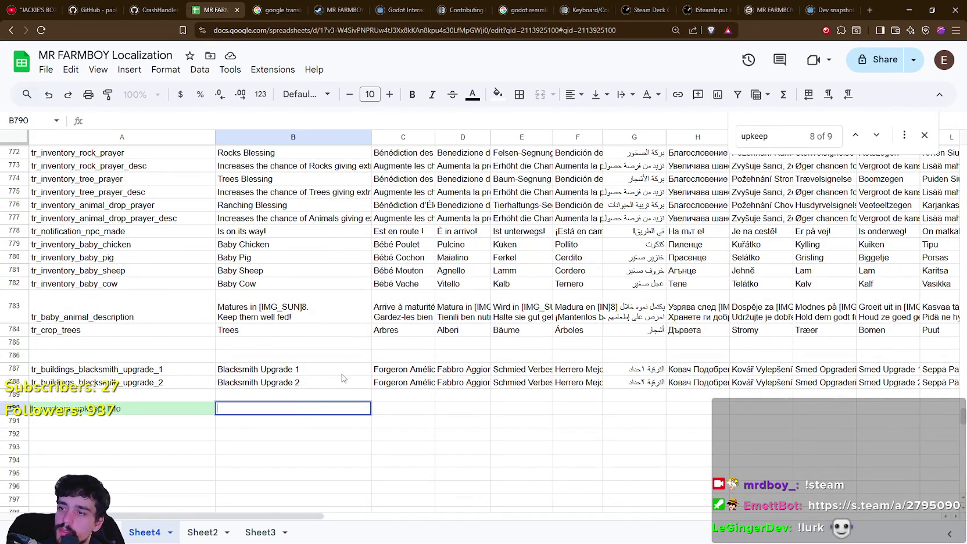
- Check the Upkeep tooltip in the running game, then stop the game with F8
key("alt+Tab")
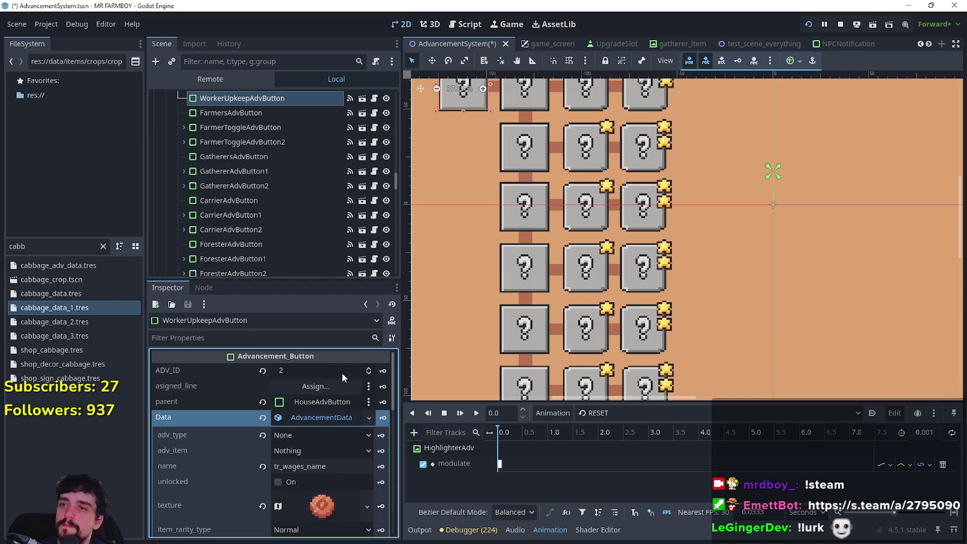
key("alt+Tab")
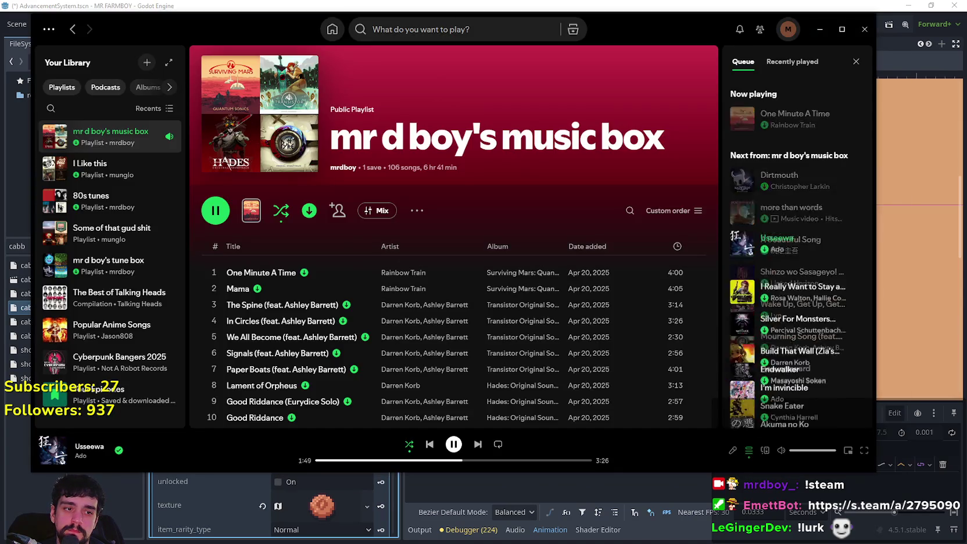
key("alt+Tab")
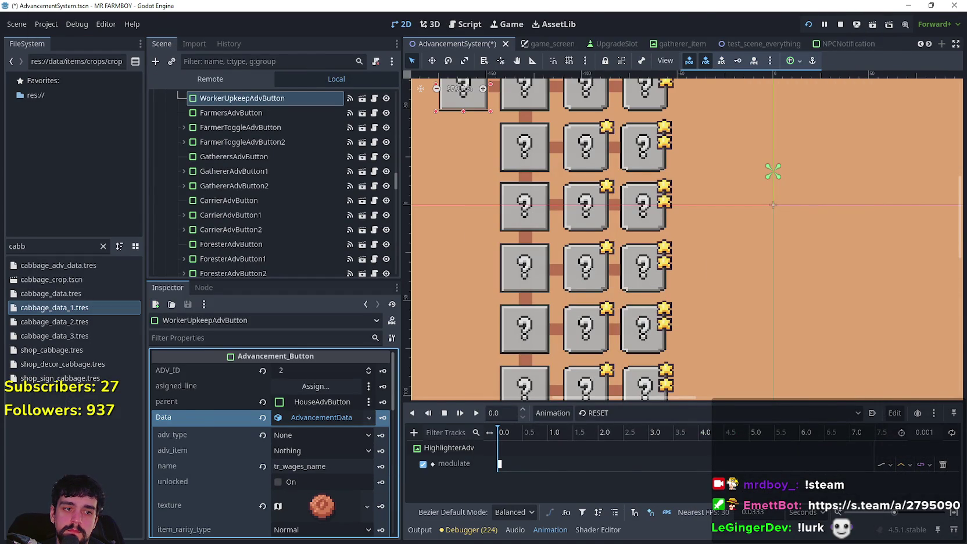
key("alt+Tab")
mouse_move(866, 57)
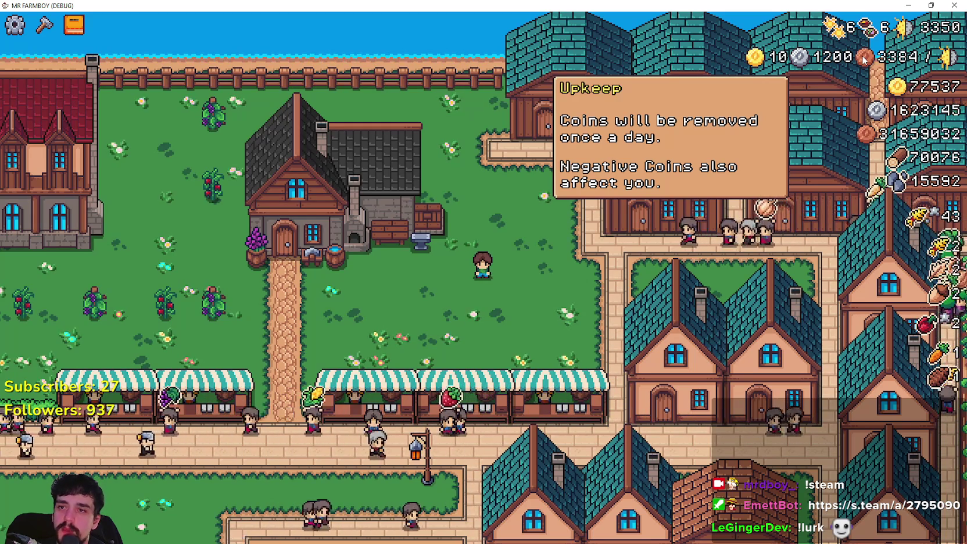
key("F8")
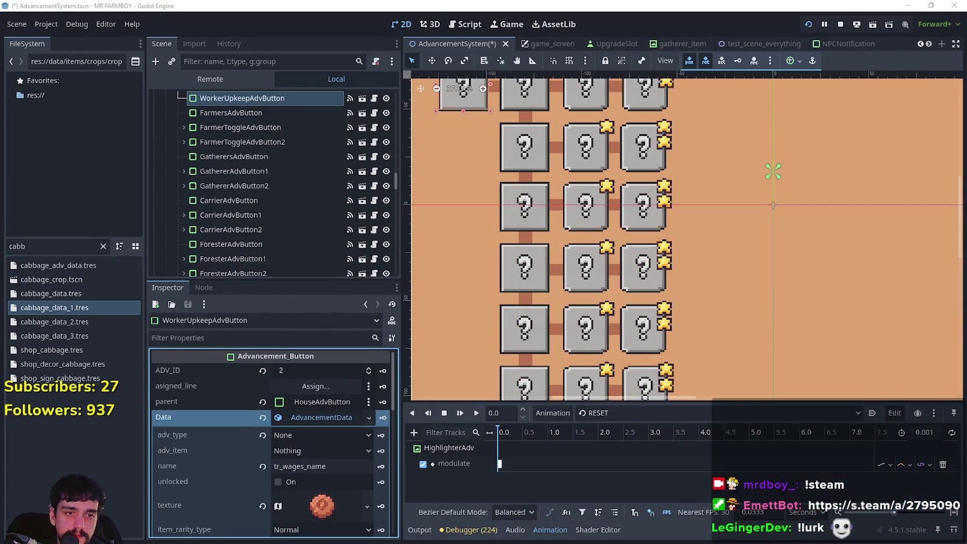
- Minimize the browser and return to the MR FARMBOY Localization spreadsheet
key("alt+Tab")
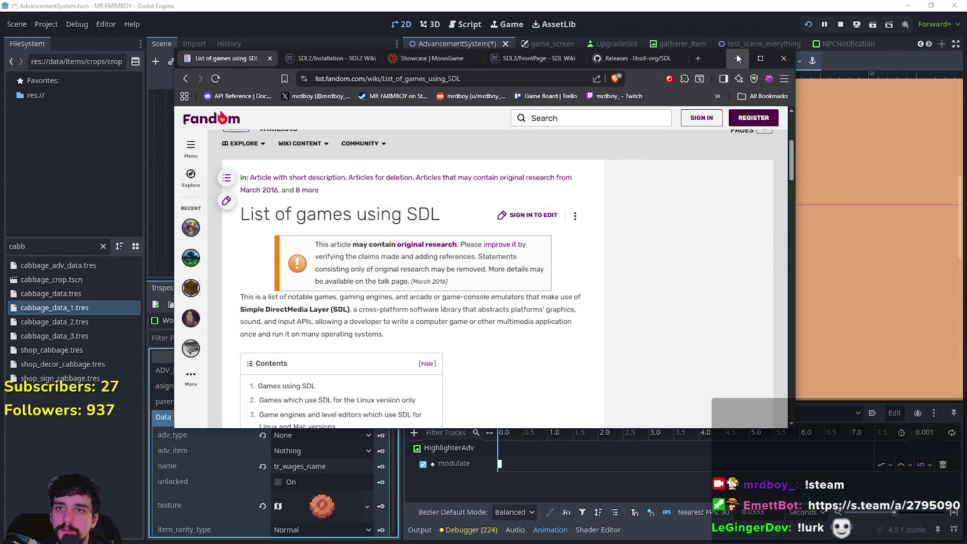
left_click(737, 58)
key("alt+Tab")
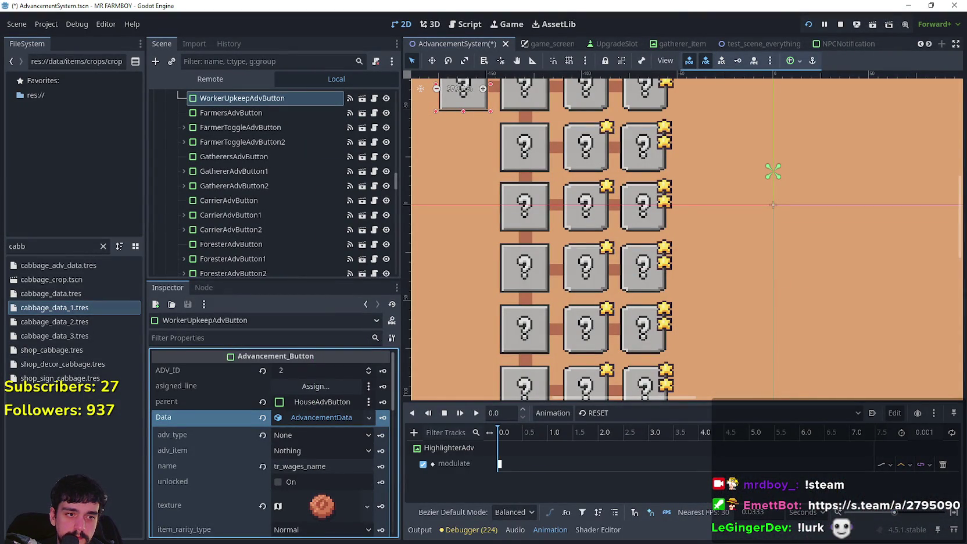
key("alt+Tab")
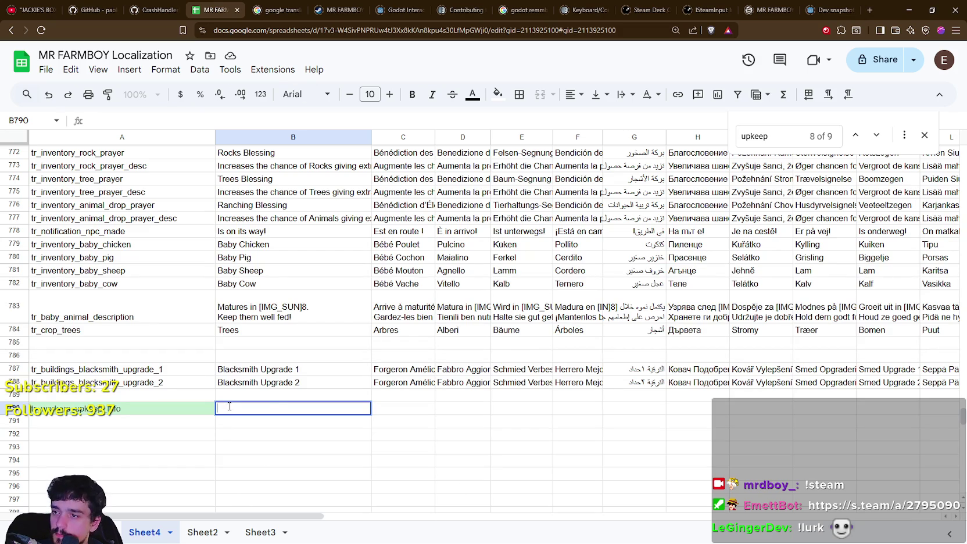
- Enter 'Copper Coins will be paid once a day' in B790, replacing the first 'Upkeep' wording
type("Upke")
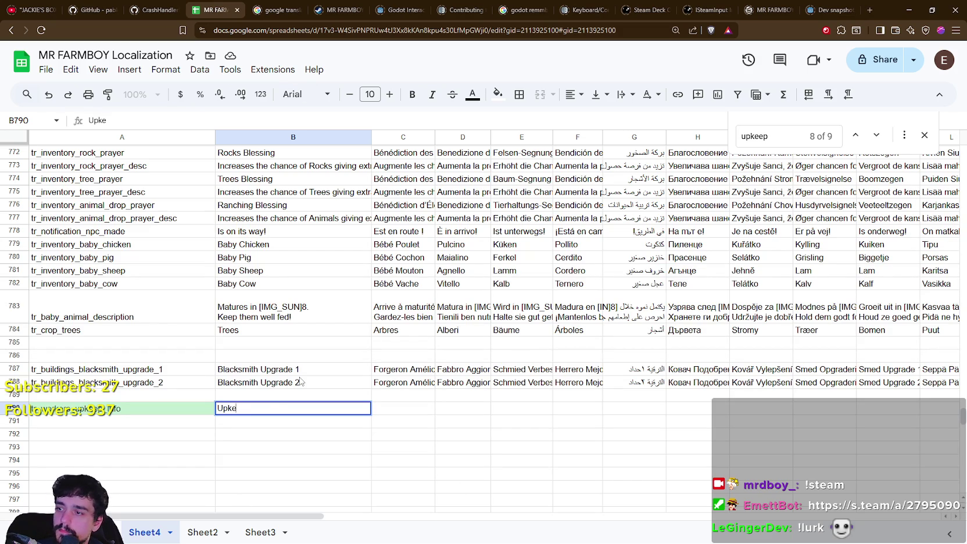
type("ep wil")
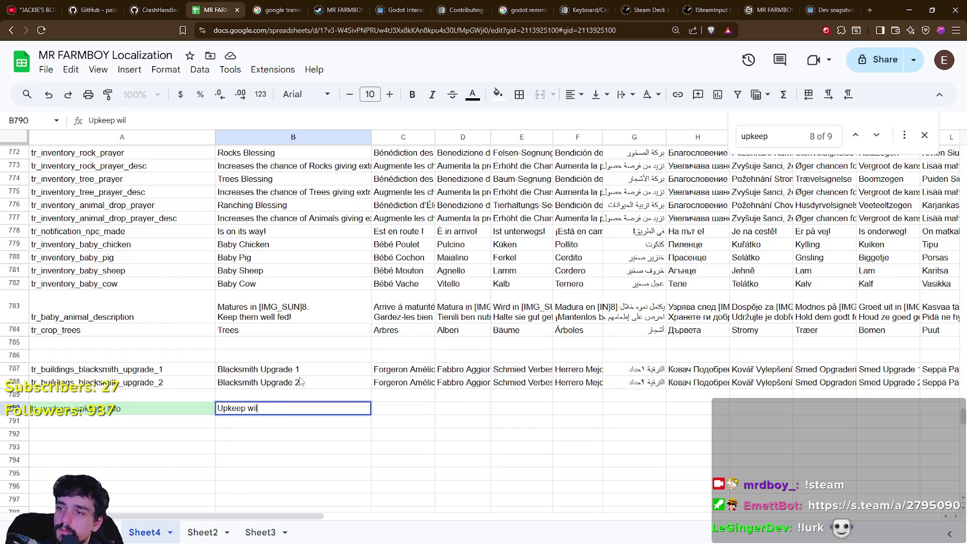
type("l be paid ")
type("once a day")
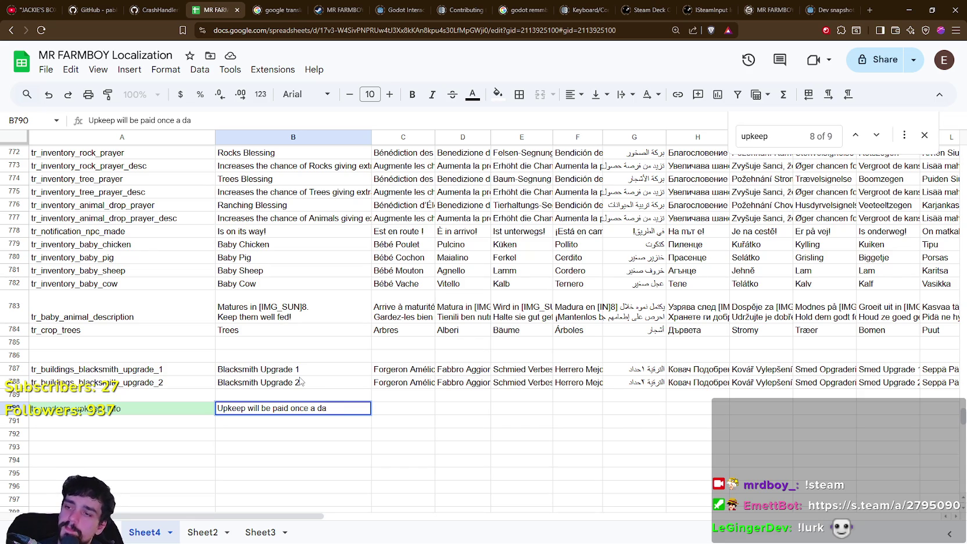
key("ctrl+BackSpace")
key("ctrl+BackSpace")
key("ctrl+BackSpace")
type("Copper")
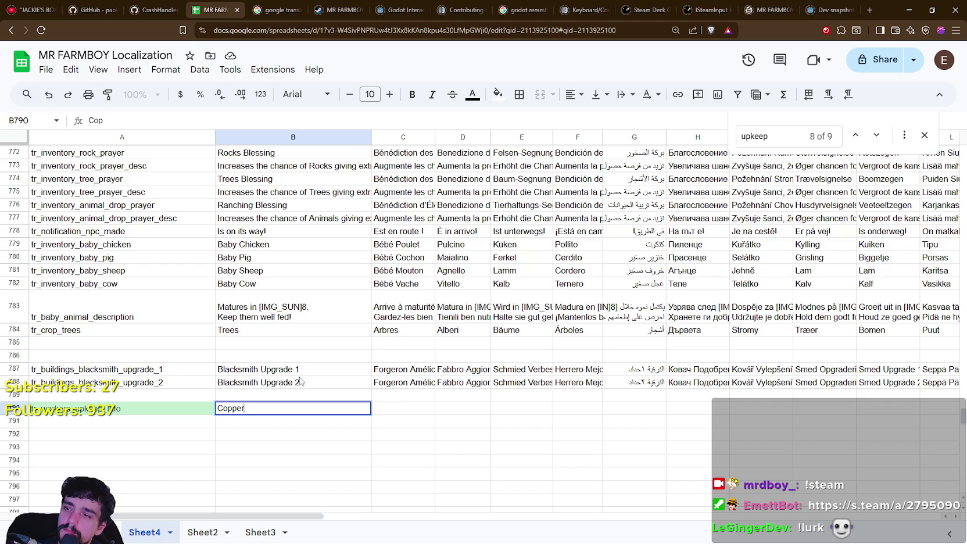
type(" Coins wil")
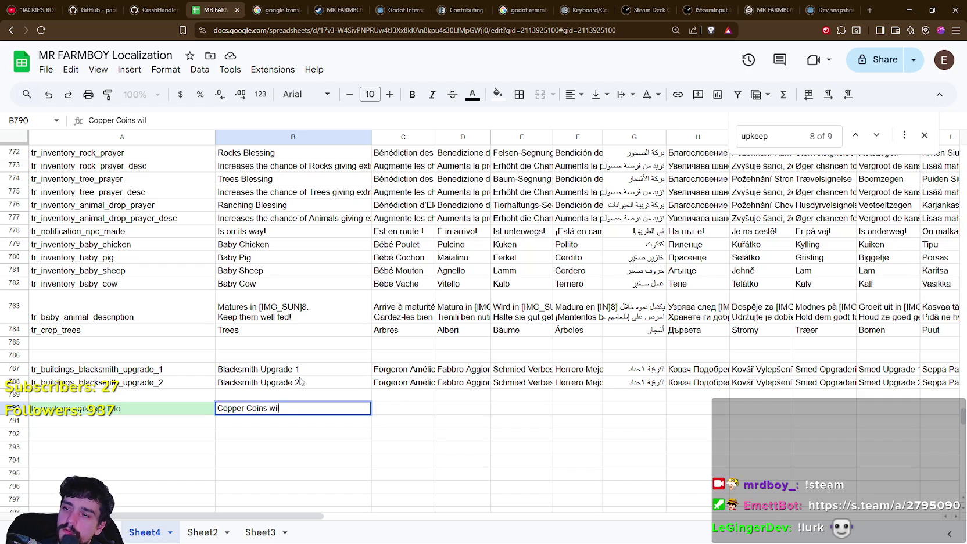
type("l be paid ")
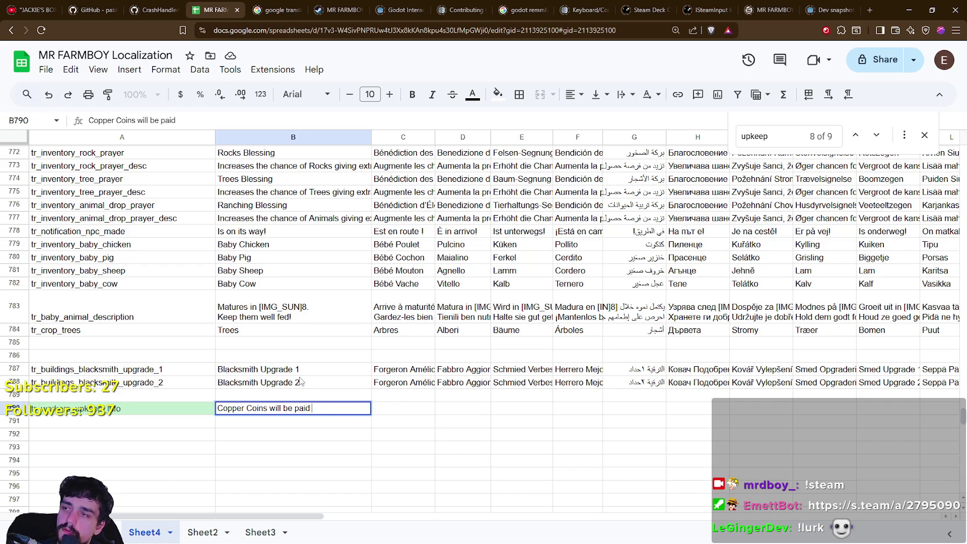
type("once a day.")
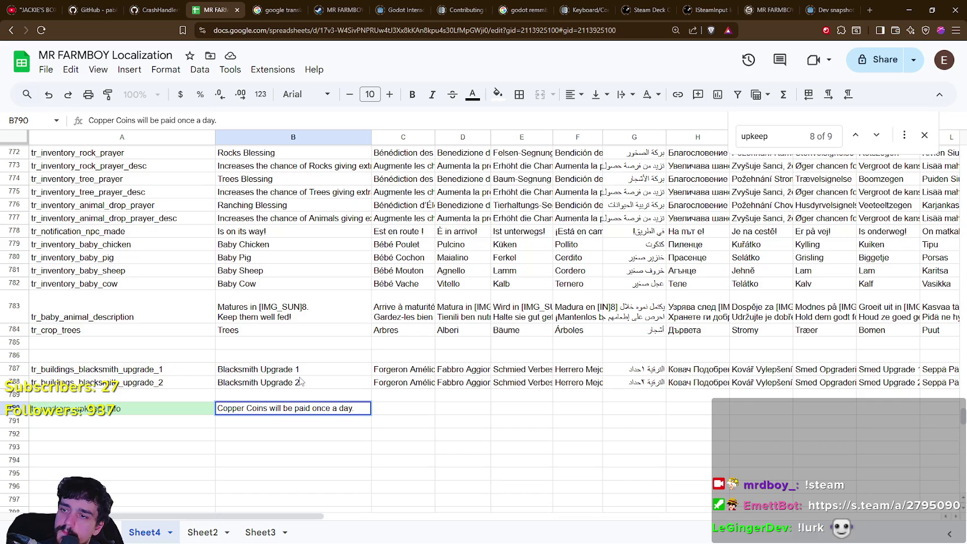
key("Up")
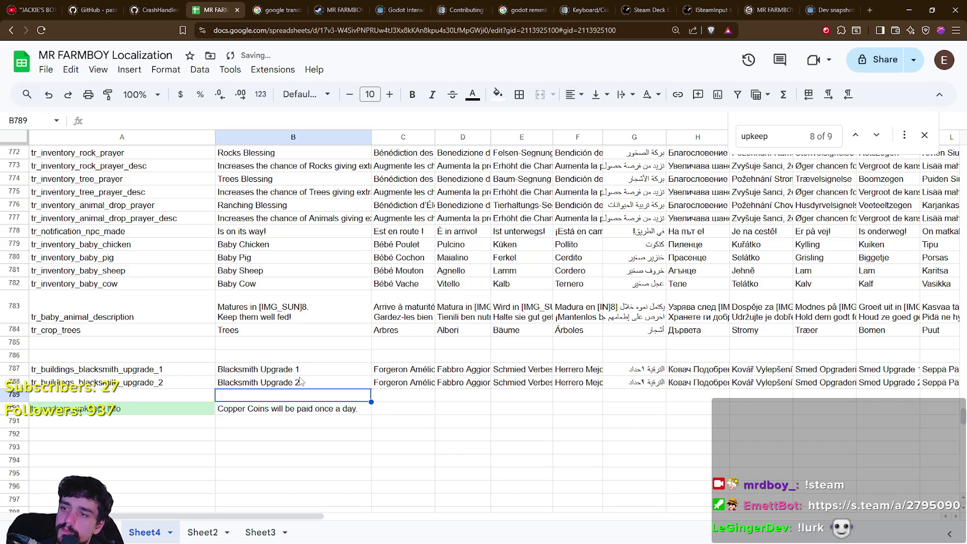
- Re-edit B790 and add a line saying unpaid days send workers home
left_click(268, 420)
left_click(326, 411)
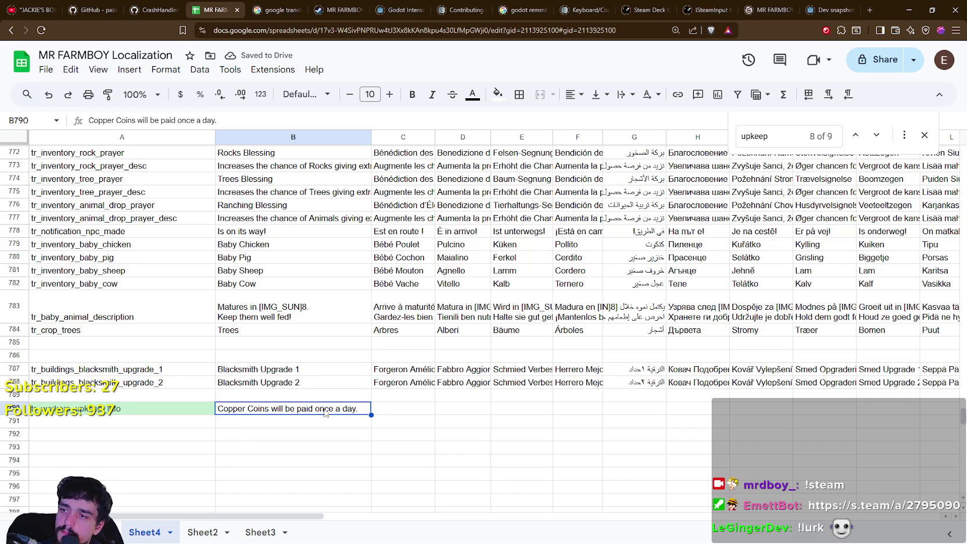
key("Return")
key("alt+Return")
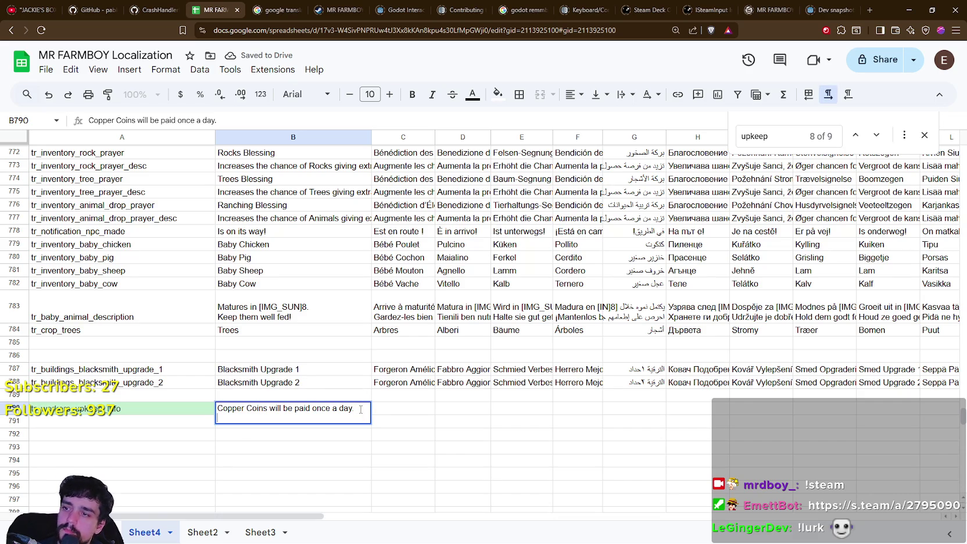
key("alt+Return")
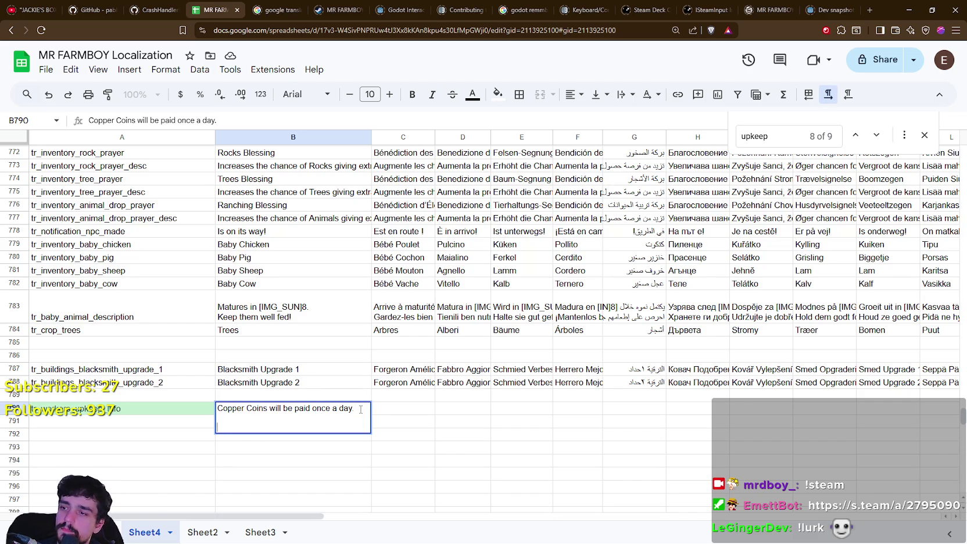
type("Unpaid")
type("days will")
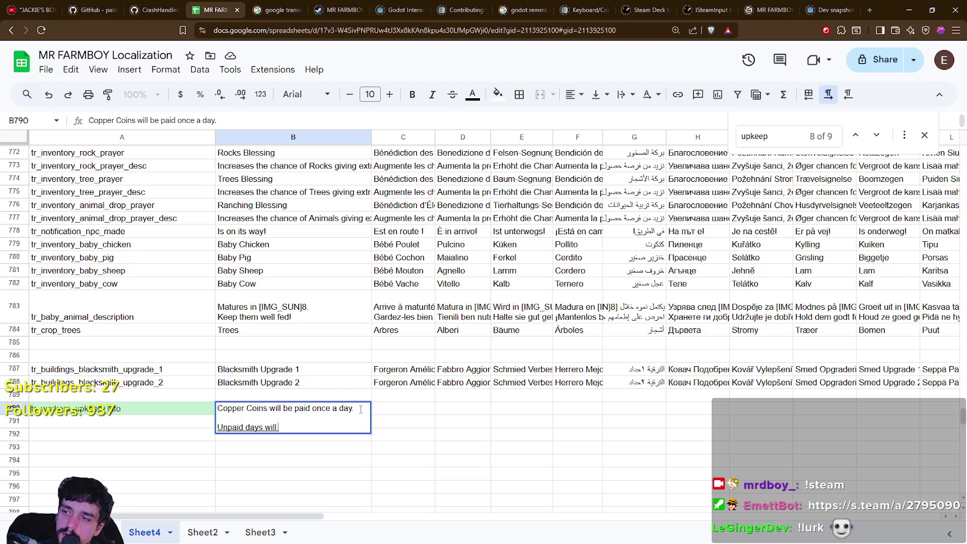
type("sen")
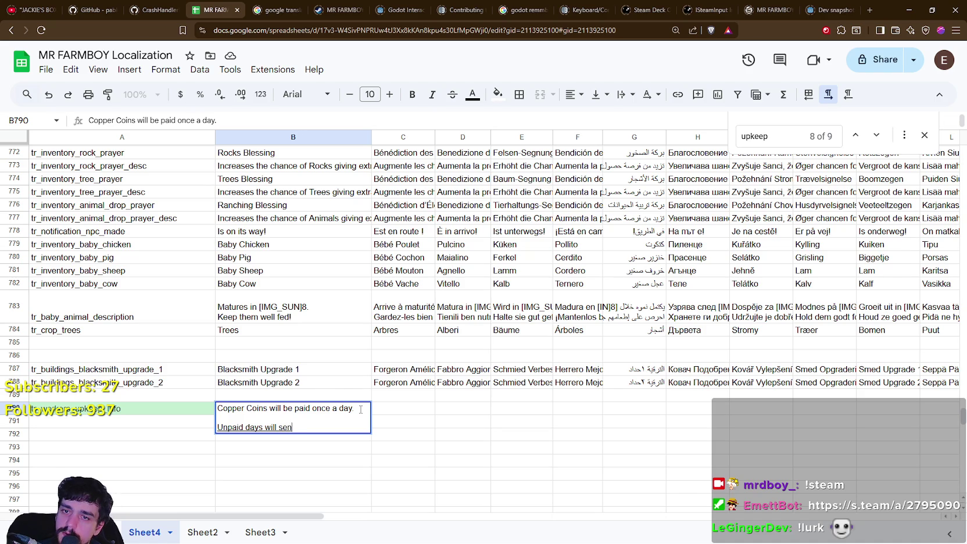
type("d workers")
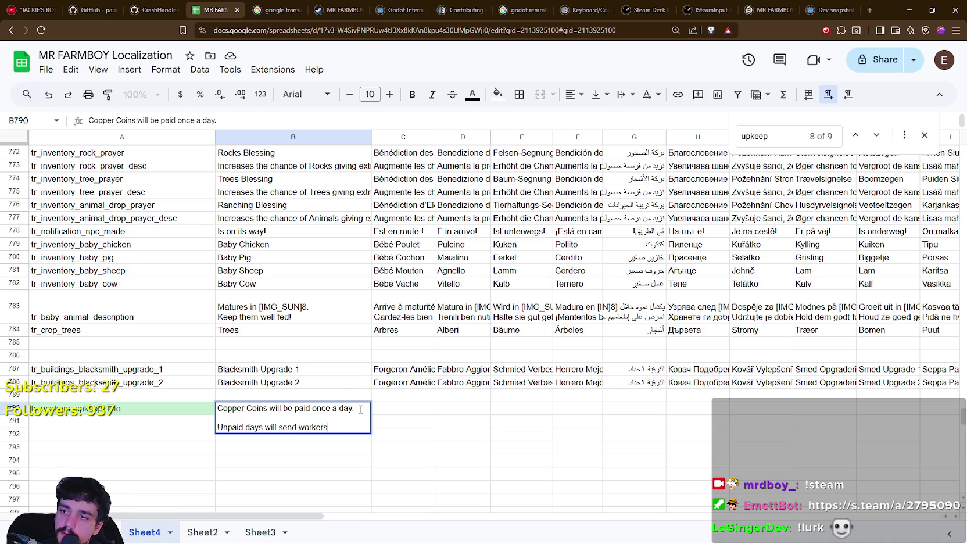
type(" home")
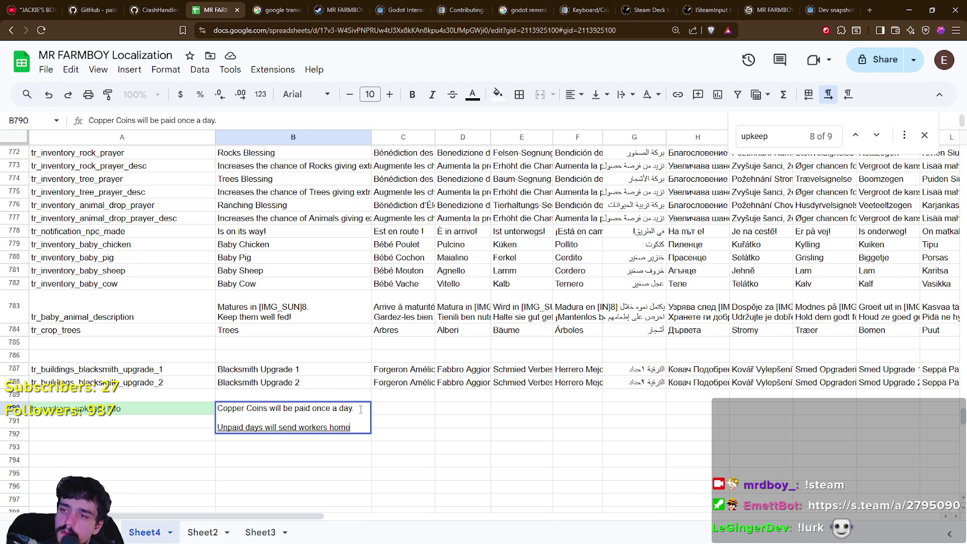
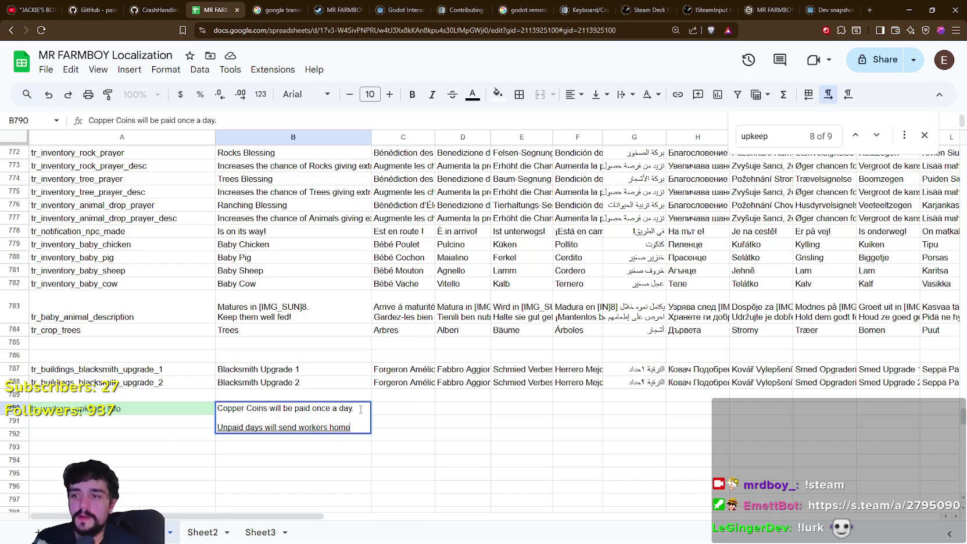
- Replace B790's second line with 'Unpaid Upkeep will send workers home, until the next paid Upkeep.'
key("BackSpace")
key("BackSpace")
key("BackSpace")
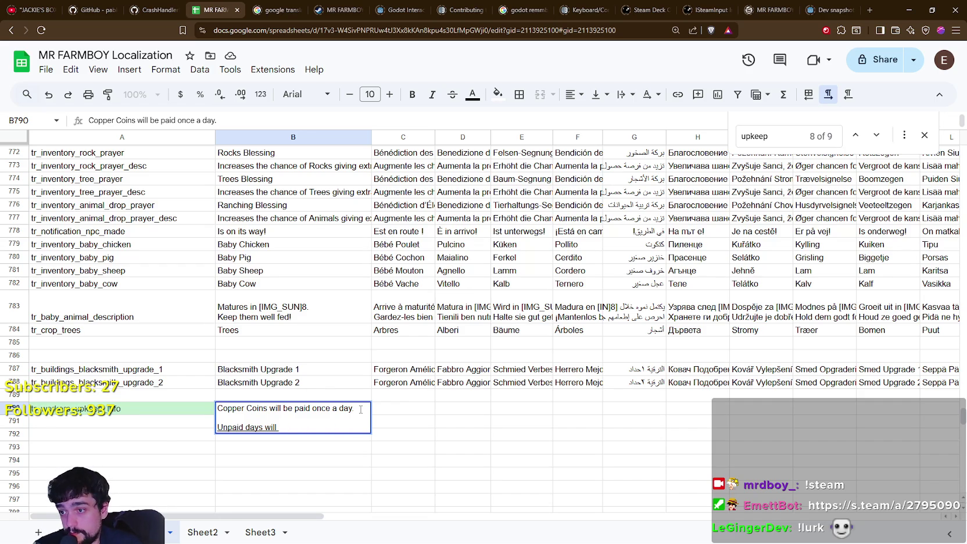
key("BackSpace")
key("BackSpace")
key("BackSpace")
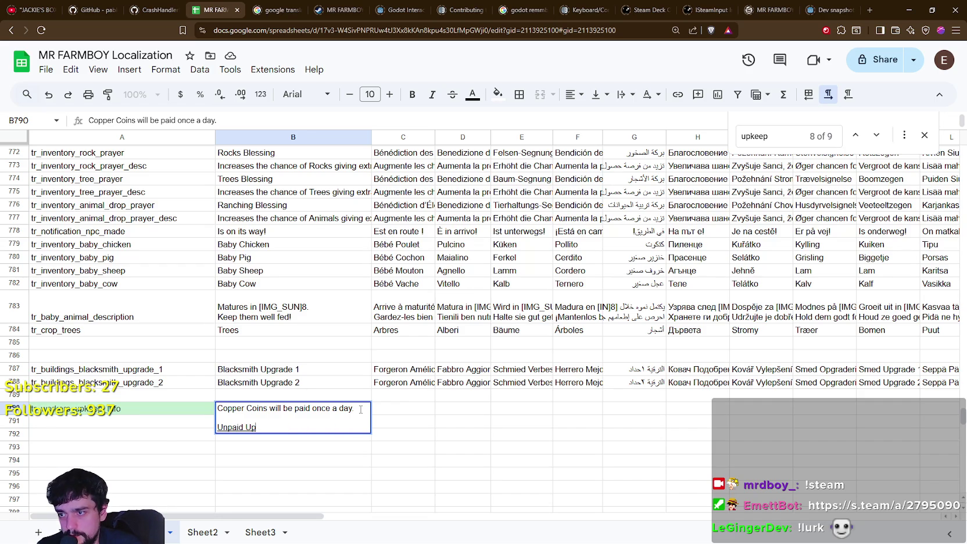
type("eep will sen")
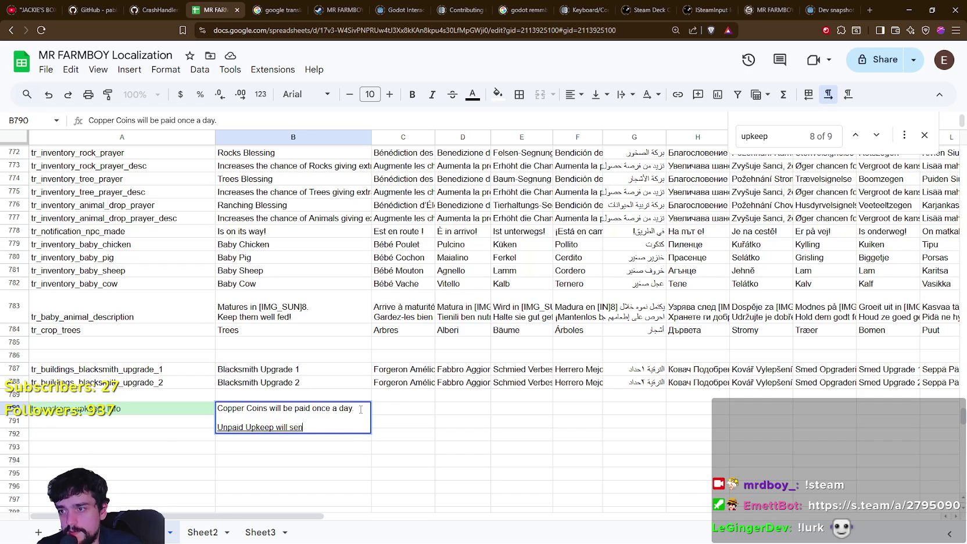
type("d workers home")
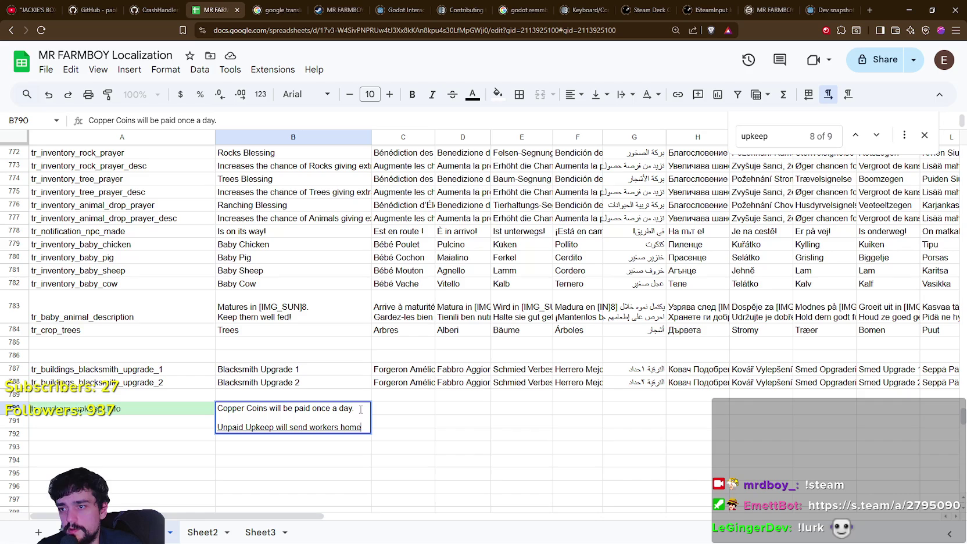
type(" uin")
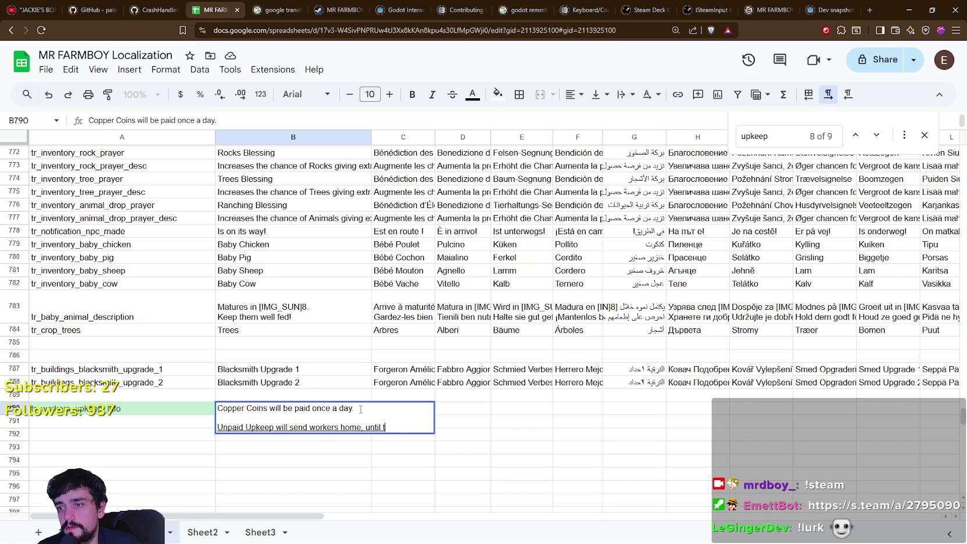
type("he next paid")
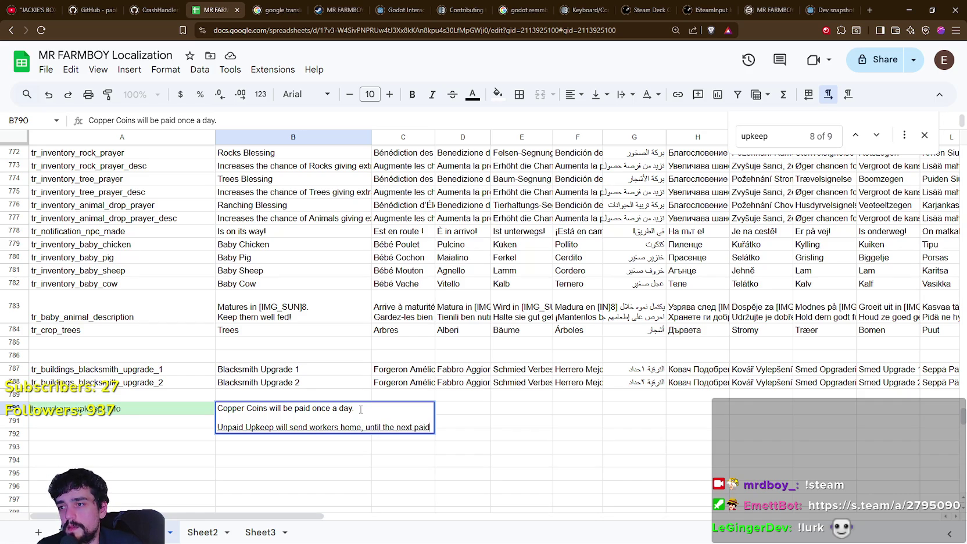
type(" Upkeep.")
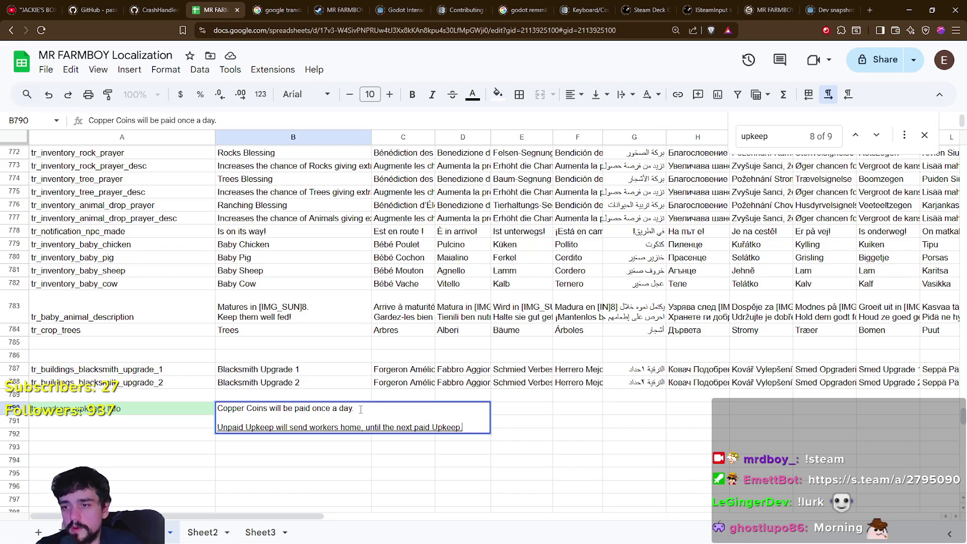
key("Return")
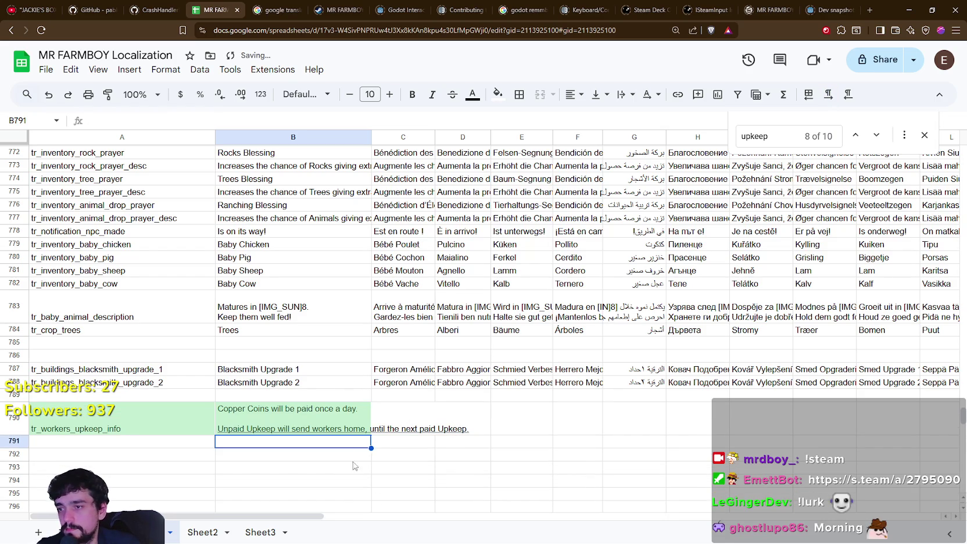
- Reselect the upkeep text in B790 and select the empty cells below the entry
left_click(342, 415)
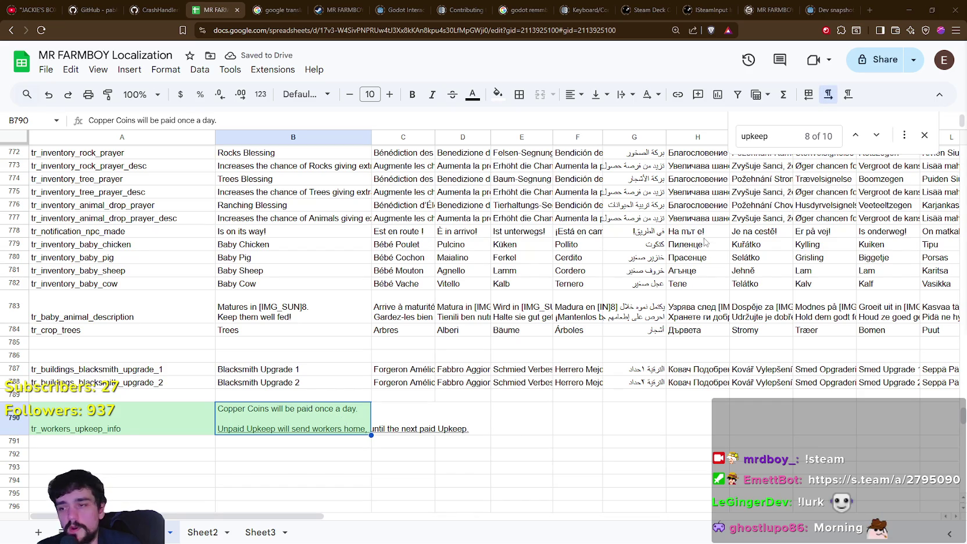
scroll(437, 414, "down", 1)
left_click(320, 400)
left_click(310, 375)
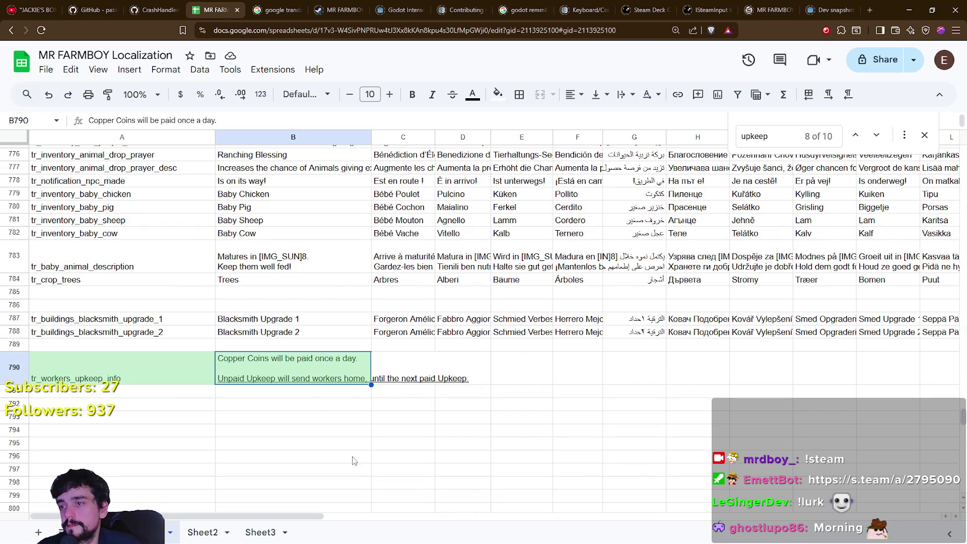
left_click(312, 395)
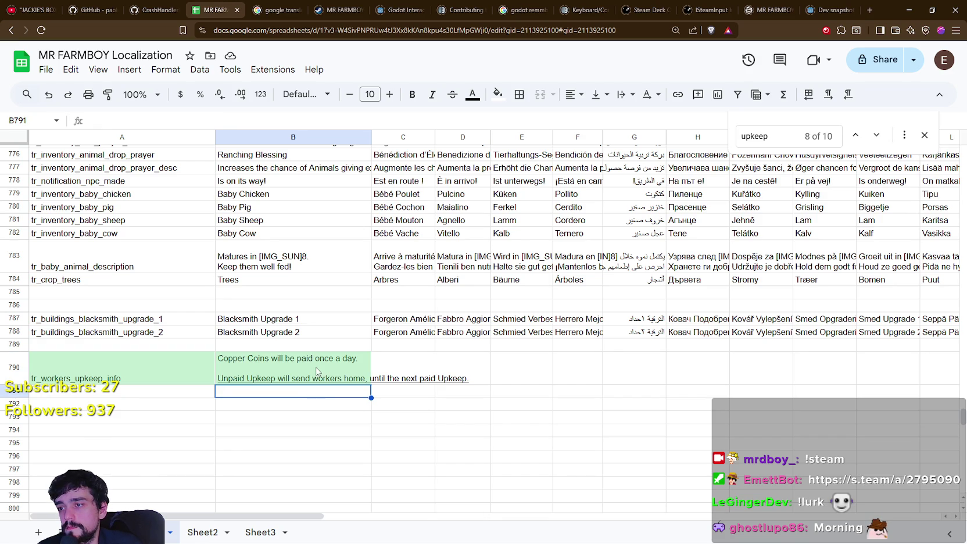
left_click(316, 369)
left_click(308, 393)
left_click(289, 433)
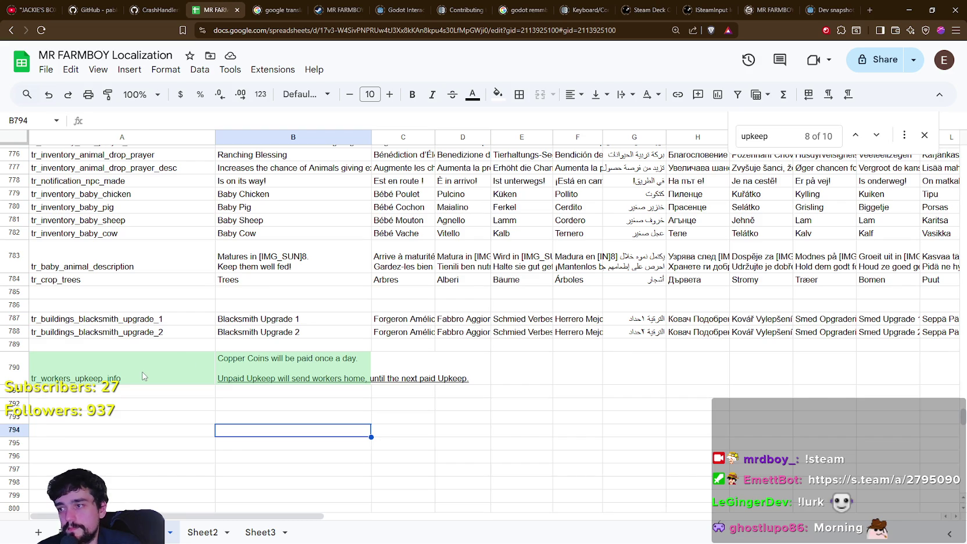
- Copy the key tr_workers_upkeep_info from cell A790
left_click(145, 376)
key("ctrl+c")
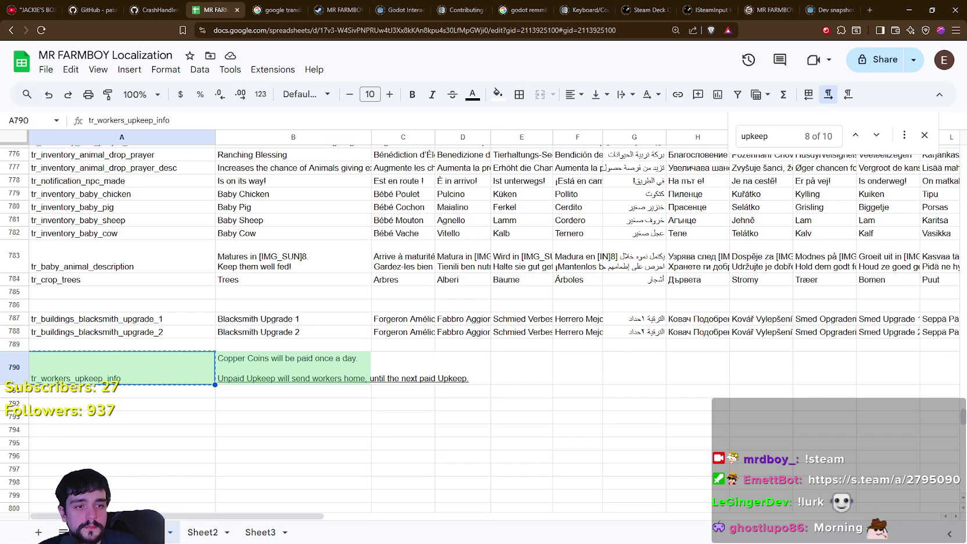
key("alt+Tab")
- Set WorkerUpkeepAdvButton's description to tr_workers_upkeep_info and save the AdvancementSystem scene
left_click(320, 456)
key("ctrl+v")
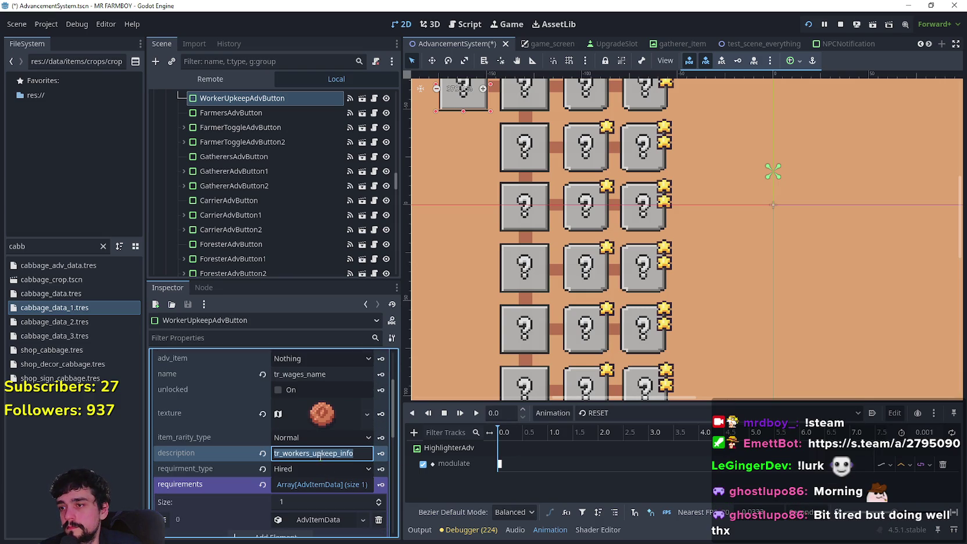
left_click(320, 456)
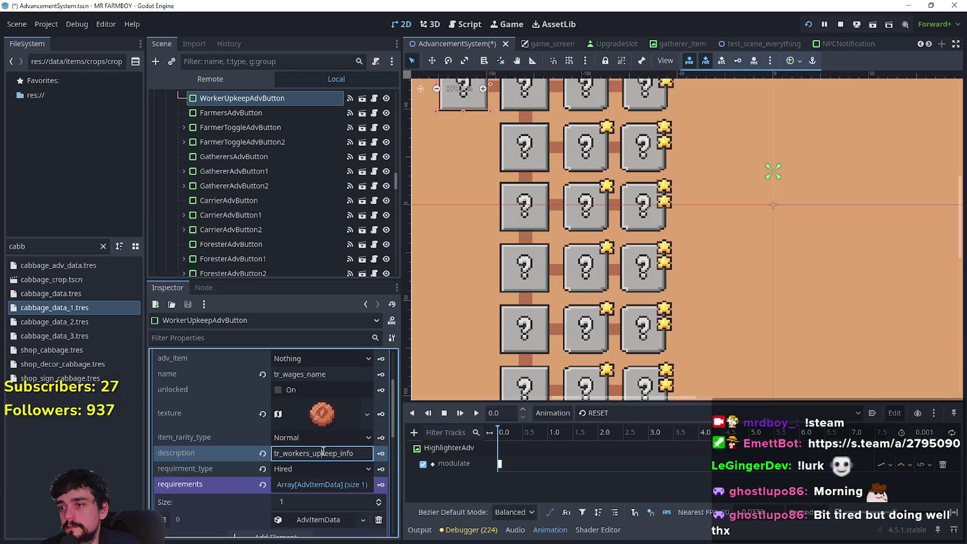
key("ctrl+s")
scroll(480, 183, "down", 2)
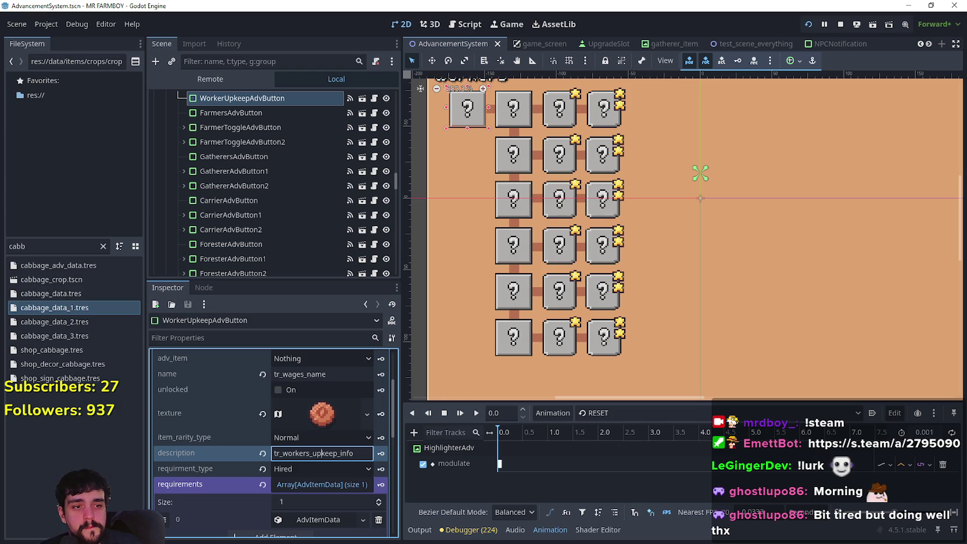
key("alt+Tab")
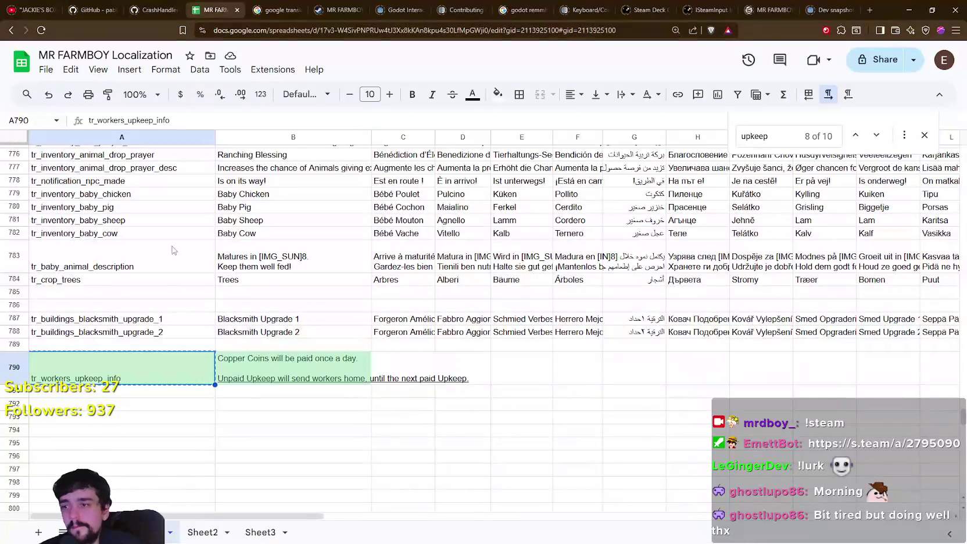
- Download the sheet as CSV, overwriting translations.csv in data/translations
left_click(46, 69)
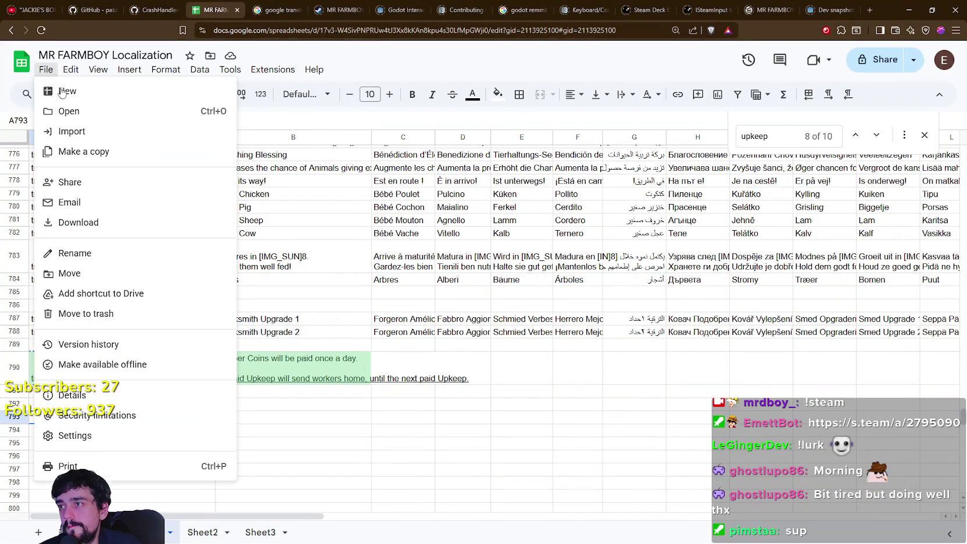
mouse_move(197, 222)
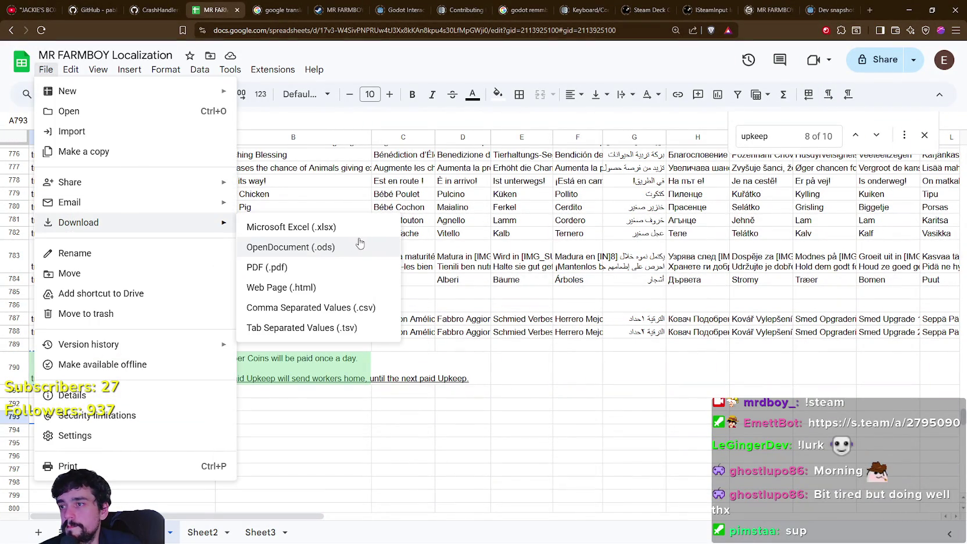
left_click(307, 312)
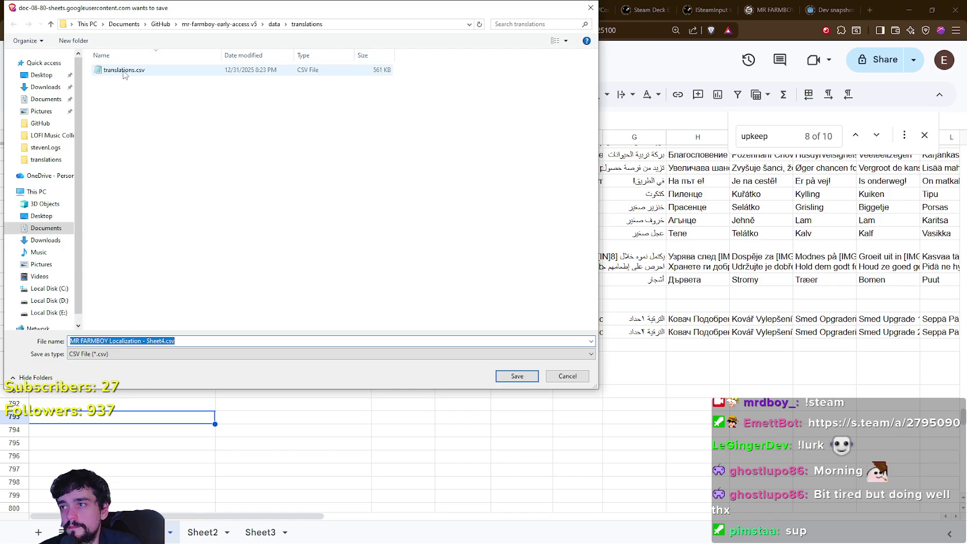
left_click(123, 71)
left_click(516, 376)
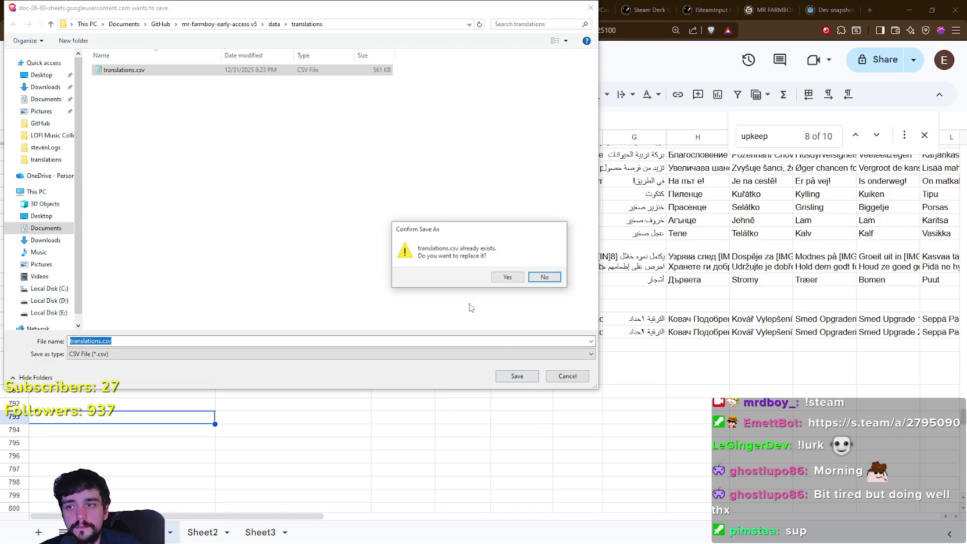
left_click(503, 277)
left_click(429, 444)
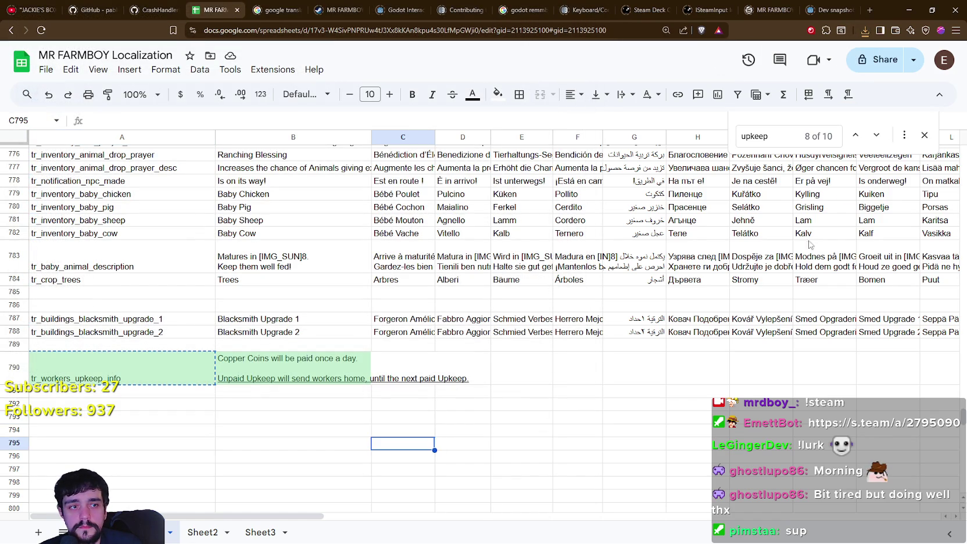
- Test-run the game, toggle its pause menu with Esc, then stop it with F8
left_click(908, 11)
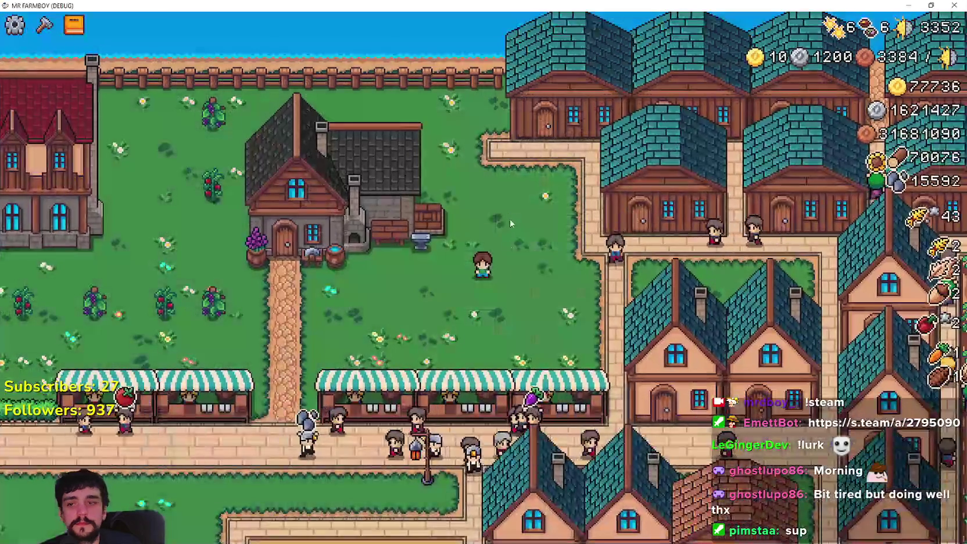
key("Escape")
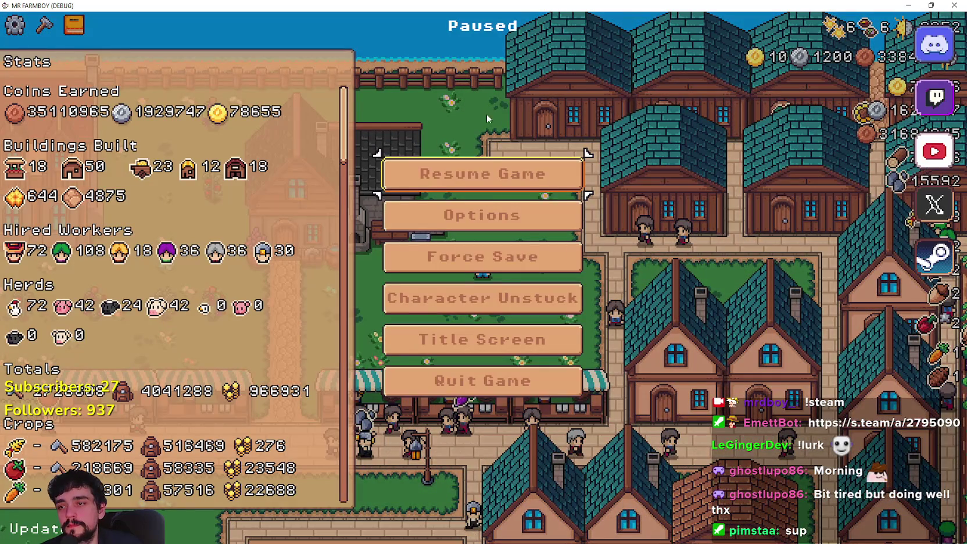
key("Escape")
key("F8")
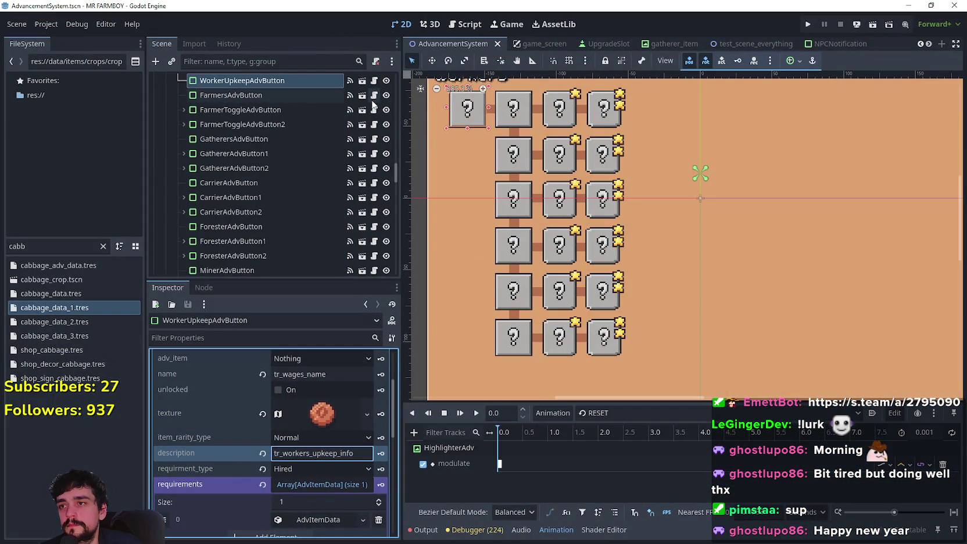
- Review line 33 of advancement_button.gd, then return to the localization spreadsheet
left_click(373, 80)
left_click(706, 277)
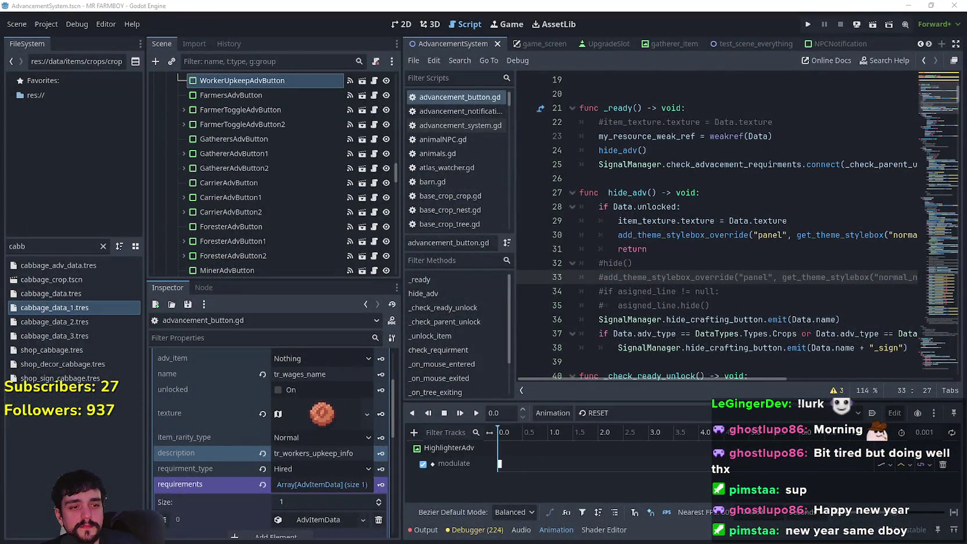
key("alt+Tab")
left_click(426, 331)
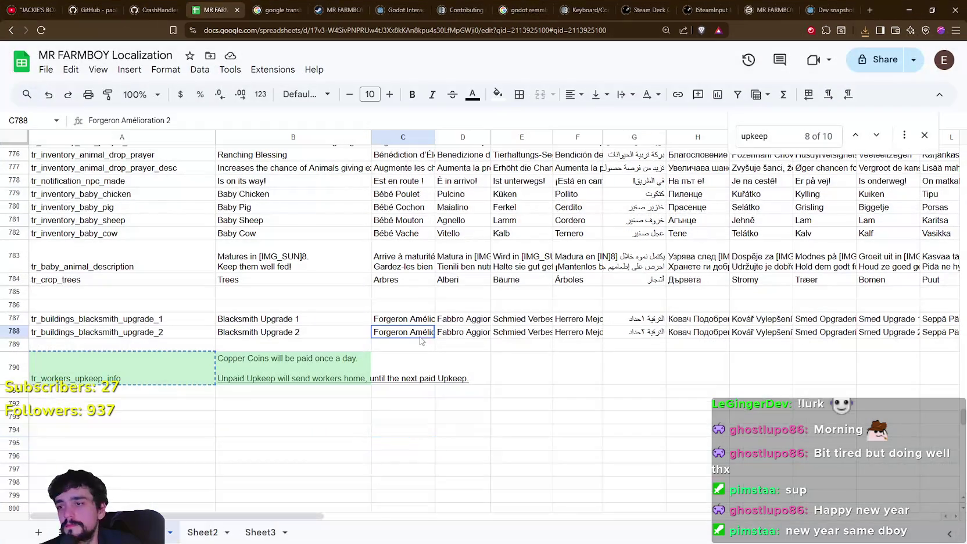
left_click(46, 69)
left_click(314, 382)
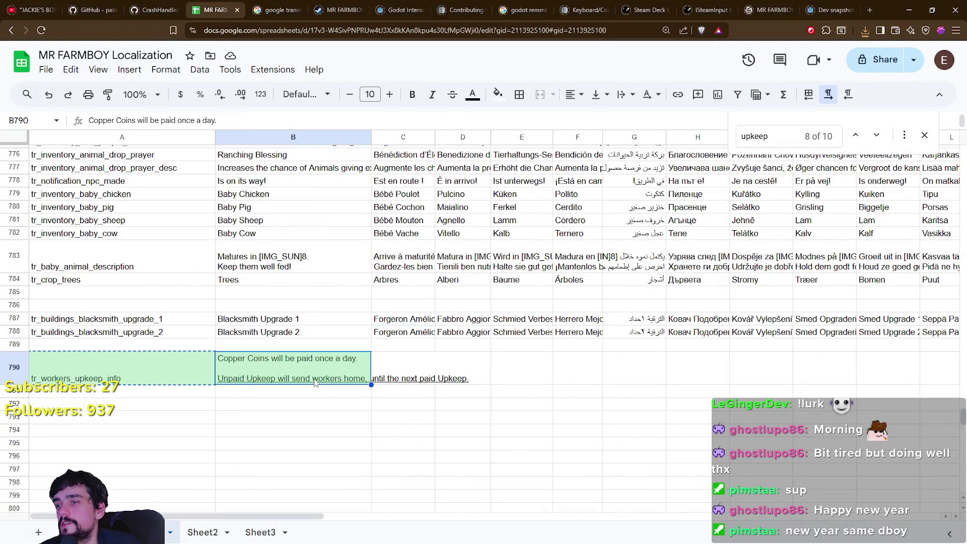
double_click(242, 372)
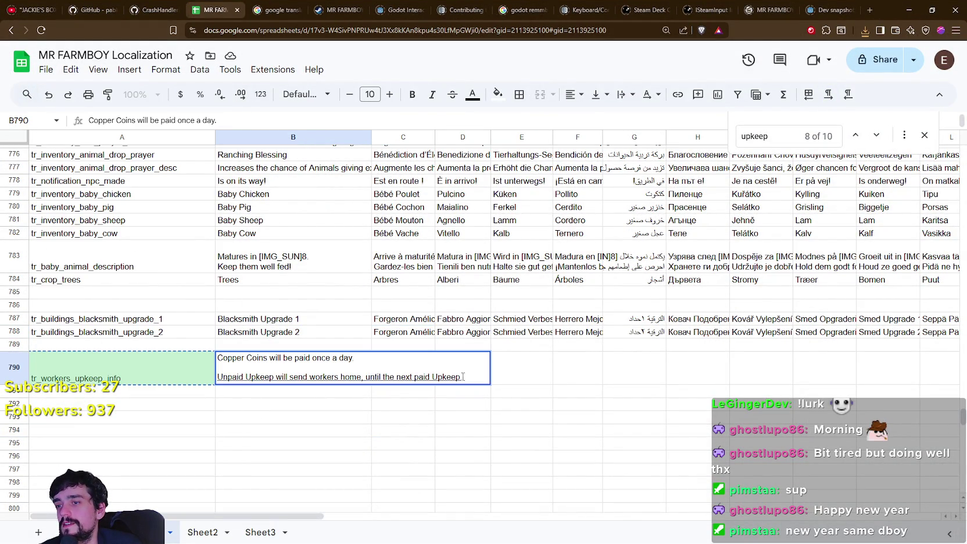
left_click_drag(463, 376, 232, 377)
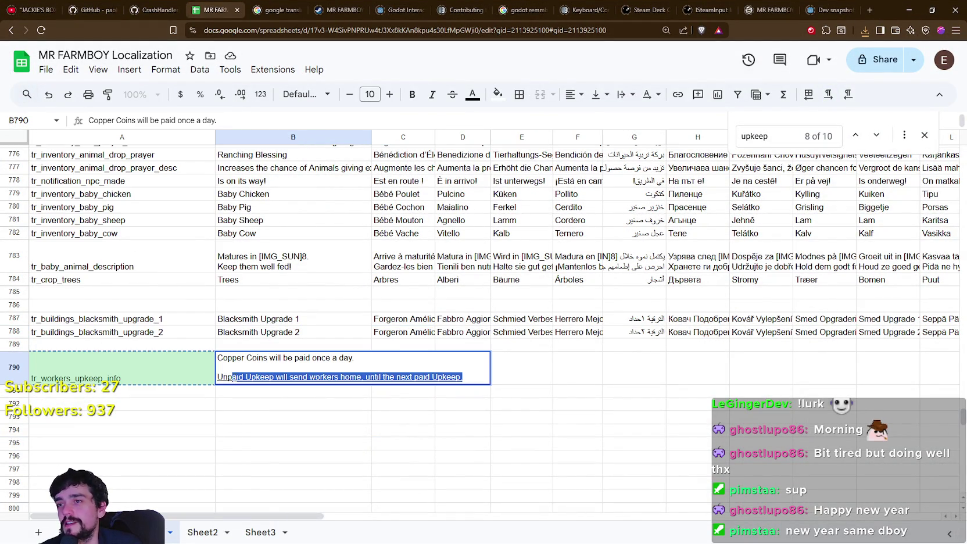
left_click(360, 457)
left_click(259, 382)
left_click(267, 428)
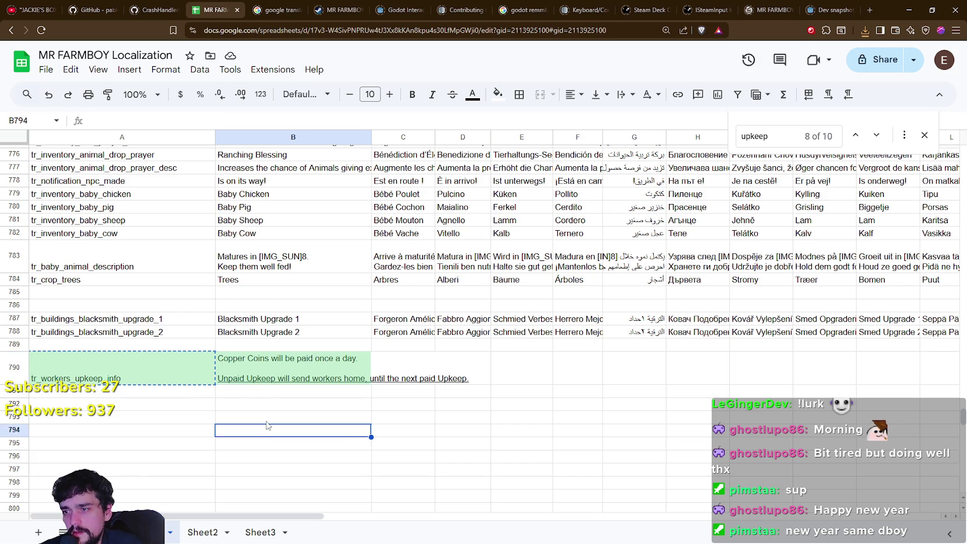
left_click(265, 391)
left_click(287, 430)
double_click(307, 363)
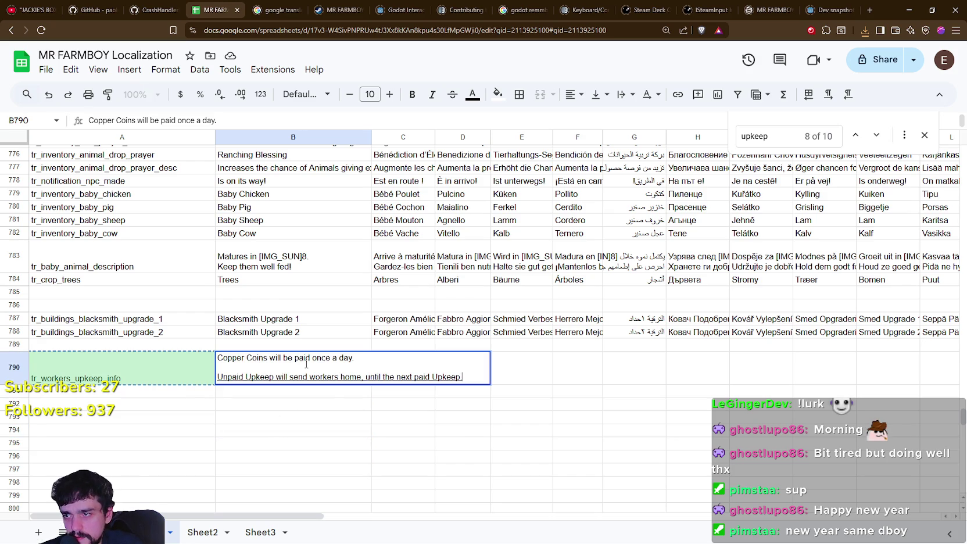
left_click_drag(463, 377, 180, 378)
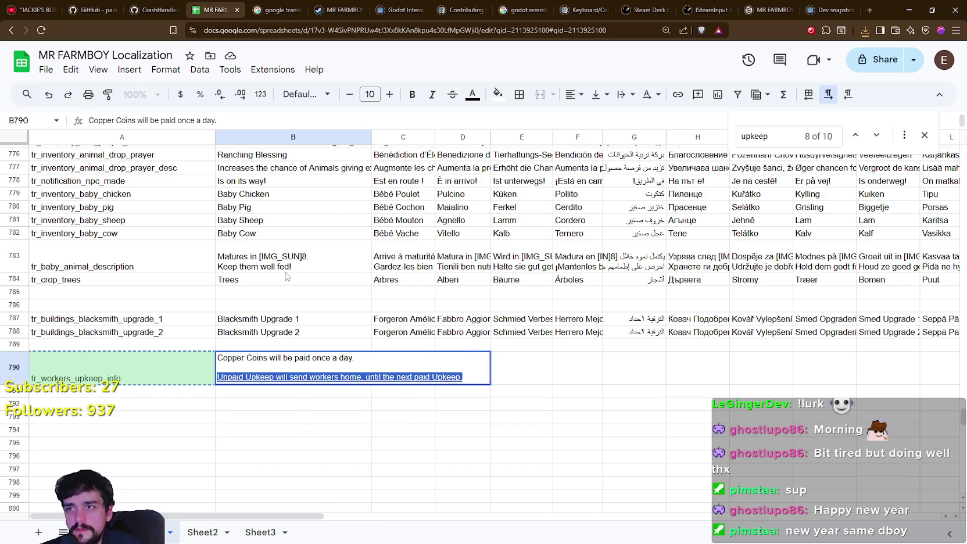
left_click(830, 97)
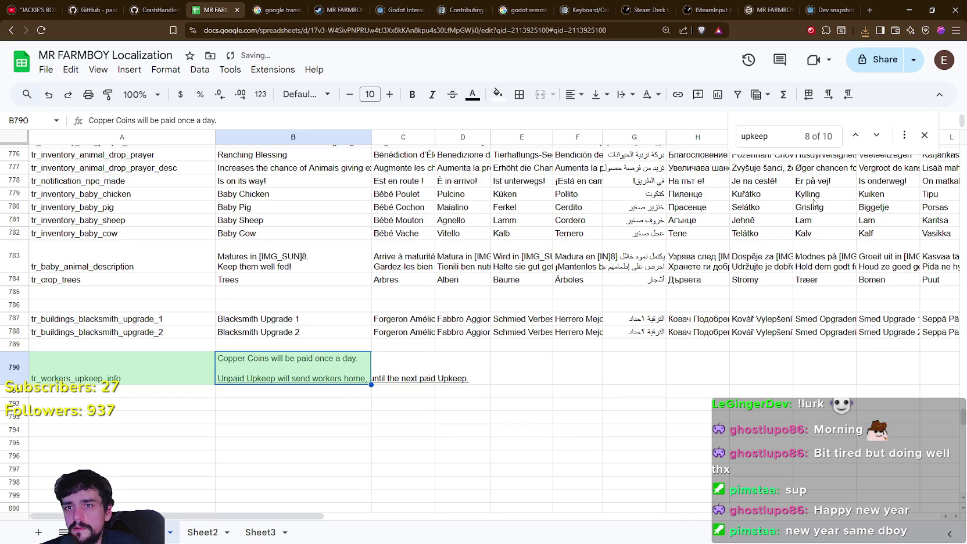
left_click(310, 420)
key("ctrl+z")
left_click(300, 396)
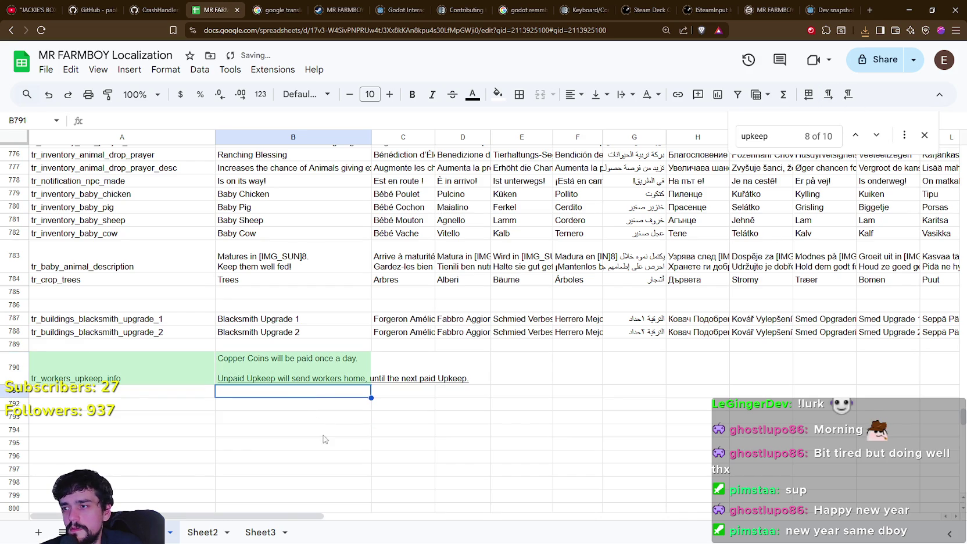
key("Up")
key("Up")
key("Up")
key("Return")
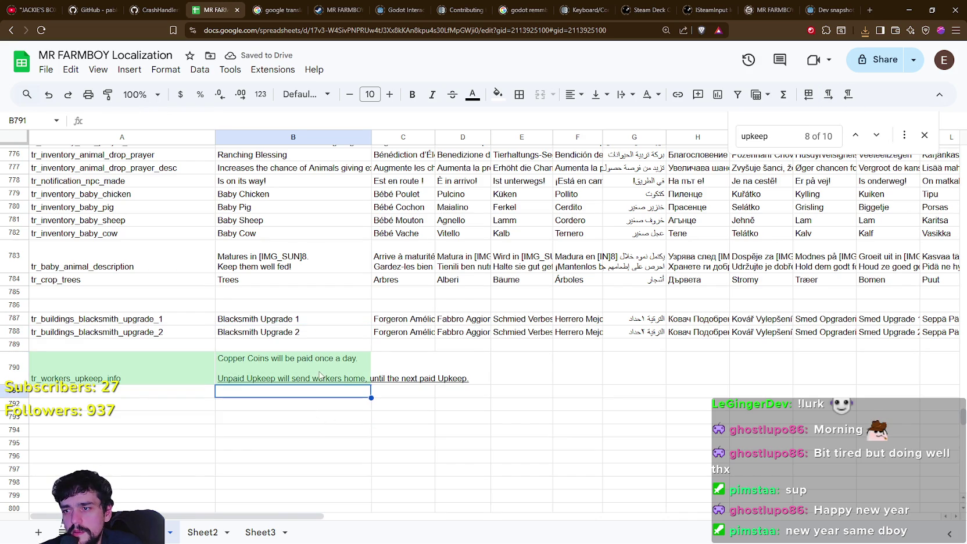
left_click(328, 381)
key("Return")
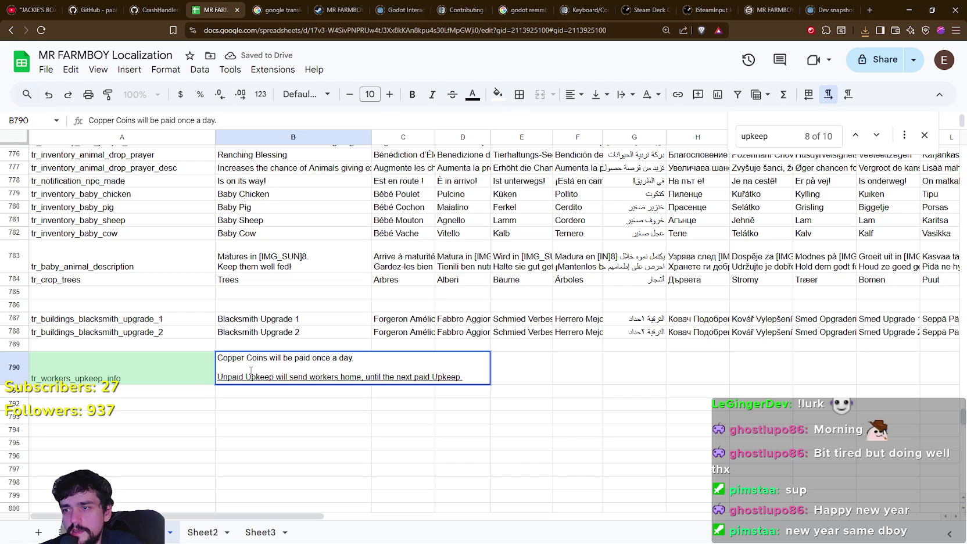
left_click_drag(218, 377, 557, 391)
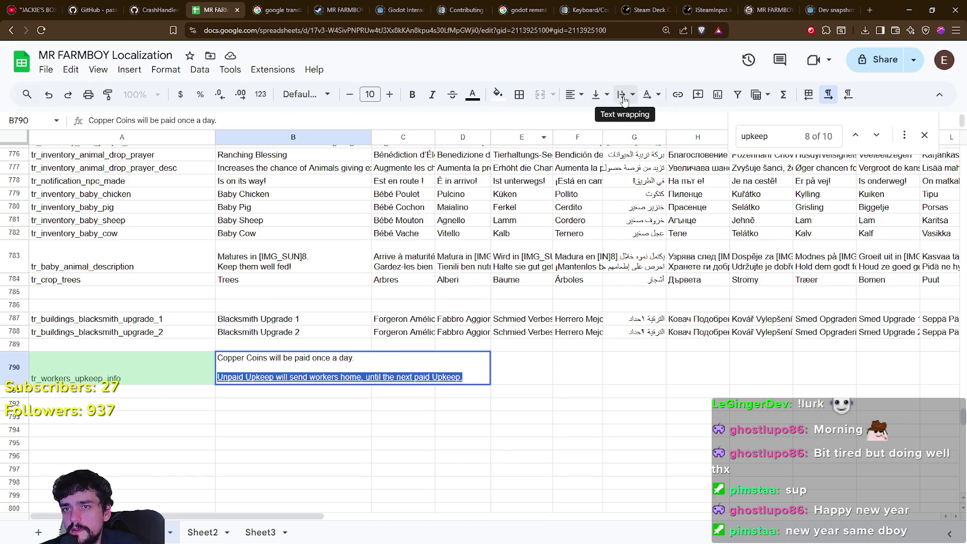
- Change 'workers' to 'worker' in B790 so the upkeep text reads 'send worker home'
left_click(925, 135)
left_click(385, 421)
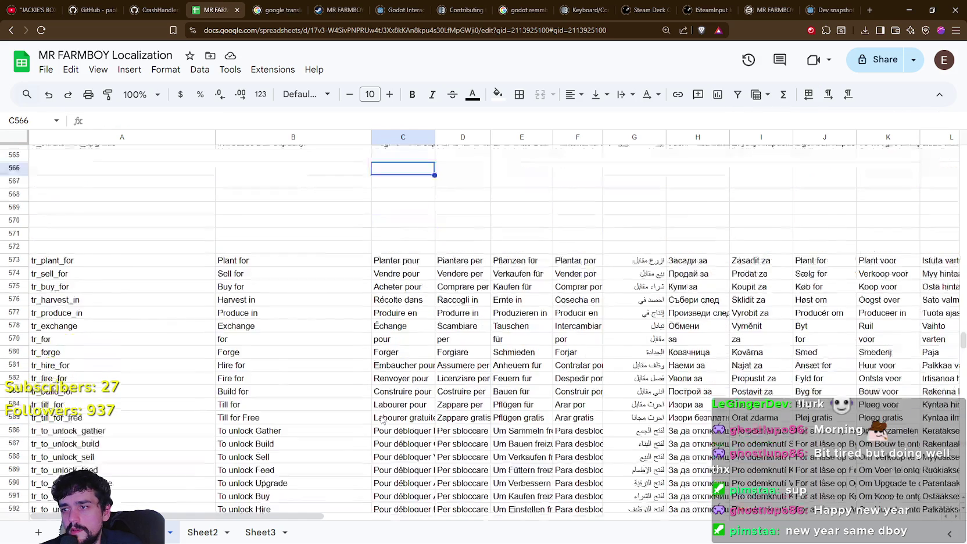
left_click_drag(959, 343, 955, 429)
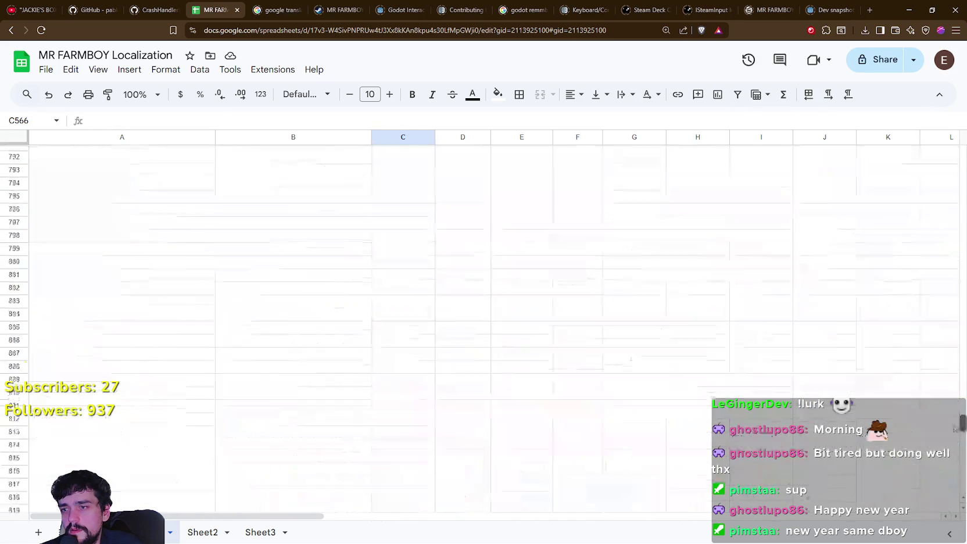
left_click(365, 393)
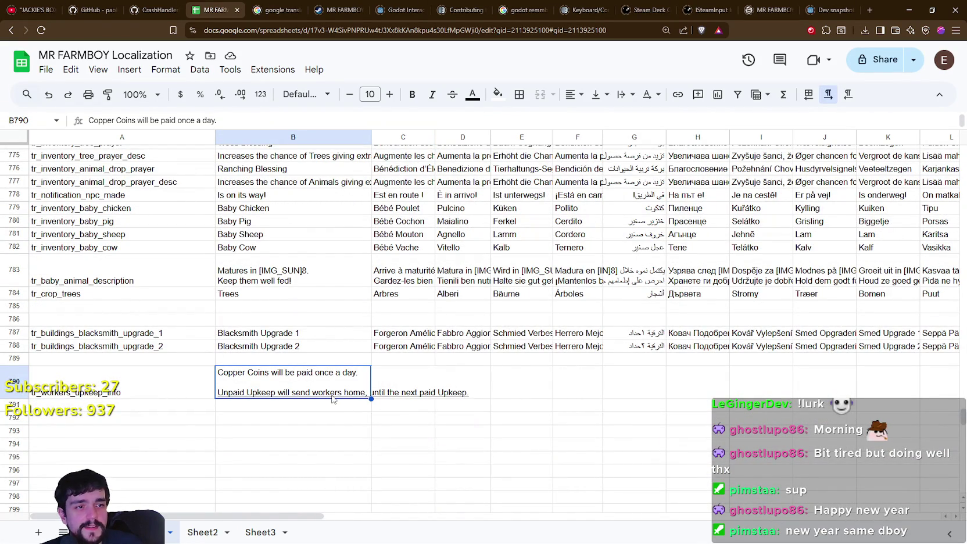
double_click(330, 398)
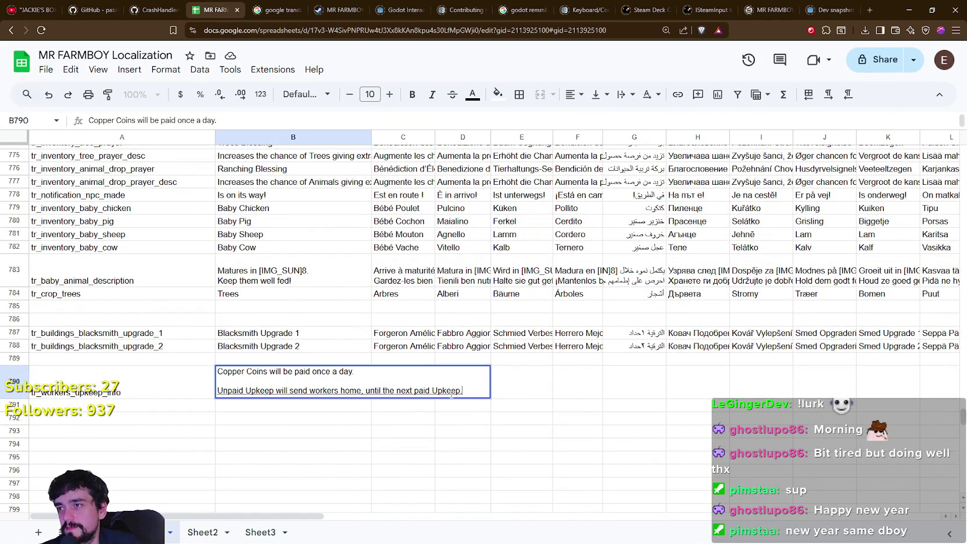
left_click(336, 391)
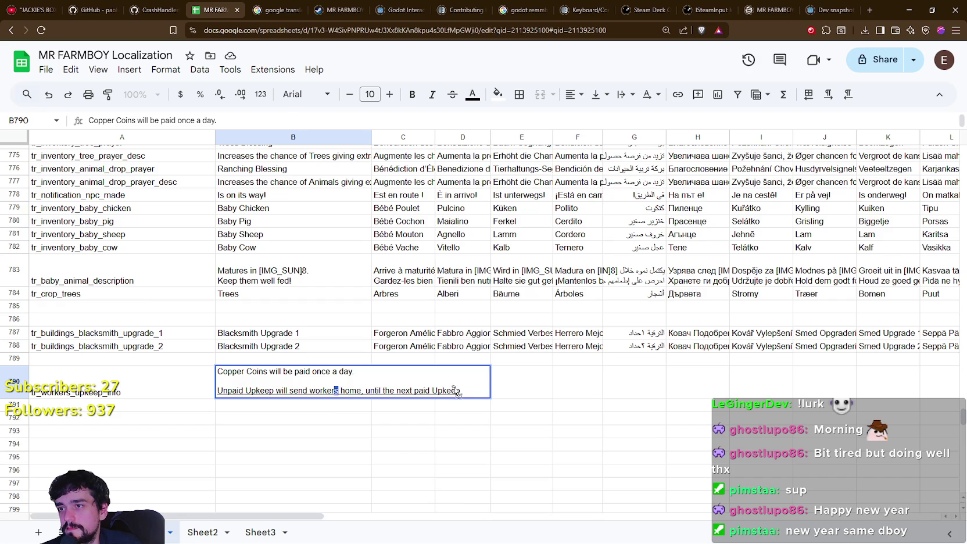
left_click_drag(470, 395, 464, 391)
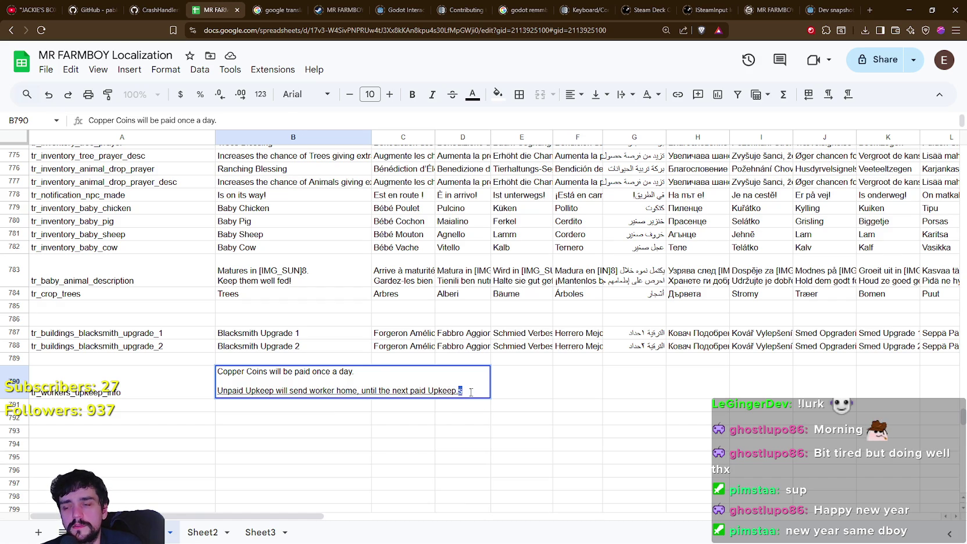
left_click(468, 393)
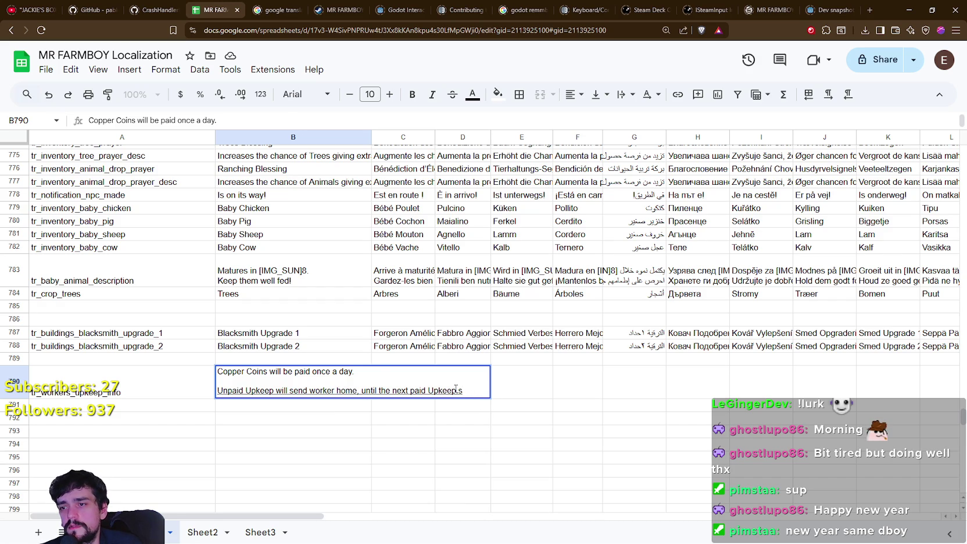
type(".")
left_click(407, 431)
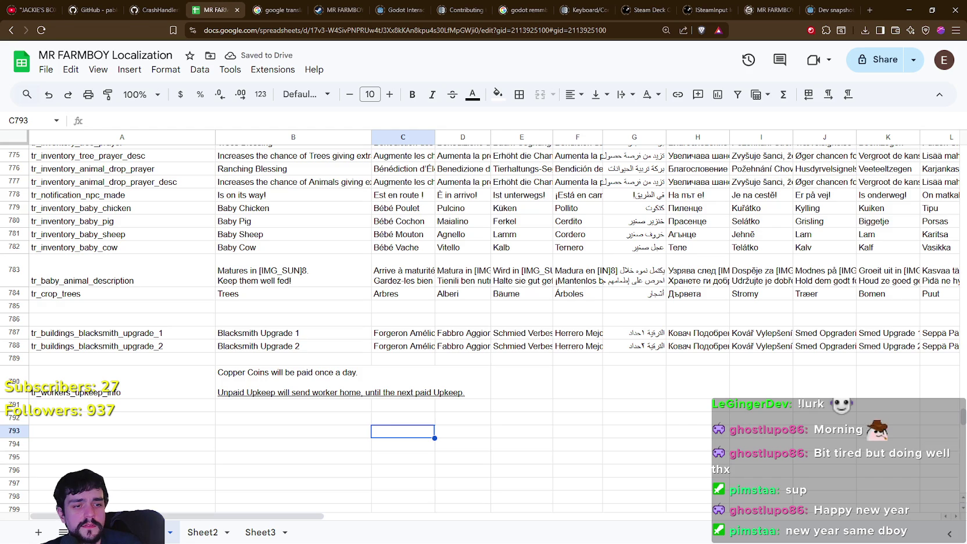
key("alt+Tab")
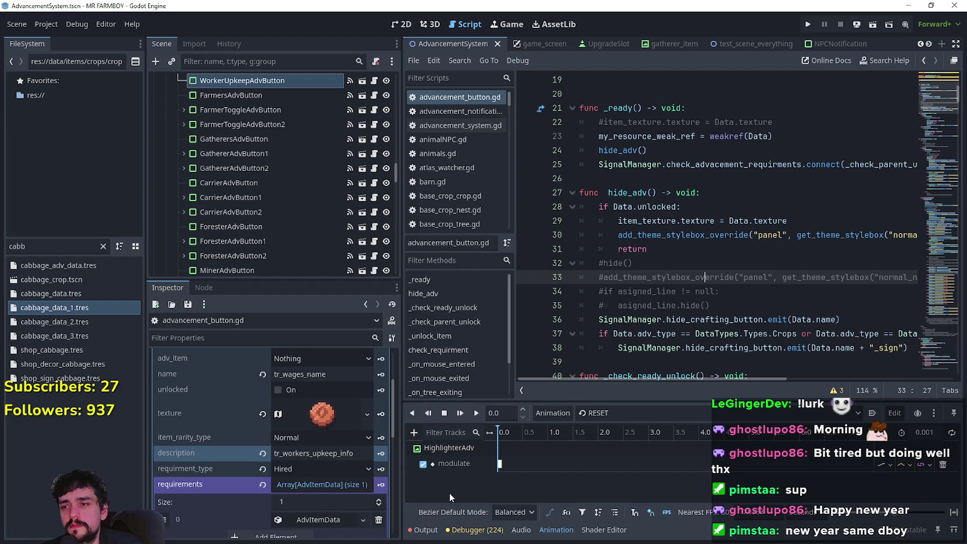
- Show the Output log and run the project to check the translation import
left_click(425, 529)
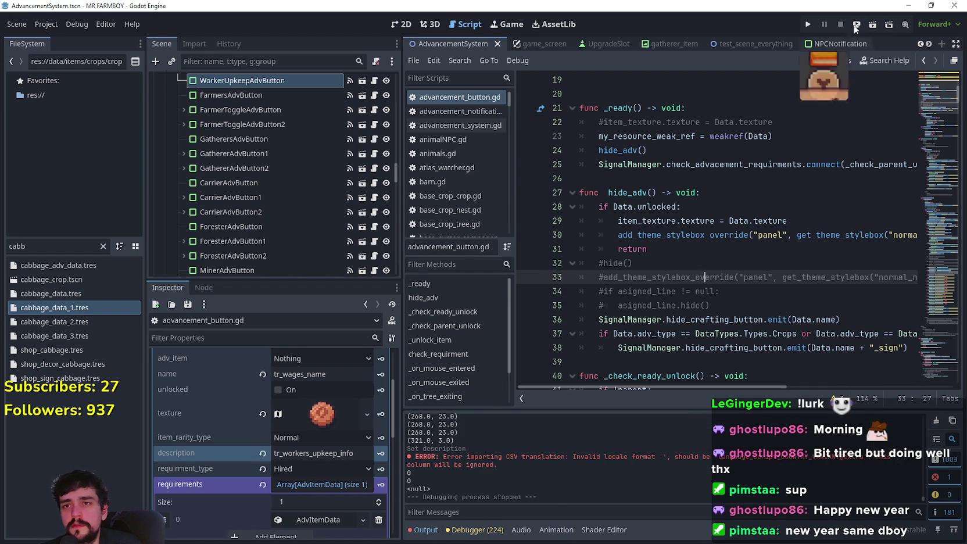
left_click(812, 21)
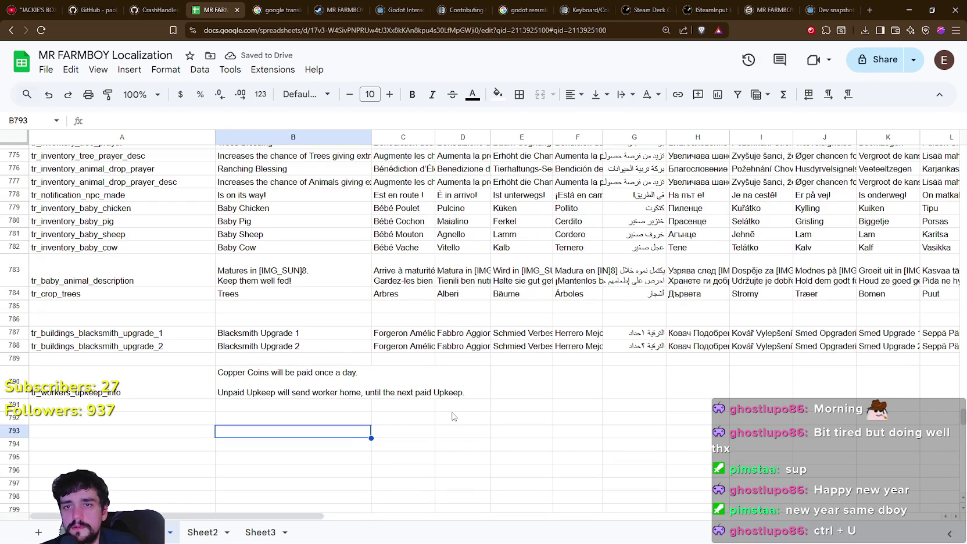
- Re-export the sheet as CSV, replacing translations.csv in data/translations
left_click(46, 69)
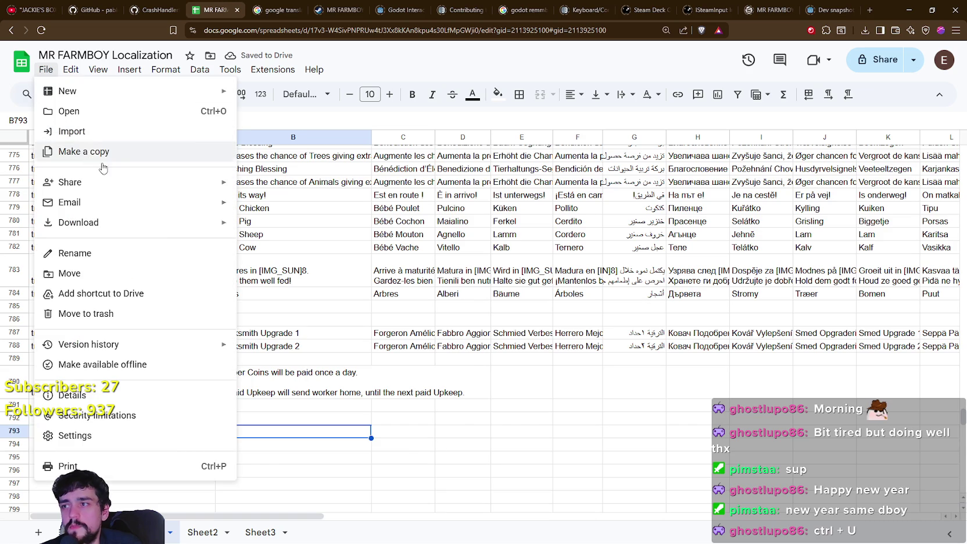
left_click(353, 308)
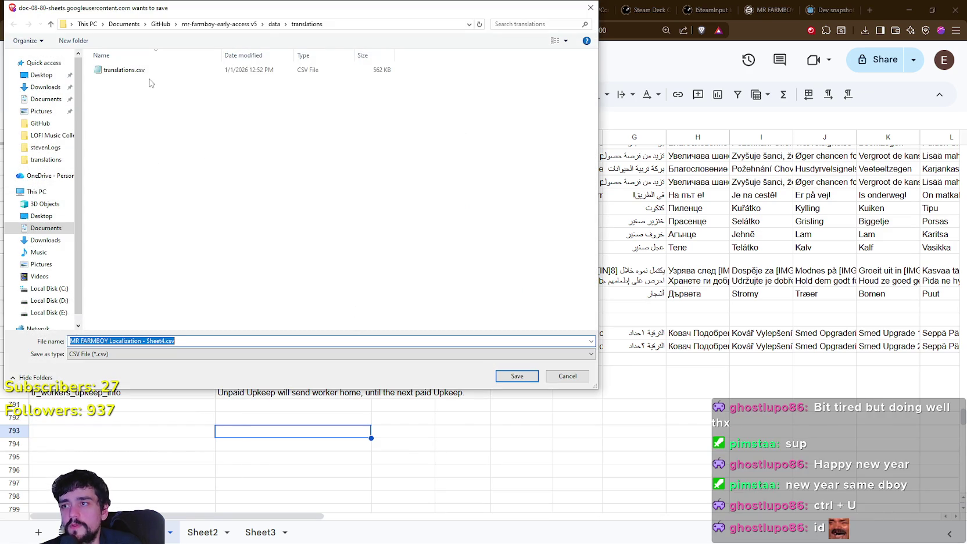
left_click(517, 376)
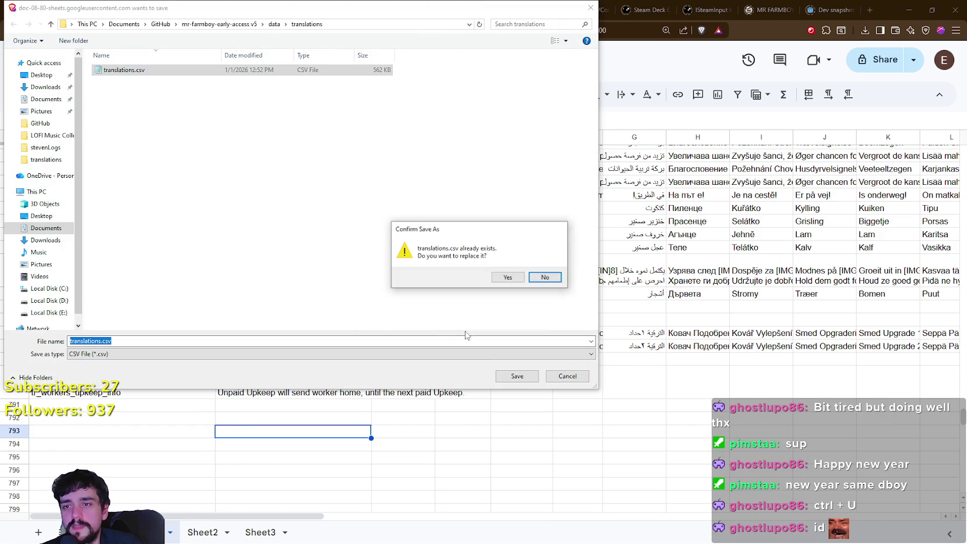
left_click(506, 277)
left_click(403, 457)
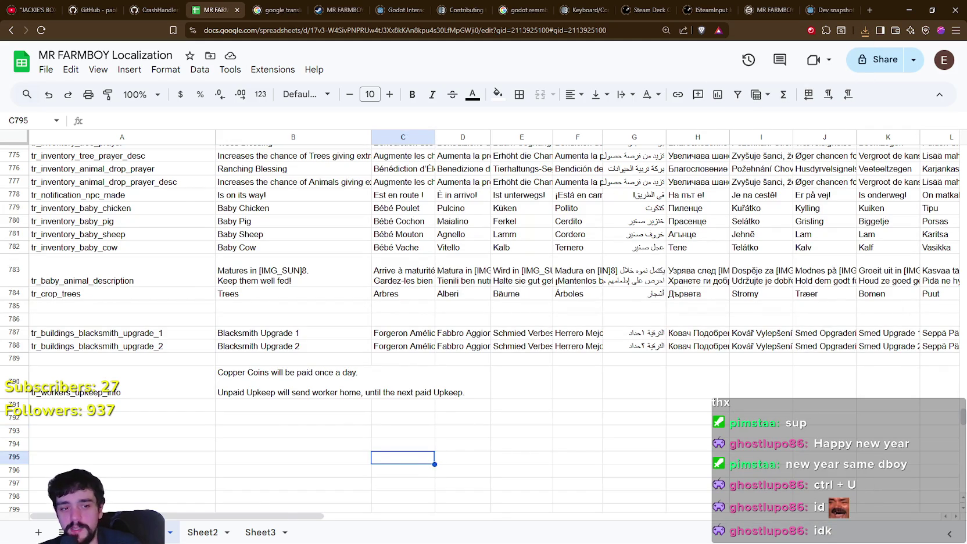
- Launch the game with F5, load Save 10, and maximize the game window
key("alt+Tab")
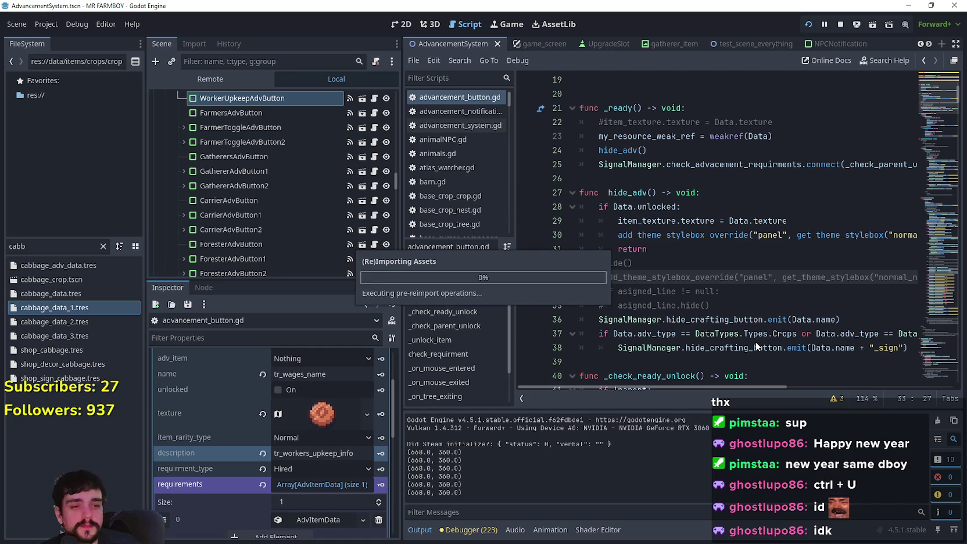
key("F5")
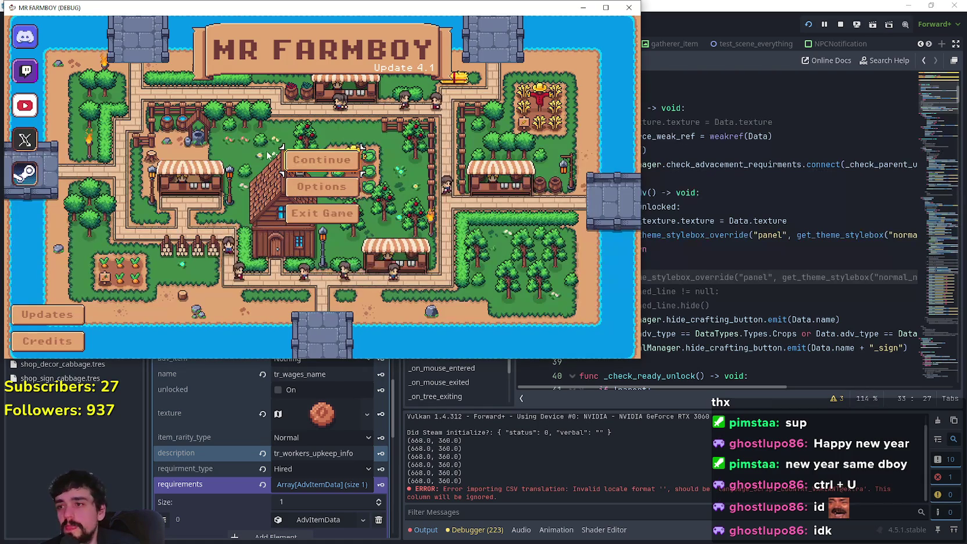
left_click(308, 161)
scroll(354, 210, "down", 5)
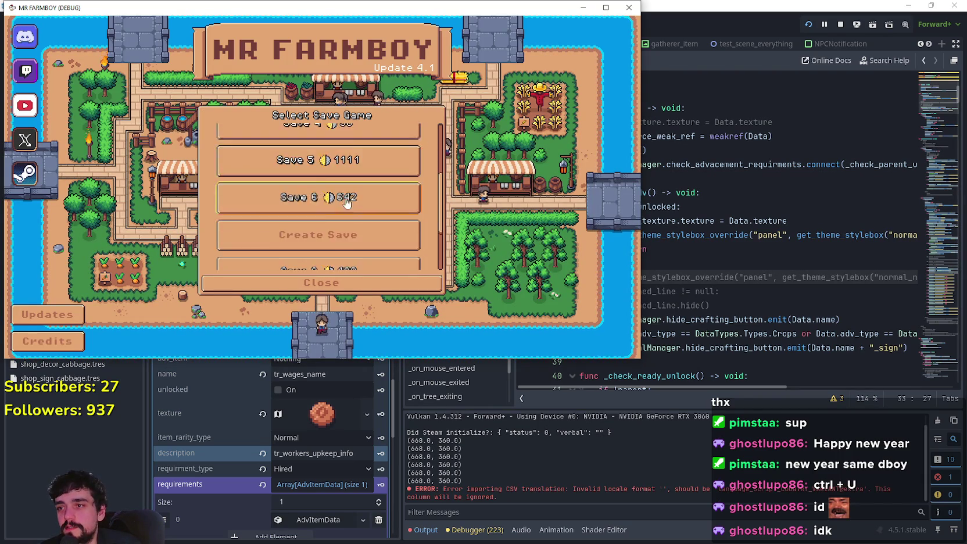
left_click(369, 271)
left_click(341, 253)
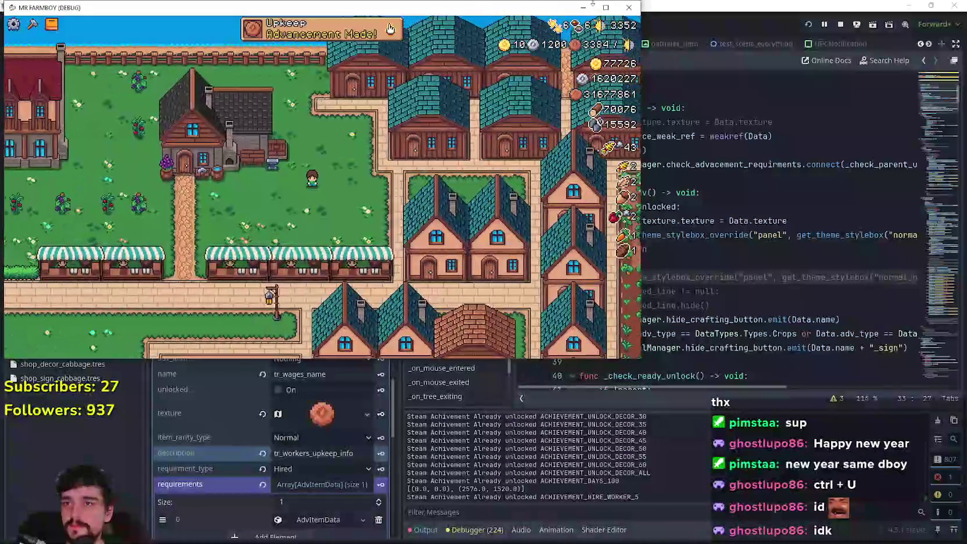
left_click(605, 7)
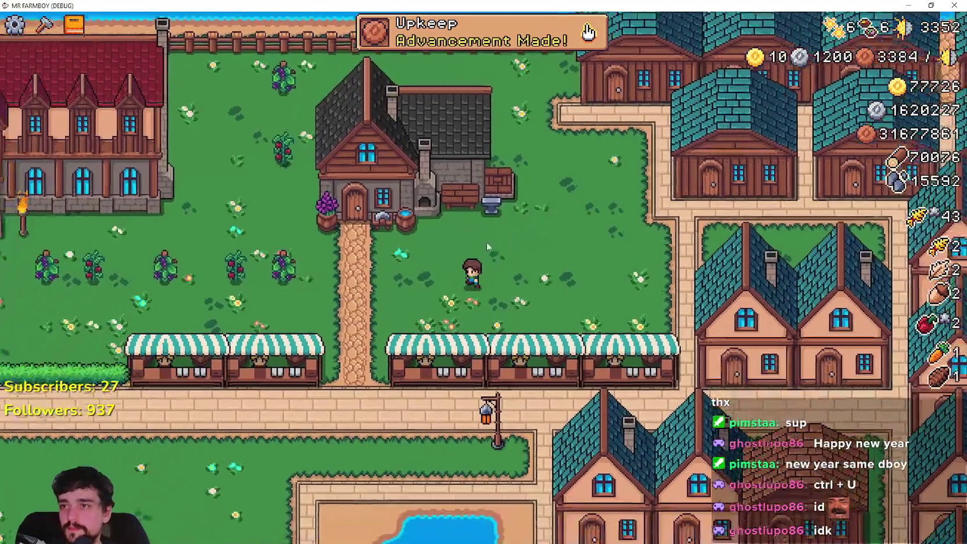
- Open Advancements for the new Upkeep unlock and browse the Land and Buildings, Crops, Animals and Decorations trees
left_click(435, 43)
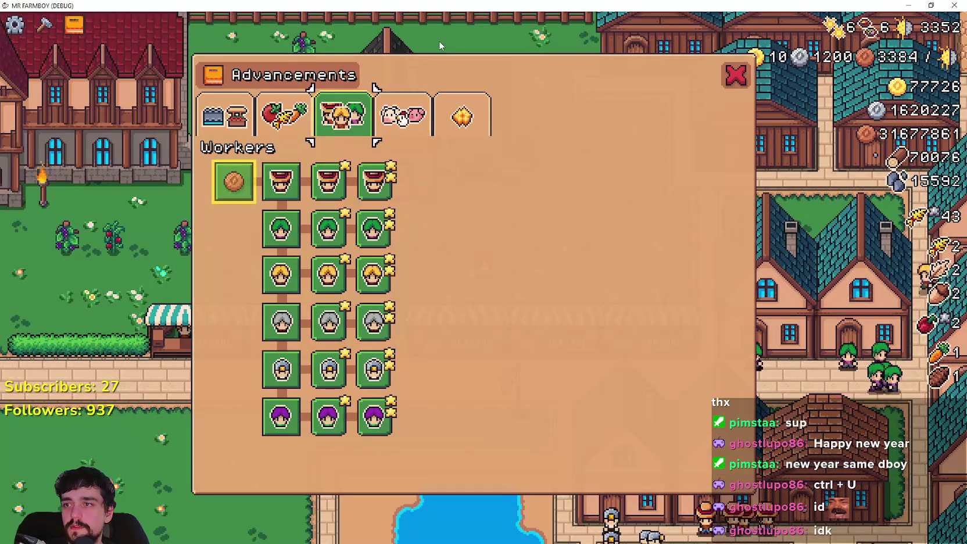
mouse_move(224, 188)
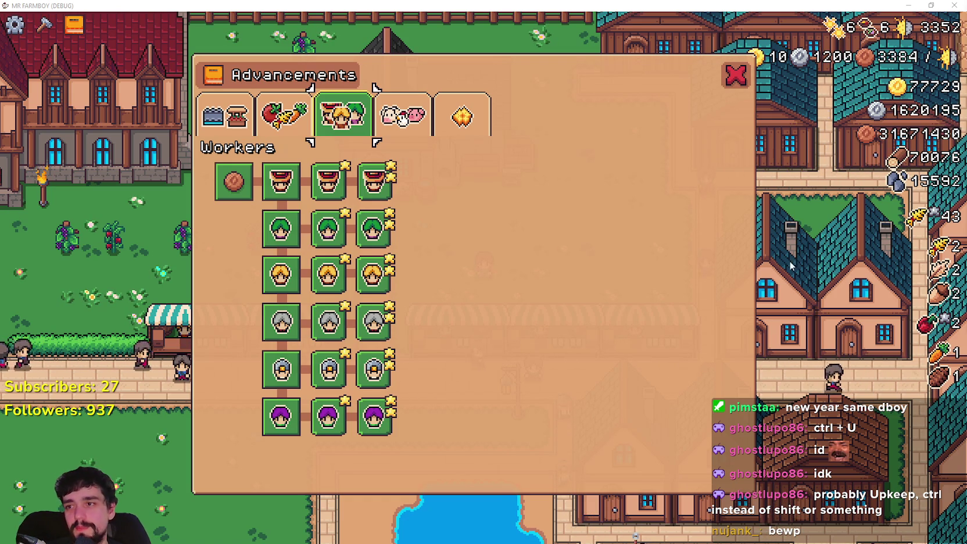
key("Left")
key("Left")
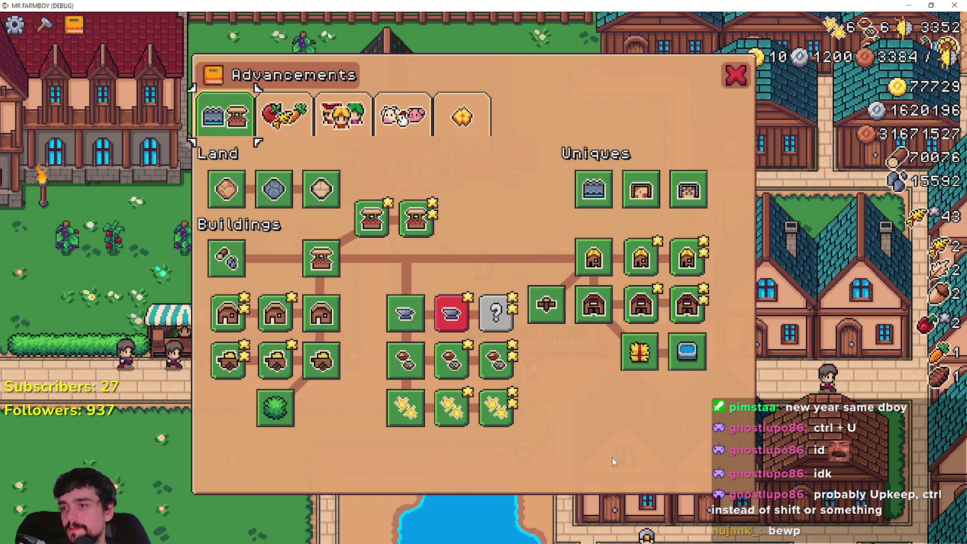
mouse_move(465, 326)
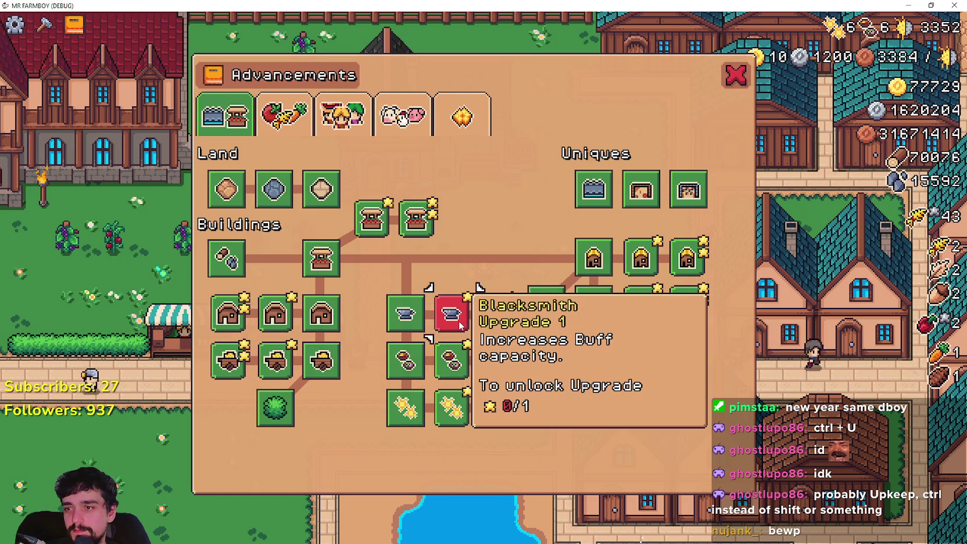
key("Right")
left_click(378, 115)
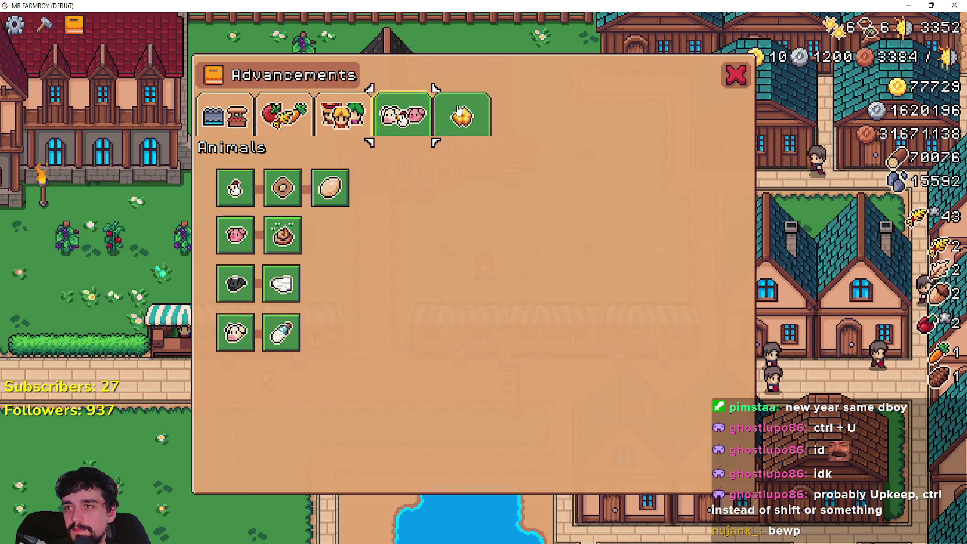
left_click(343, 115)
key("Left")
key("Left")
- Close Advancements and walk the farmer through town to the crop field and back toward the market
left_click(736, 76)
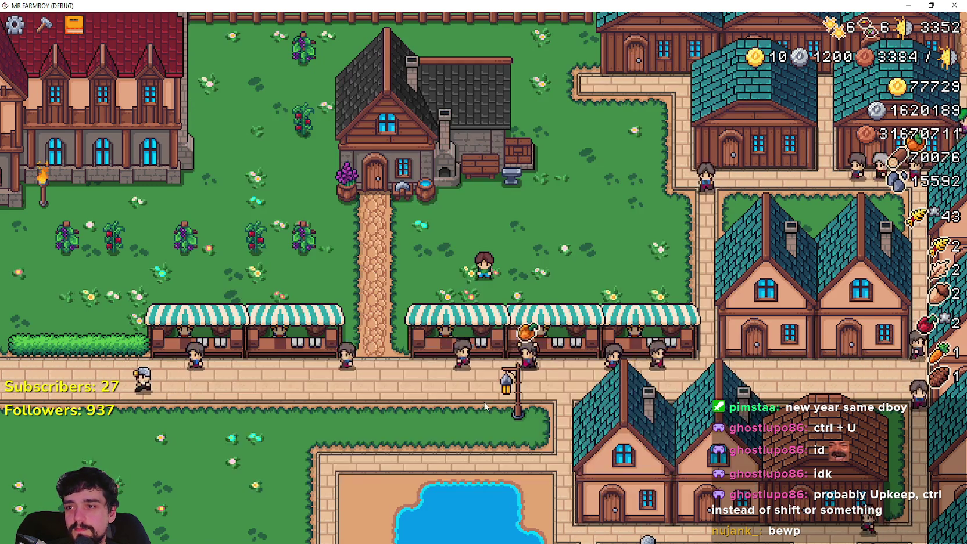
key("s")
key("a")
key("d")
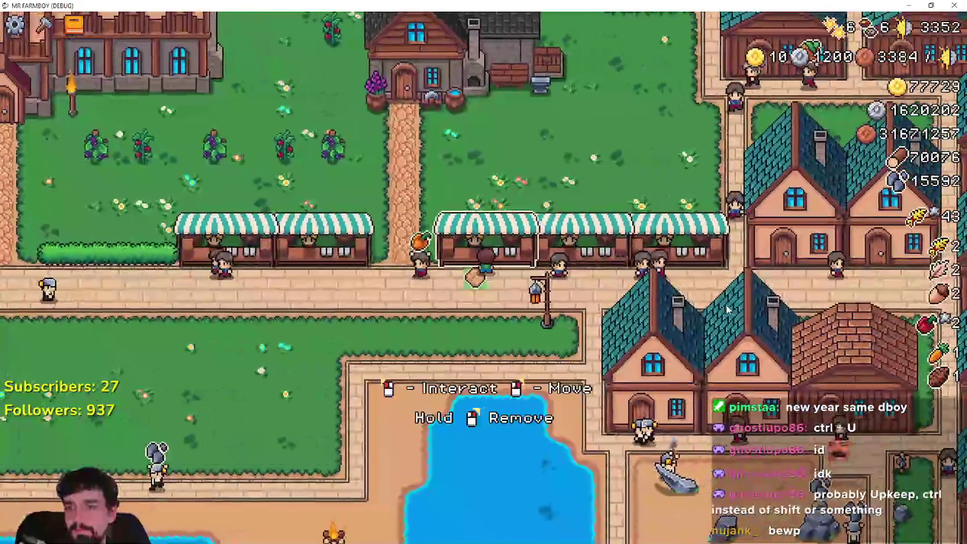
key("w")
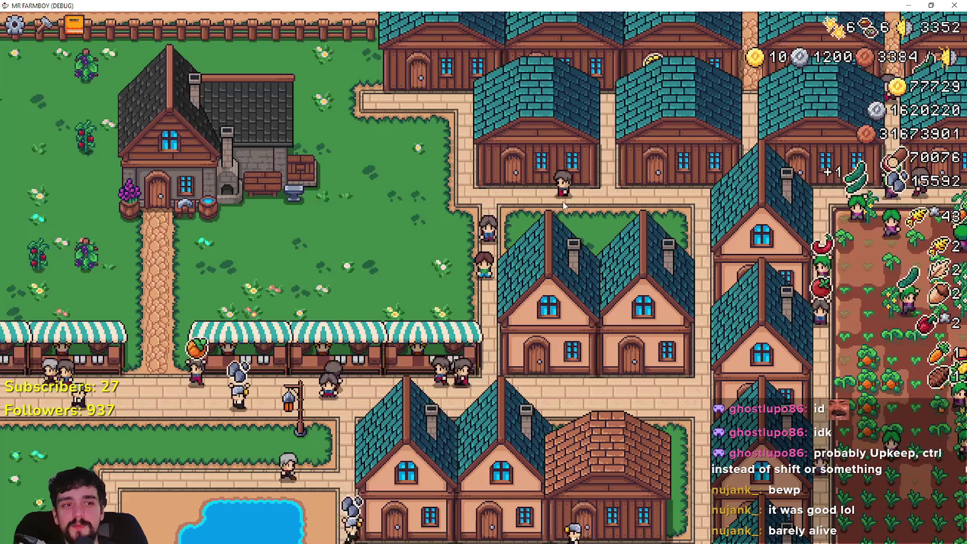
key("d")
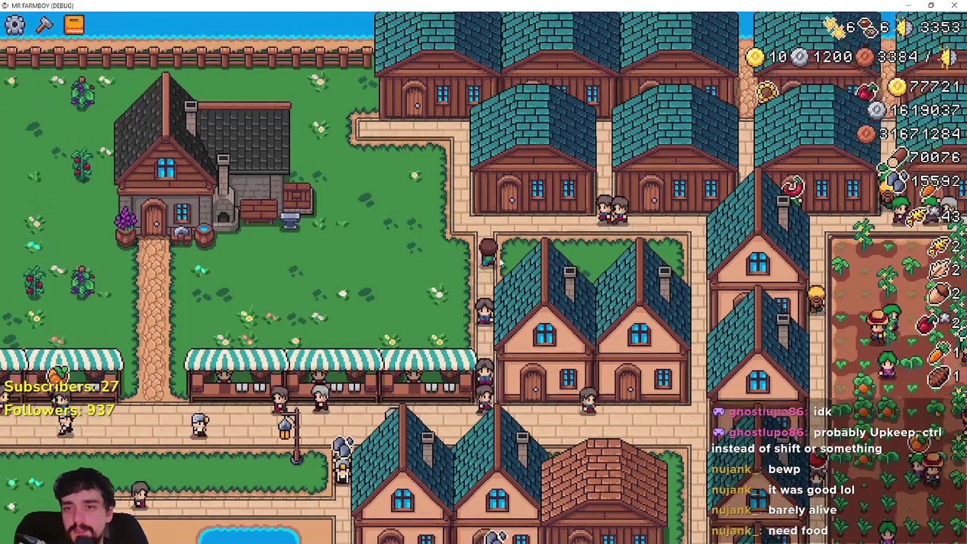
key("s")
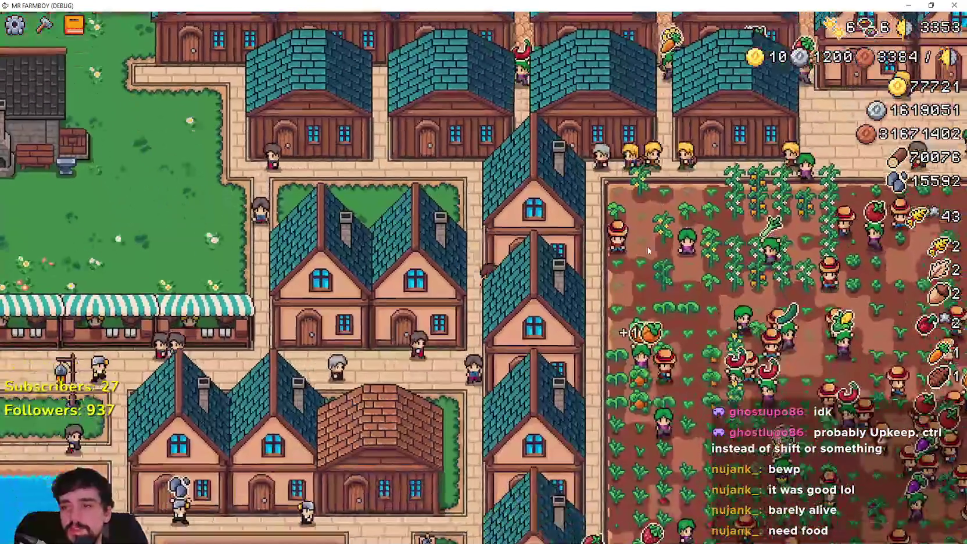
key("w")
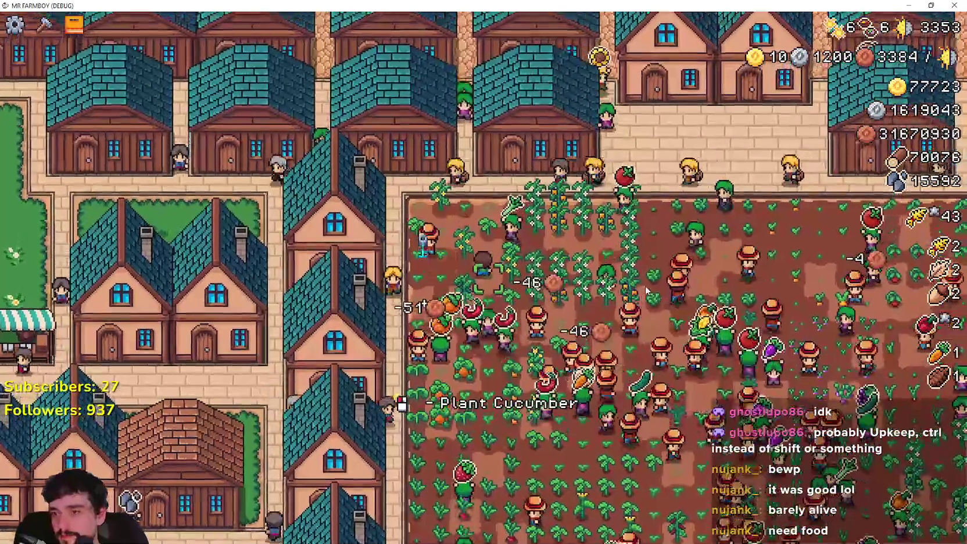
key("s")
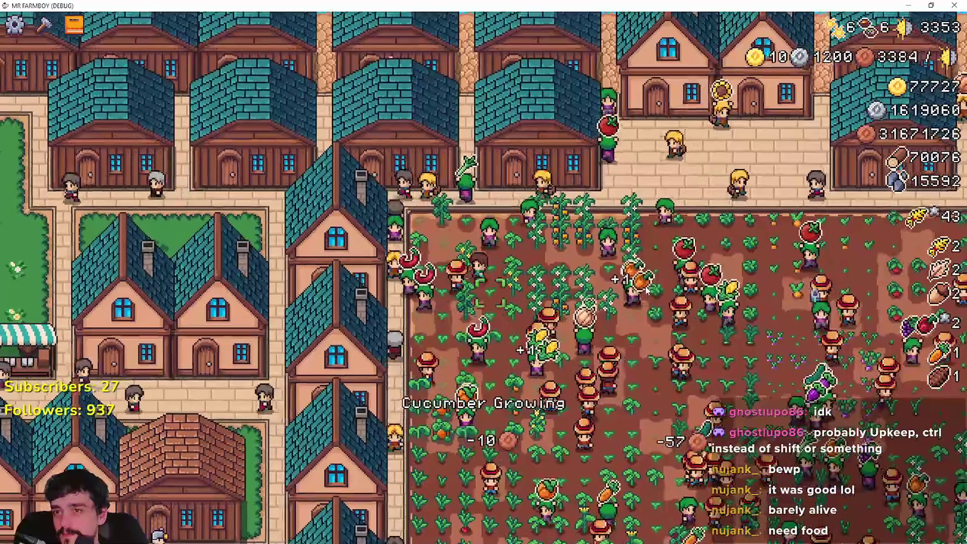
key("a")
key("a")
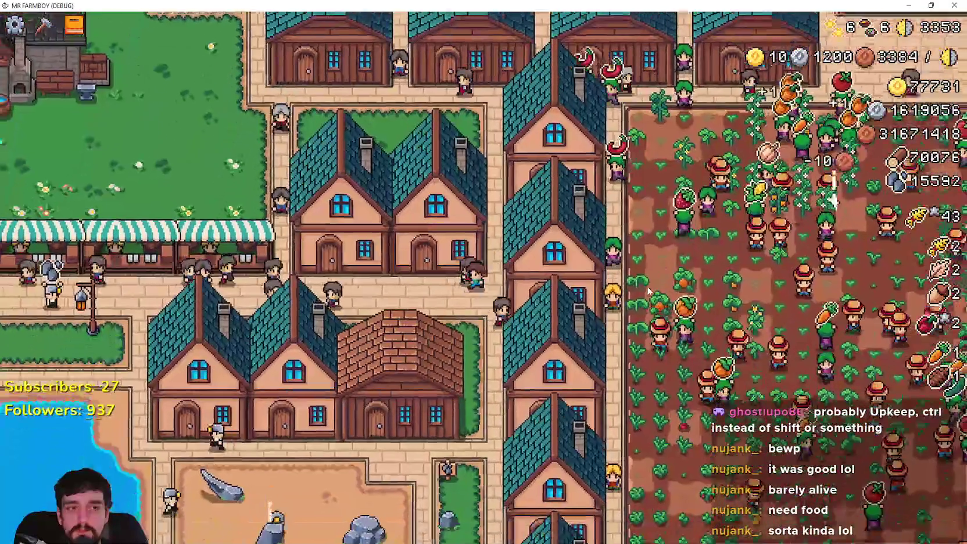
scroll(557, 319, "up", 3)
scroll(557, 319, "down", 2)
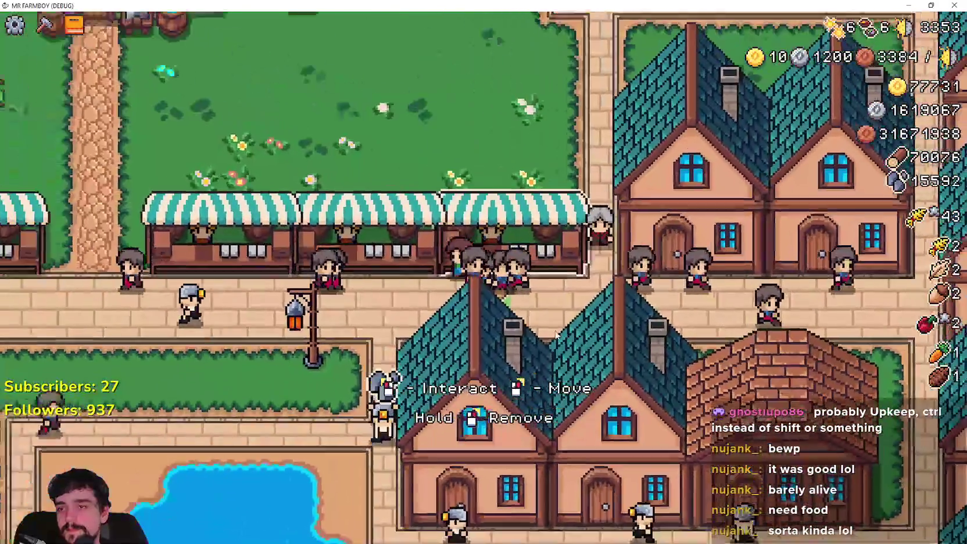
- Check the market's sell window, then visit the blacksmith's gears and buffs window
key("a")
key("e")
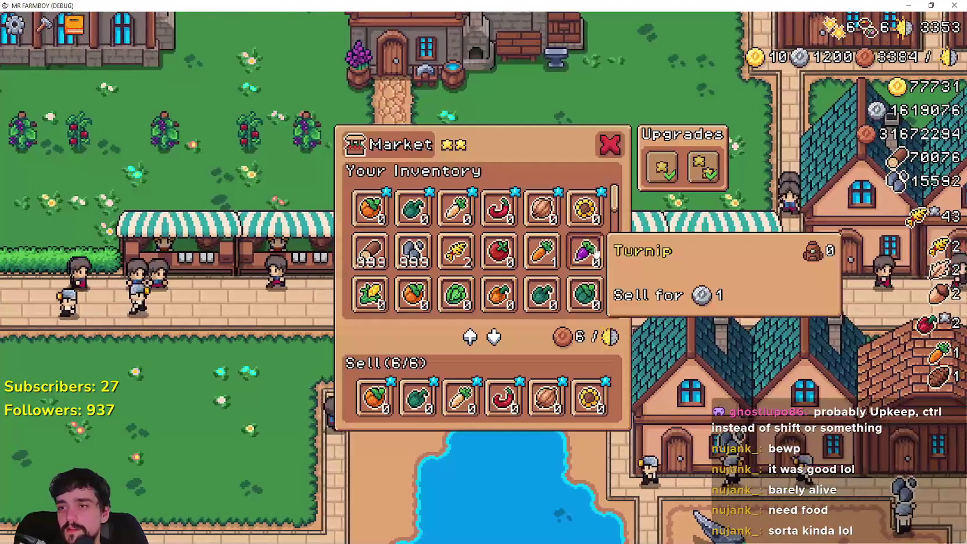
left_click(605, 141)
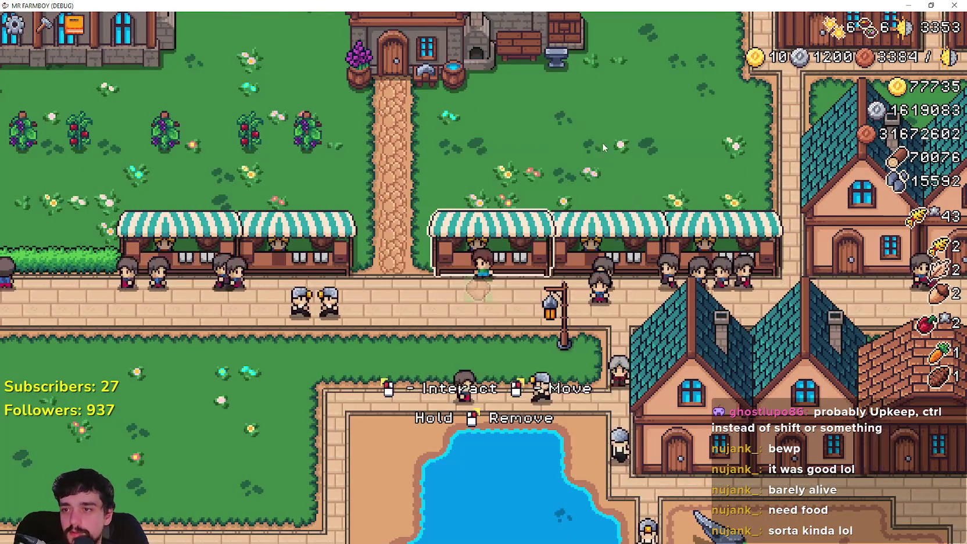
key("w")
key("a")
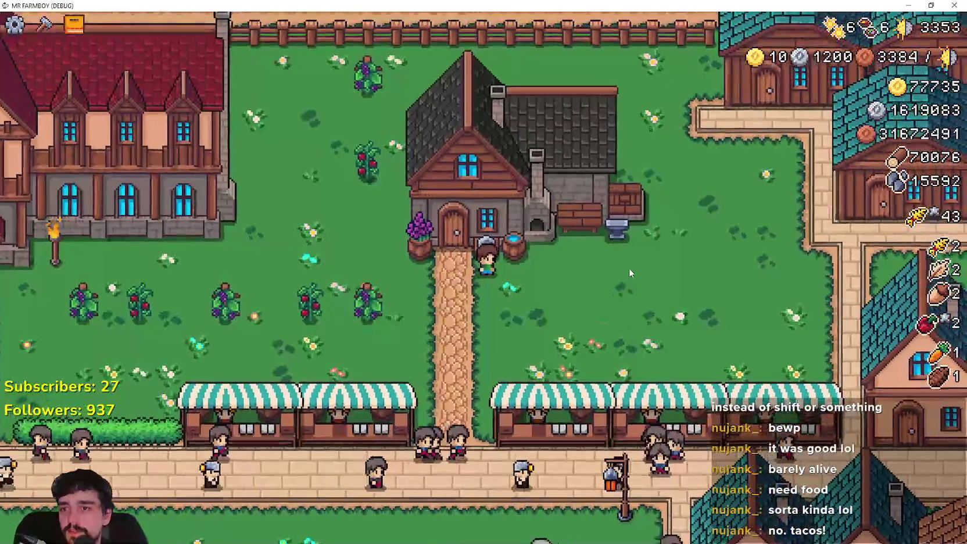
key("d")
key("e")
- Walk right to the farm field, then back left along the street onto the path
key("d")
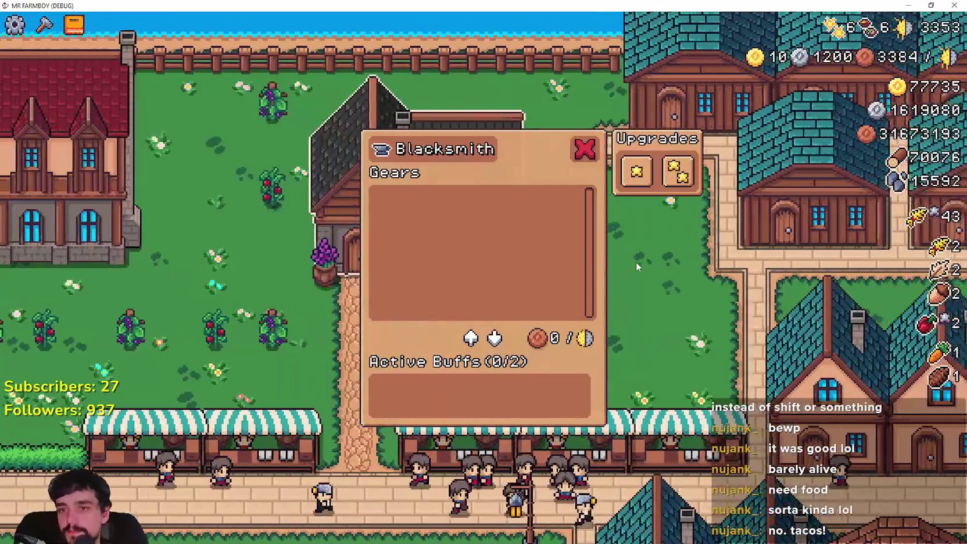
key("d")
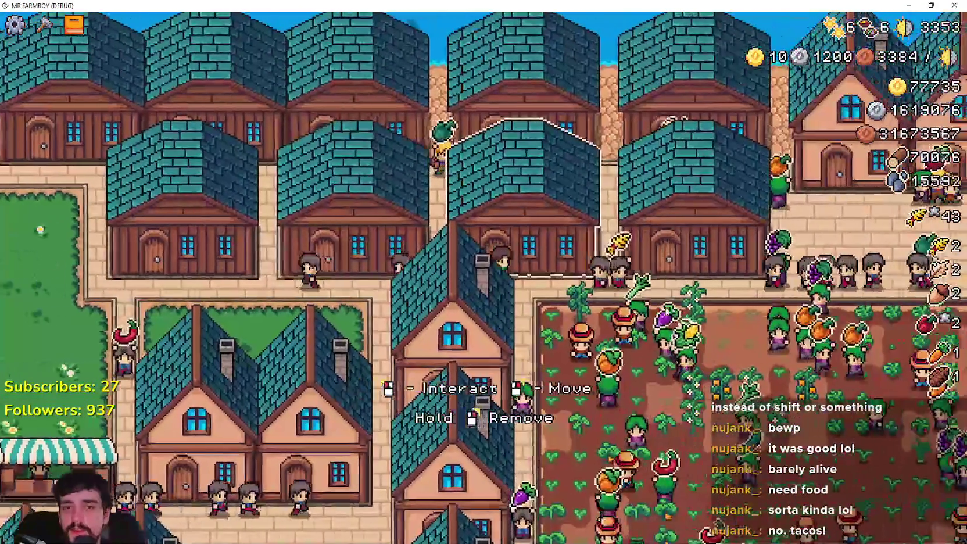
key("s")
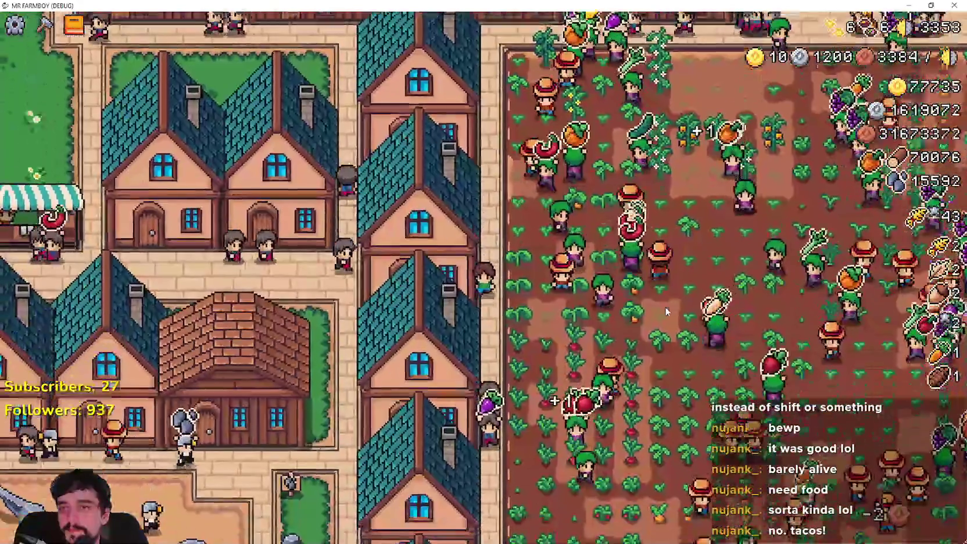
key("a")
key("a")
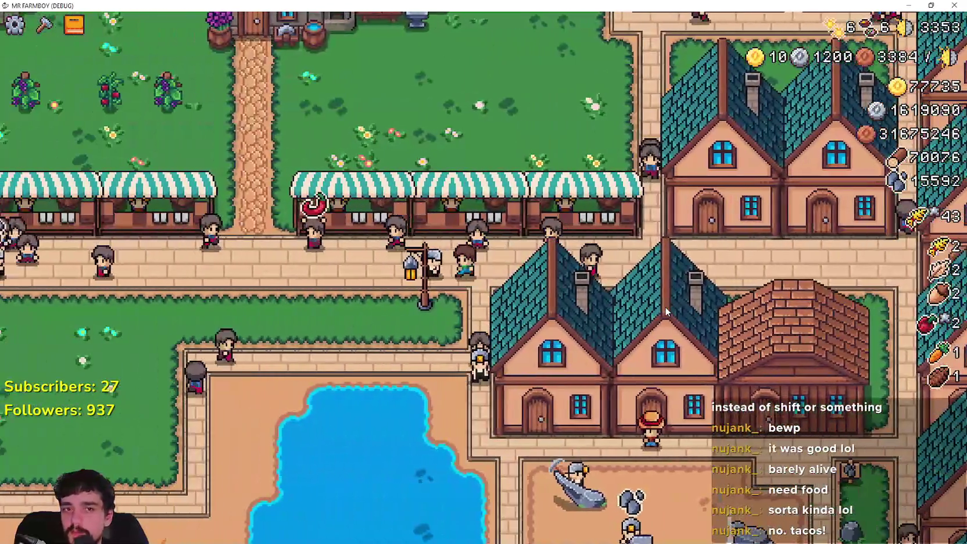
key("a")
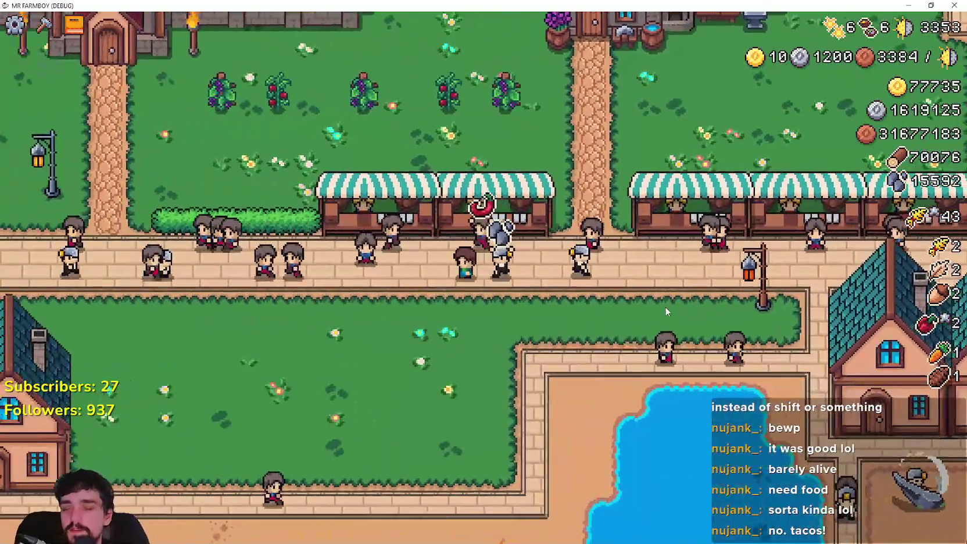
key("a")
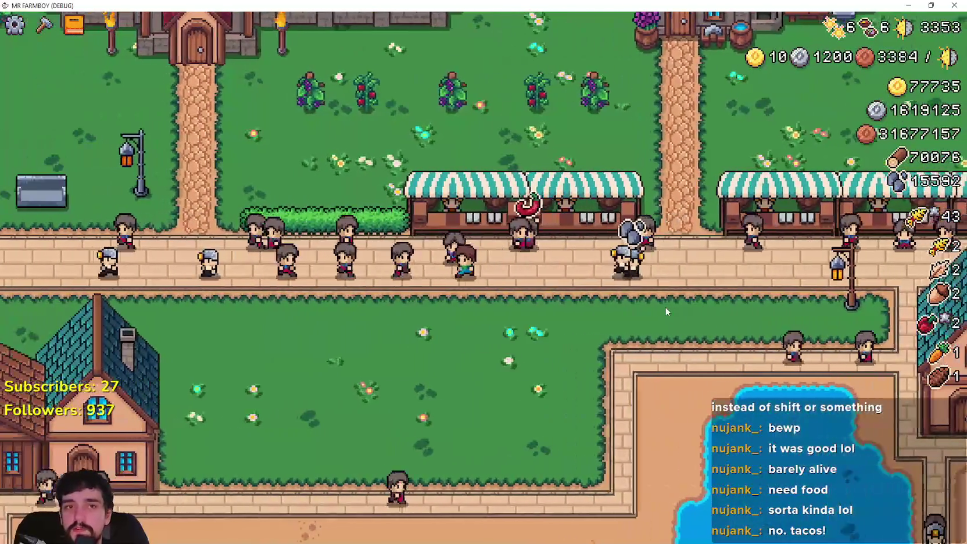
key("w")
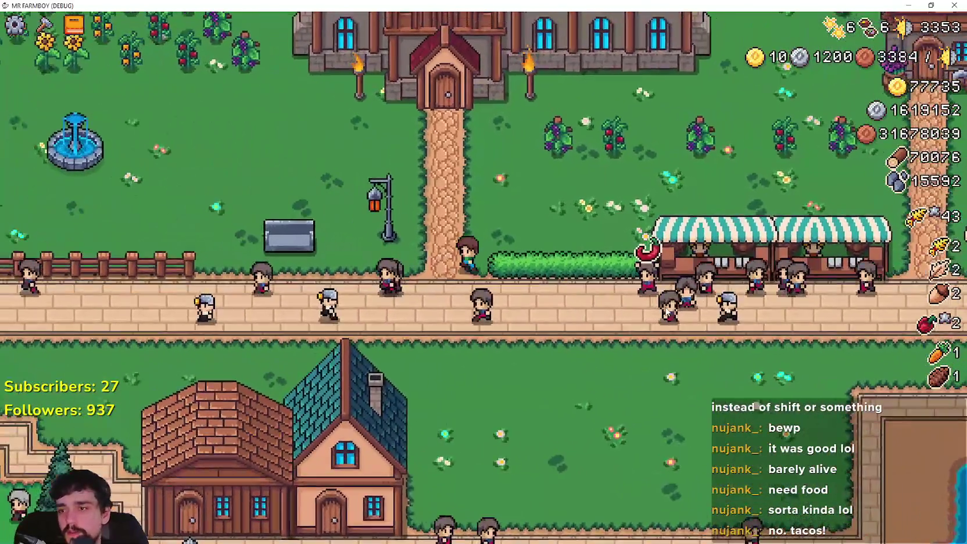
- Walk past the hedge onto the grass and down the lakeside beach past the campfire
key("d")
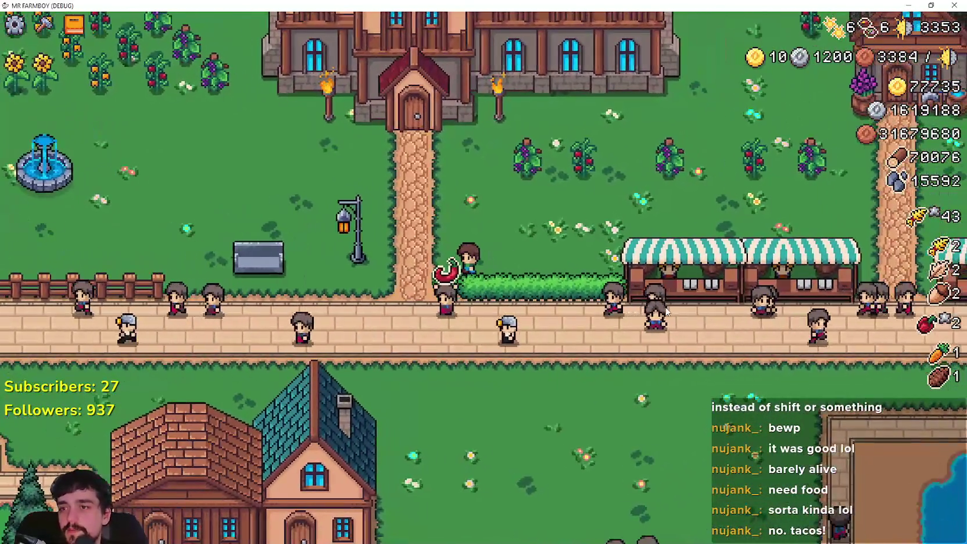
key("s")
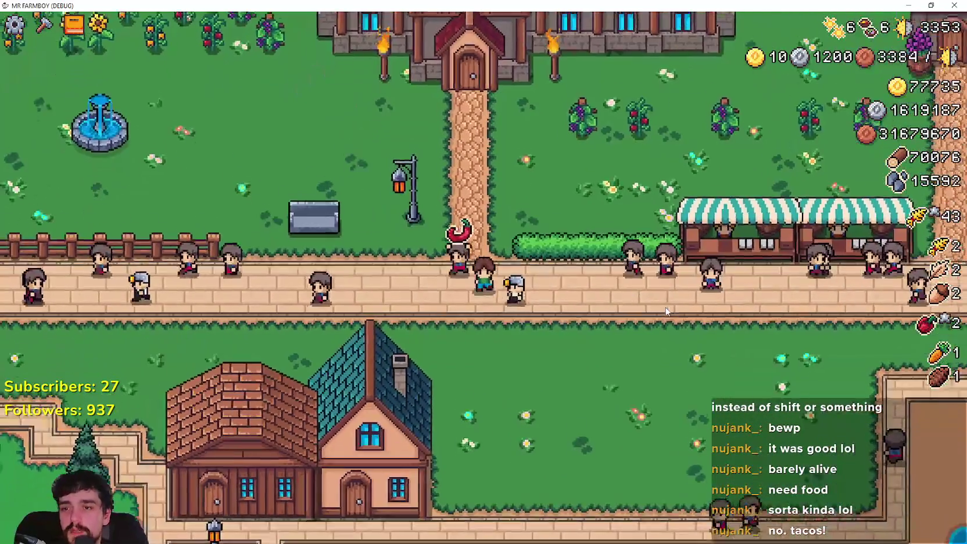
key("d")
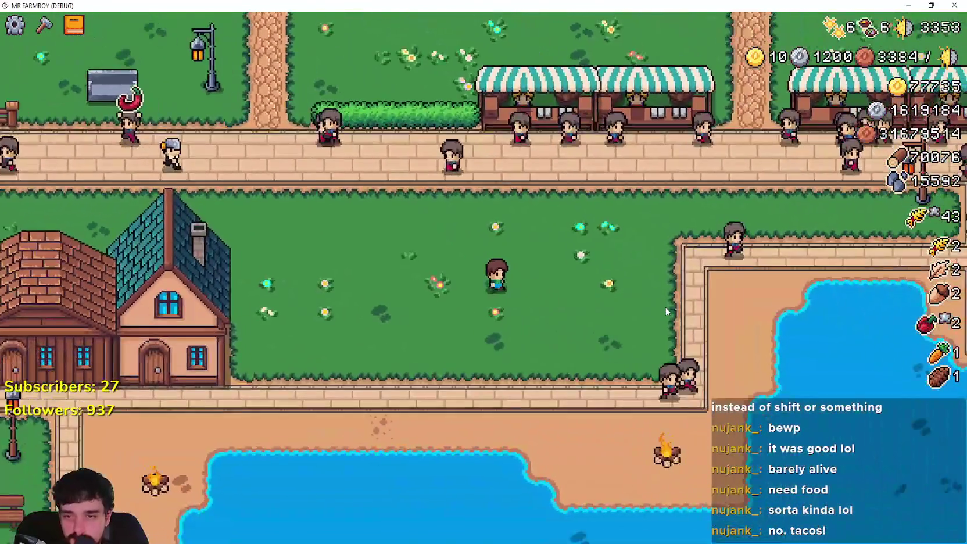
key("s")
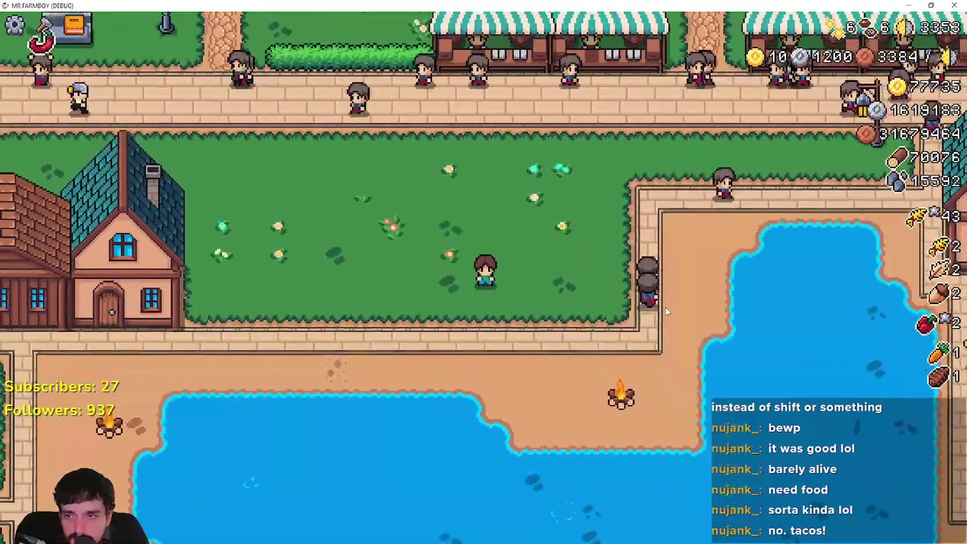
key("a")
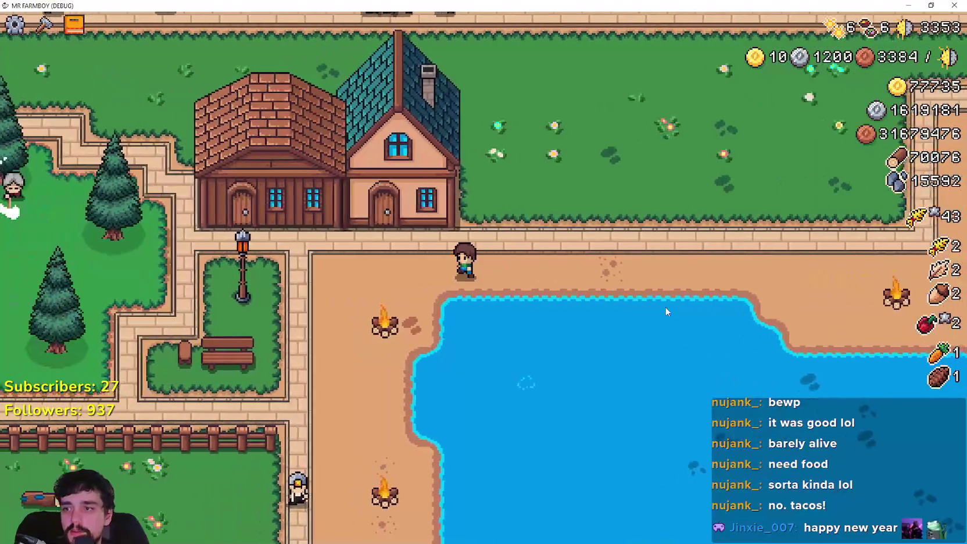
key("s")
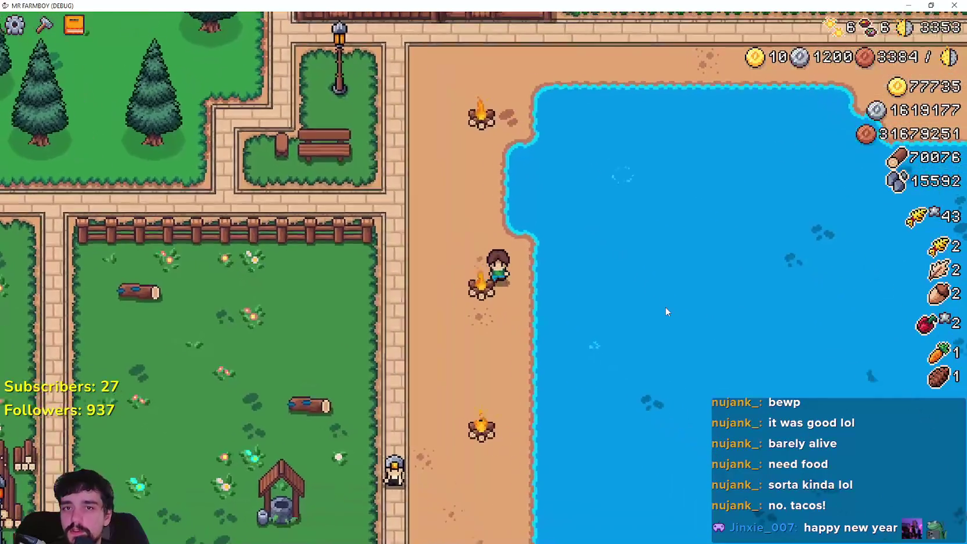
key("s")
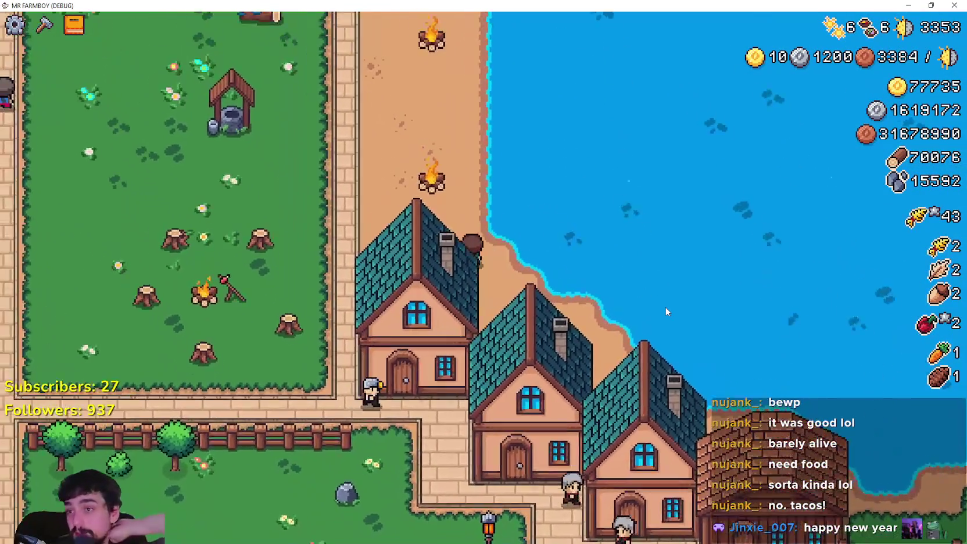
- Walk back up the stone path and sand to the path below the houses
key("w")
key("a")
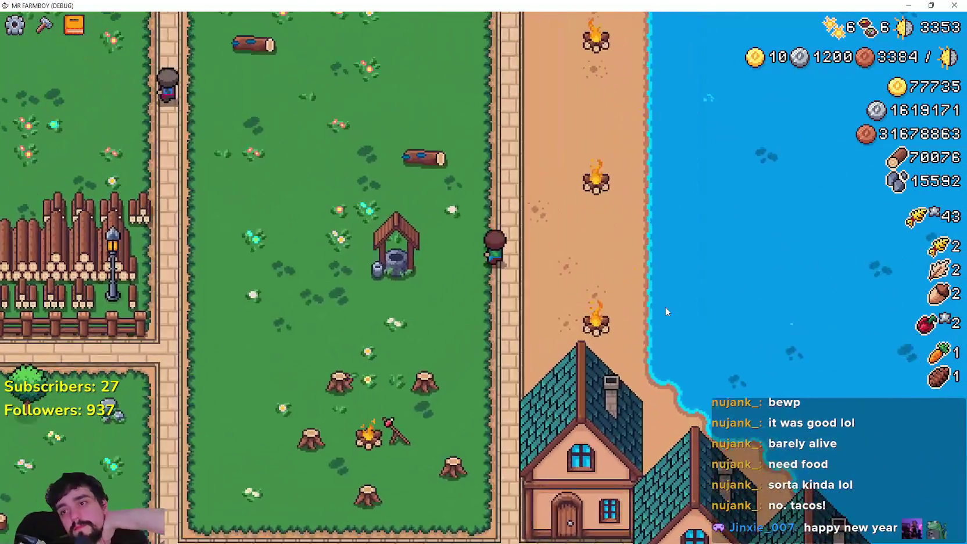
key("w")
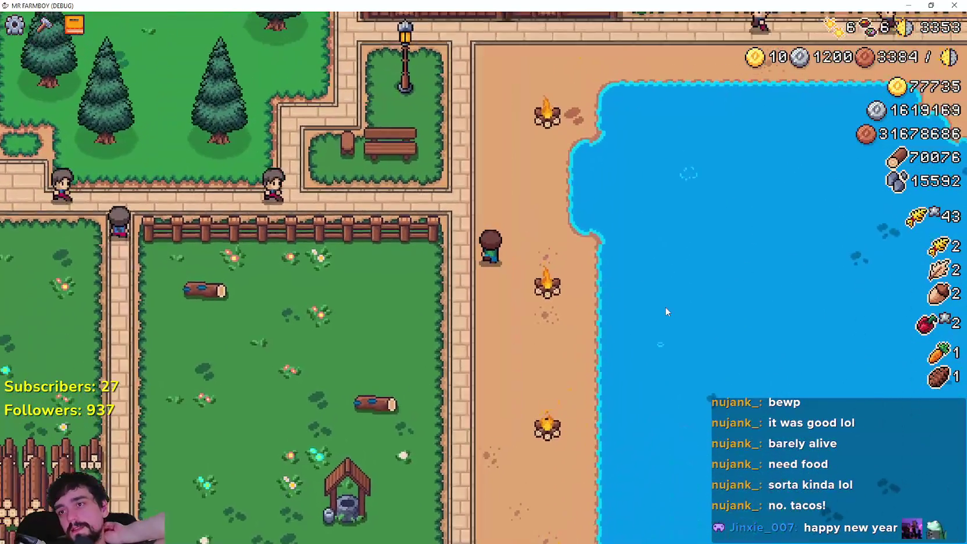
key("w")
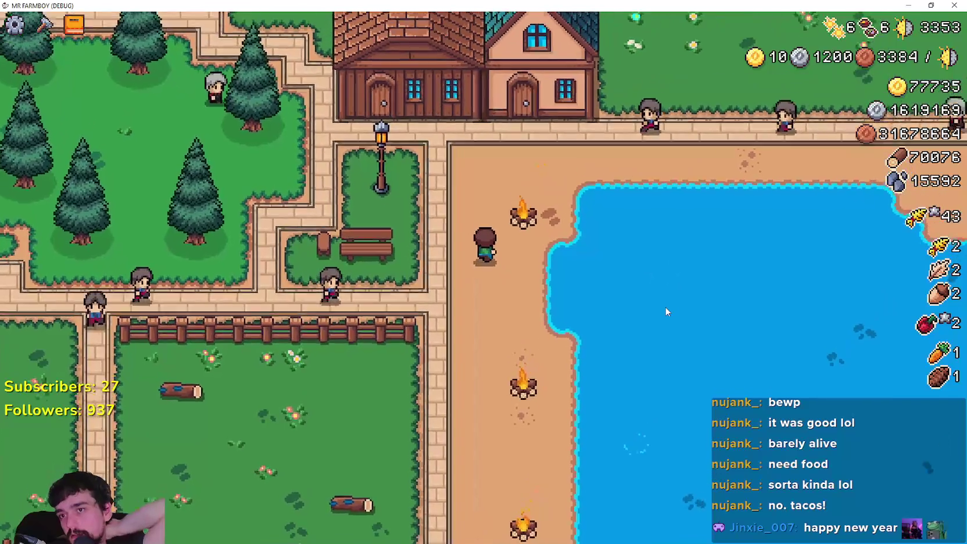
key("w")
key("d")
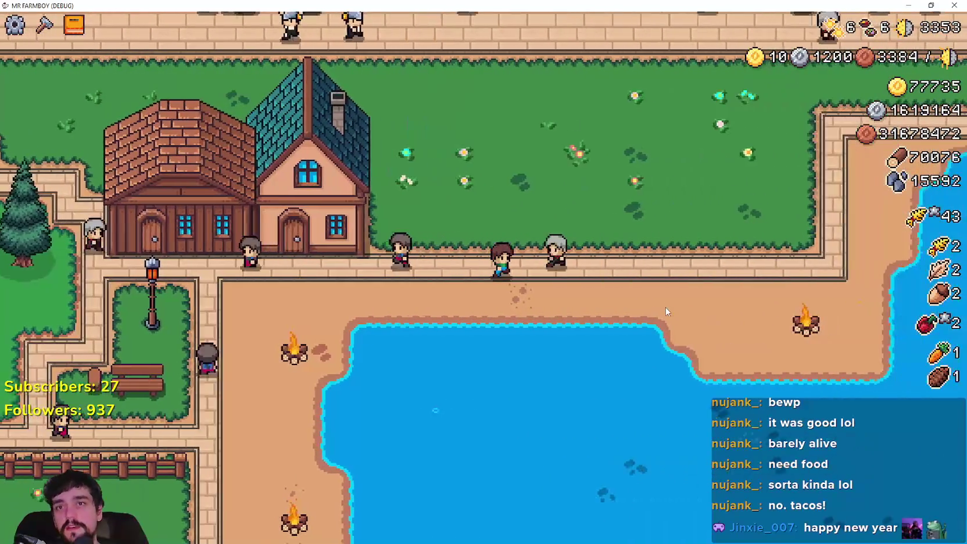
- Cross the grass field to the house and check its workers and beds panel
key("w")
key("d")
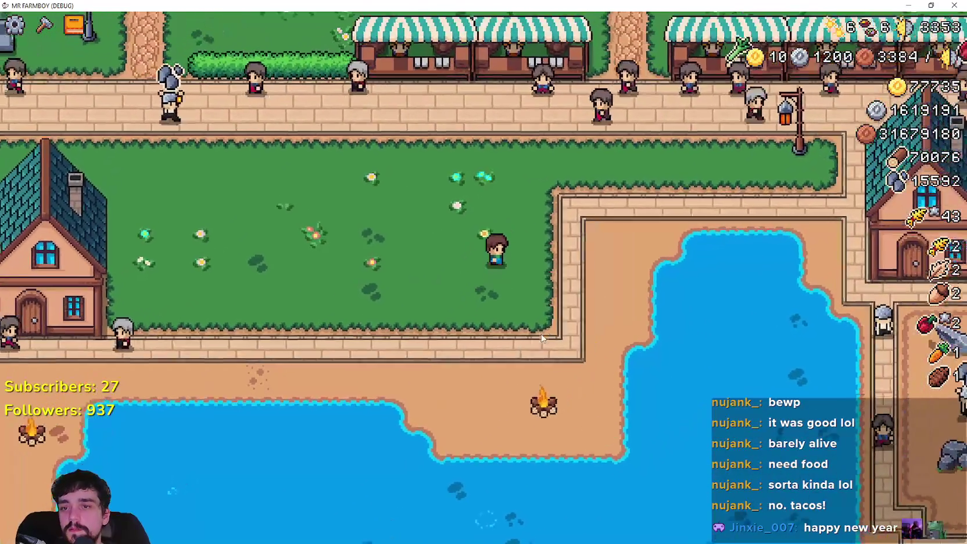
key("d")
key("w")
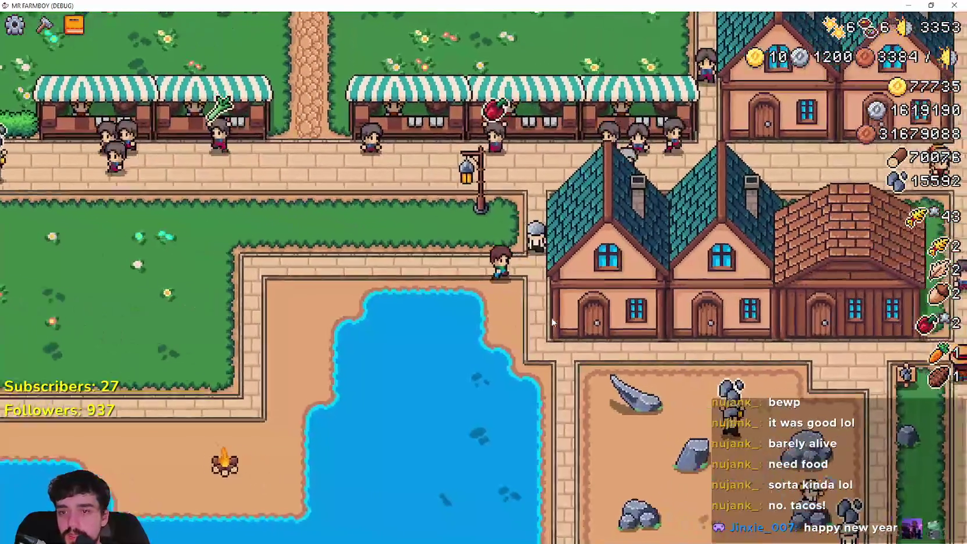
key("d")
key("s")
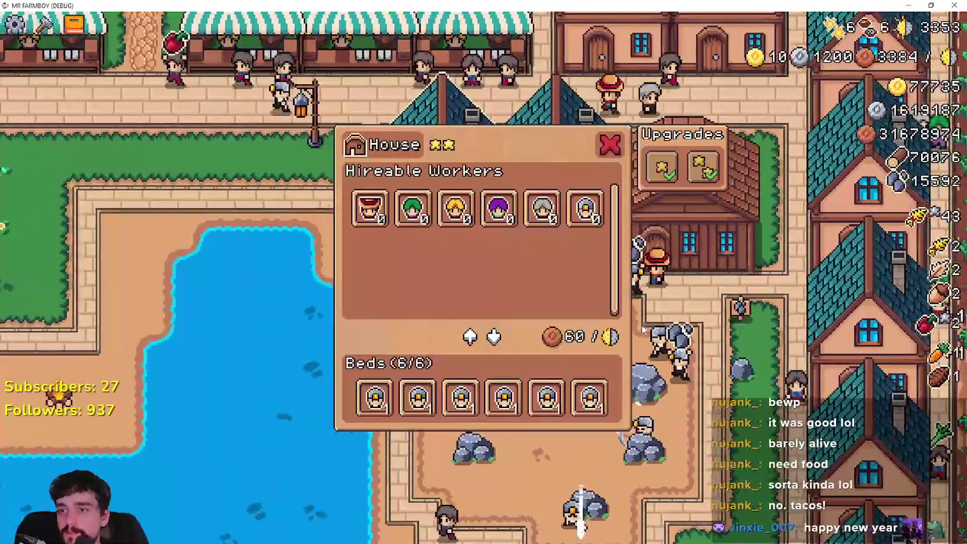
key("d")
- Head down the grass strip to the rock and mine it with the pickaxe
key("s")
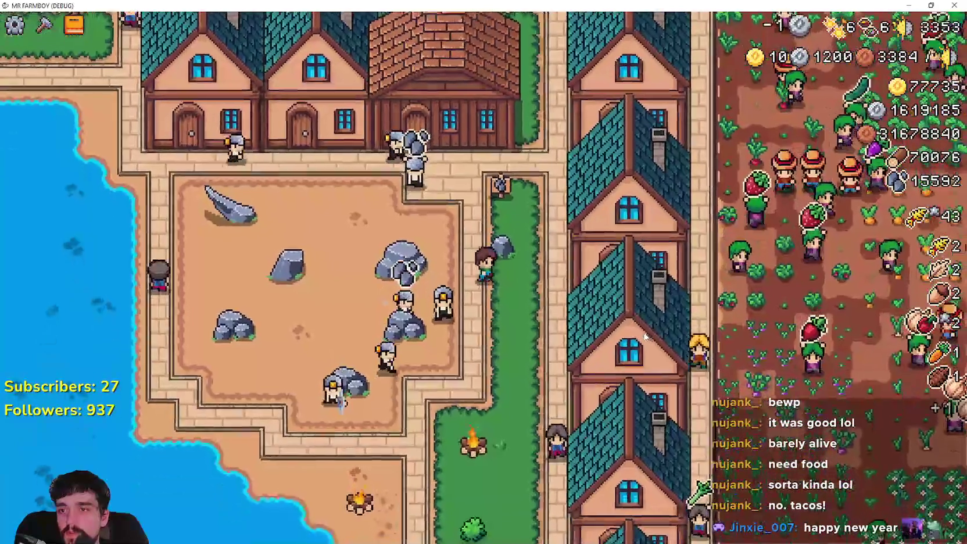
key("d")
key("w")
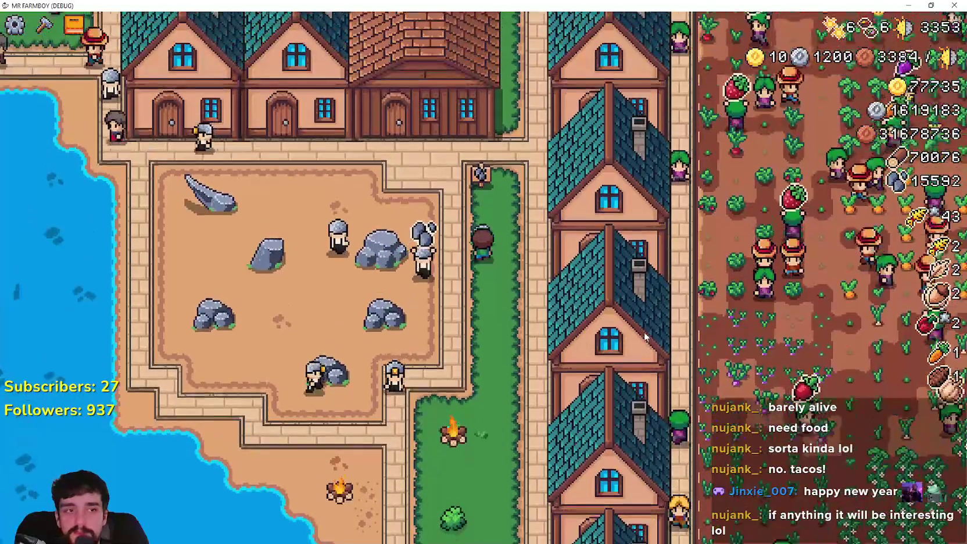
key("s")
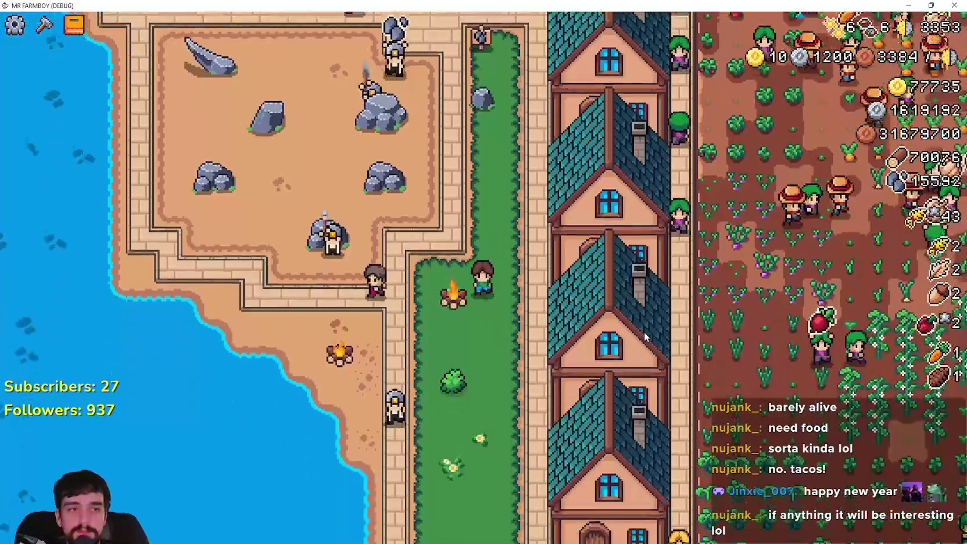
key("s")
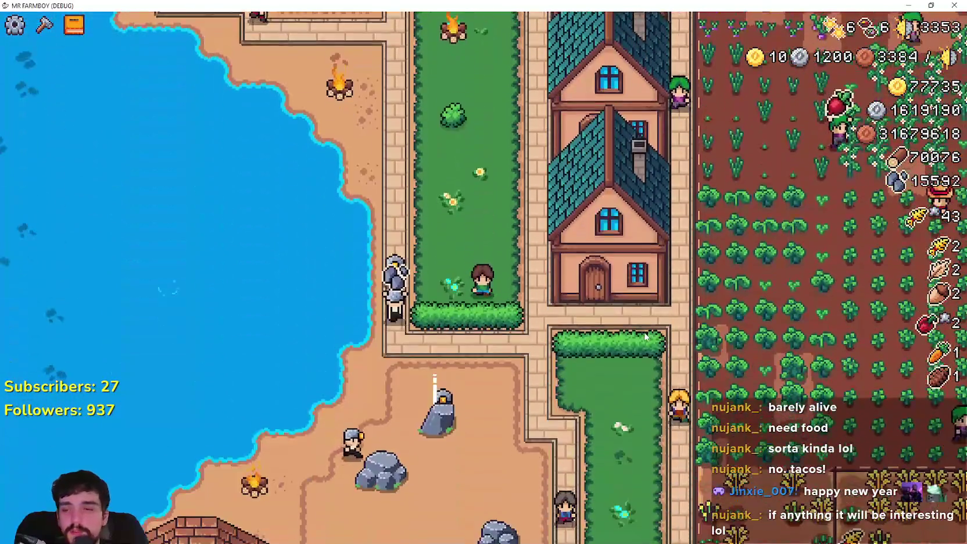
key("d")
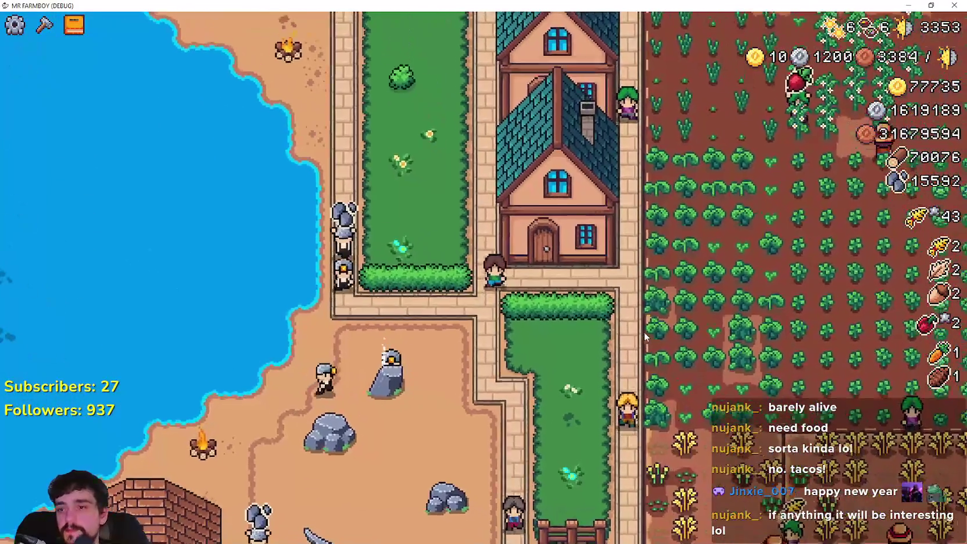
key("s")
key("a")
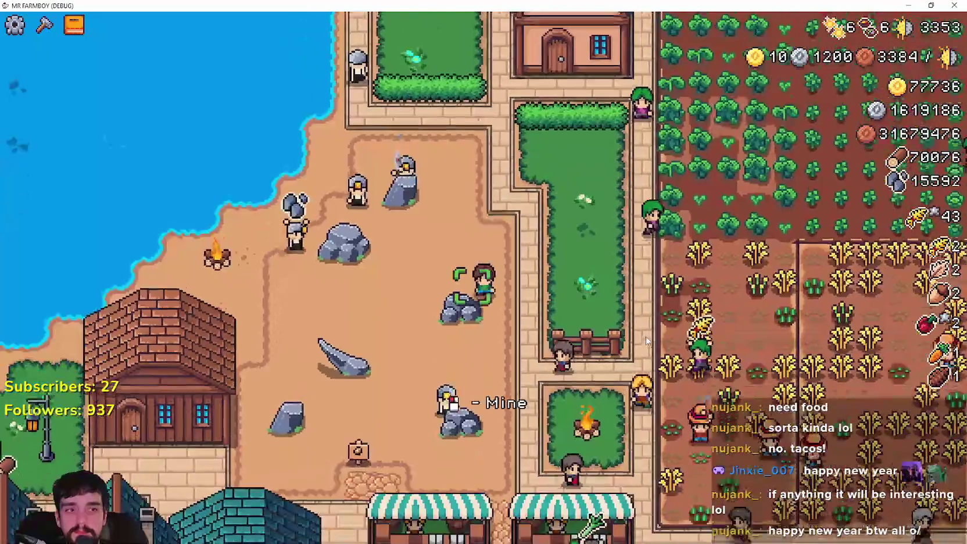
key("w")
key("d")
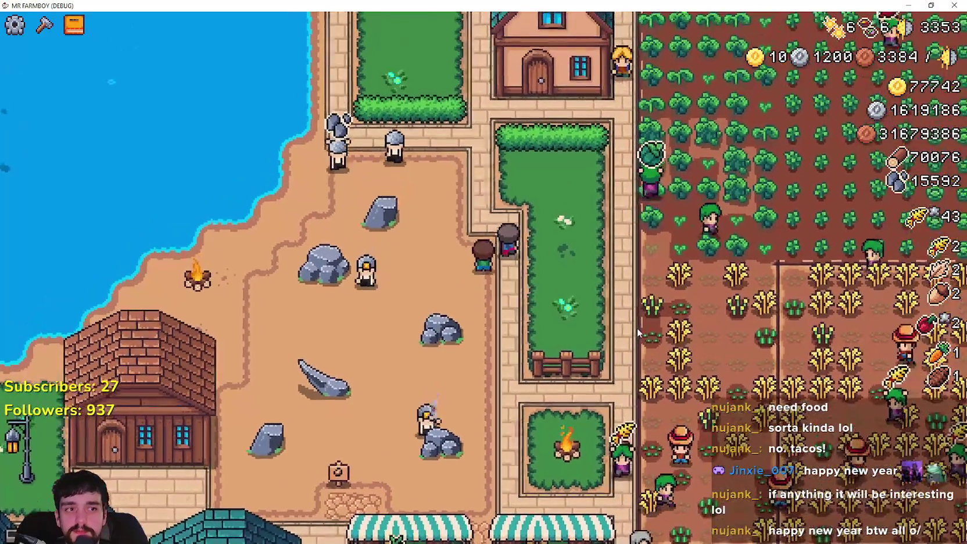
key("s")
key("a")
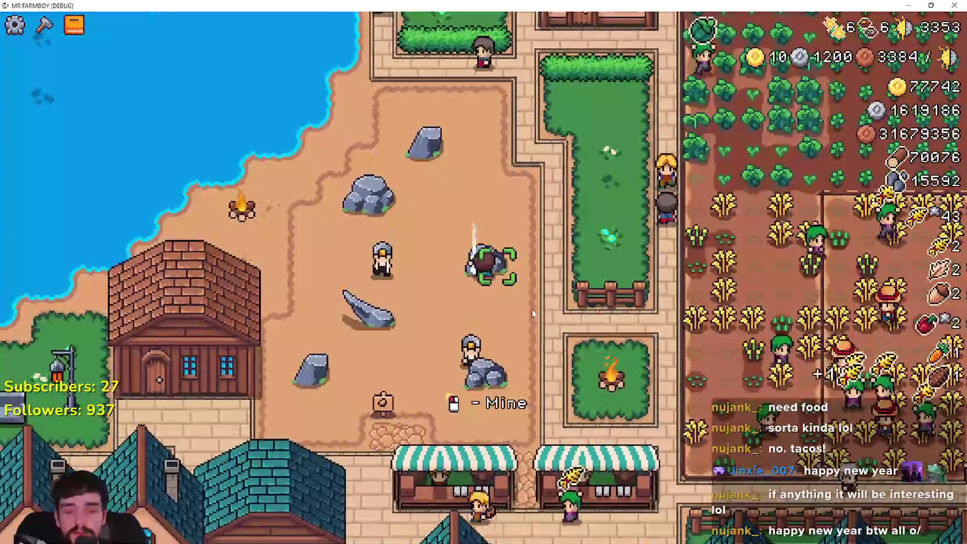
left_click(534, 305)
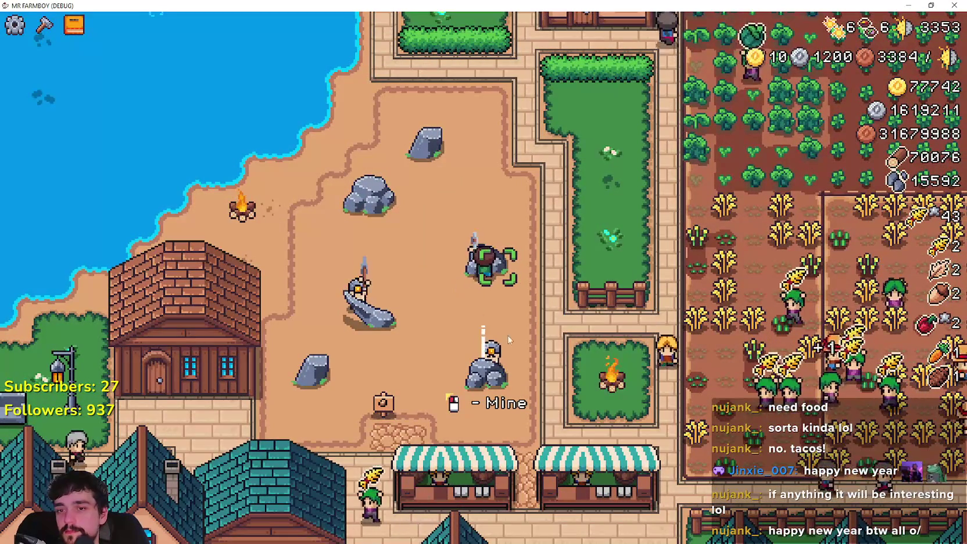
- Walk through the campfire square and the wheat field, then open the Advancements window
key("s")
key("d")
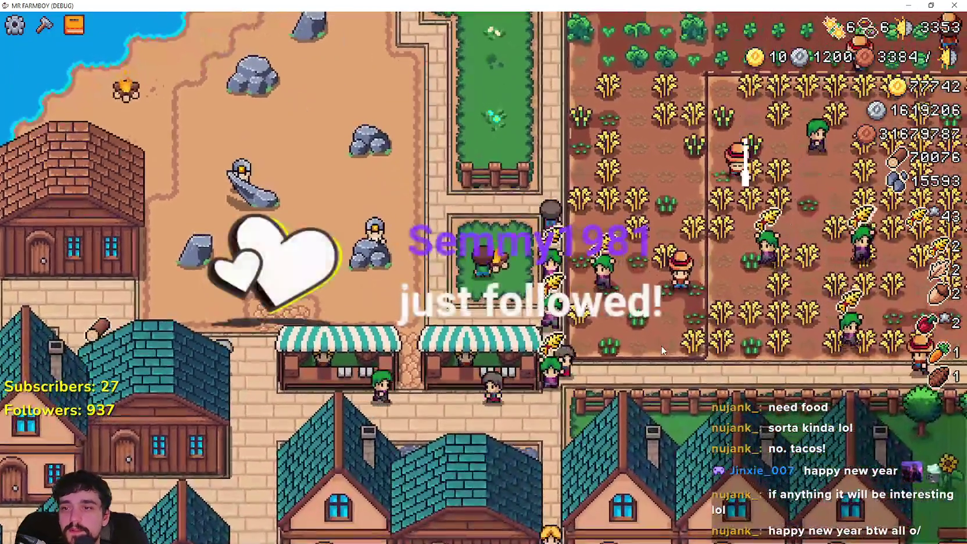
key("d")
key("w")
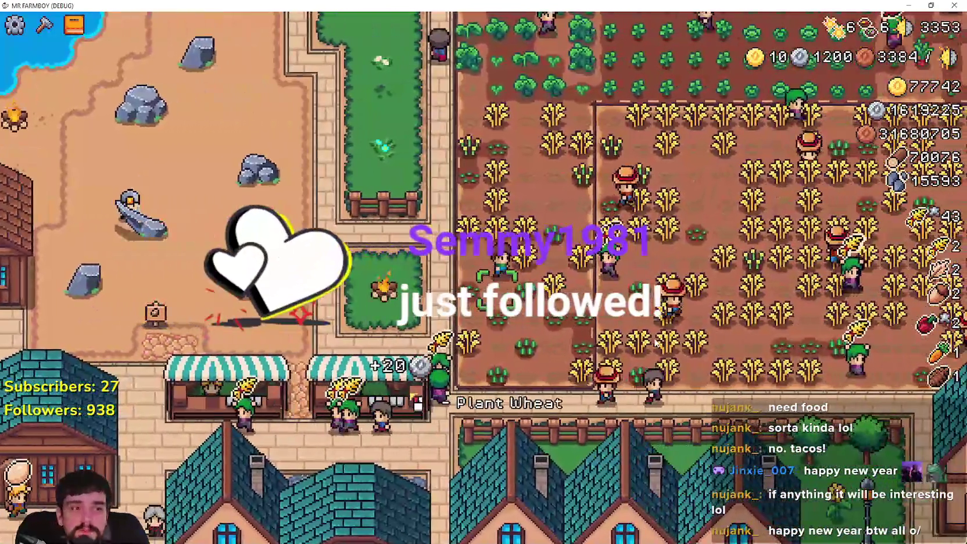
key("d")
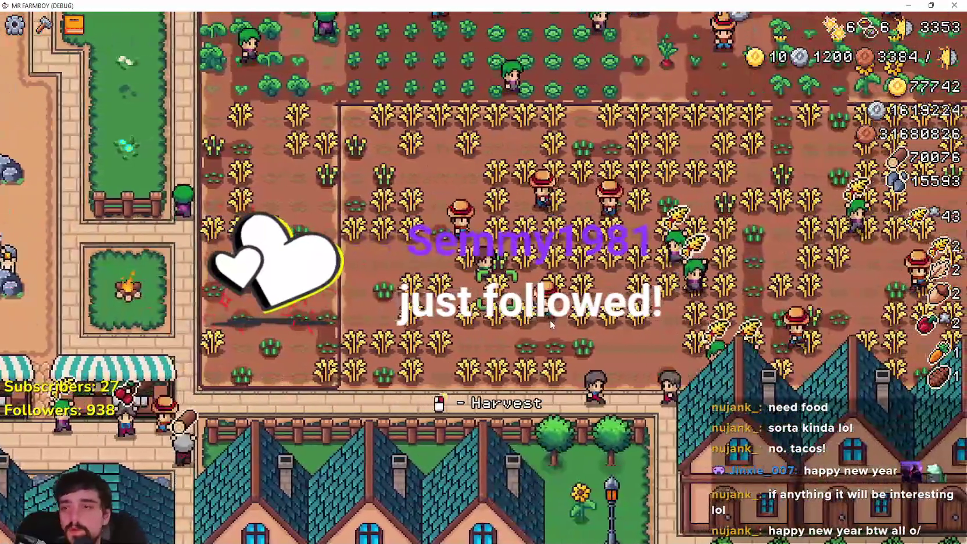
key("w")
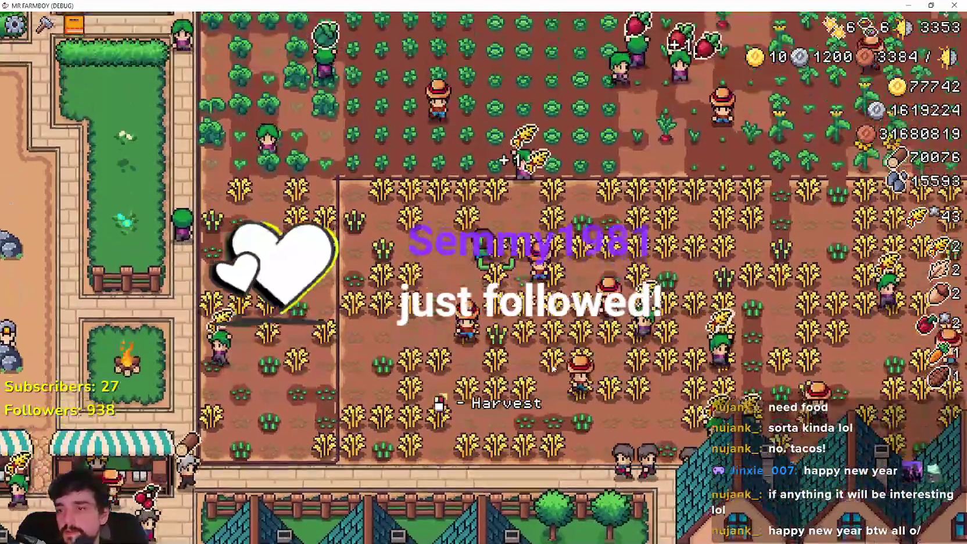
key("a")
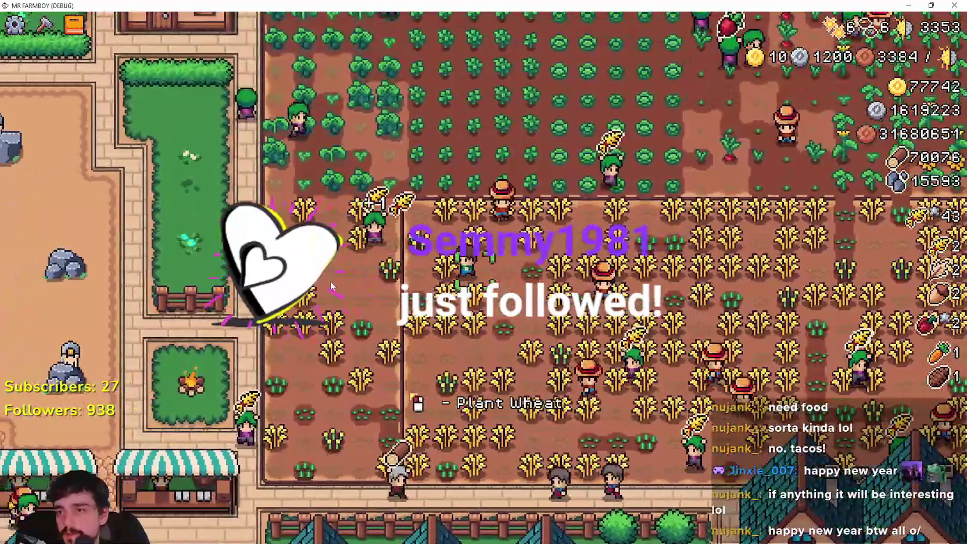
key("a")
key("w")
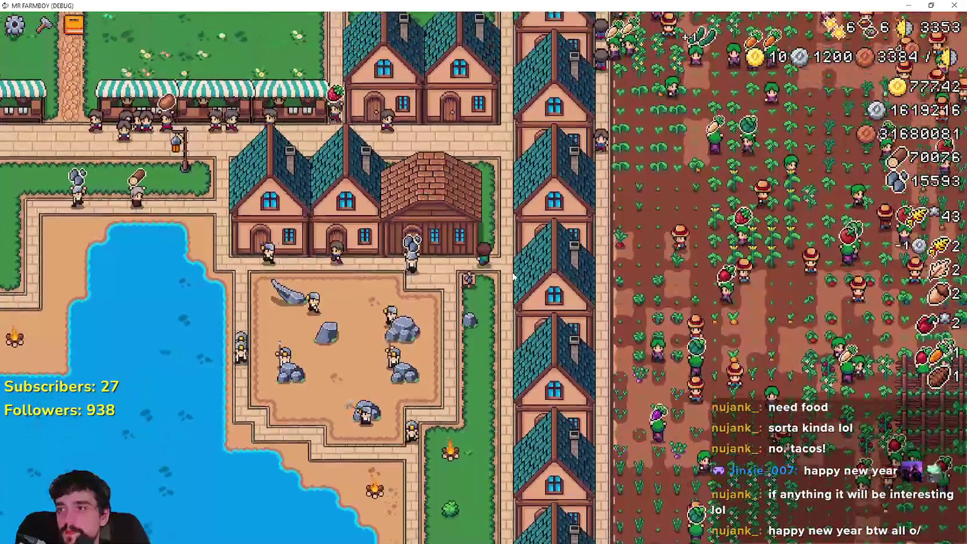
scroll(513, 277, "up", 3)
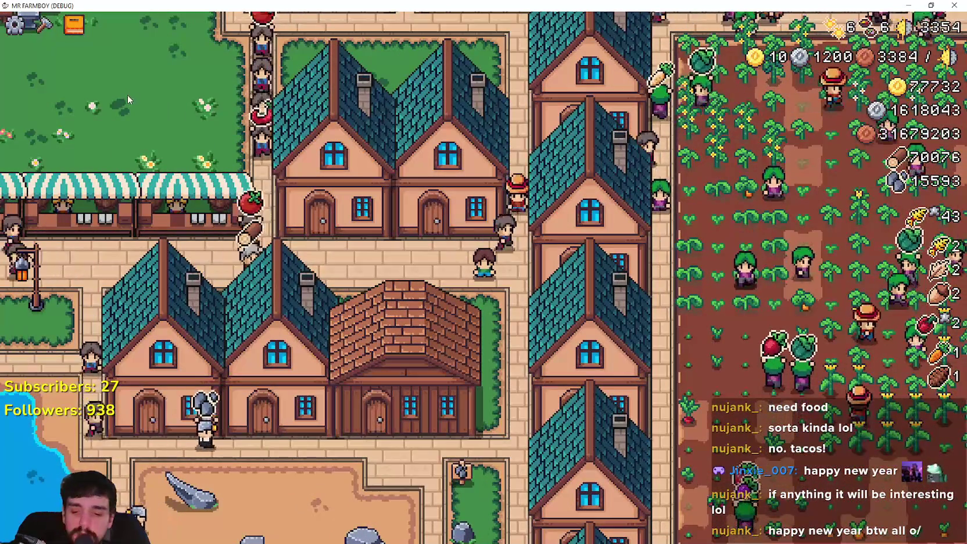
left_click(74, 24)
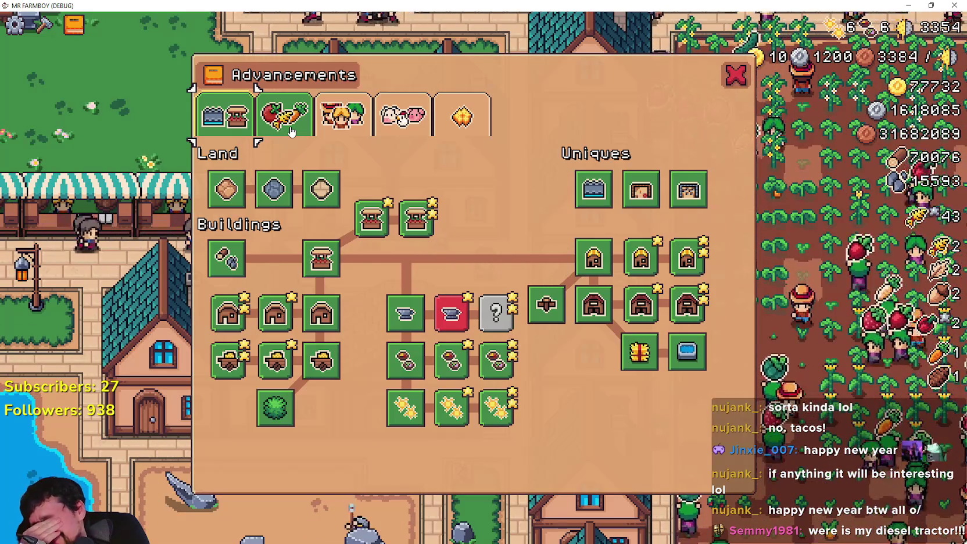
- Switch Advancements to Crops, check the house's hireable workers, then reopen Advancements with B
left_click(290, 133)
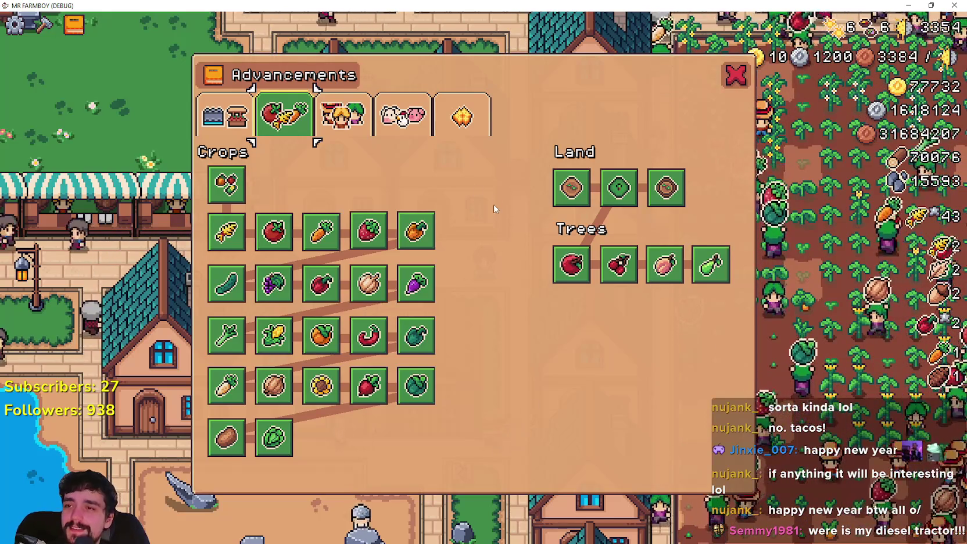
left_click(735, 75)
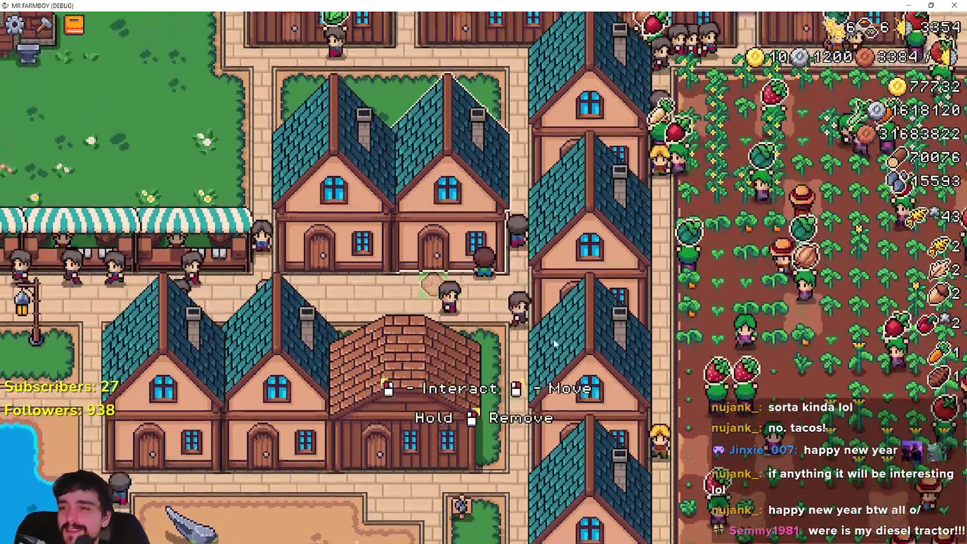
left_click(351, 189)
left_click(610, 145)
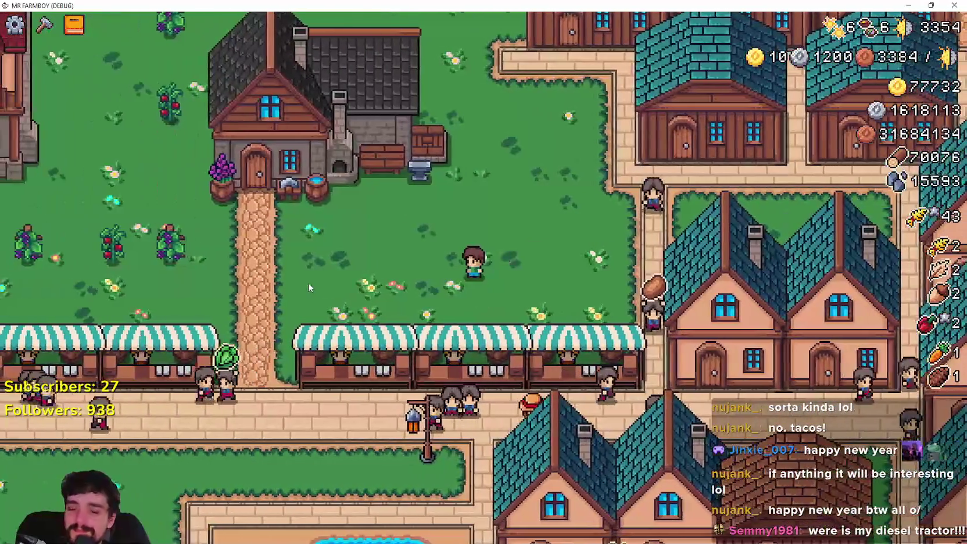
key("b")
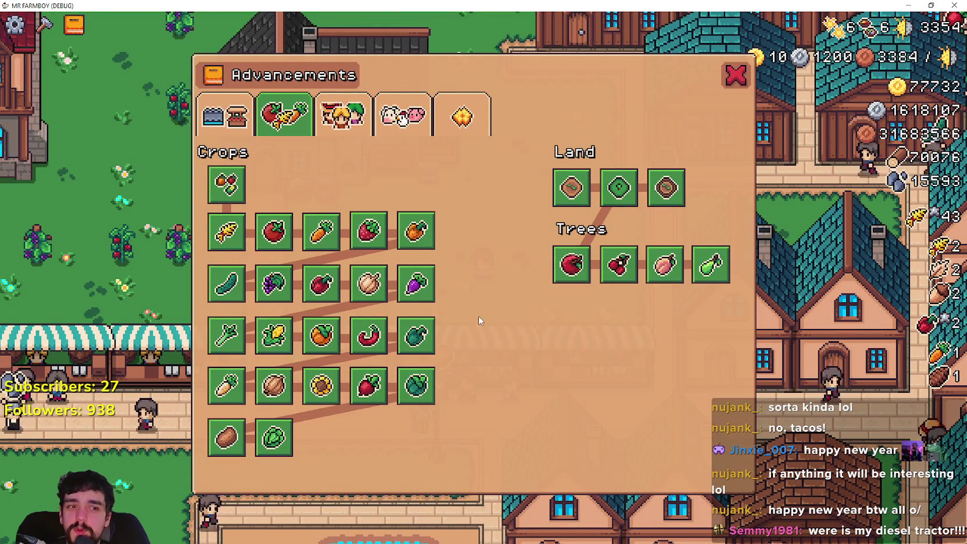
- Read each crop's plant and sell prices in the Crops tree, starting with Parsnip
mouse_move(266, 250)
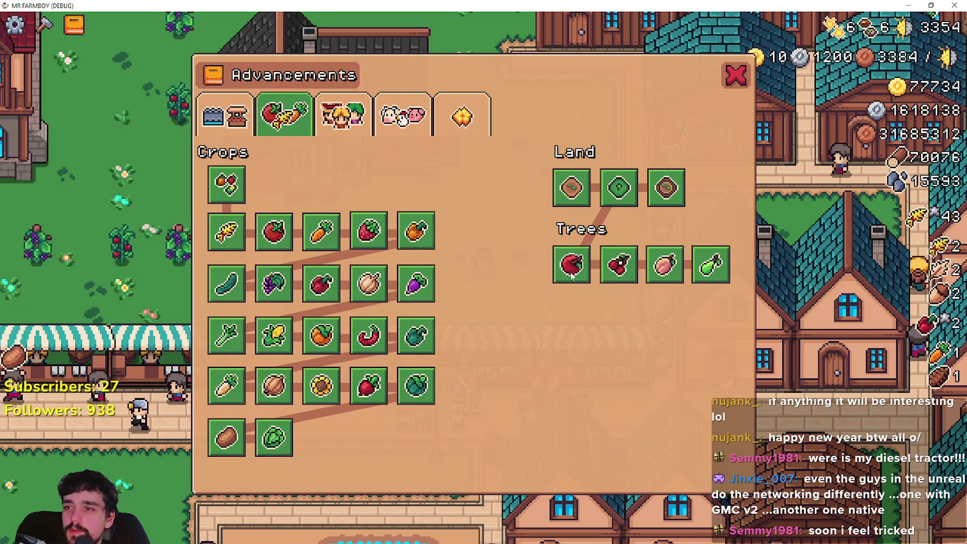
mouse_move(423, 229)
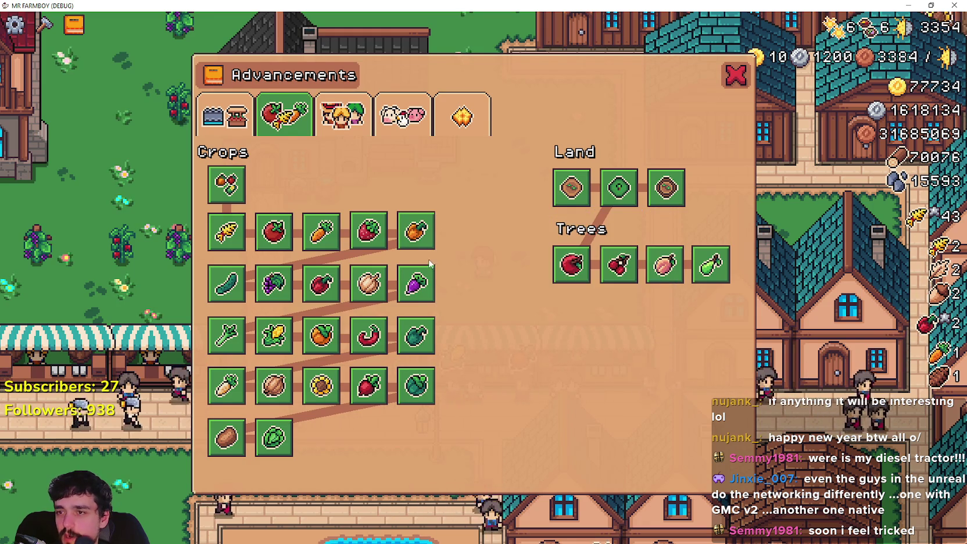
mouse_move(426, 276)
mouse_move(430, 250)
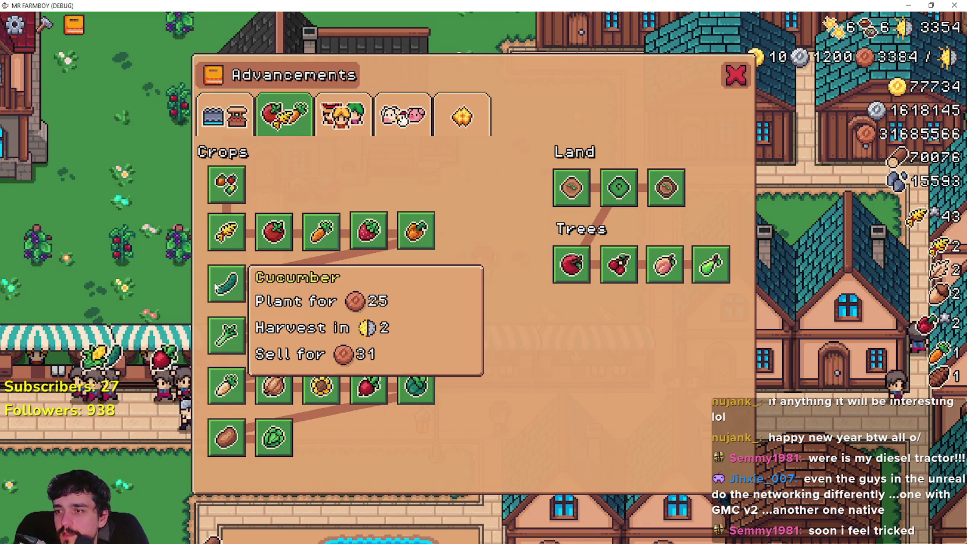
mouse_move(407, 290)
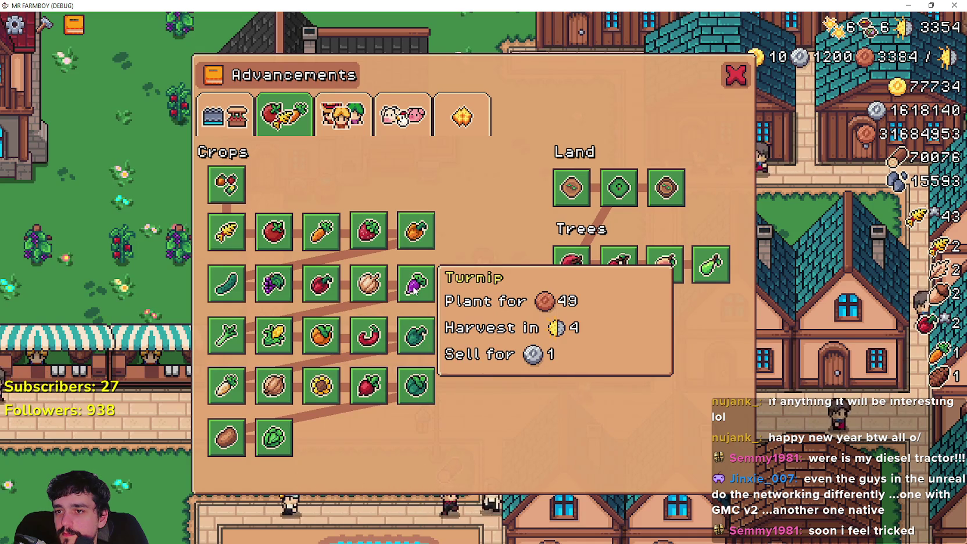
mouse_move(227, 330)
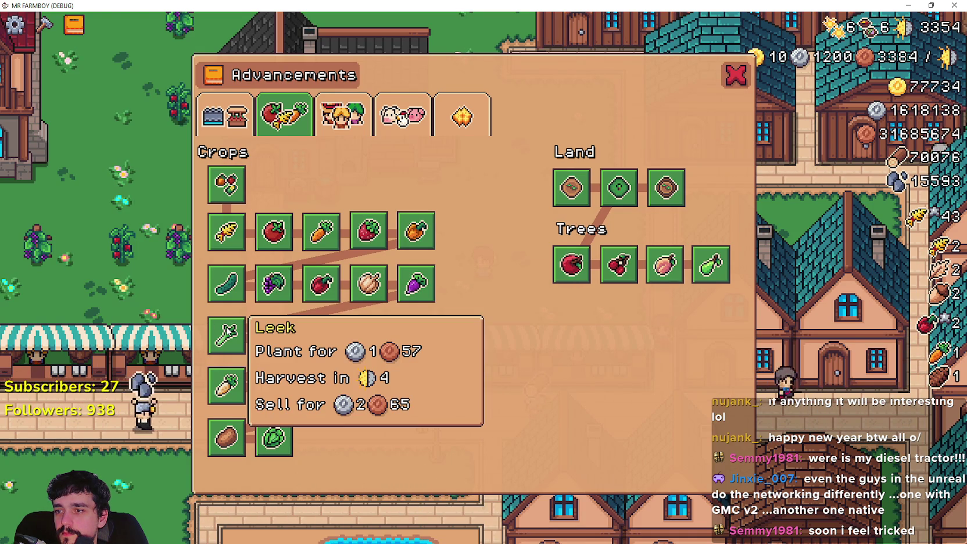
mouse_move(278, 333)
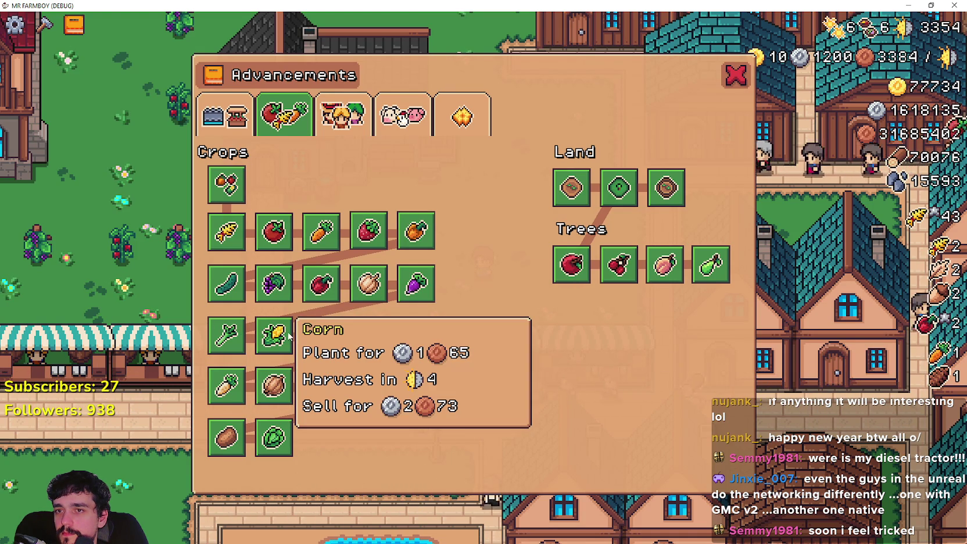
mouse_move(318, 337)
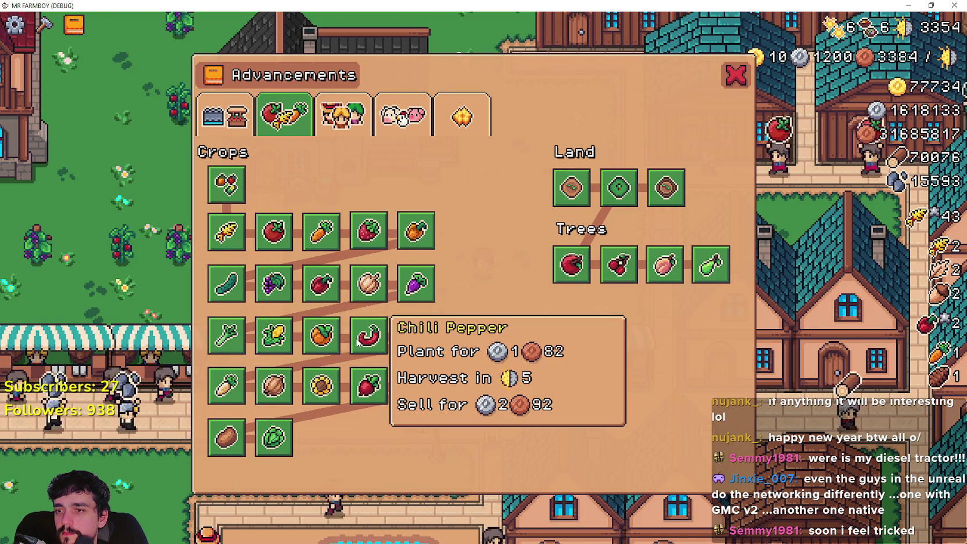
mouse_move(405, 345)
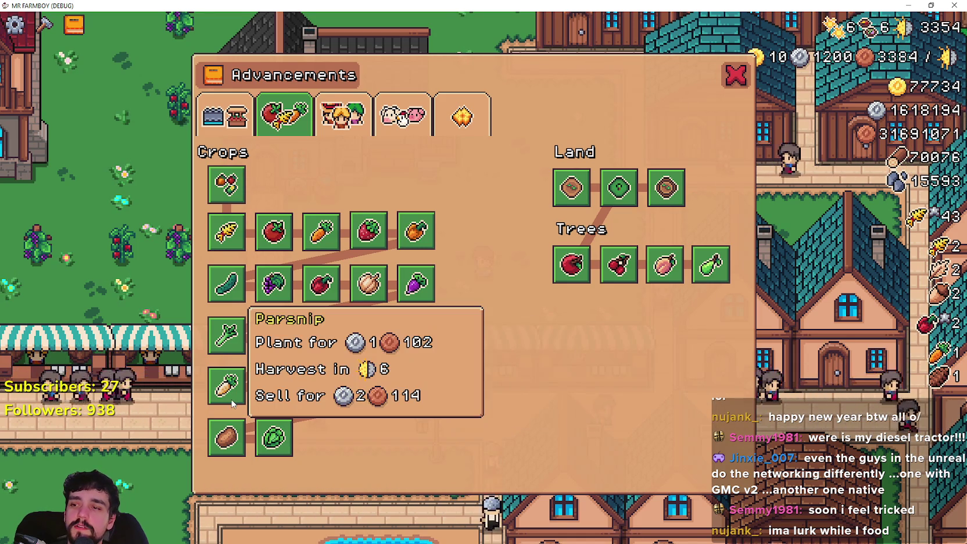
- Check the remaining crop stats, then return to the Land, Buildings and Uniques tree
mouse_move(313, 392)
mouse_move(369, 385)
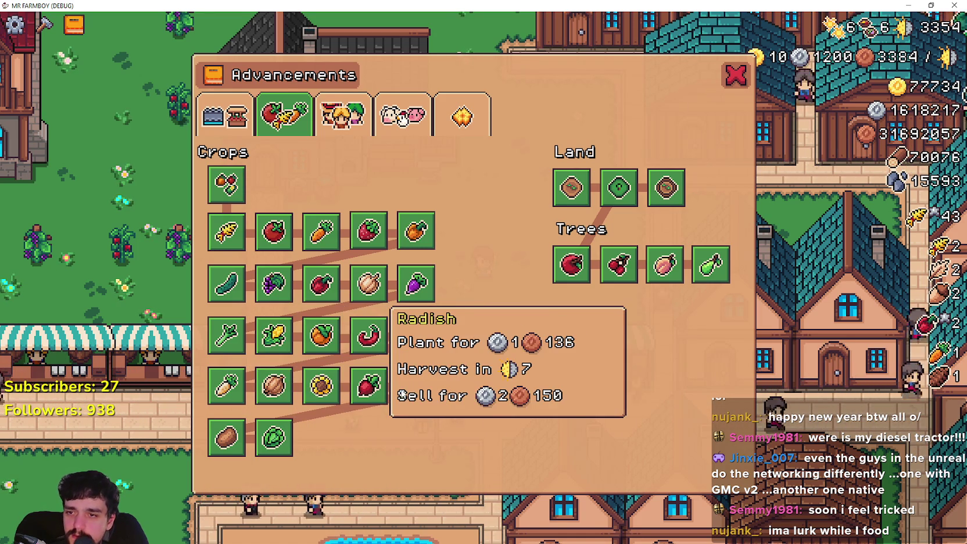
mouse_move(220, 452)
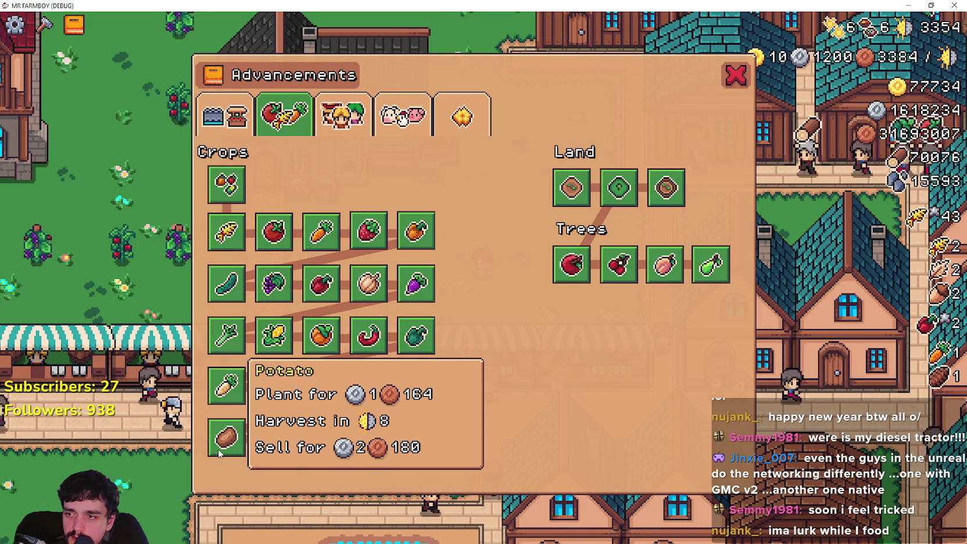
mouse_move(566, 283)
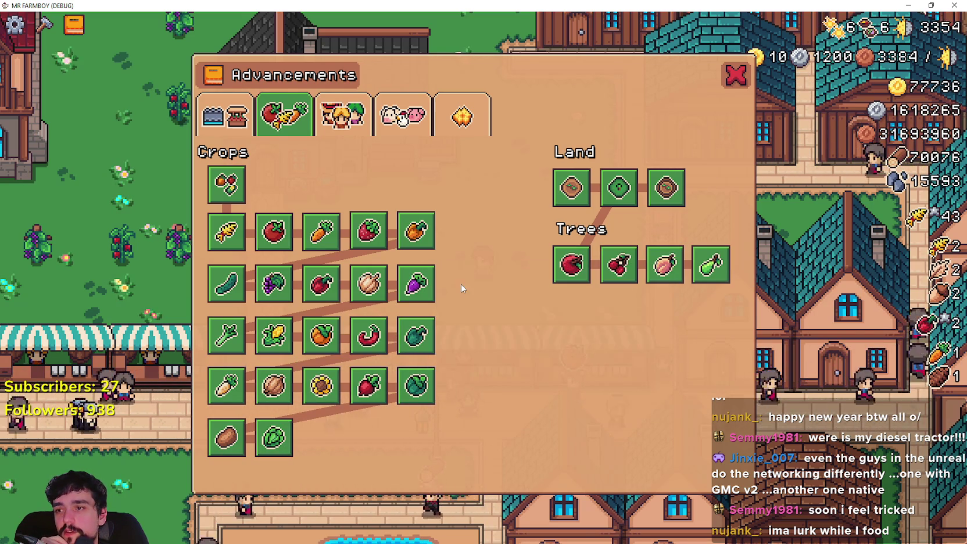
mouse_move(259, 231)
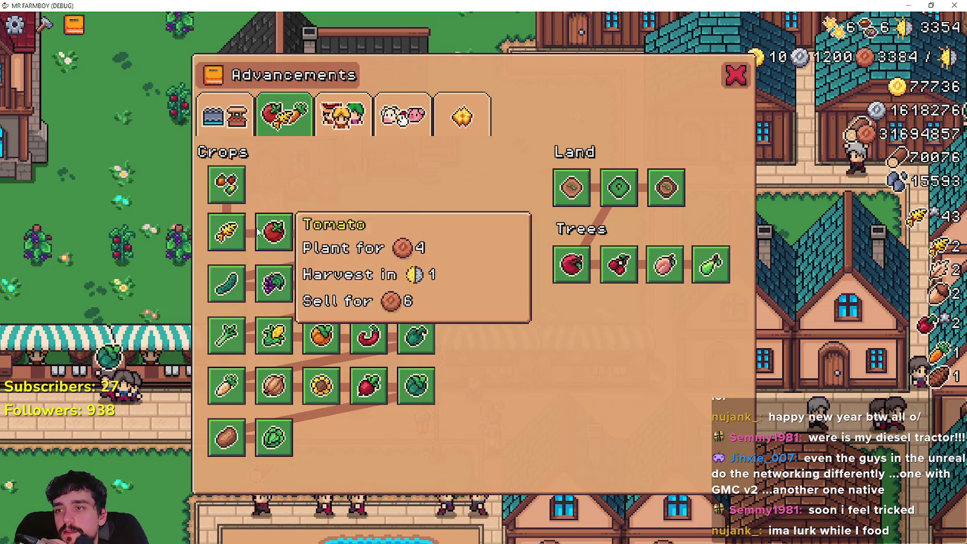
mouse_move(385, 237)
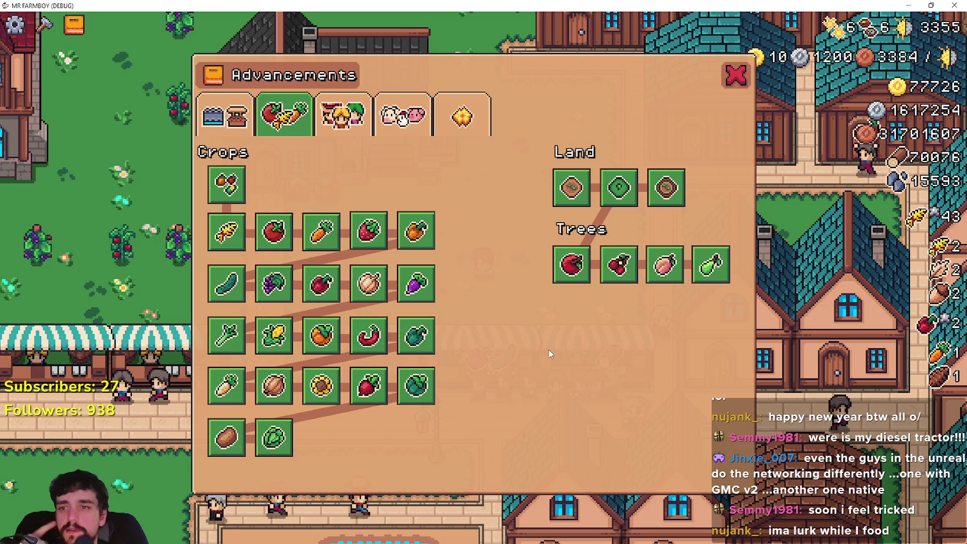
left_click(226, 115)
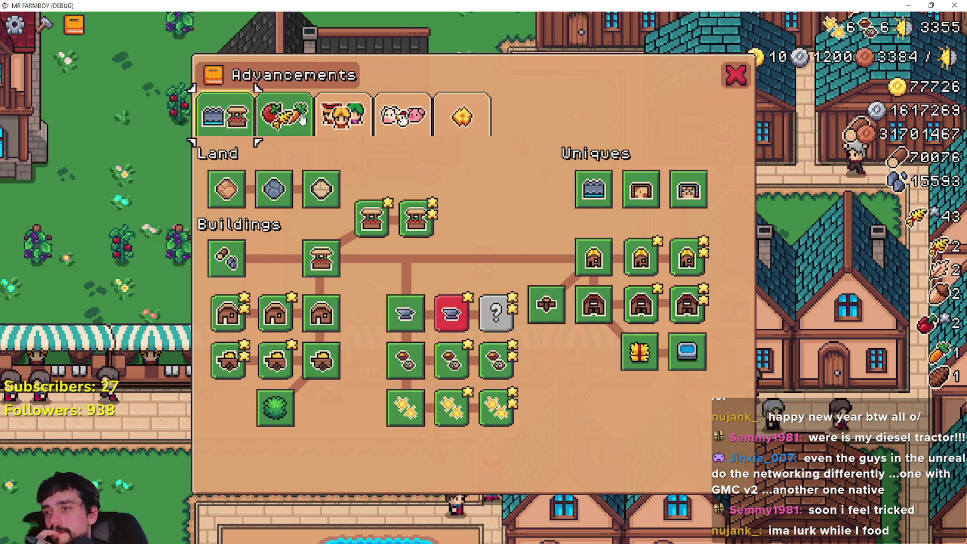
- Review the Workers tree's Upkeep, Farmers and Gatherers upgrades, then switch to the Godot editor
left_click(348, 114)
mouse_move(238, 185)
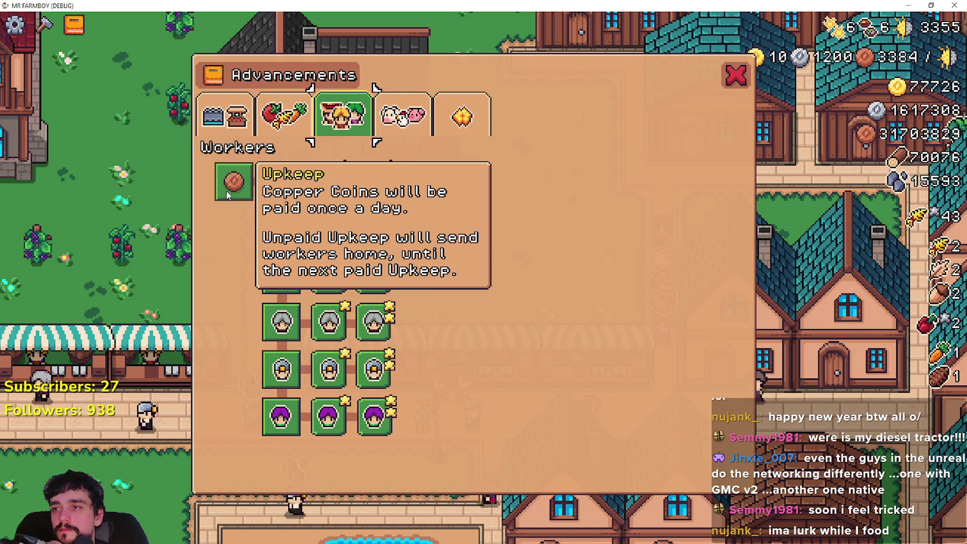
mouse_move(275, 187)
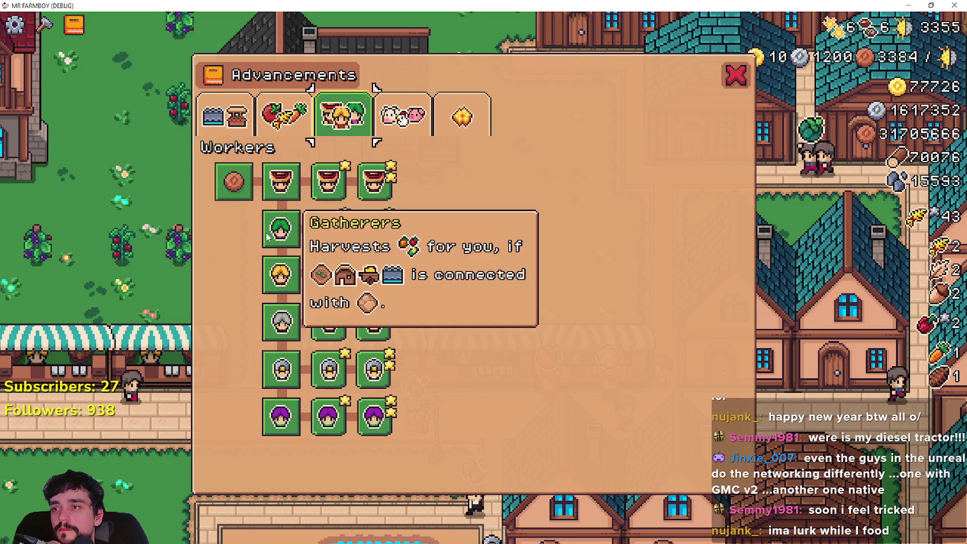
mouse_move(281, 416)
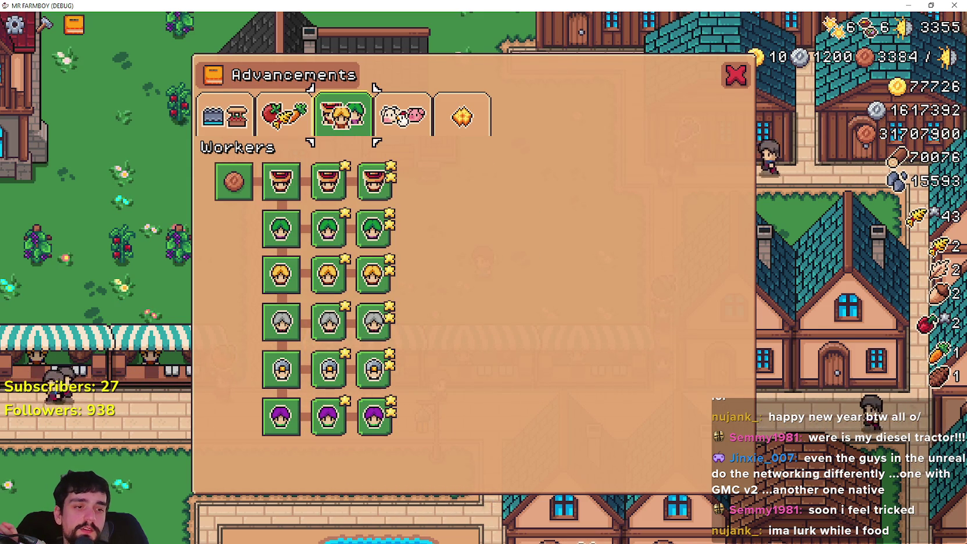
key("alt+Tab")
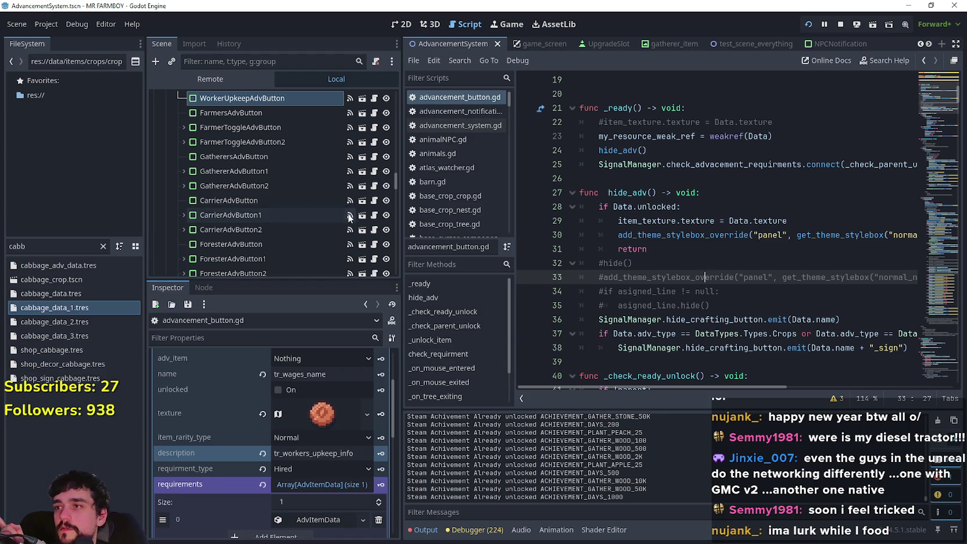
- Delete element 0 from WorkerUpkeepAdvButton's requirements array, leaving it empty, and save the scene
left_click(325, 521)
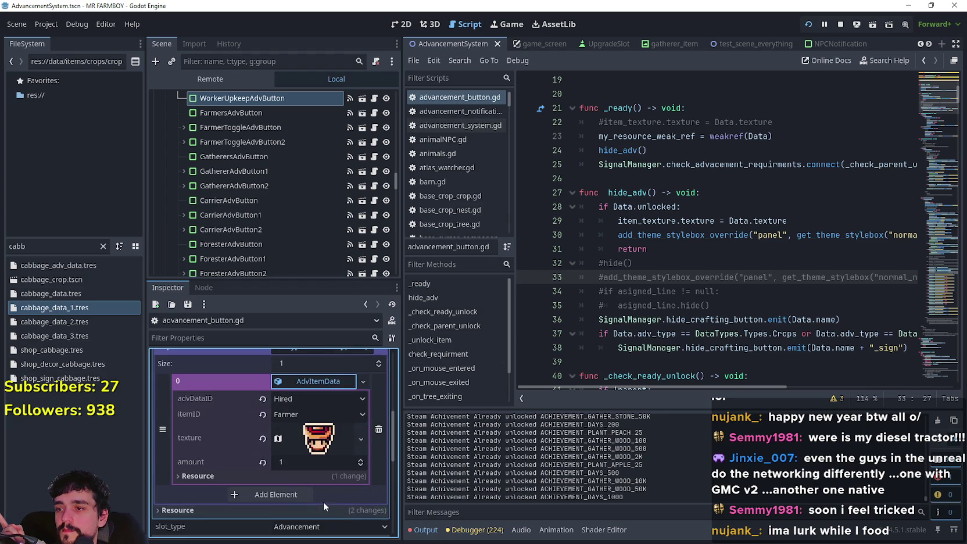
scroll(324, 500, "up", 5)
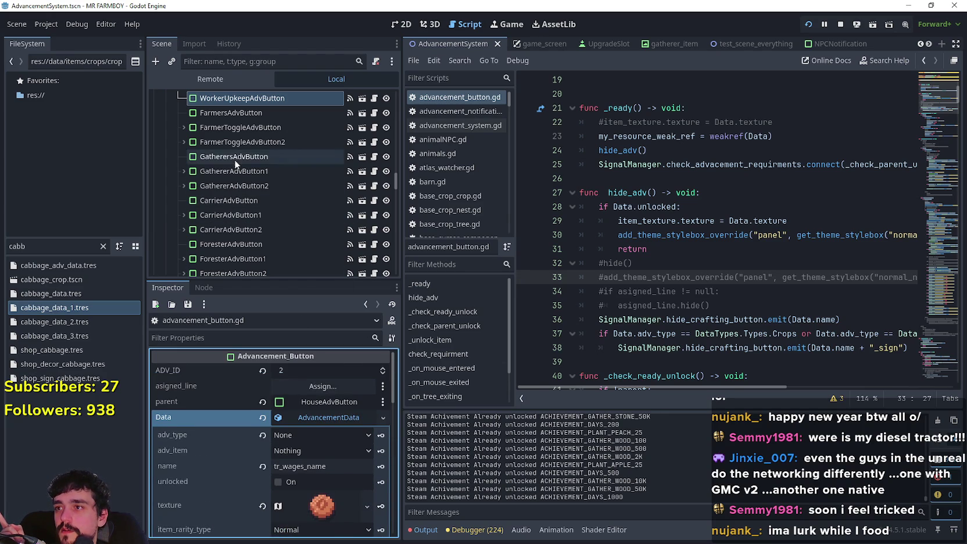
scroll(327, 476, "down", 10)
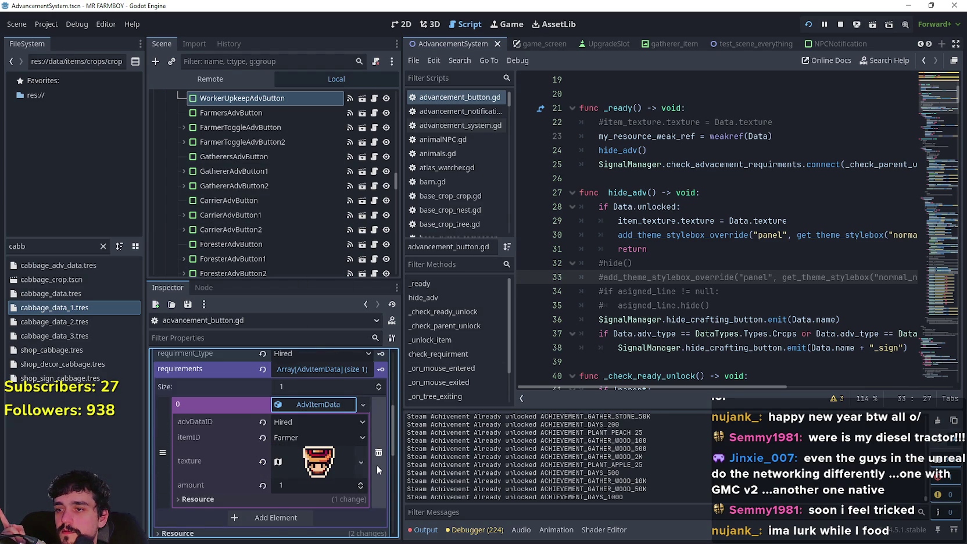
scroll(376, 465, "up", 10)
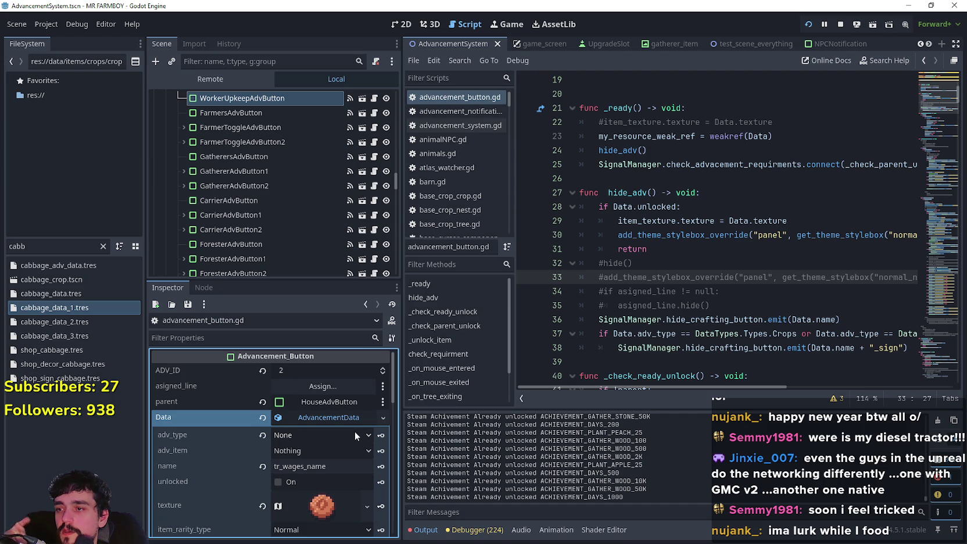
scroll(355, 423, "down", 10)
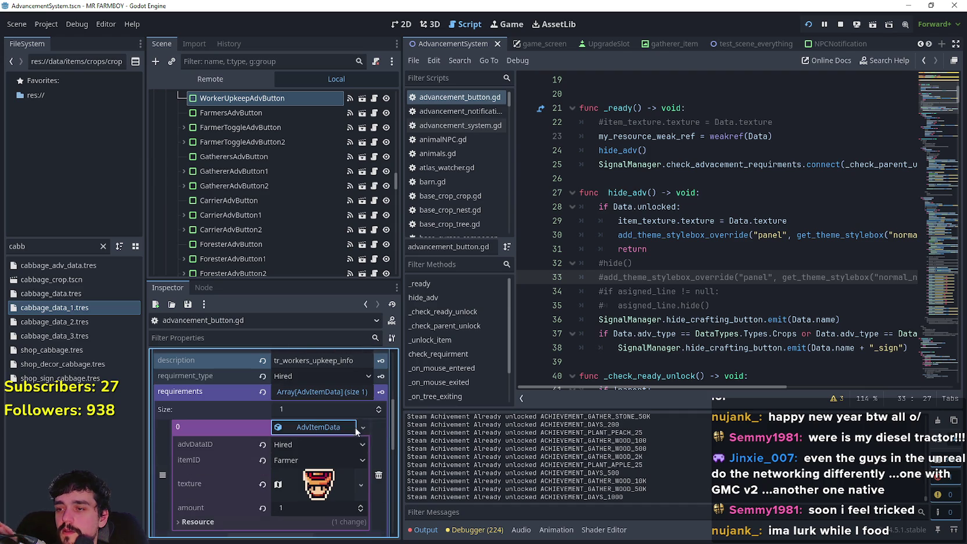
left_click(381, 476)
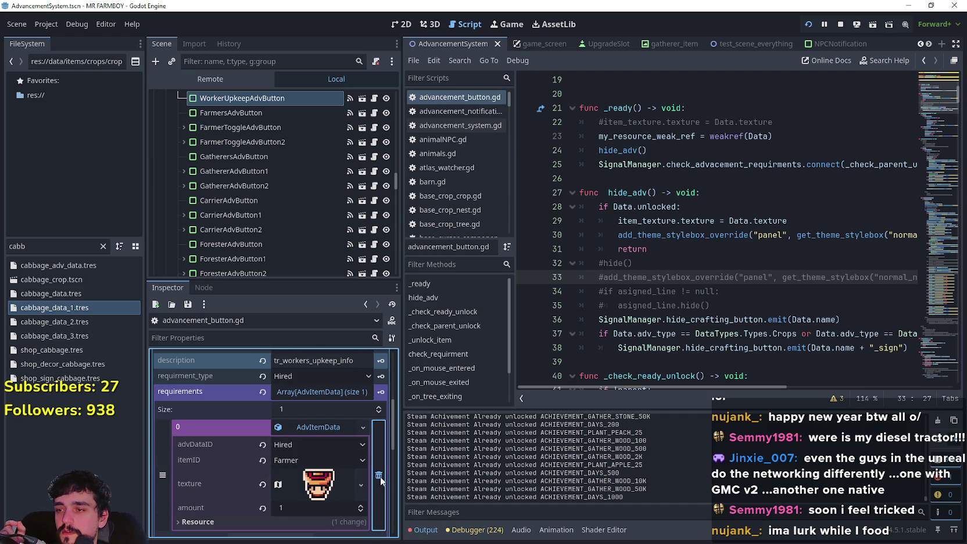
scroll(380, 477, "down", 2)
scroll(379, 474, "up", 2)
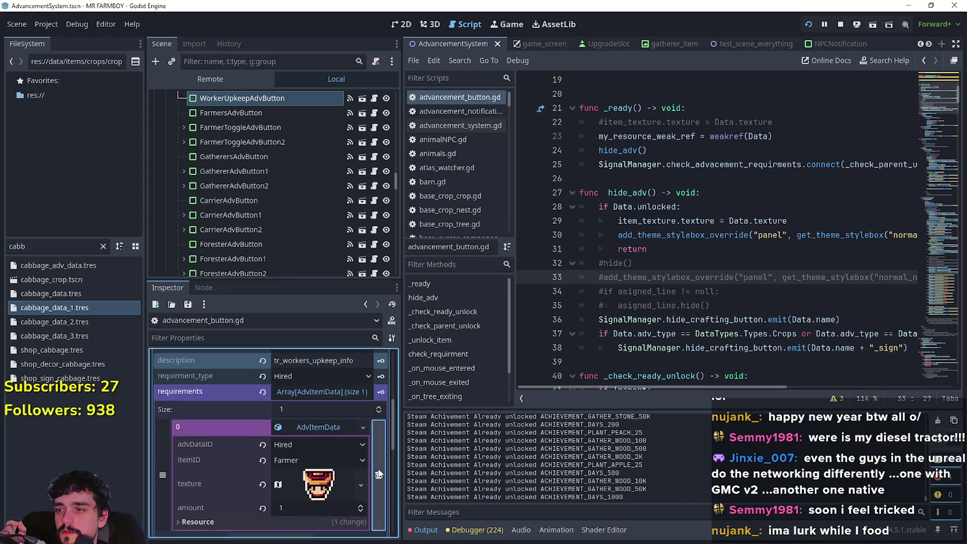
left_click(378, 475)
scroll(336, 432, "up", 2)
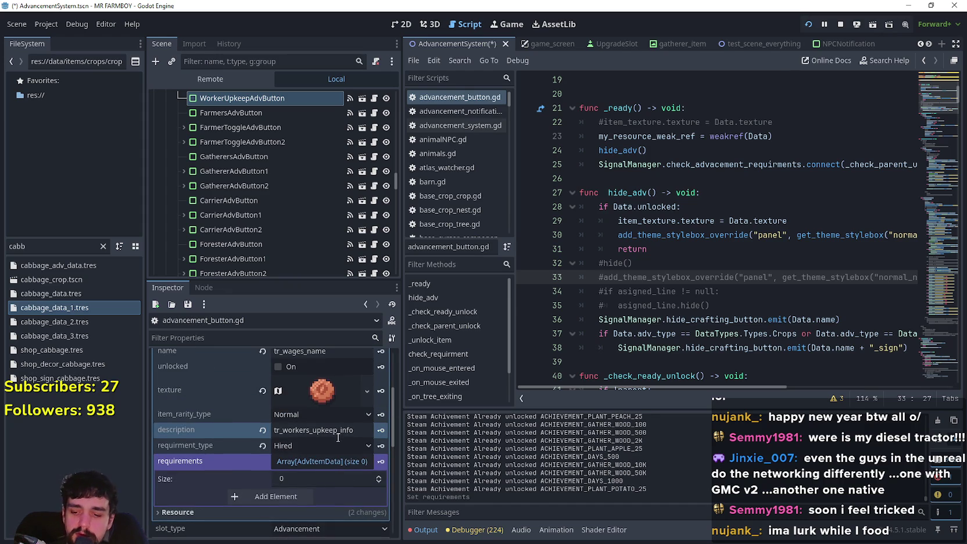
key("ctrl+s")
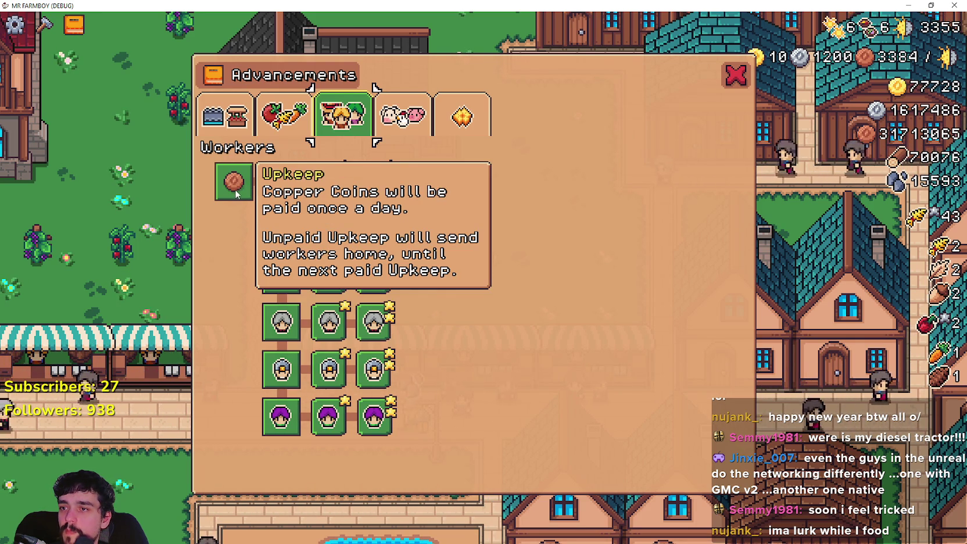
- Close Advancements, zoom the map out and in, then reopen and dismiss Advancements
mouse_move(269, 169)
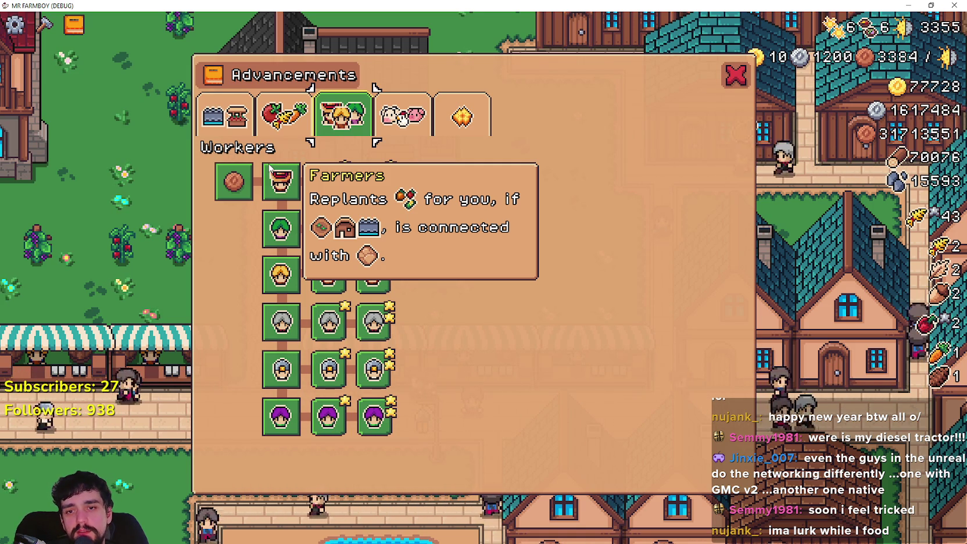
left_click(738, 81)
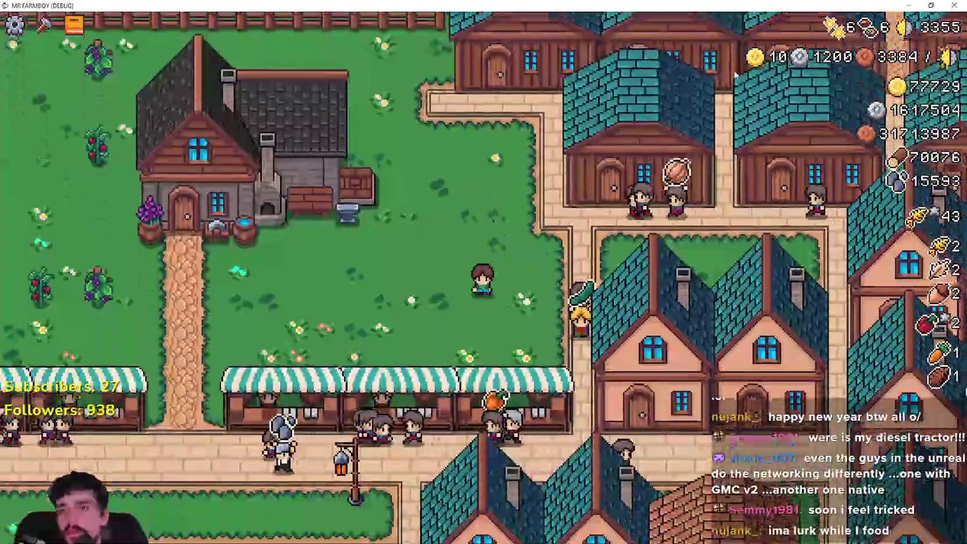
scroll(430, 330, "down", 5)
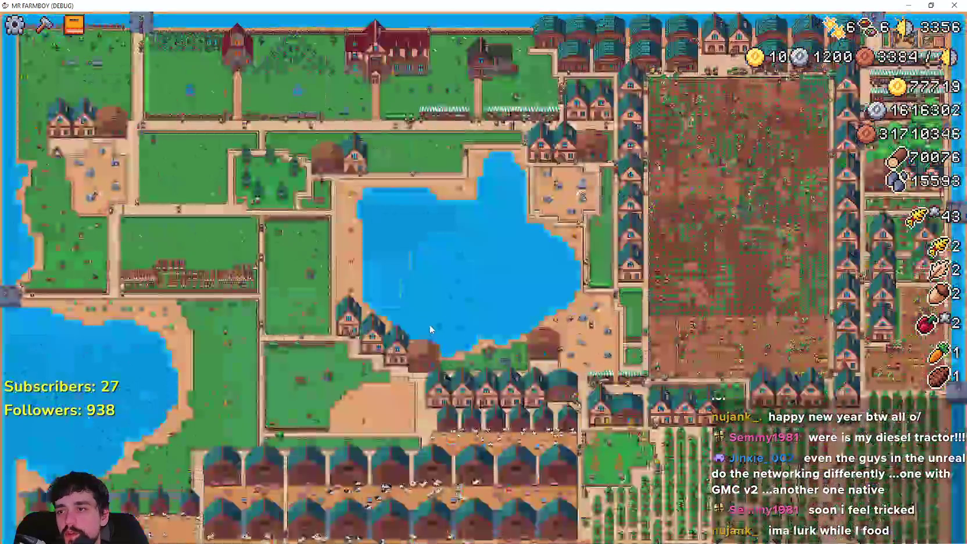
scroll(430, 329, "up", 5)
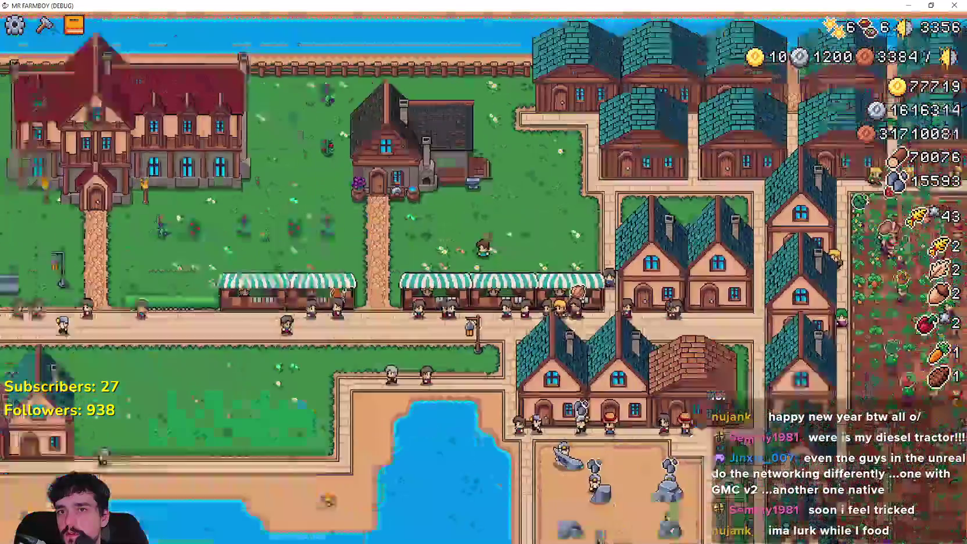
key("b")
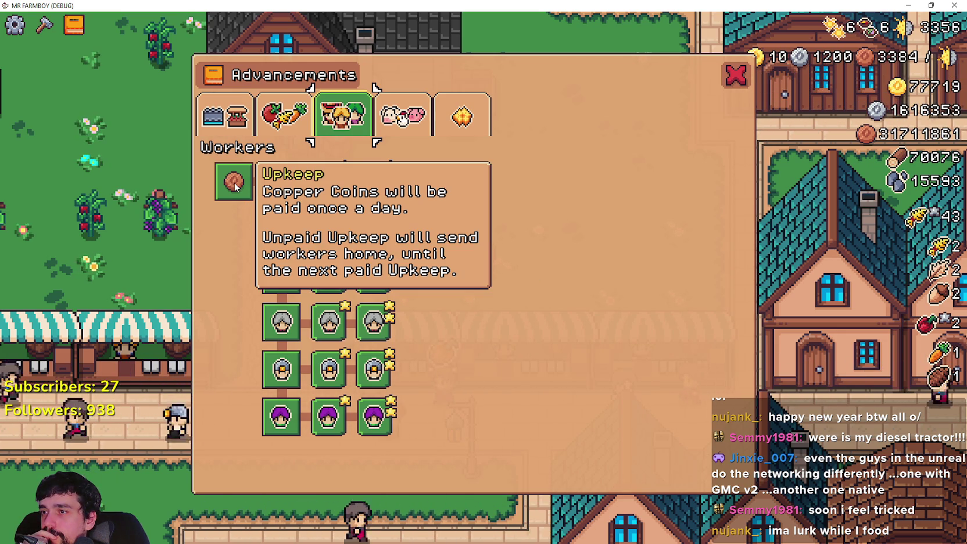
key("Escape")
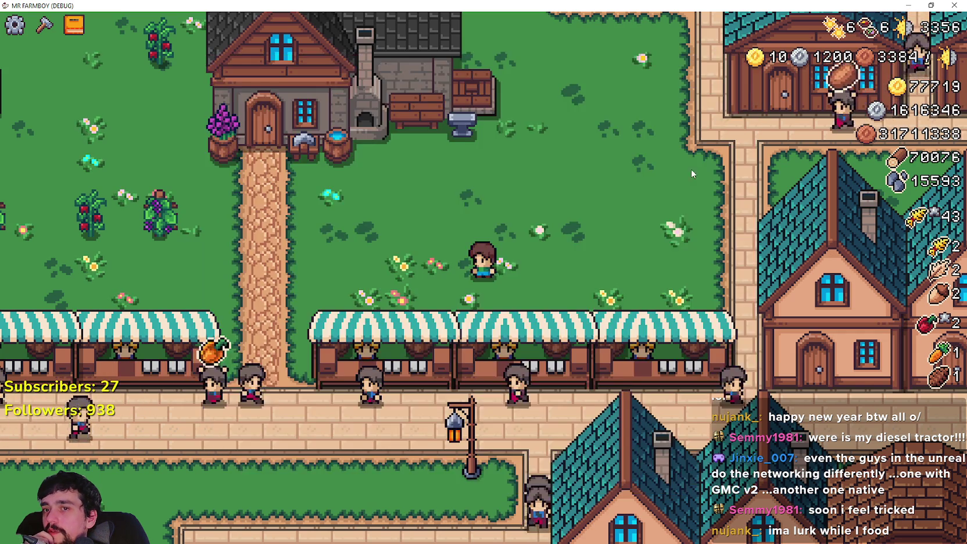
- Open the Crafting panel, then pause and resume the game
scroll(692, 169, "down", 3)
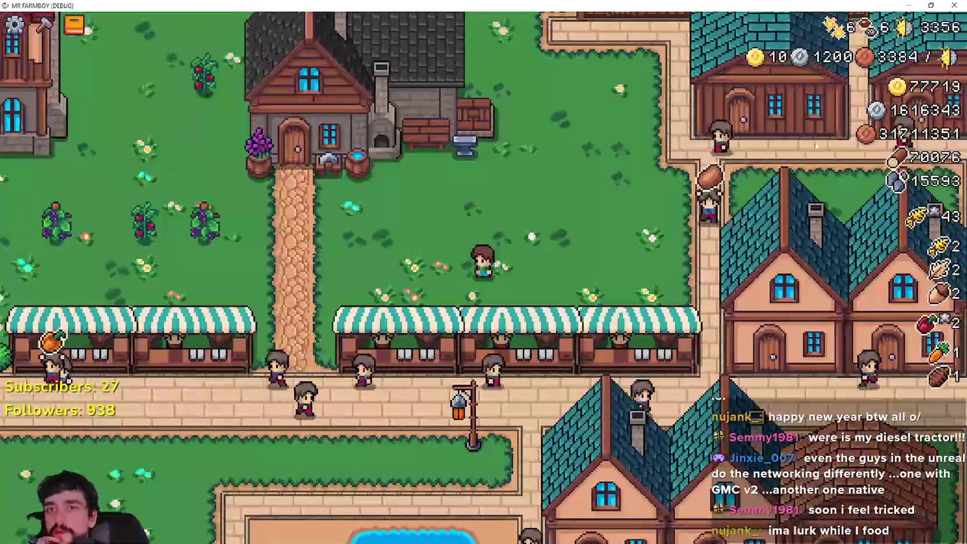
mouse_move(854, 61)
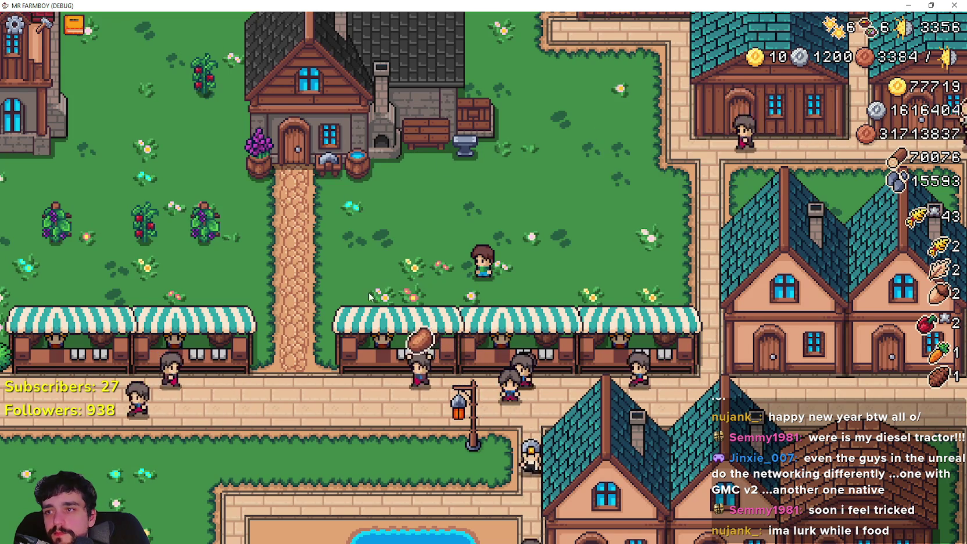
left_click(46, 30)
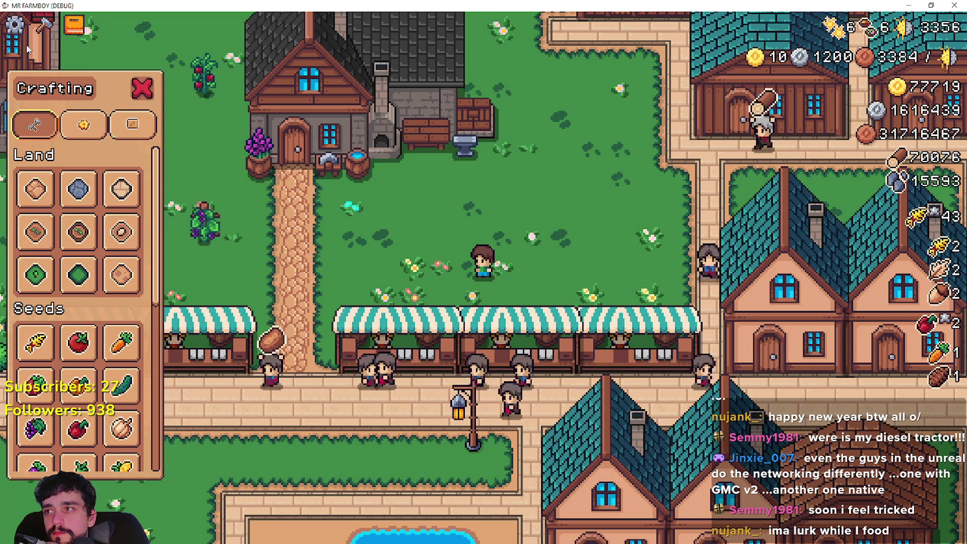
key("Escape")
left_click(495, 180)
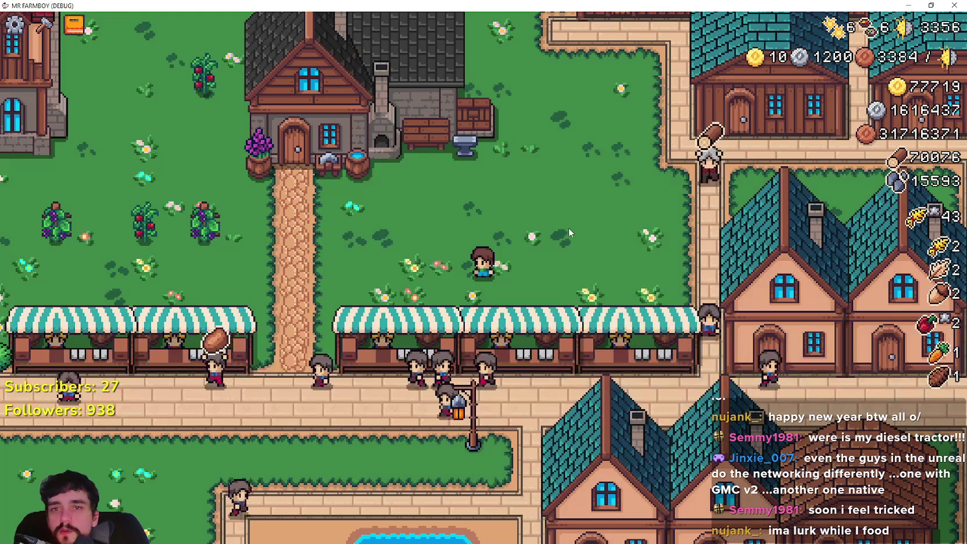
- Walk the farmer right past the market and down between the houses, then open Advancements
key("d")
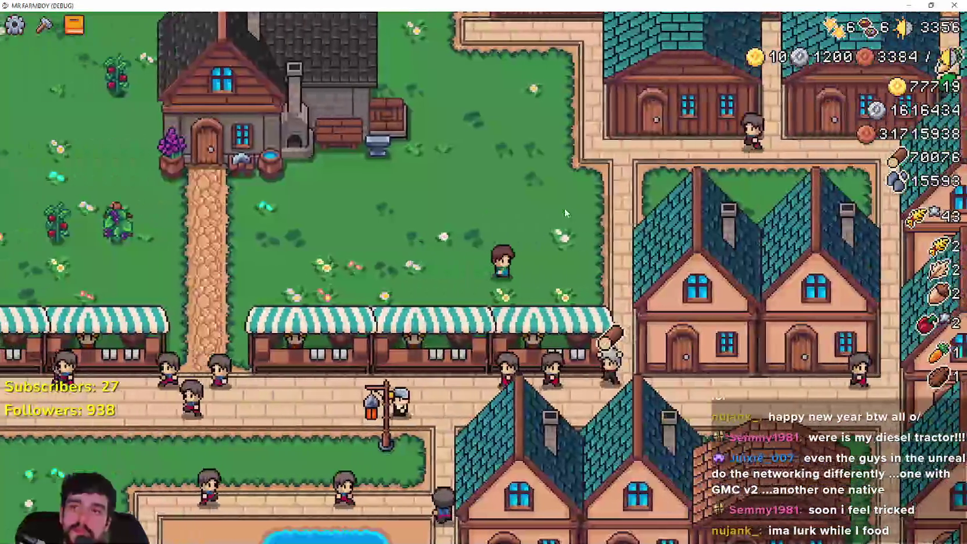
key("s")
key("d")
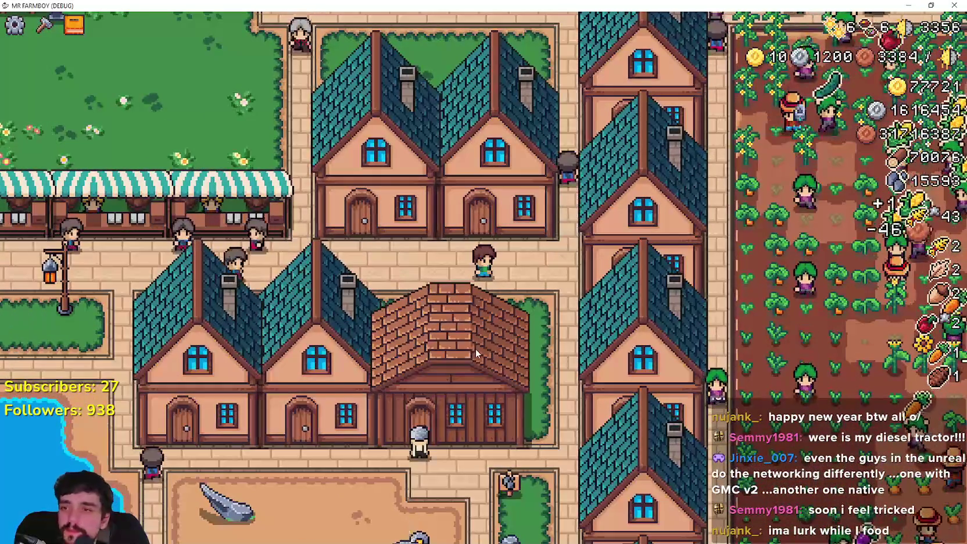
key("Tab")
mouse_move(235, 184)
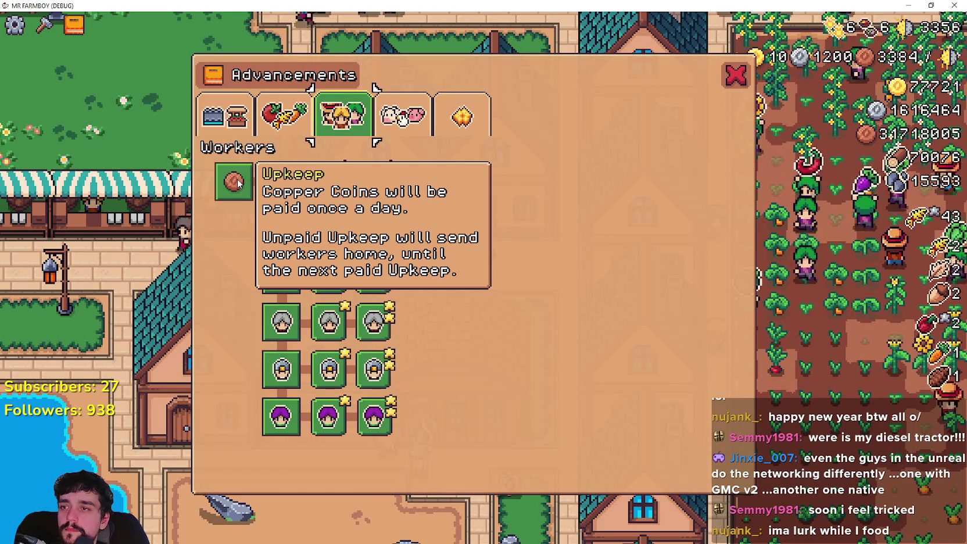
- Flip through the Crops, Land and Buildings, Animals and Decorations trees, ending on Crops
left_click(288, 119)
left_click(227, 120)
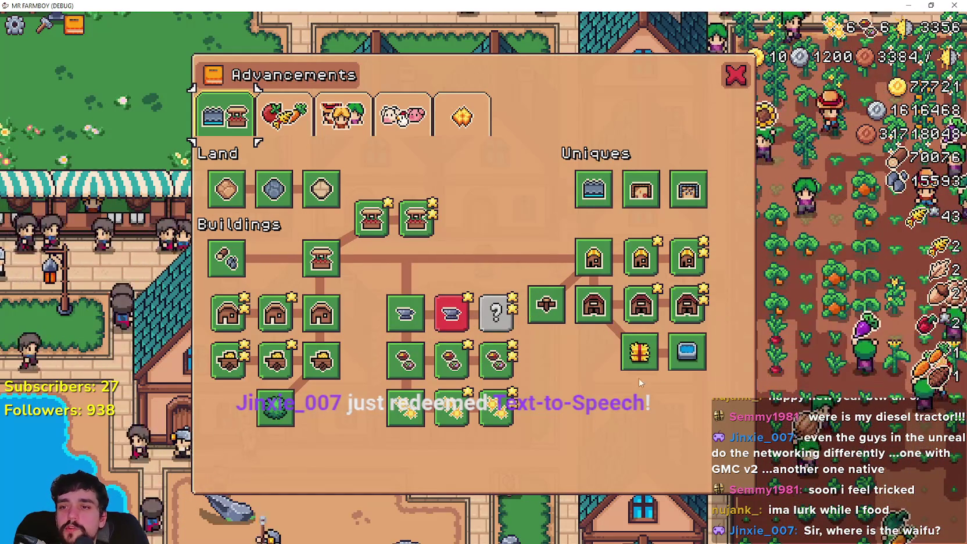
left_click(264, 115)
left_click(401, 115)
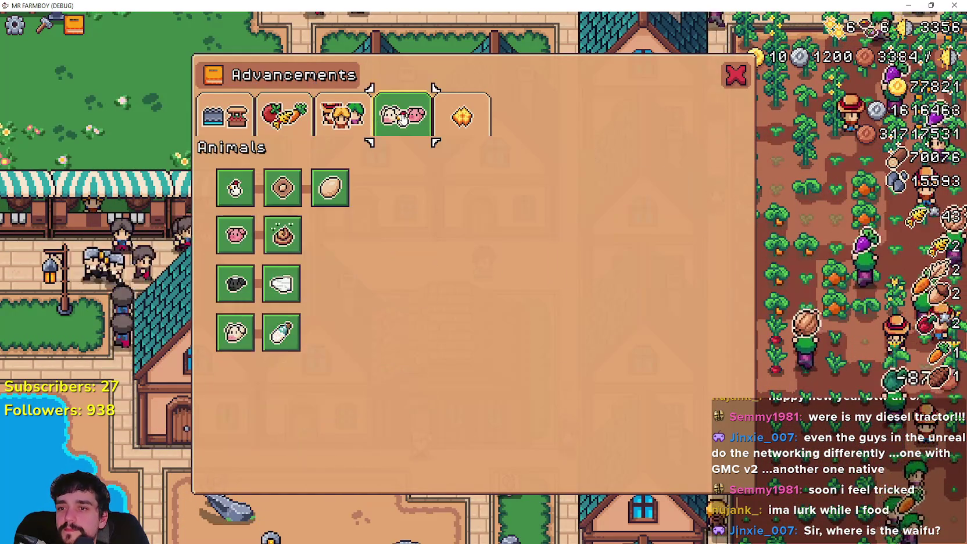
left_click(462, 116)
left_click(296, 110)
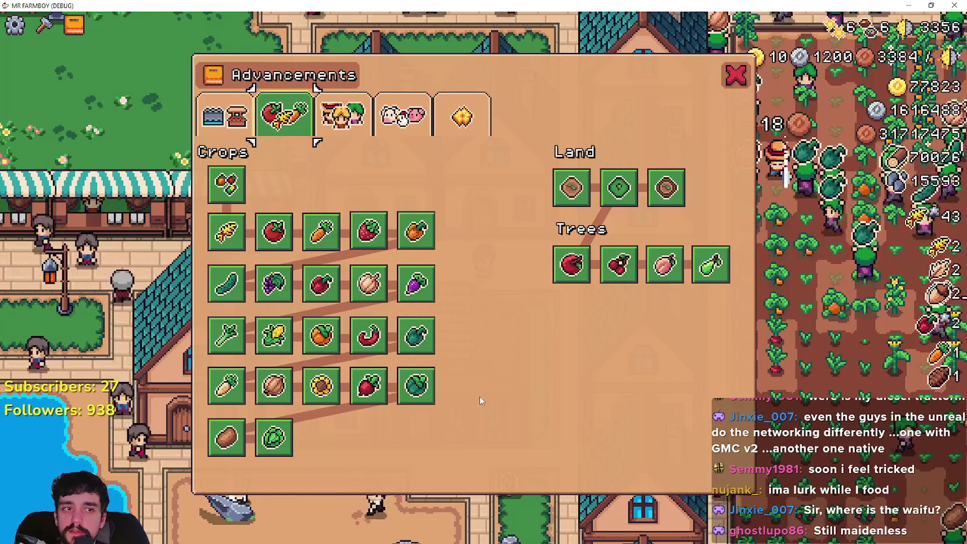
- Close the Advancements and House panels and walk south past the houses
left_click(735, 76)
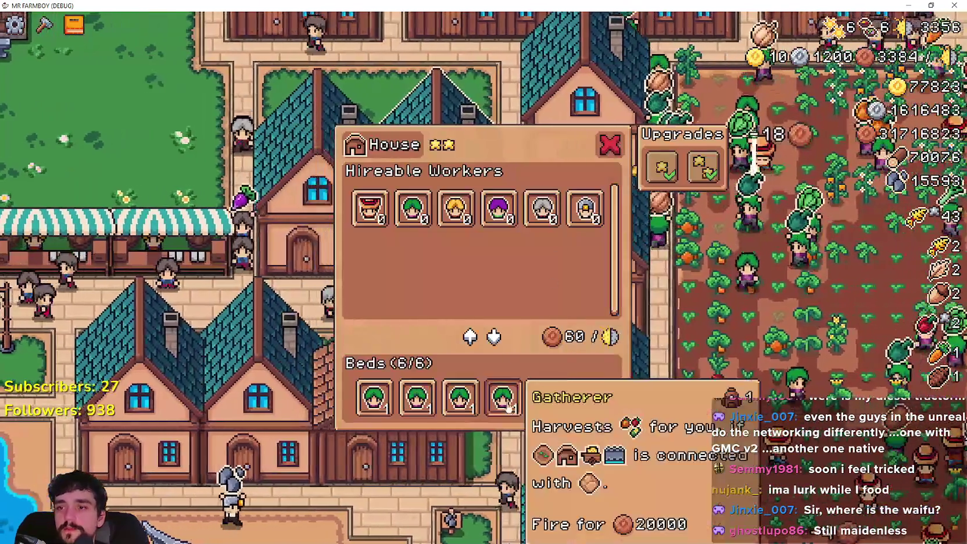
left_click(572, 401)
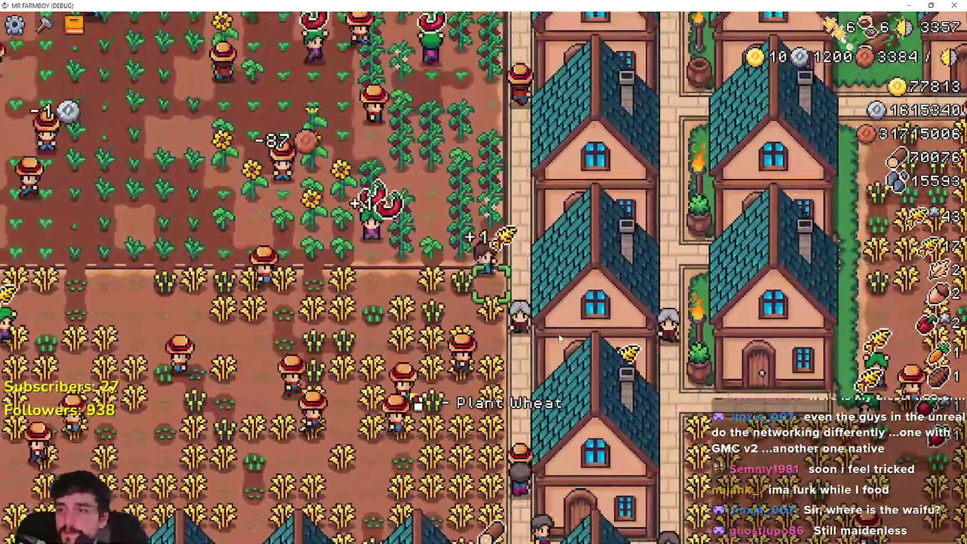
key("s")
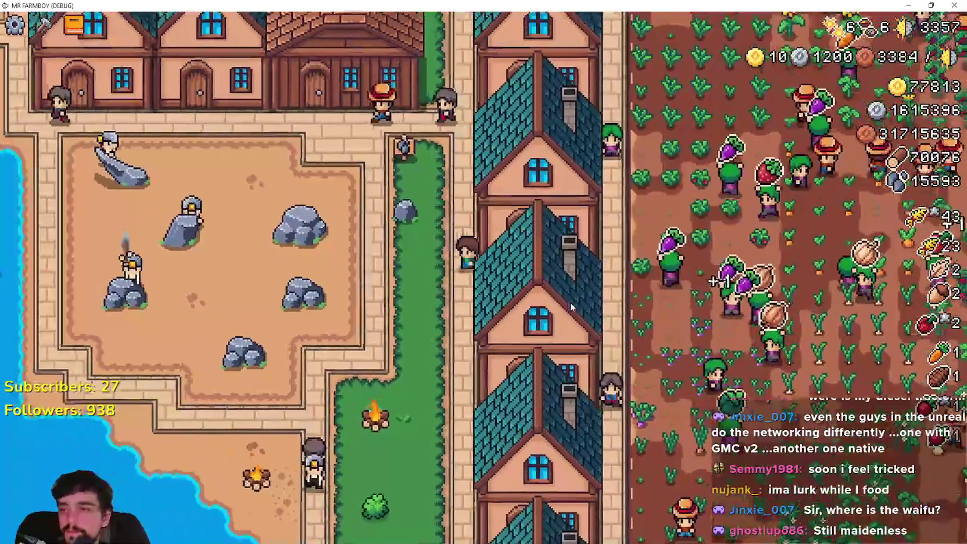
- Review the Animals, Workers and Land, Buildings and Uniques advancements, then pause and stop the debug run with F8
key("a")
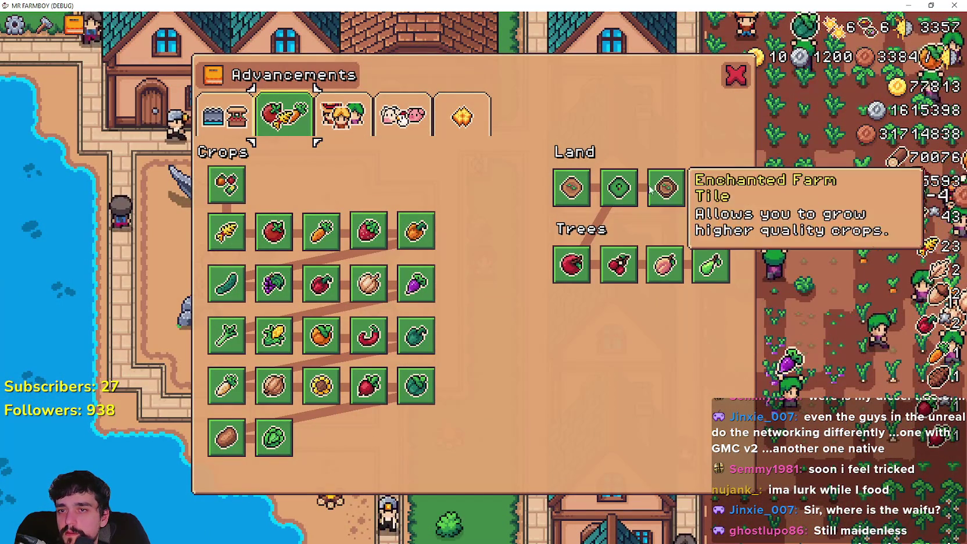
left_click(426, 122)
left_click(343, 117)
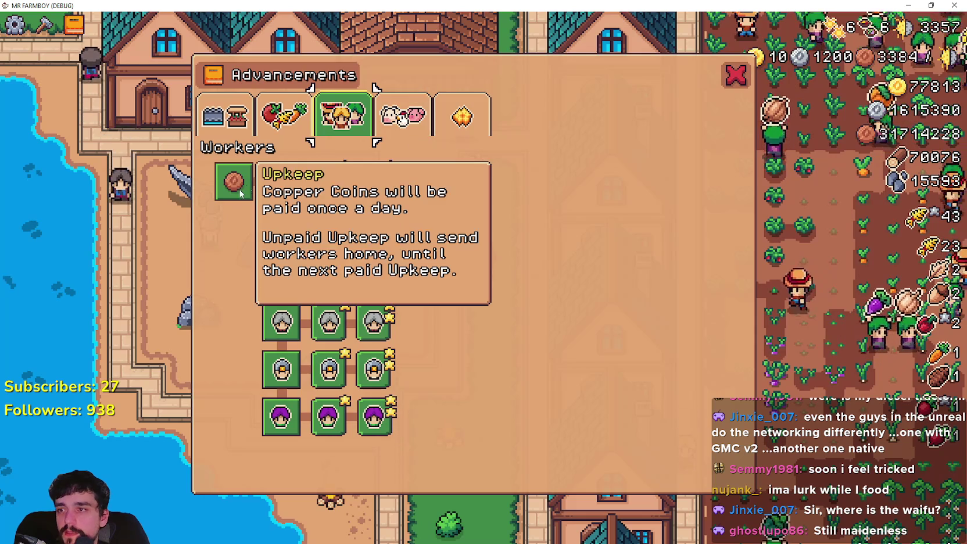
left_click(225, 117)
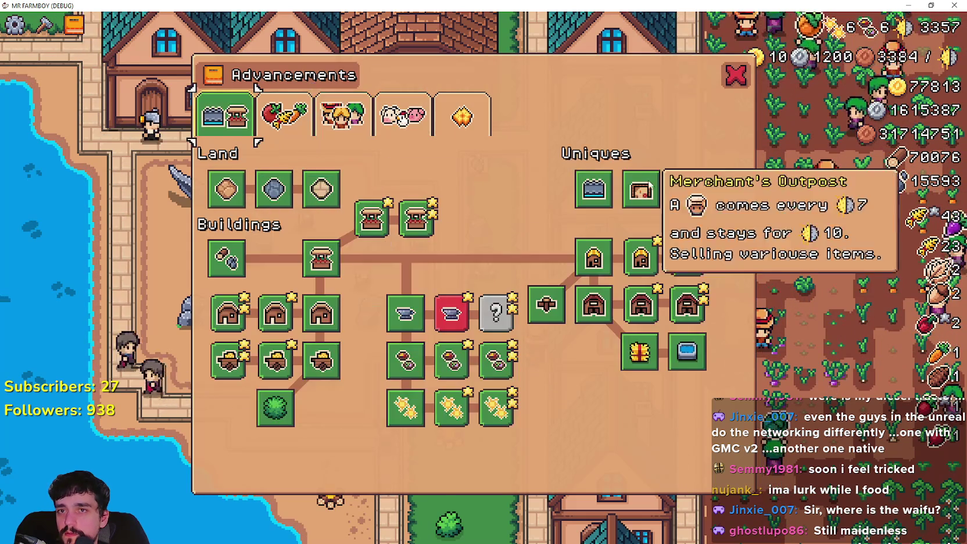
key("Escape")
key("Escape")
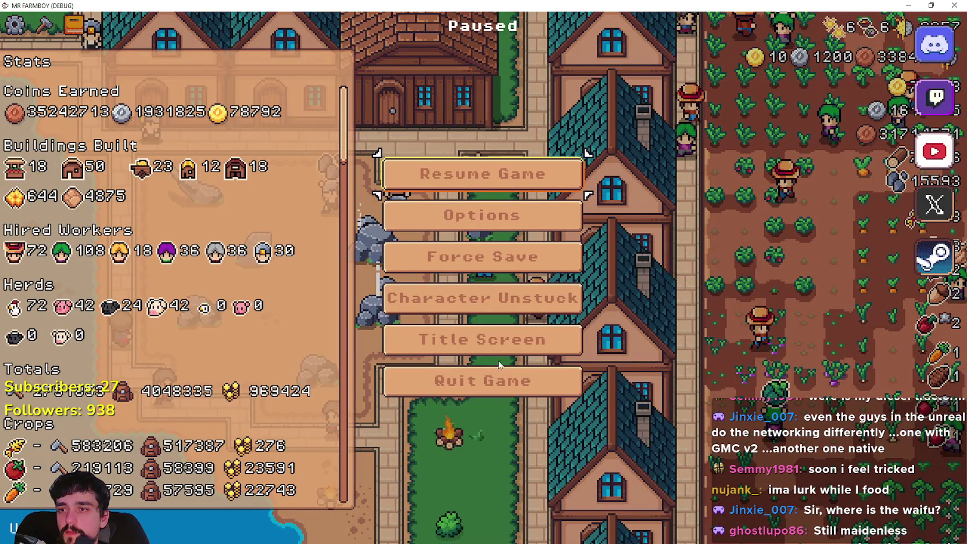
key("Escape")
key("F8")
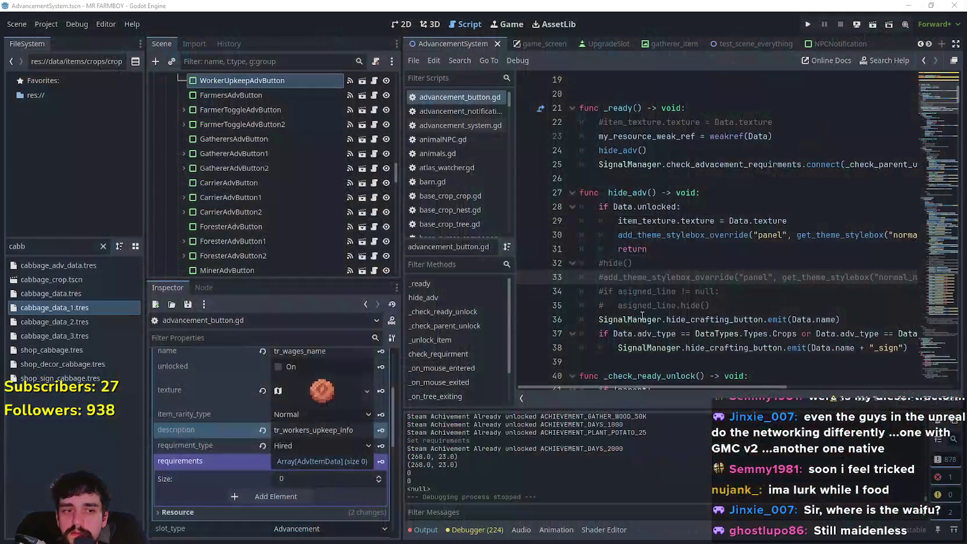
- Relaunch MR FARMBOY from the Godot editor's Run Project button
left_click(807, 26)
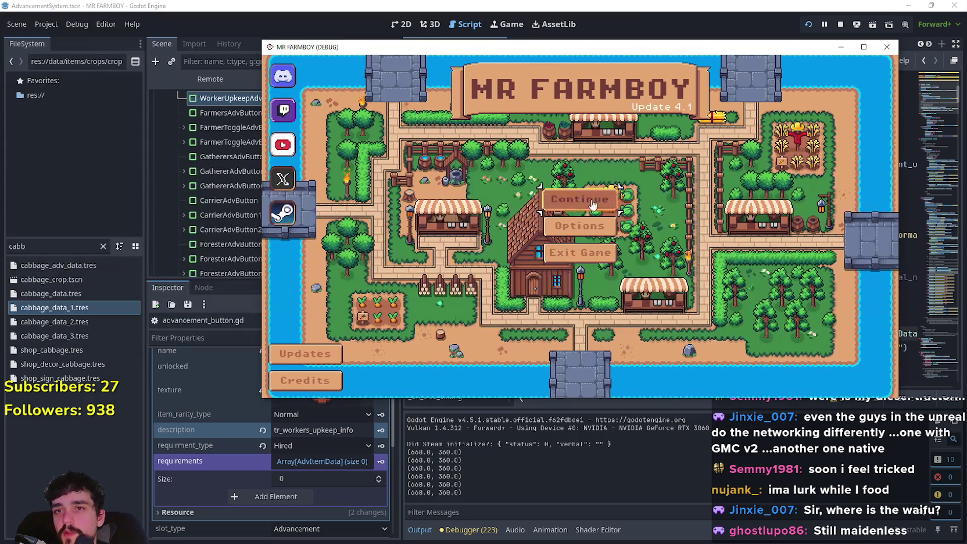
- Maximize the game window and create a new save with the Realistic Economy option
left_click(593, 204)
double_click(847, 47)
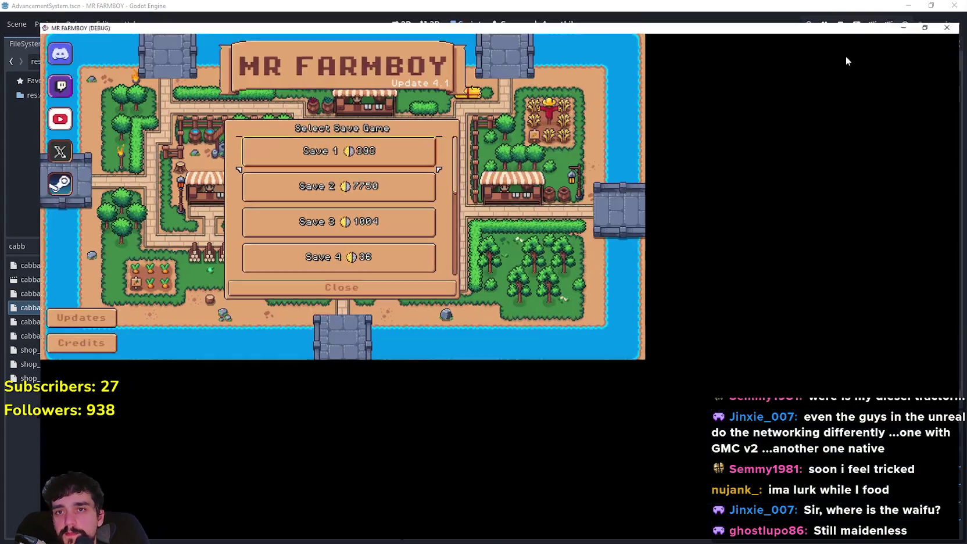
scroll(539, 295, "down", 1)
scroll(539, 296, "down", 2)
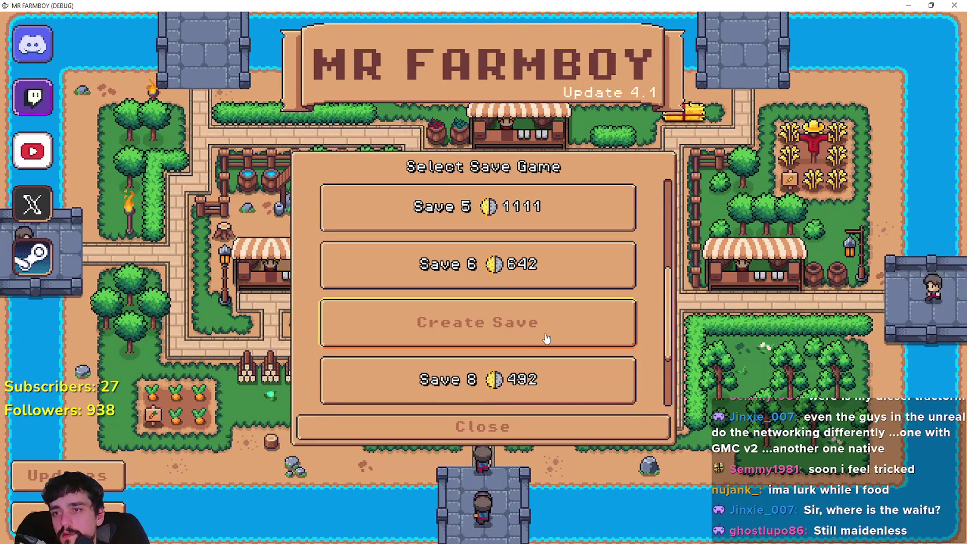
scroll(490, 348, "up", 2)
left_click(488, 314)
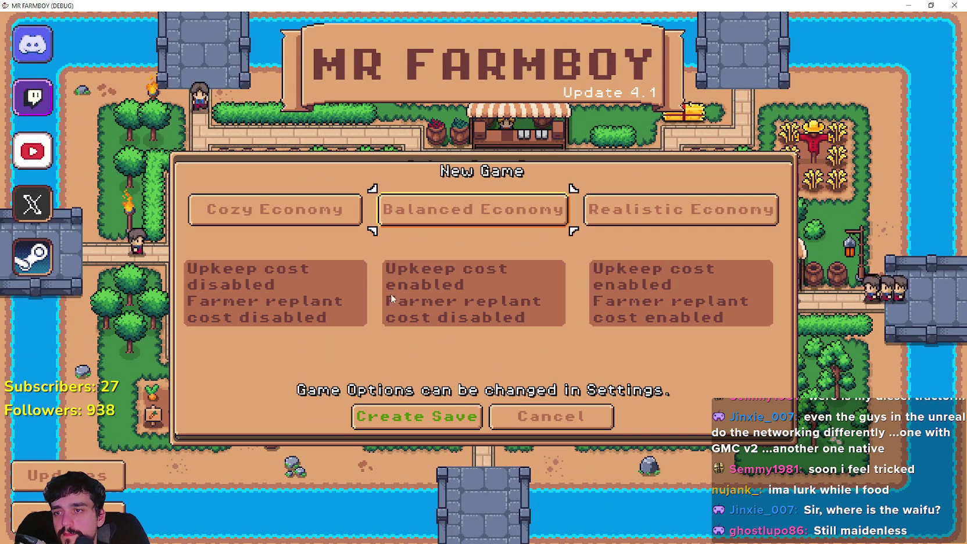
left_click(652, 206)
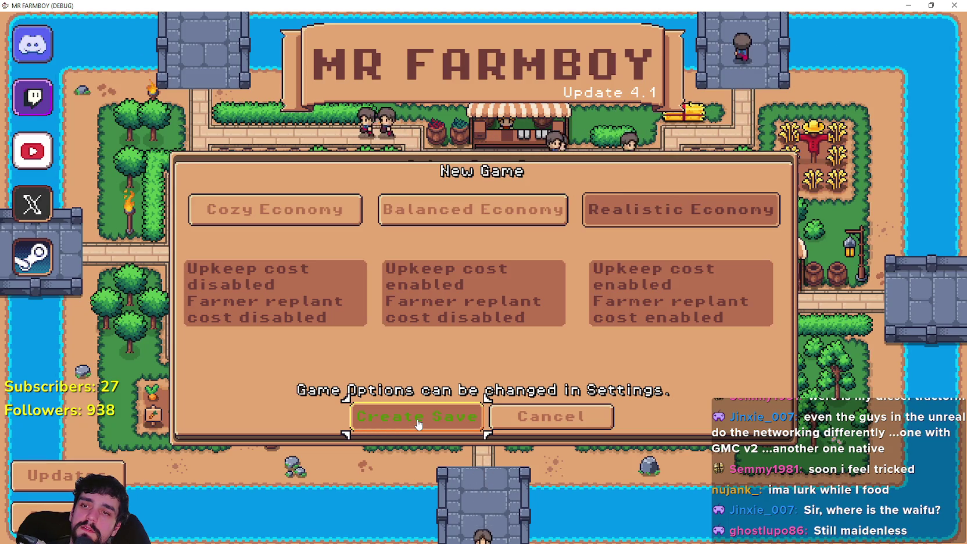
left_click(371, 430)
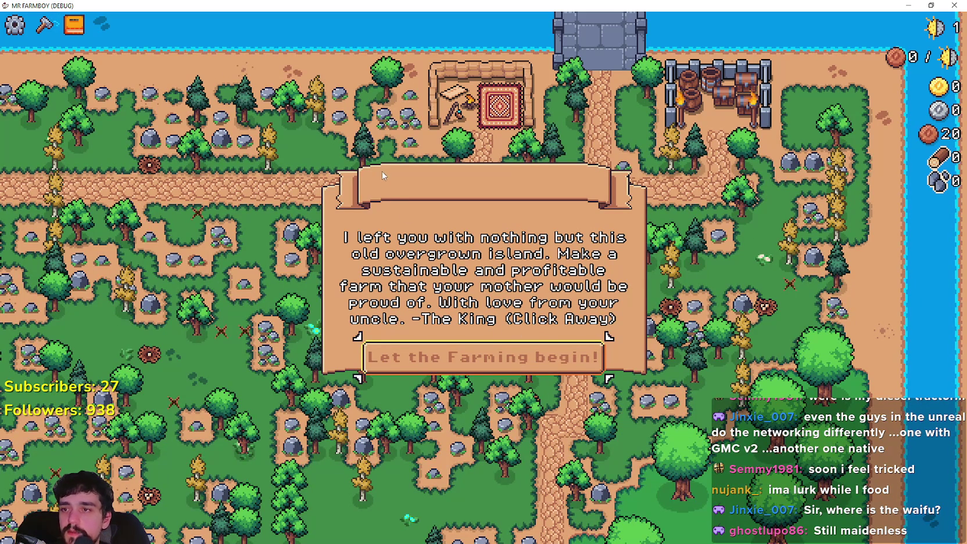
- Dismiss the welcome letter and browse the Crops, Decorations and Land, Buildings and Uniques advancements
left_click(500, 356)
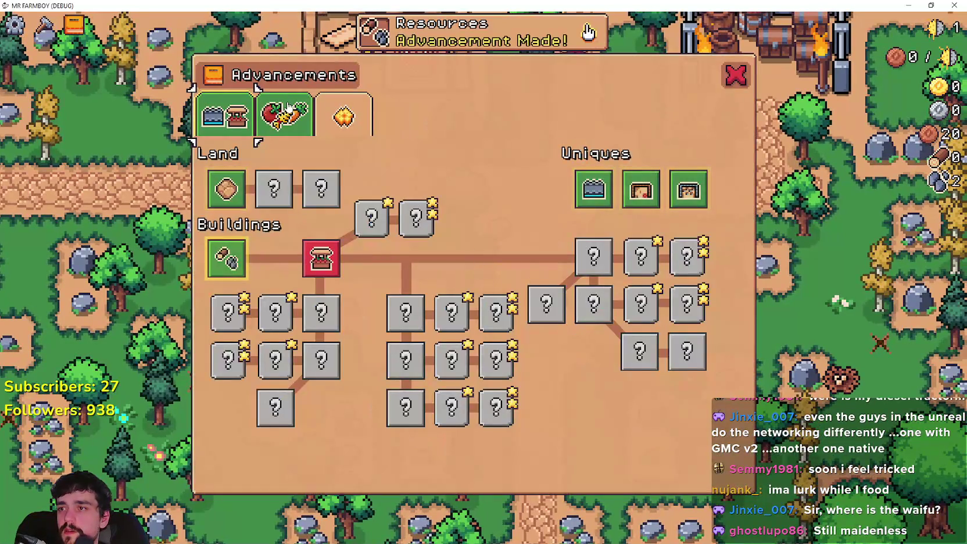
left_click(287, 106)
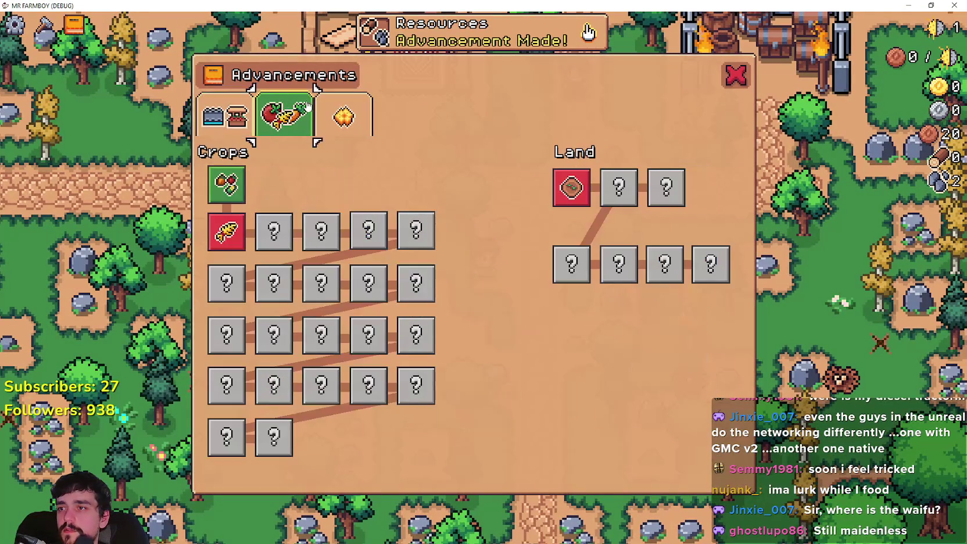
left_click(344, 116)
left_click(270, 115)
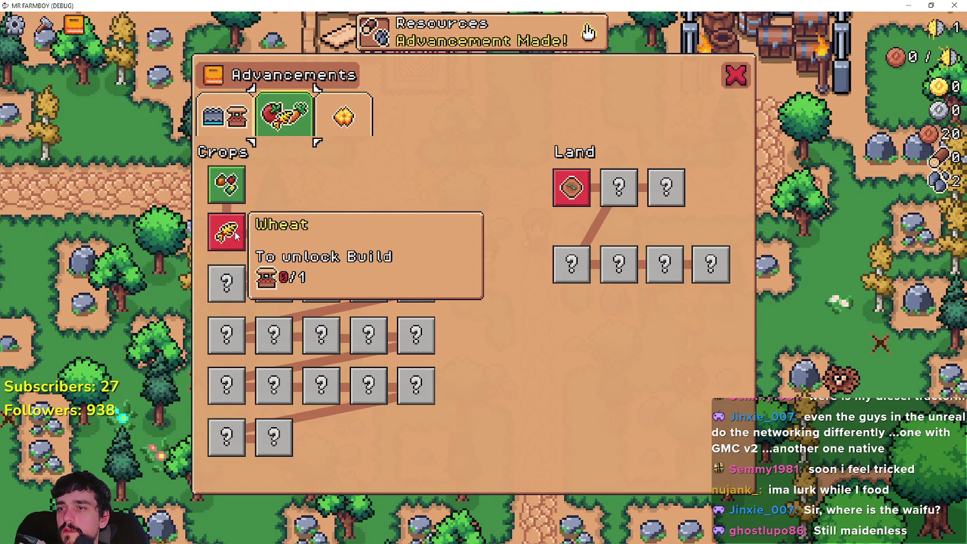
mouse_move(585, 196)
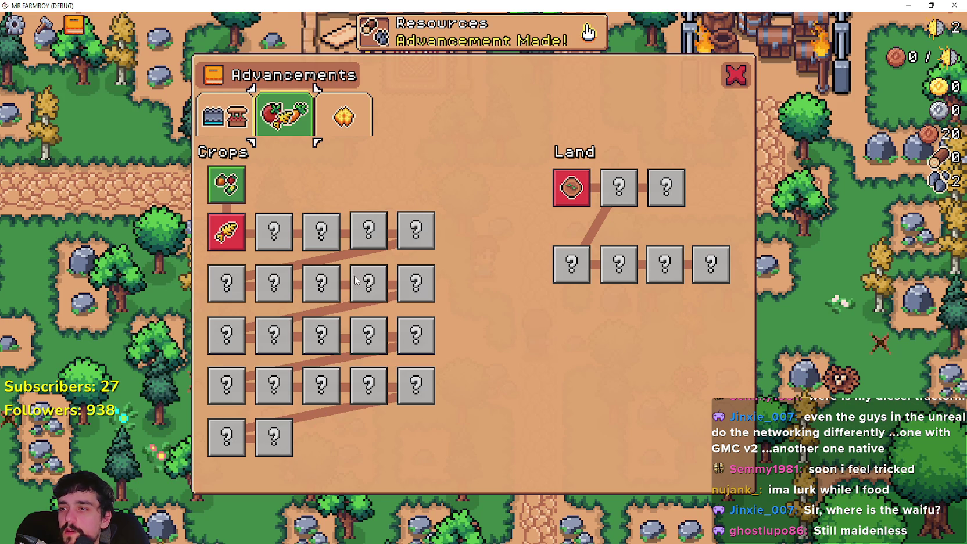
left_click(333, 106)
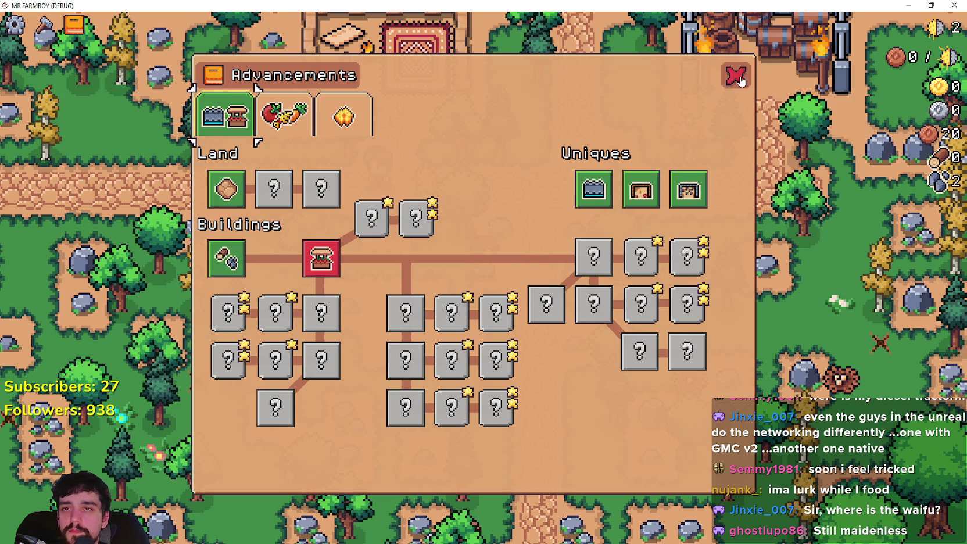
left_click(736, 76)
- Walk north toward the bridge chopping trees and mining rocks, including the yellow tree
key("d")
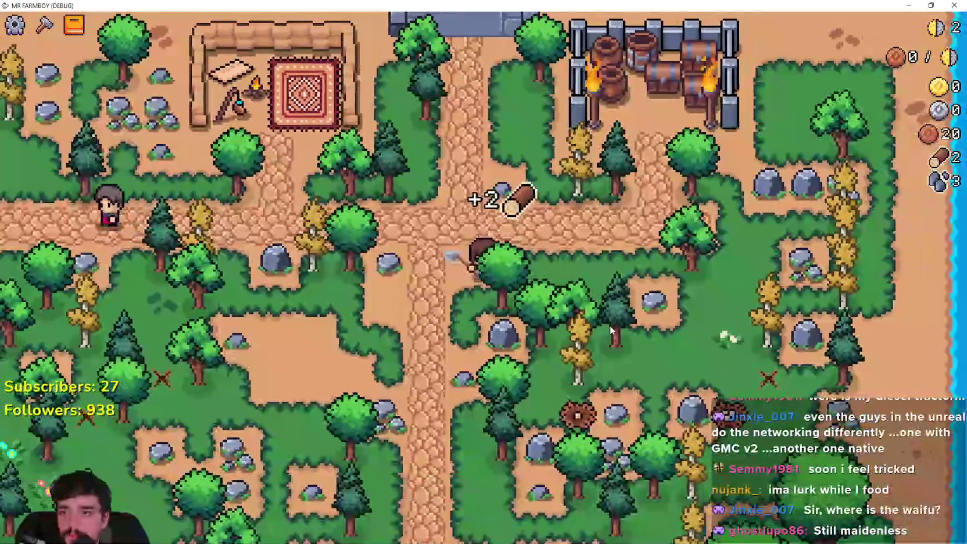
key("a")
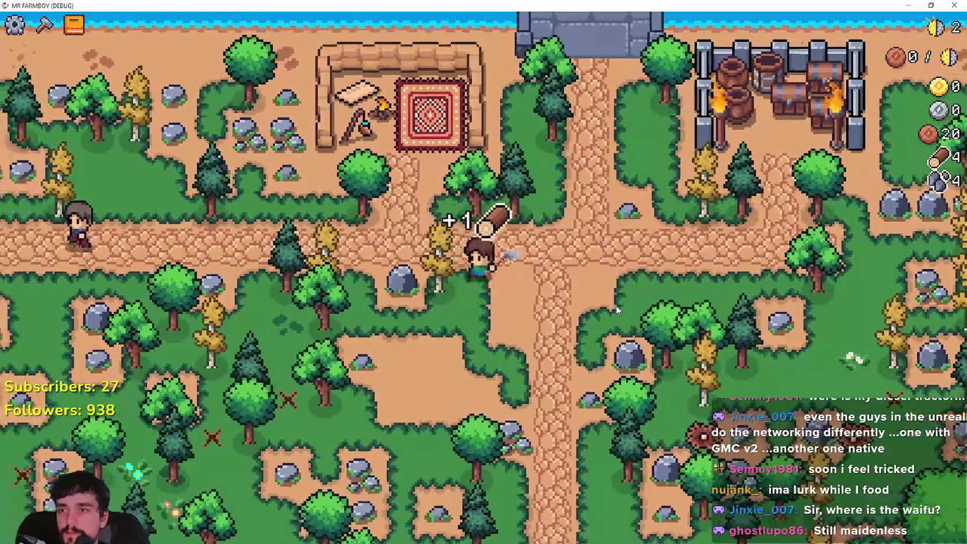
key("w")
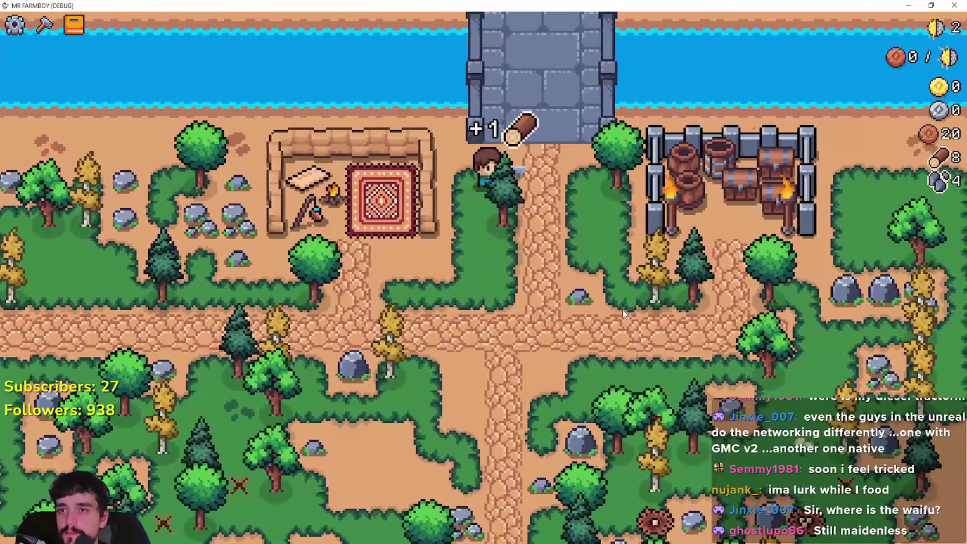
key("s")
key("d")
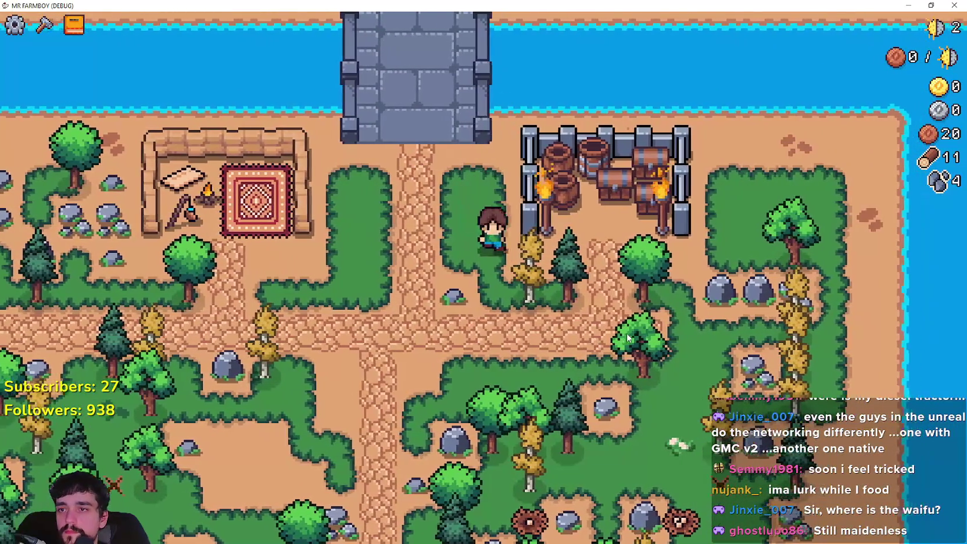
key("d")
key("a")
key("s")
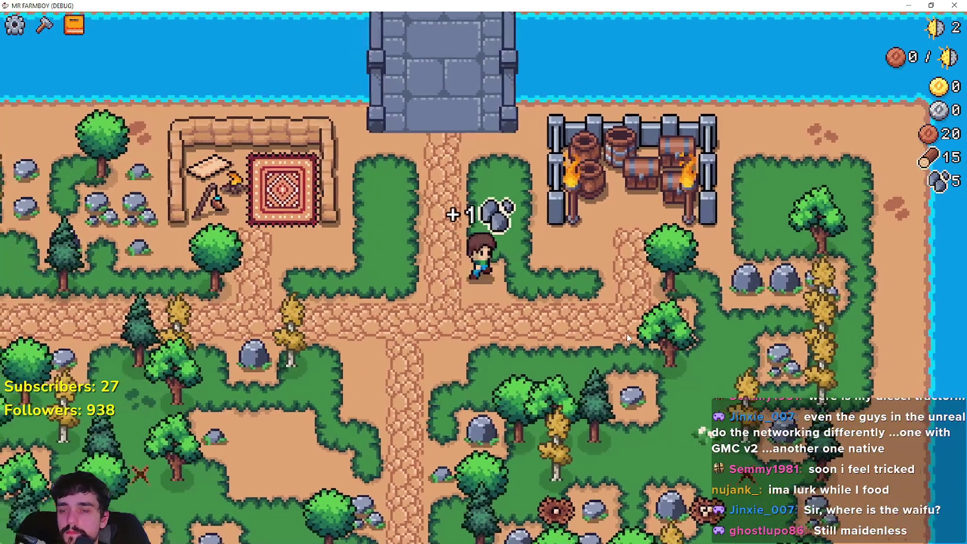
key("d")
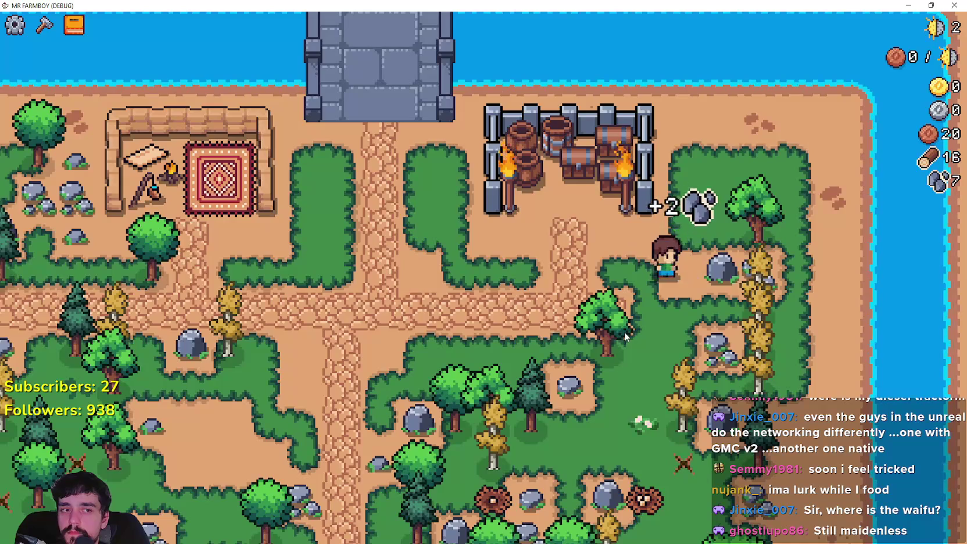
key("d")
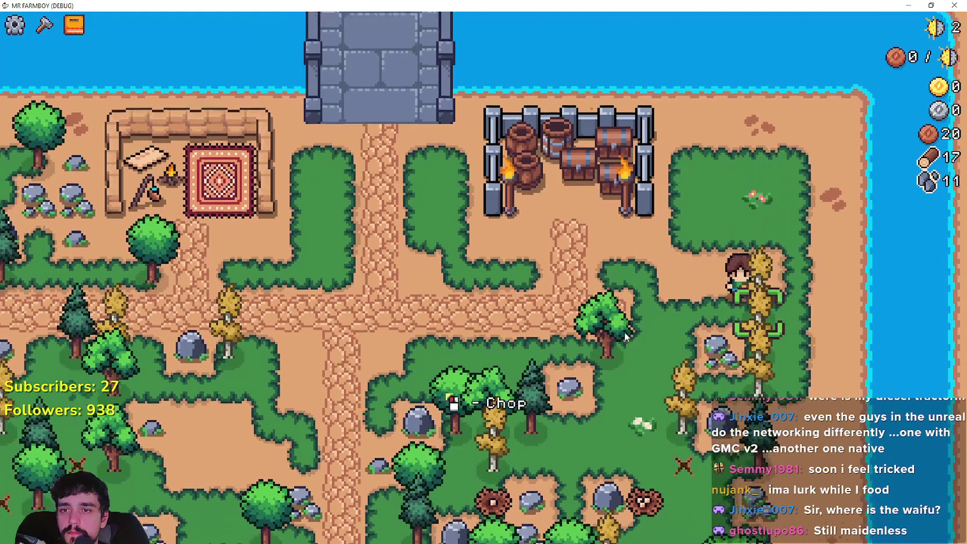
left_click(624, 332)
- Keep roaming the island, chopping nearby trees and mining rocks for wood and stone
key("s")
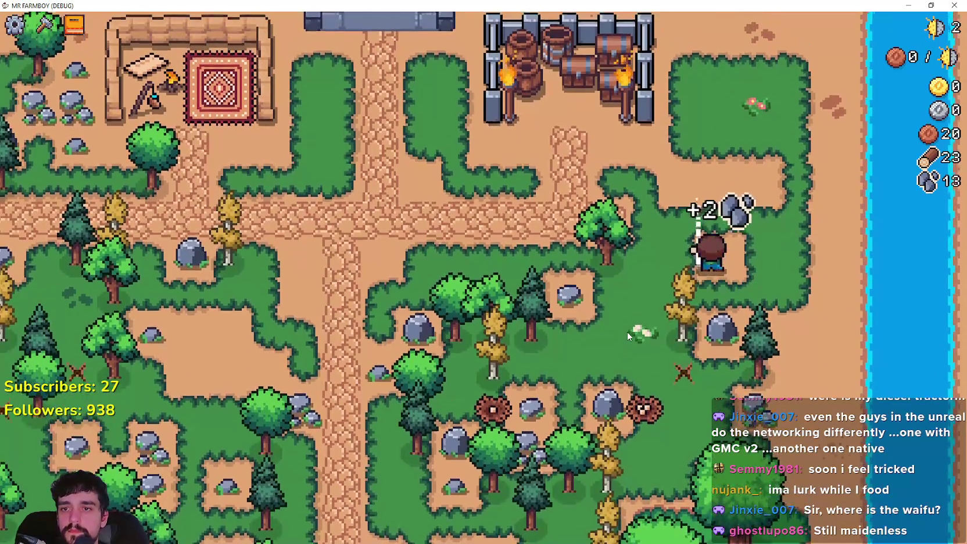
key("s")
key("d")
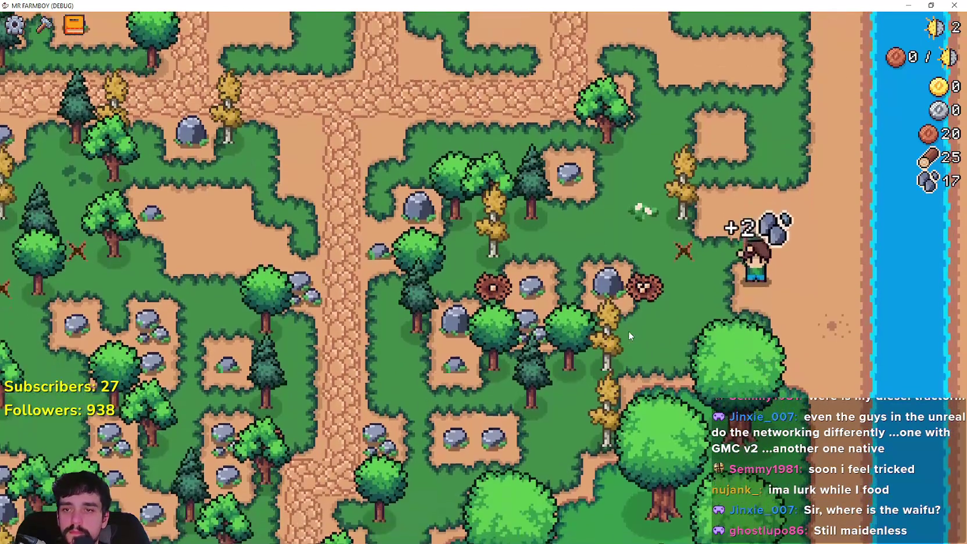
key("w")
key("a")
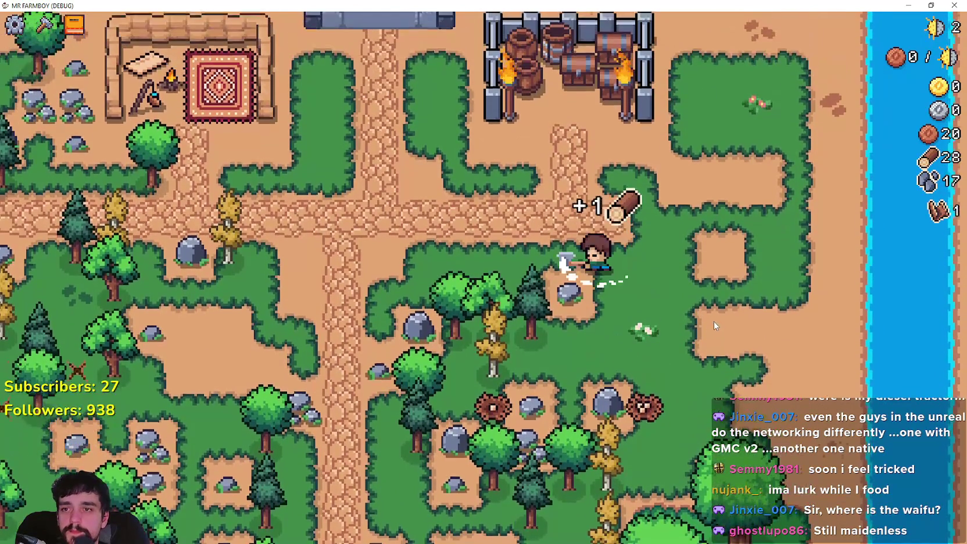
key("a")
key("s")
left_click(714, 321)
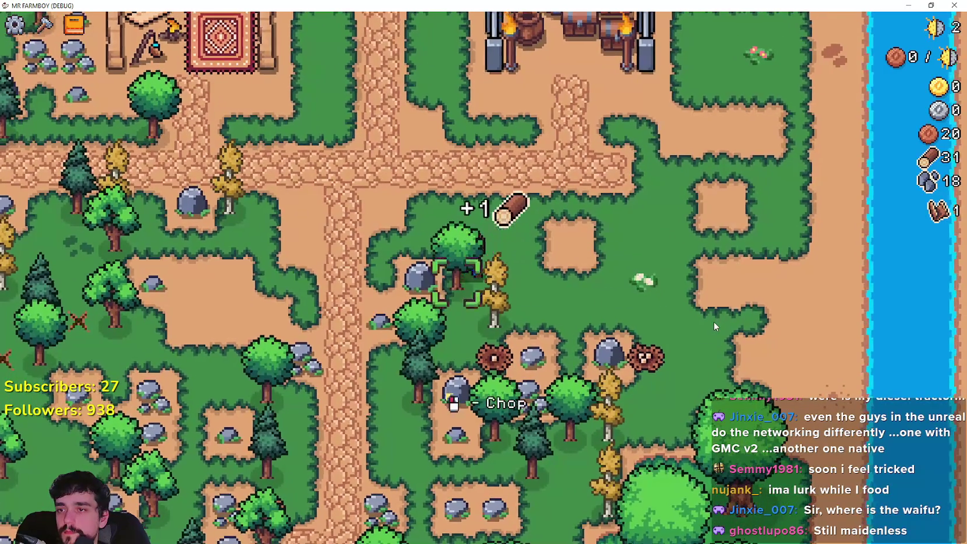
key("a")
key("s")
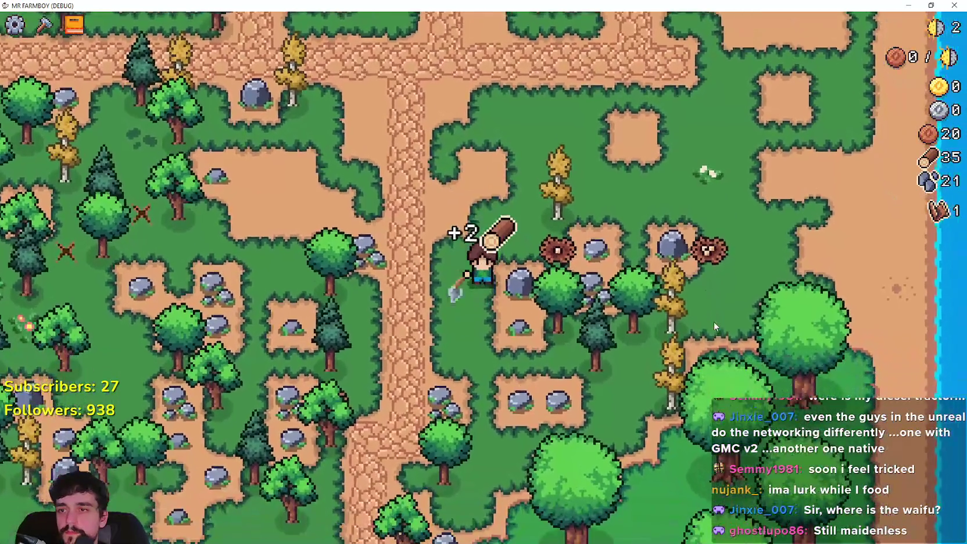
key("d")
key("s")
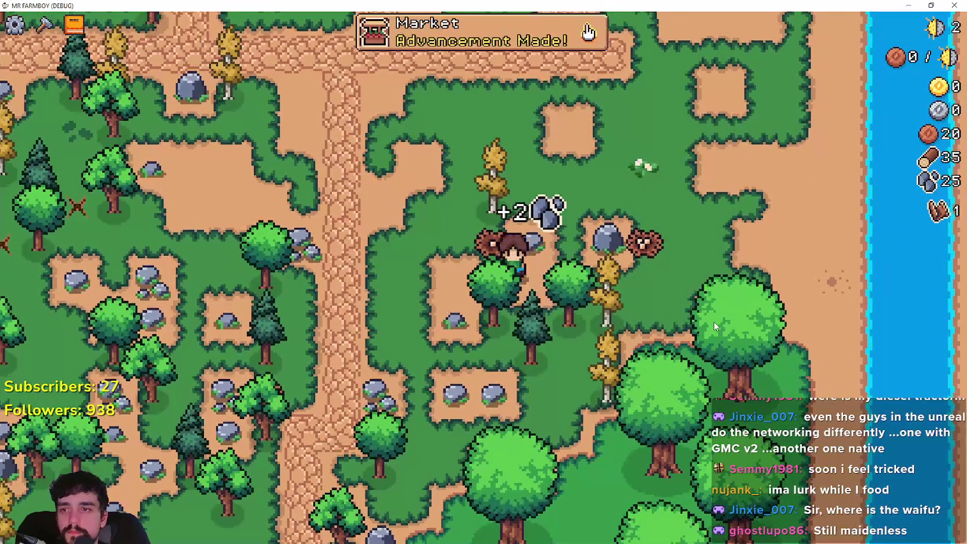
key("d")
- Check Advancements progress, then collect more wood, stone and eggs to reach 45 wood and 33 stone
key("Tab")
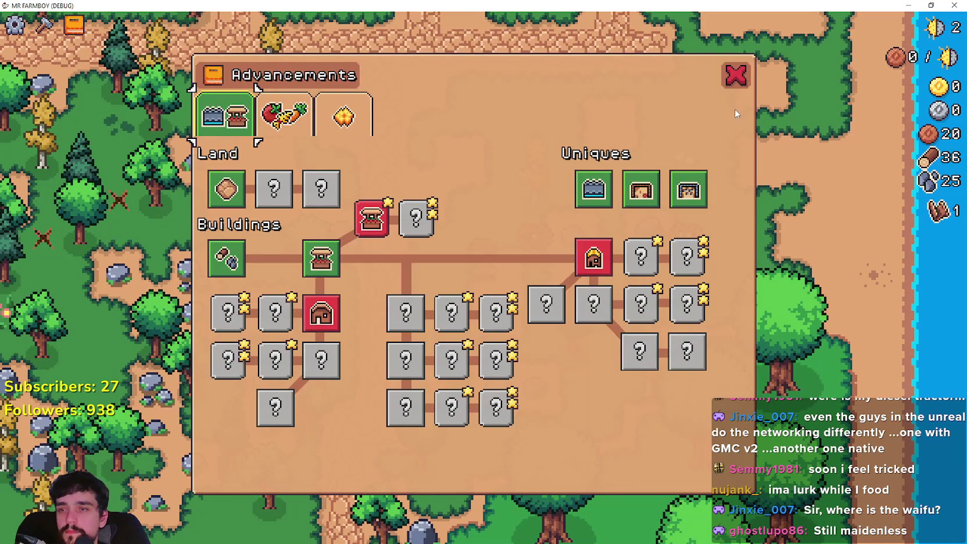
left_click(736, 75)
key("w")
key("d")
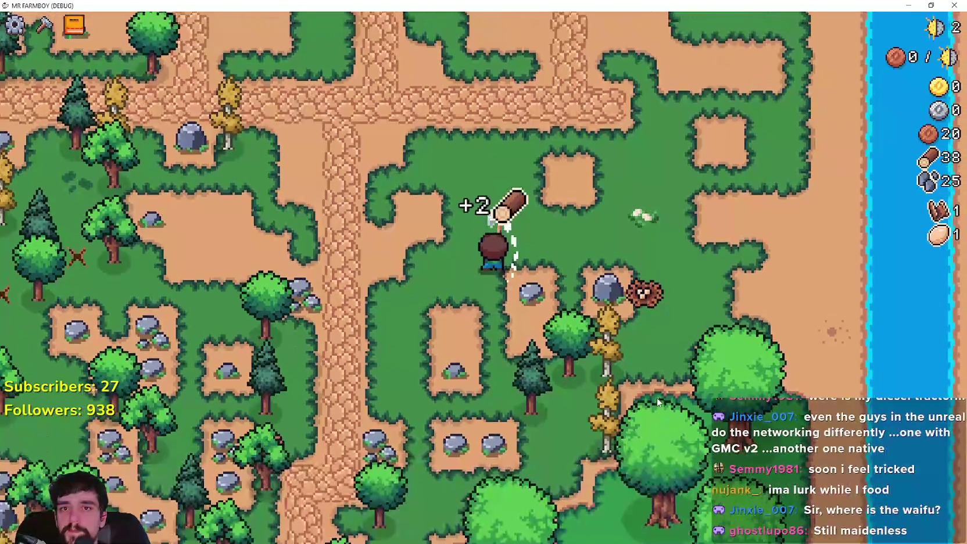
key("s")
key("d")
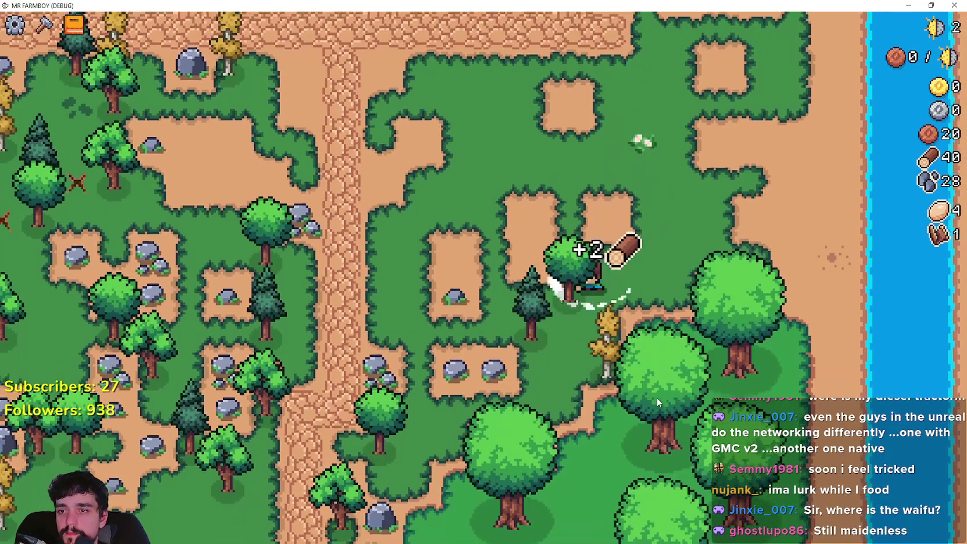
key("s")
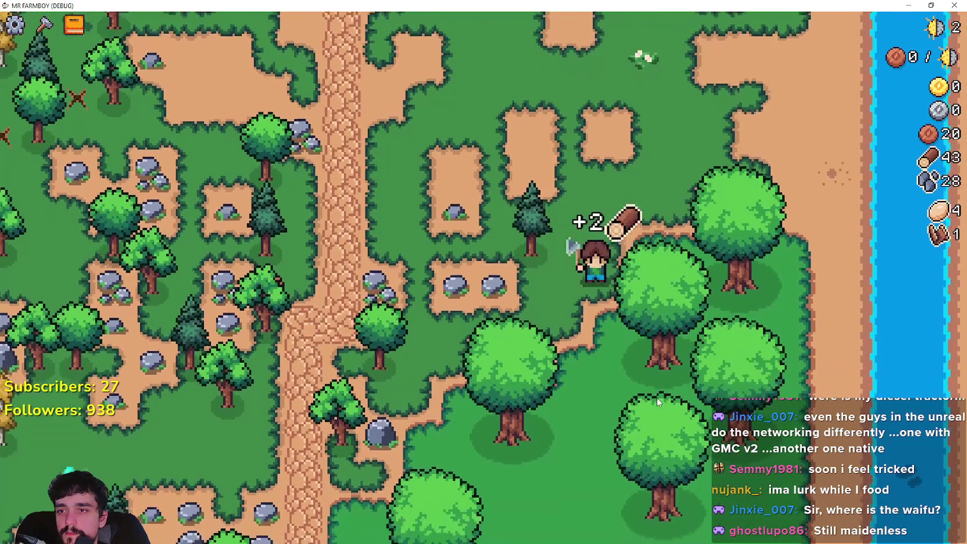
key("a")
key("a")
key("w")
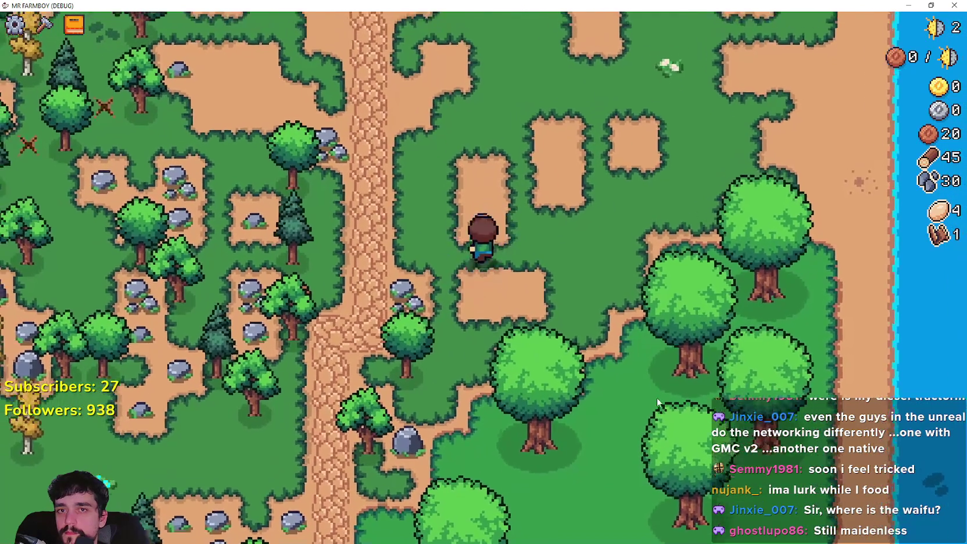
key("a")
- Build the Market stall from Crafting beside the cobbled path
key("c")
key("w")
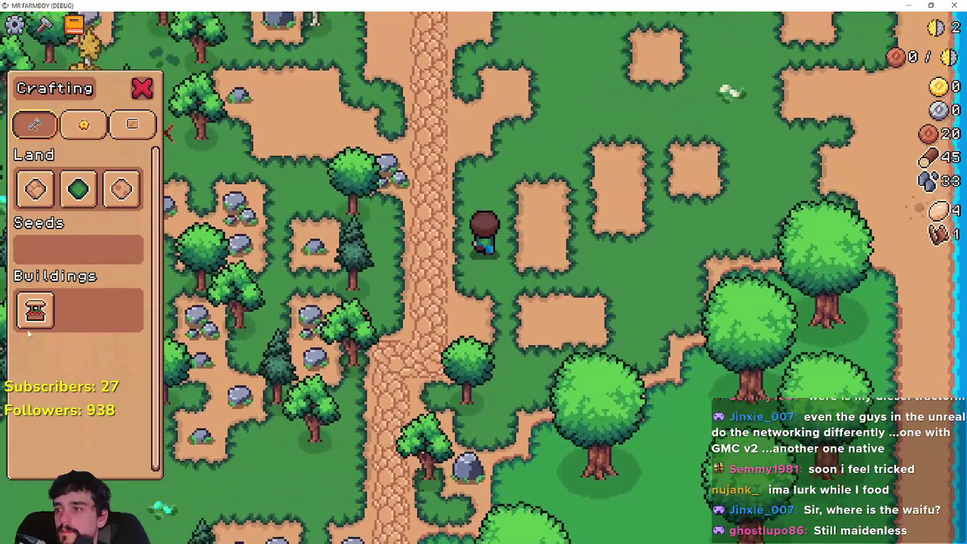
left_click(35, 326)
key("w")
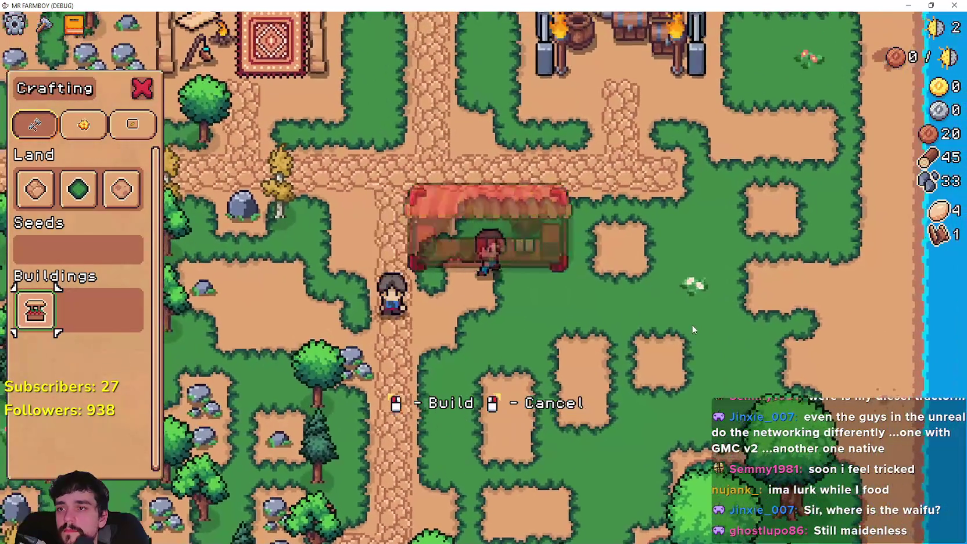
key("s")
left_click(605, 419)
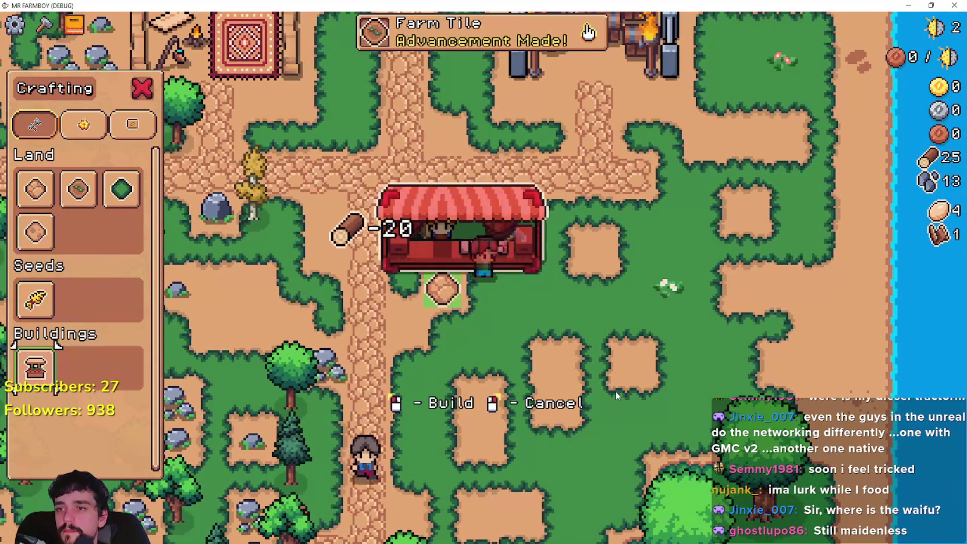
key("c")
- Check the Market inventory, then lay a free Road Tile dirt tile beside the stall
key("w")
key("e")
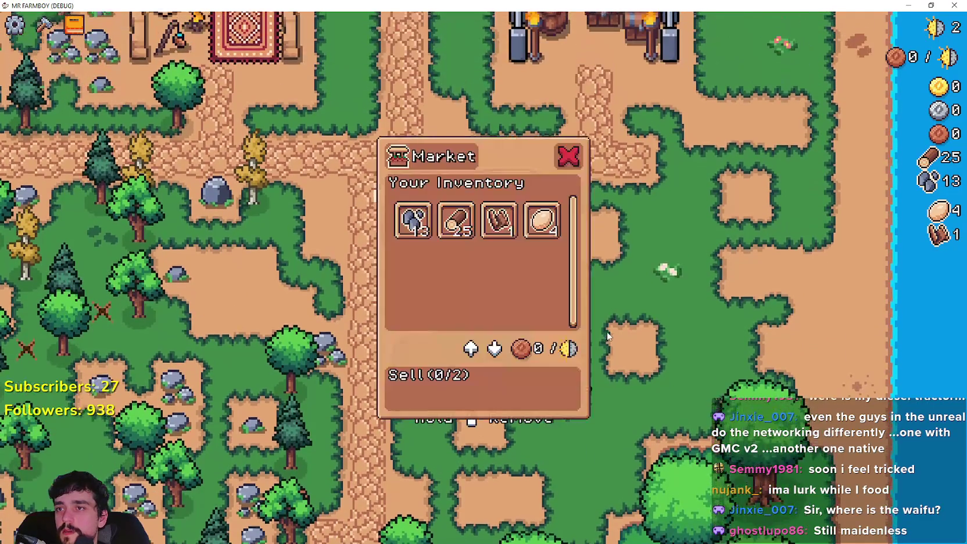
key("c")
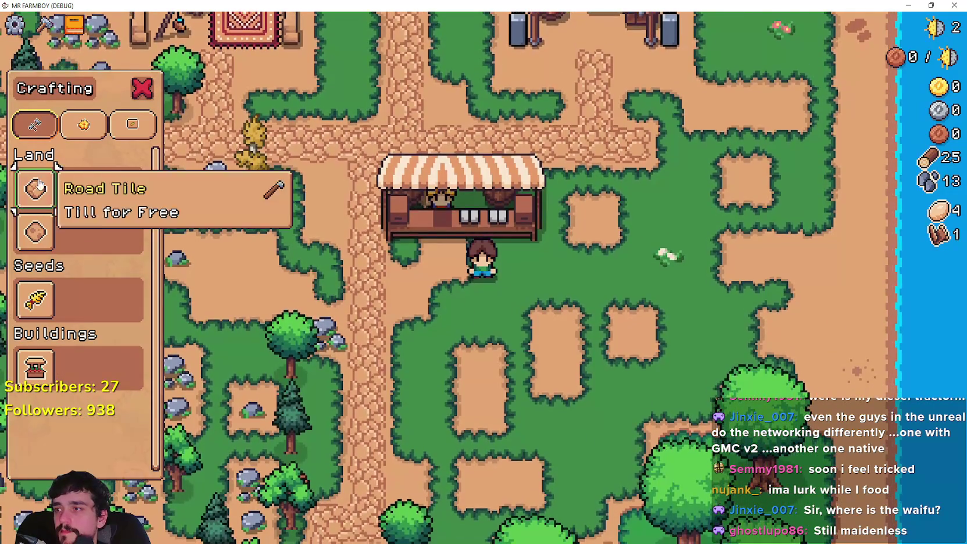
left_click(35, 189)
left_click(575, 320)
- At the Market counter, put the Paper Scroll and the eggs up for sale
key("w")
key("d")
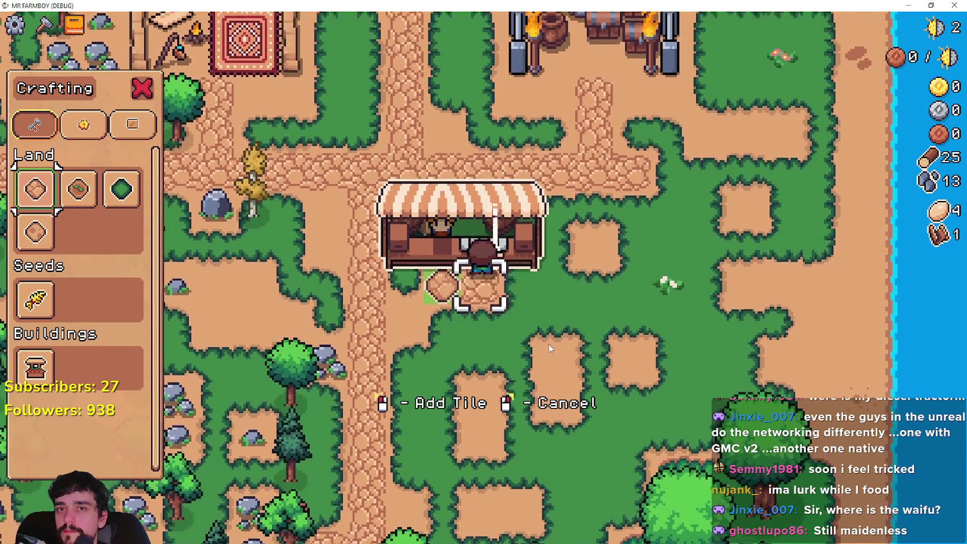
key("a")
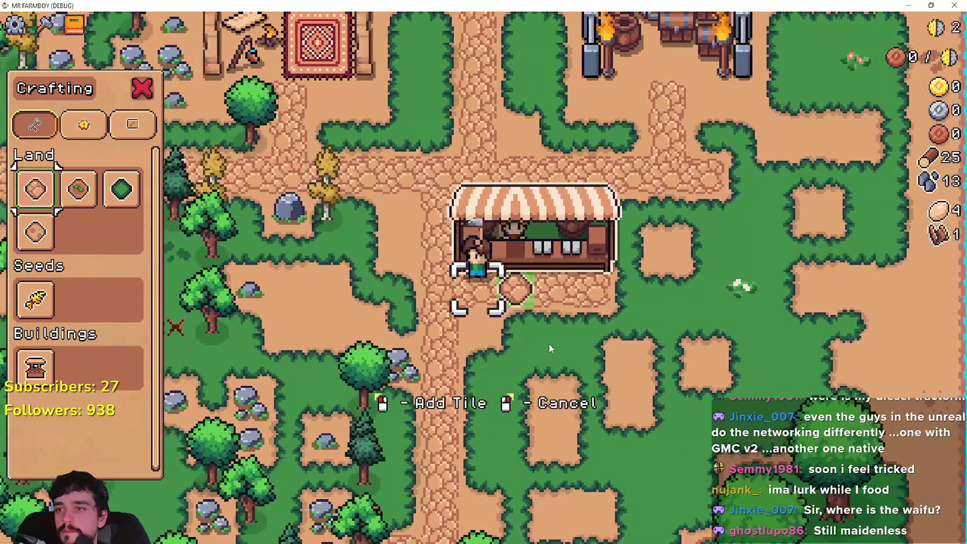
key("c")
key("e")
left_click(499, 208)
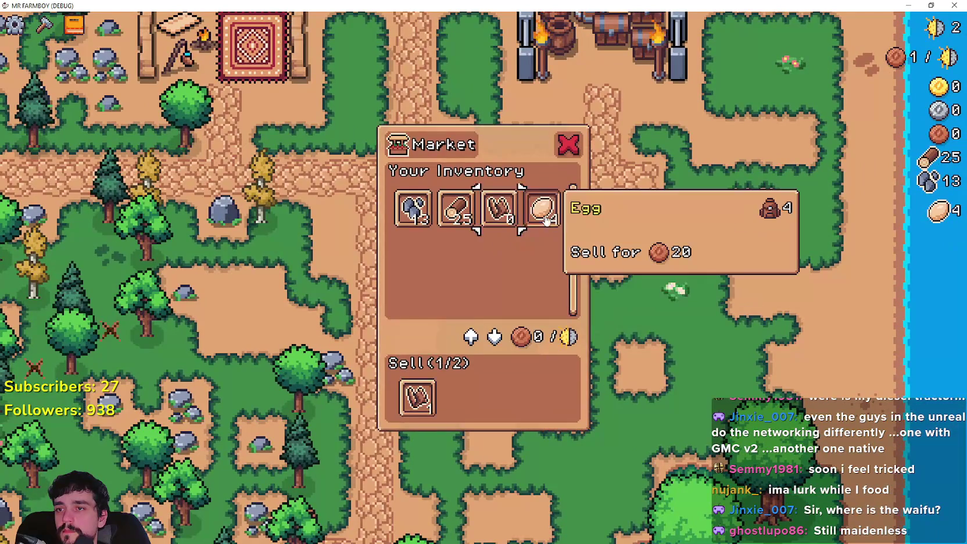
left_click(543, 208)
- Leave the Market and gather wood and stone, mining rocks near the river
key("e")
key("a")
key("s")
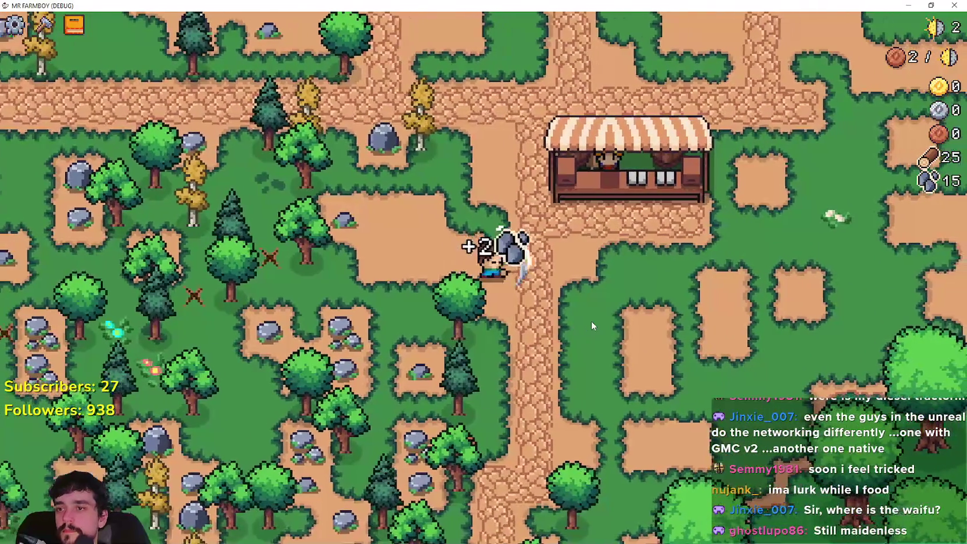
key("w")
key("a")
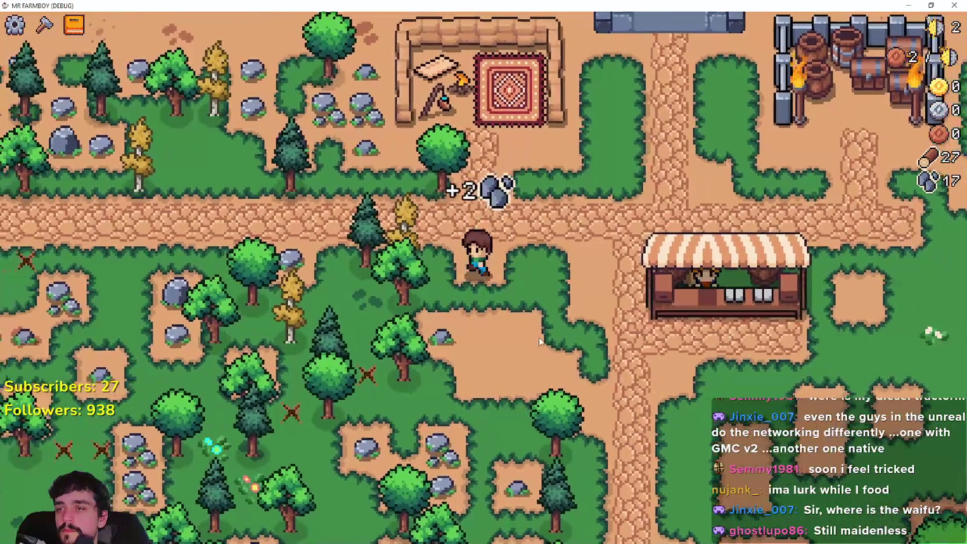
key("a")
key("w")
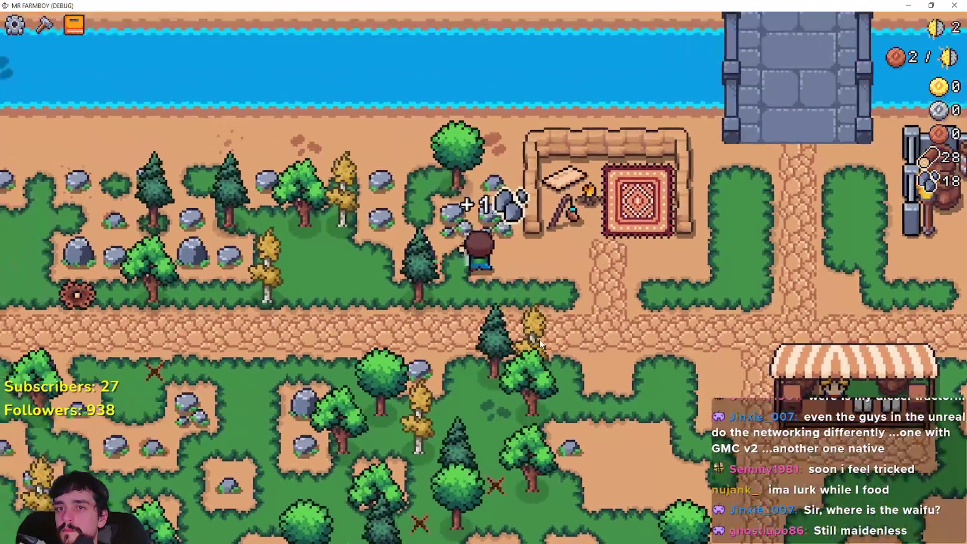
key("d")
key("w")
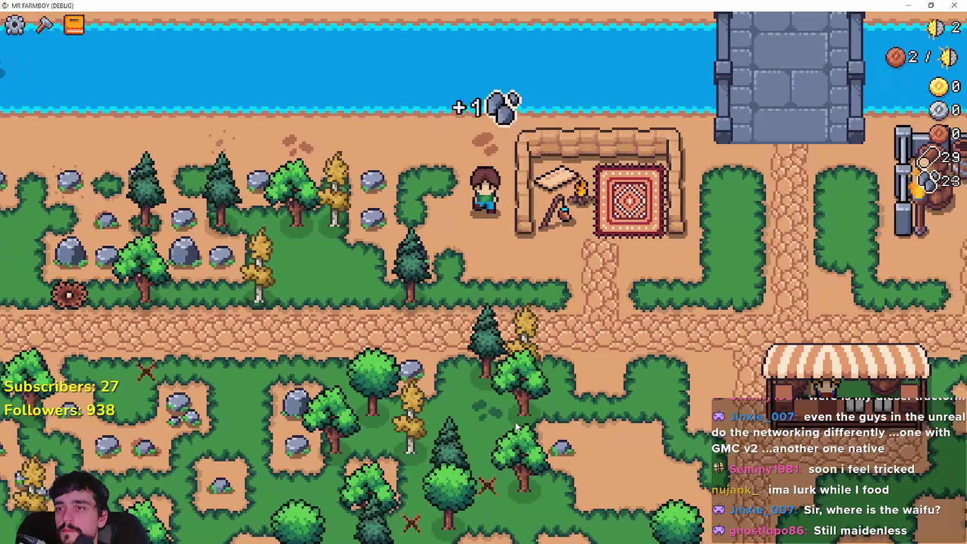
- Chop trees walking down the path back toward the Market
key("s")
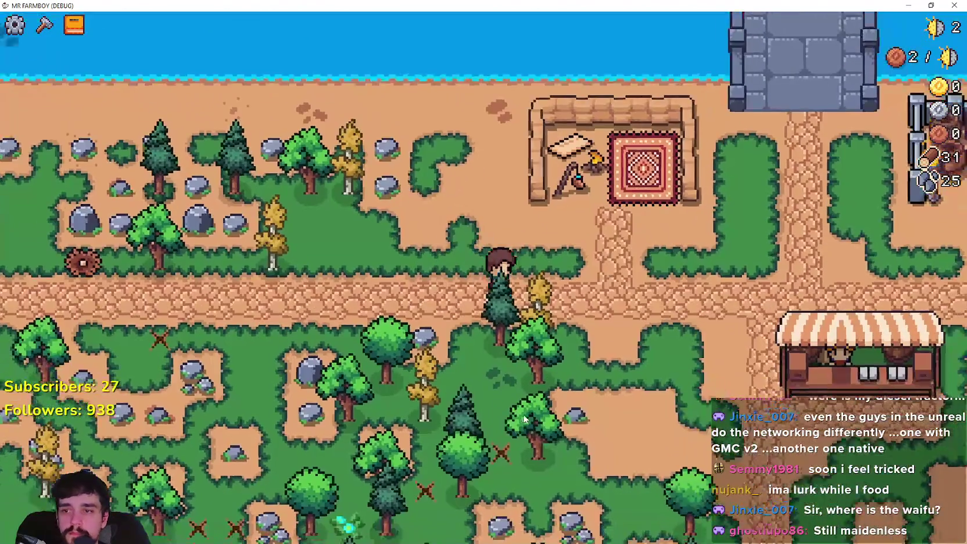
key("s")
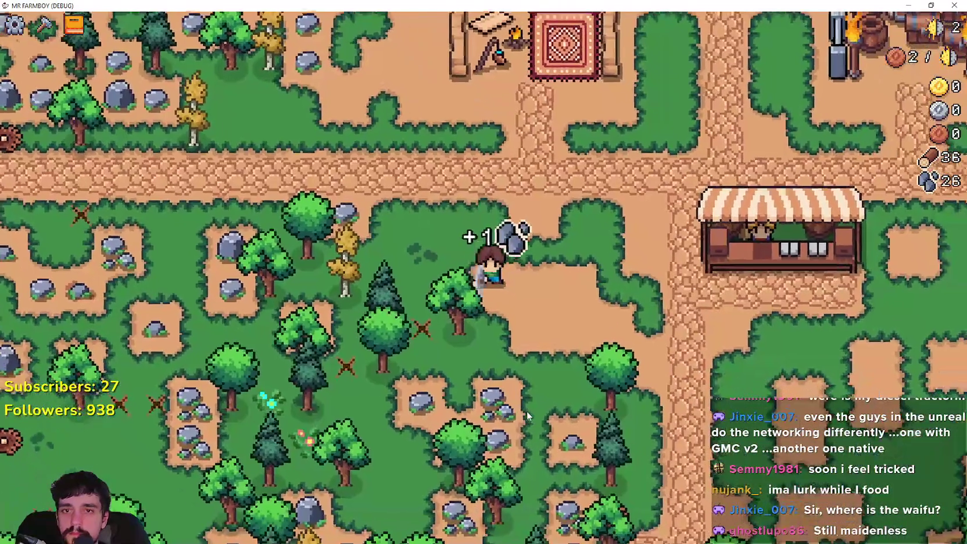
key("s")
key("d")
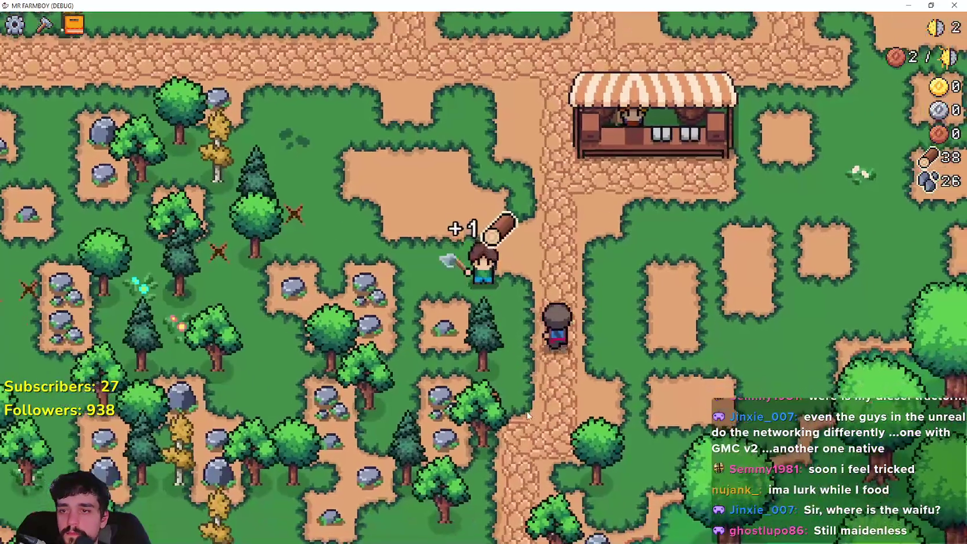
key("w")
key("d")
- Place a Farm Tile beside the path near the Market, cancel placement, and pause the game
key("c")
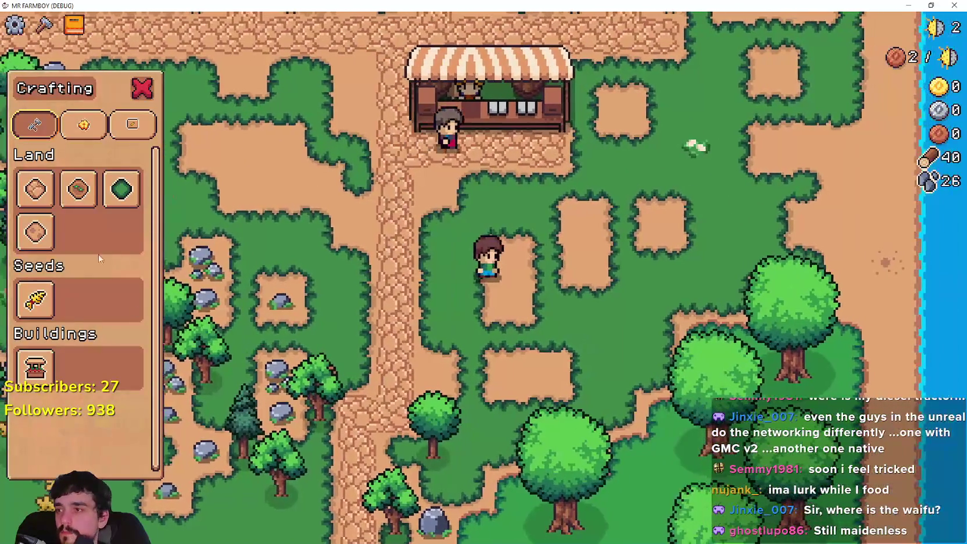
key("a")
key("w")
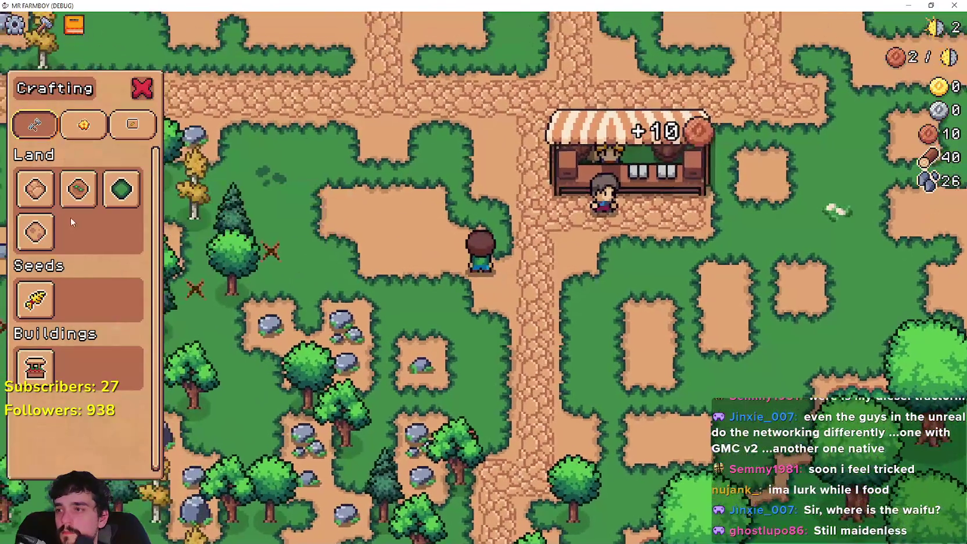
left_click(35, 189)
left_click(70, 197)
key("w")
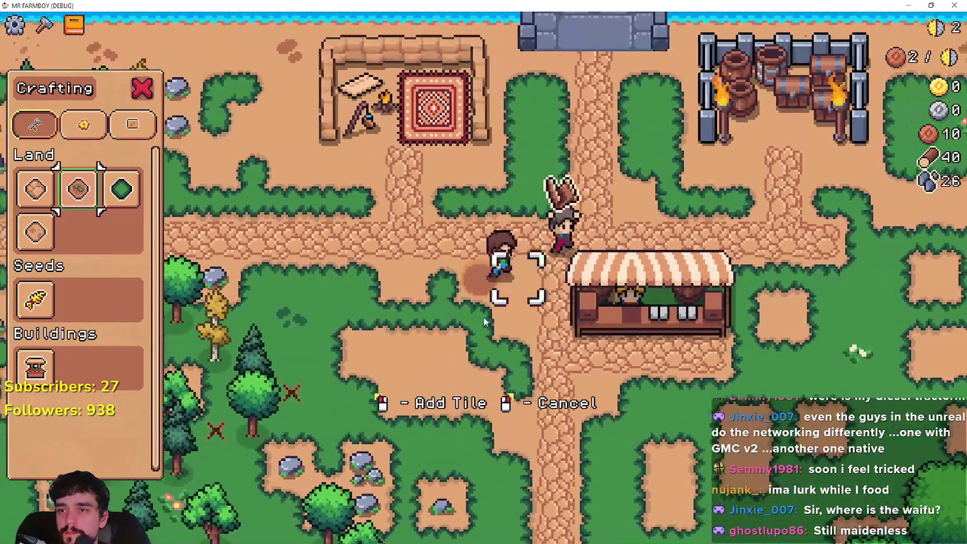
left_click(486, 319)
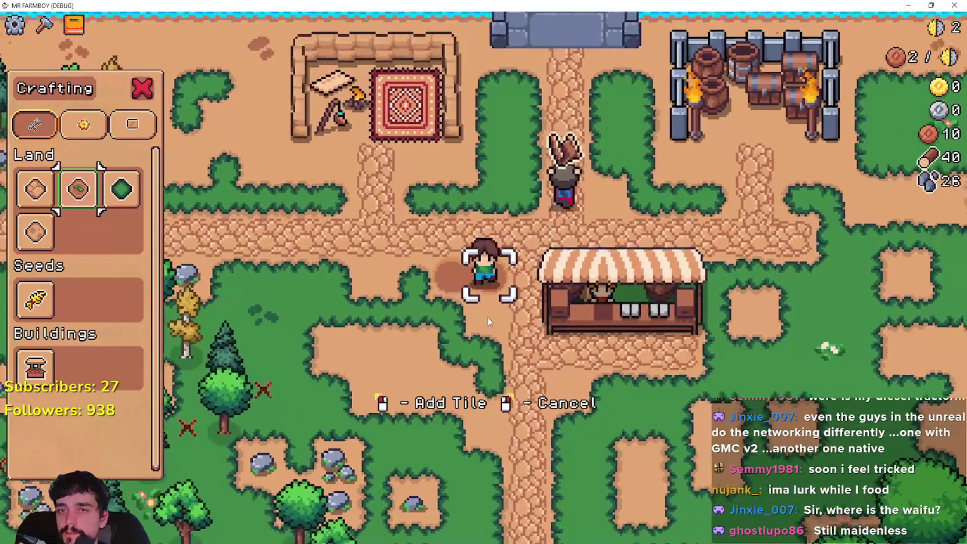
key("a")
key("a")
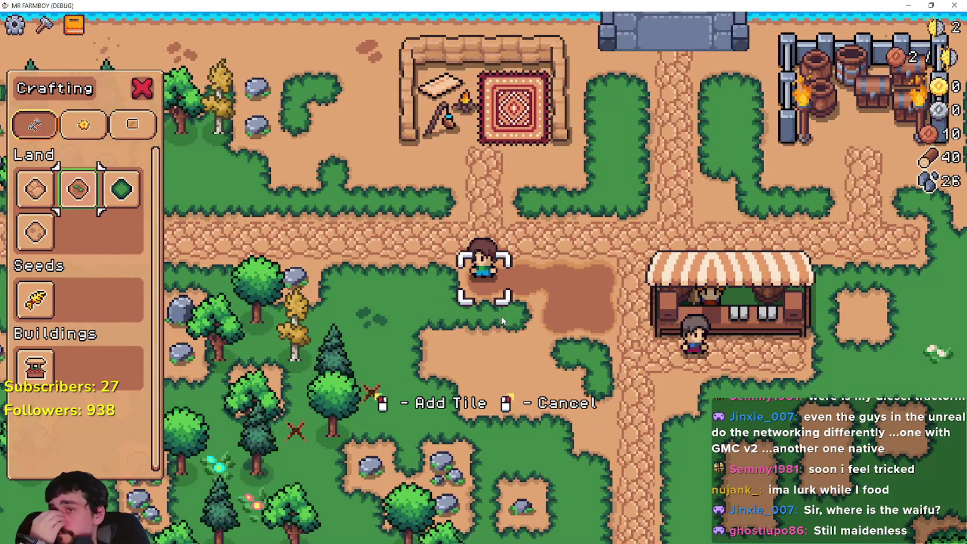
right_click(627, 359)
key("Escape")
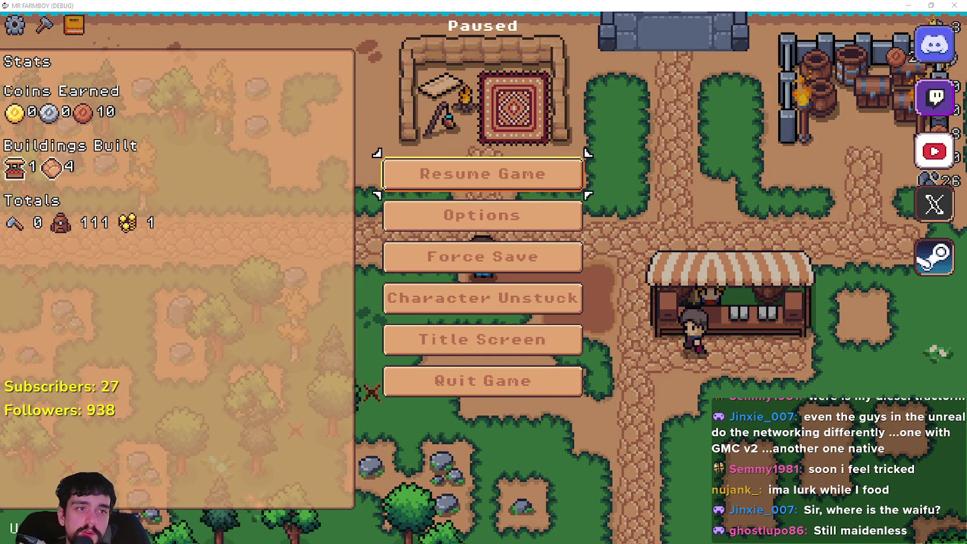
- Bring up the Aseprite crop chart, shift its window, then return to the Godot editor
key("alt+Tab")
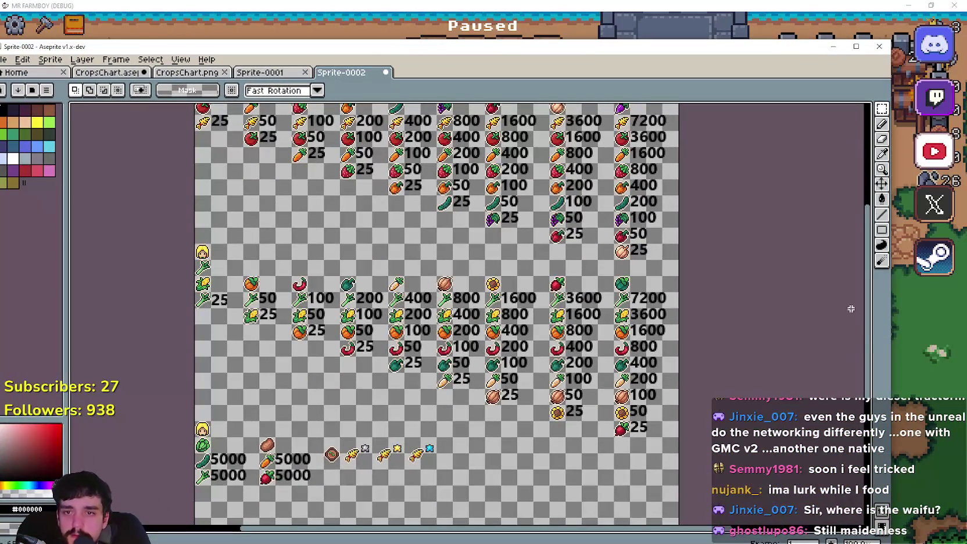
left_click_drag(870, 336, 870, 322)
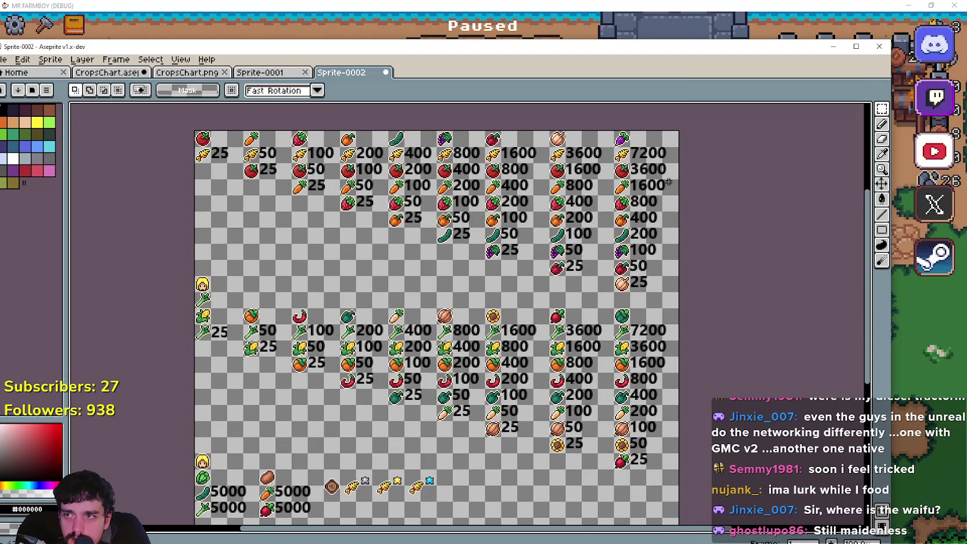
left_click_drag(482, 49, 504, 19)
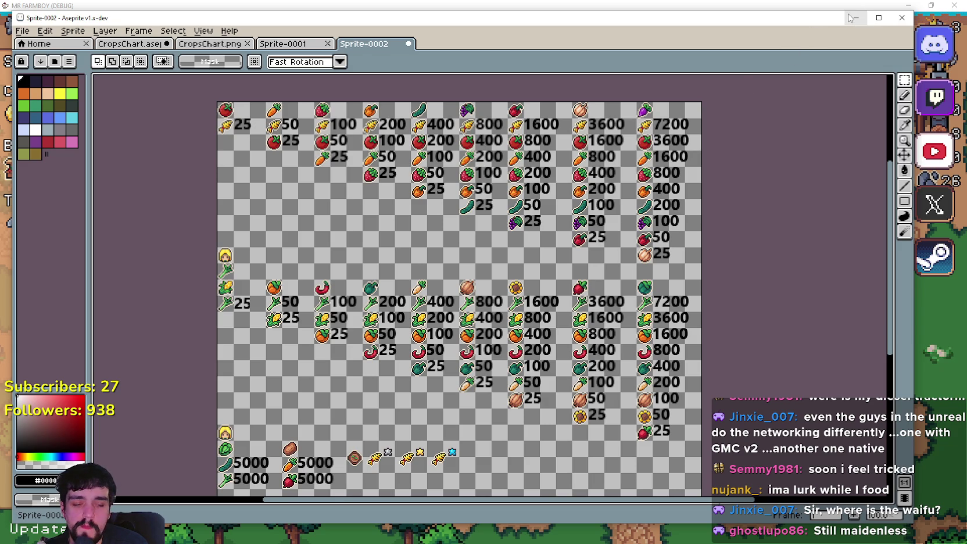
key("alt+Tab")
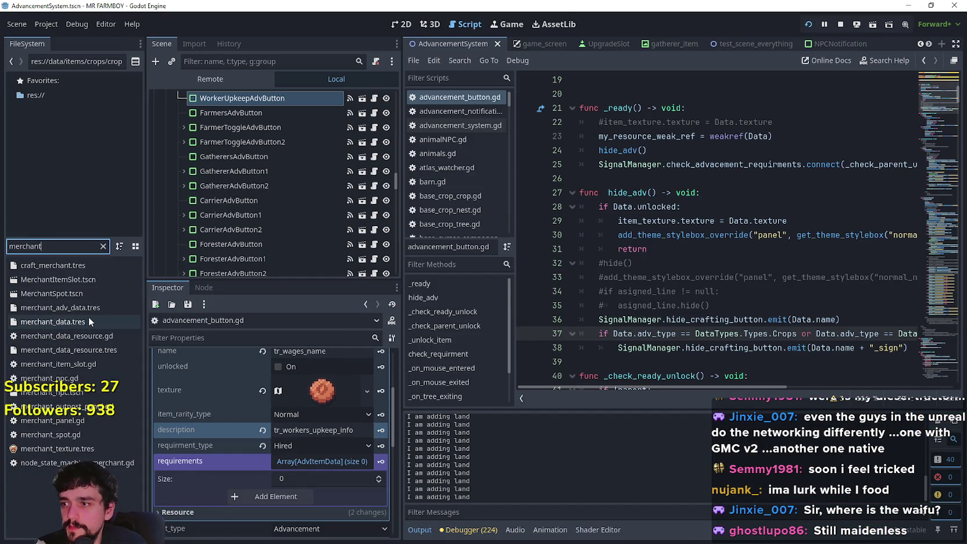
- Open the MerchantSpot.tscn scene from the merchant file search
left_click(82, 292)
double_click(81, 294)
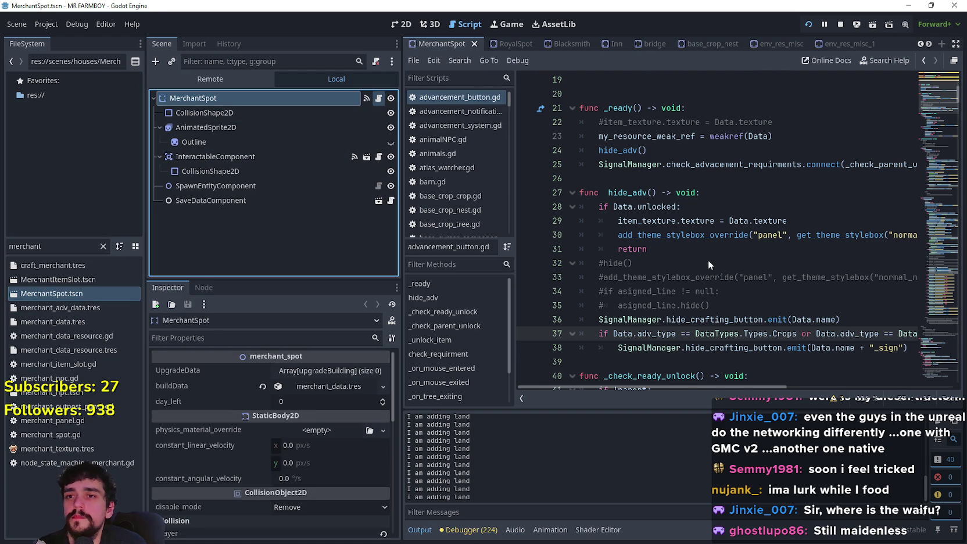
scroll(721, 232, "up", 3)
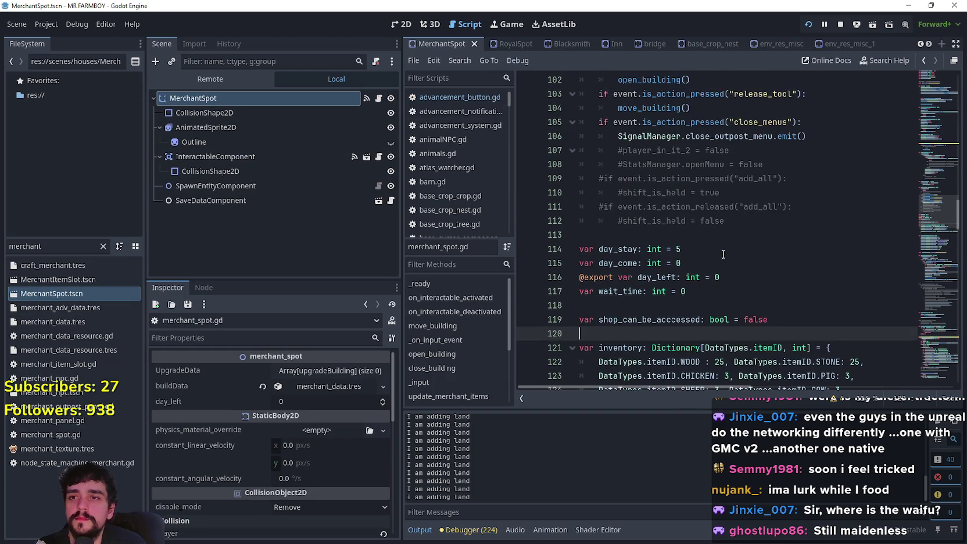
left_click_drag(941, 219, 936, 241)
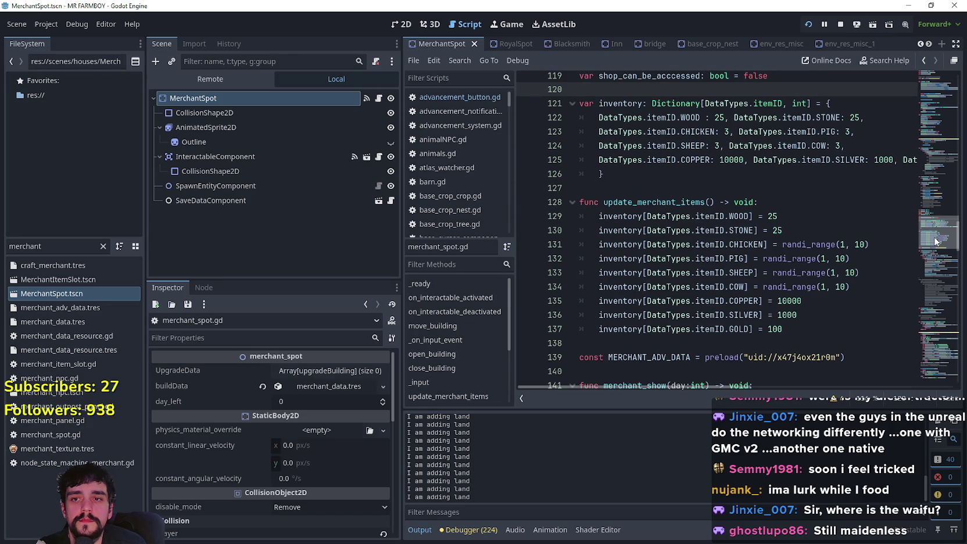
mouse_move(936, 241)
left_mouse_down()
mouse_move(932, 228)
mouse_move(926, 237)
left_mouse_up()
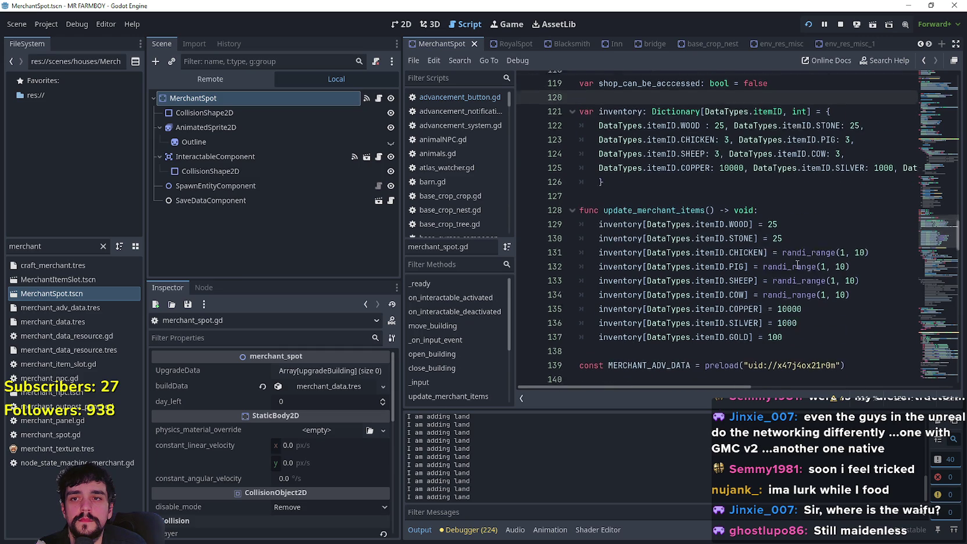
- Review the update_merchant_items call in merchant_spot.gd
scroll(798, 265, "up", 1)
double_click(668, 260)
scroll(669, 256, "down", 10)
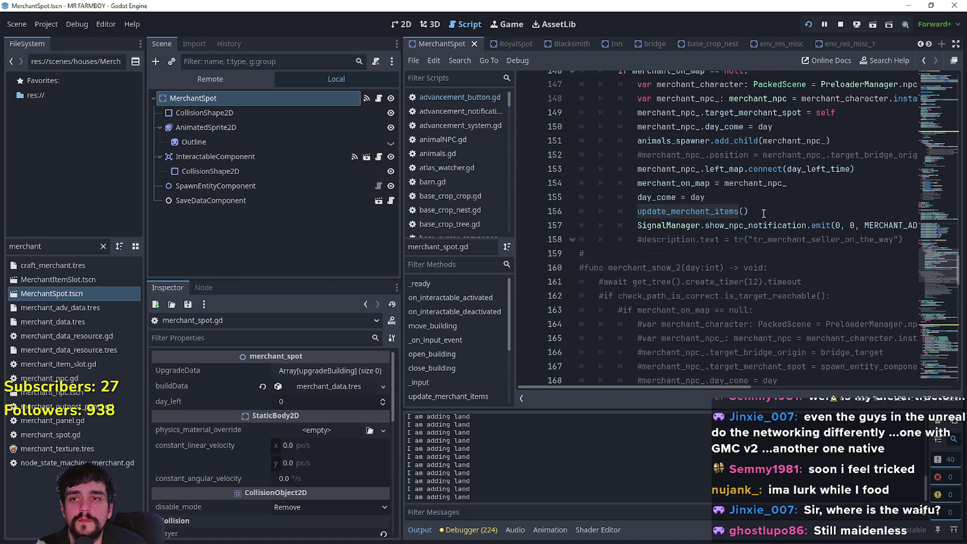
scroll(713, 322, "up", 5)
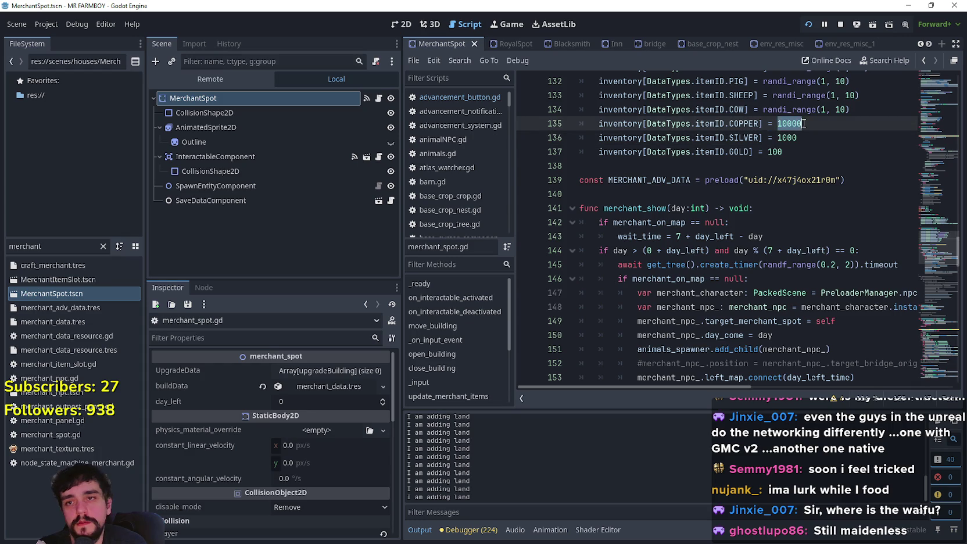
scroll(791, 187, "up", 3)
scroll(782, 263, "up", 2)
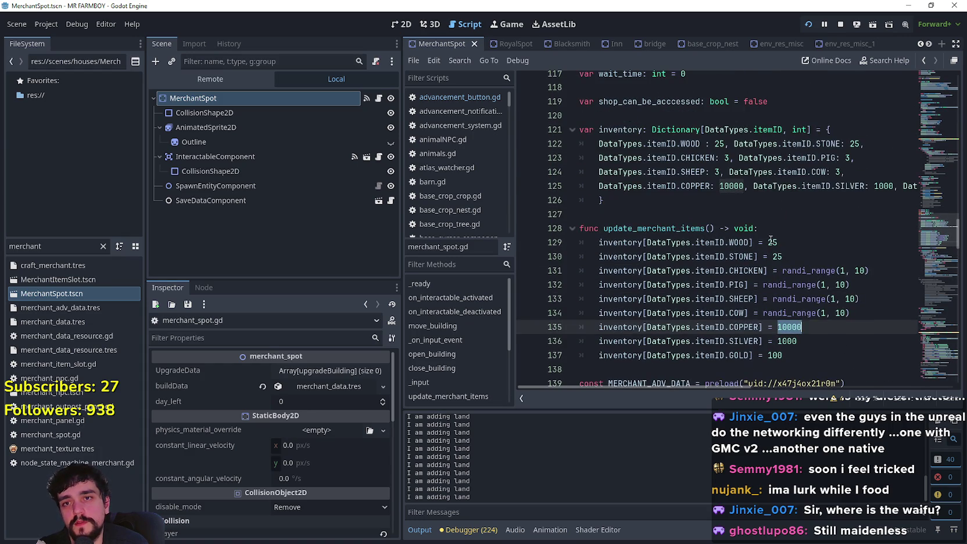
scroll(787, 303, "up", 13)
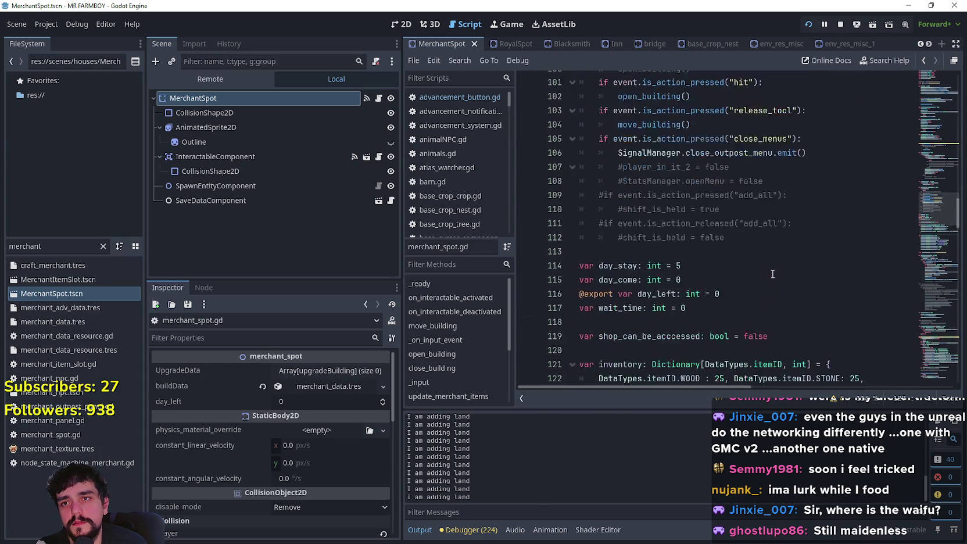
mouse_move(923, 163)
left_mouse_down()
mouse_move(926, 120)
mouse_move(925, 251)
mouse_move(925, 237)
left_mouse_up()
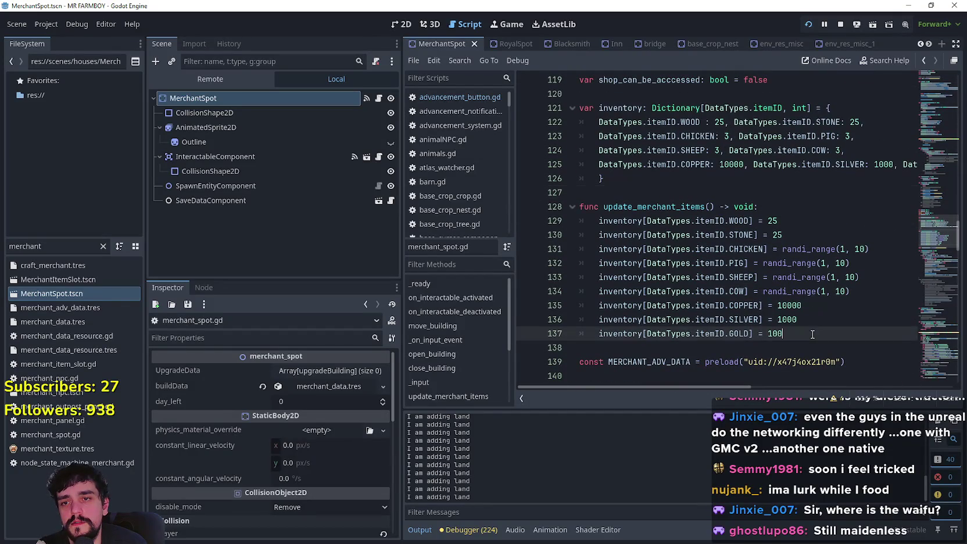
scroll(823, 315, "down", 2)
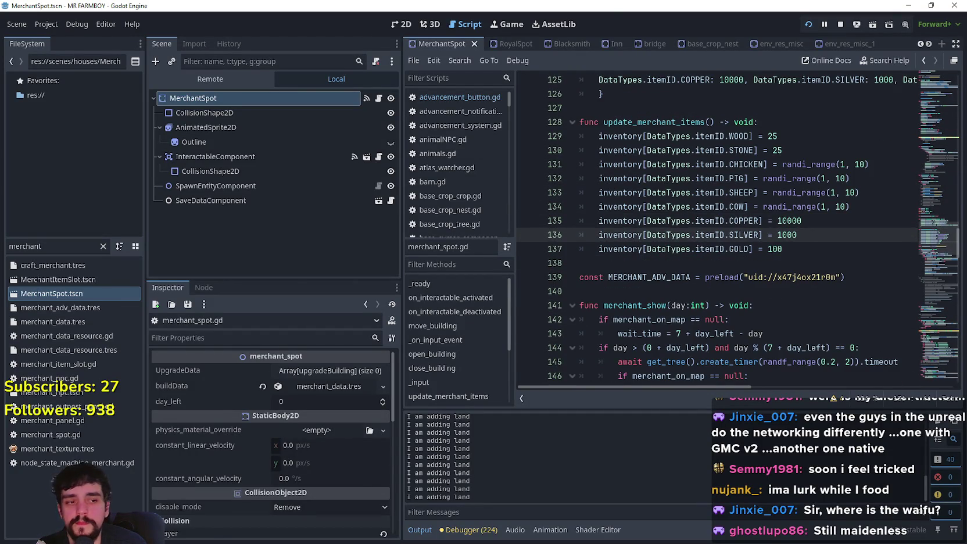
- Switch to the game, resume it, and bring up the crafting options
key("alt+Tab")
left_click(519, 176)
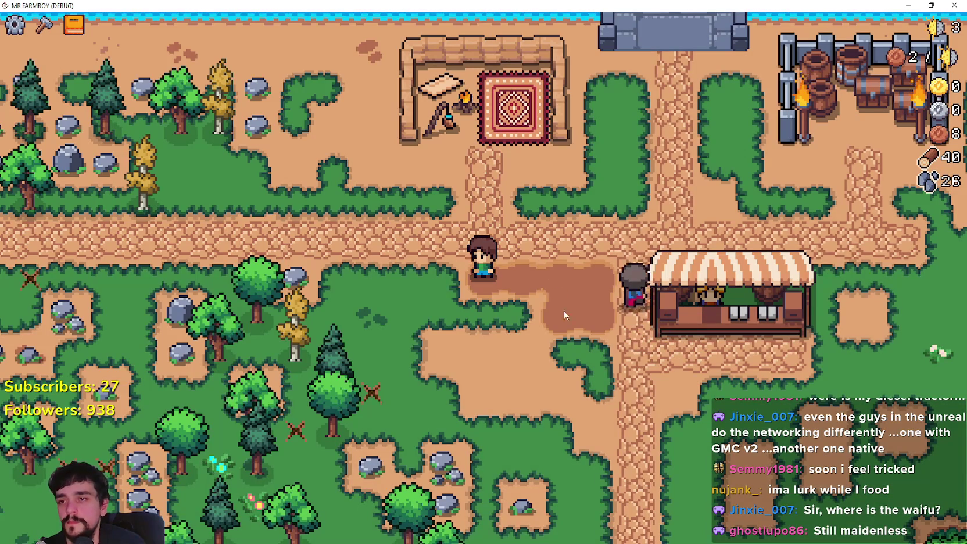
left_click(539, 368)
- Choose the Farm Tile and till a wide plot beside the market stall
key("c")
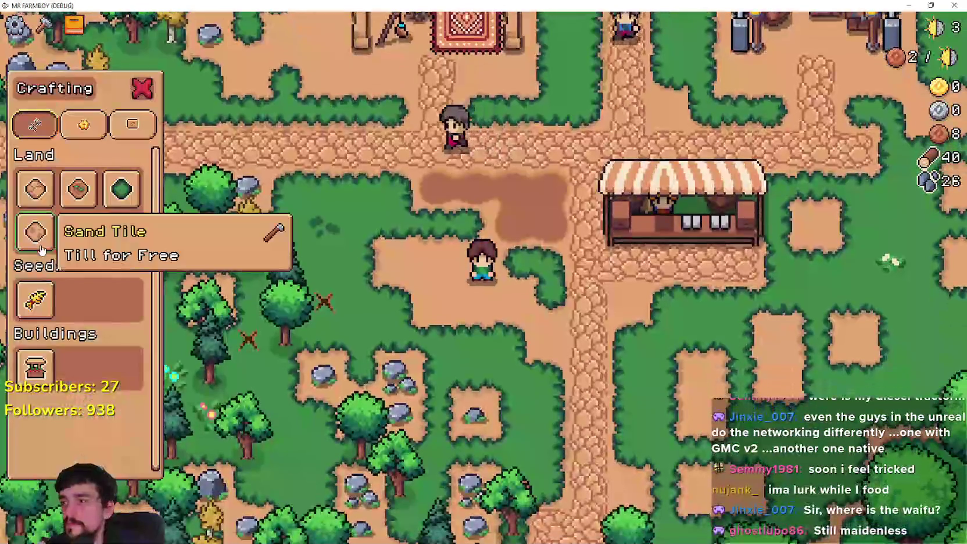
left_click(69, 198)
key("w")
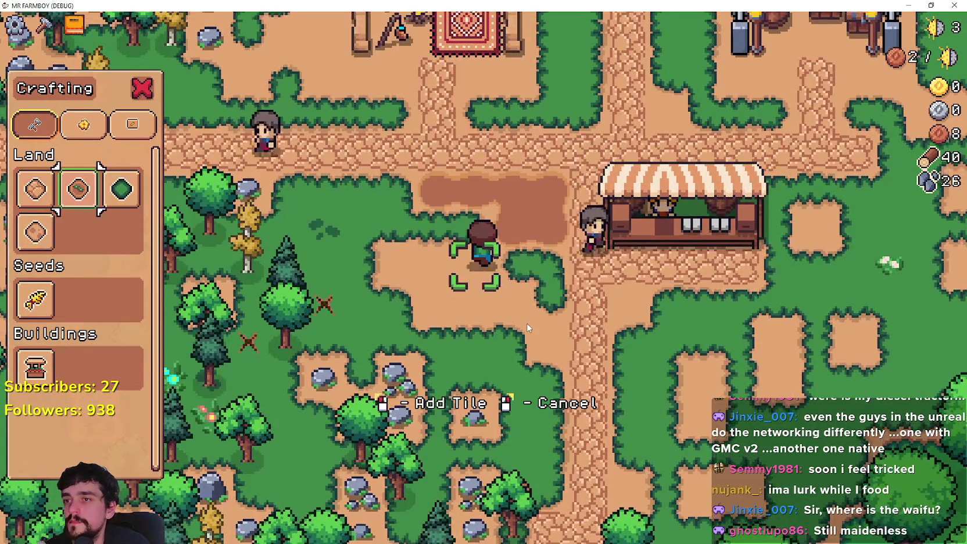
key("a")
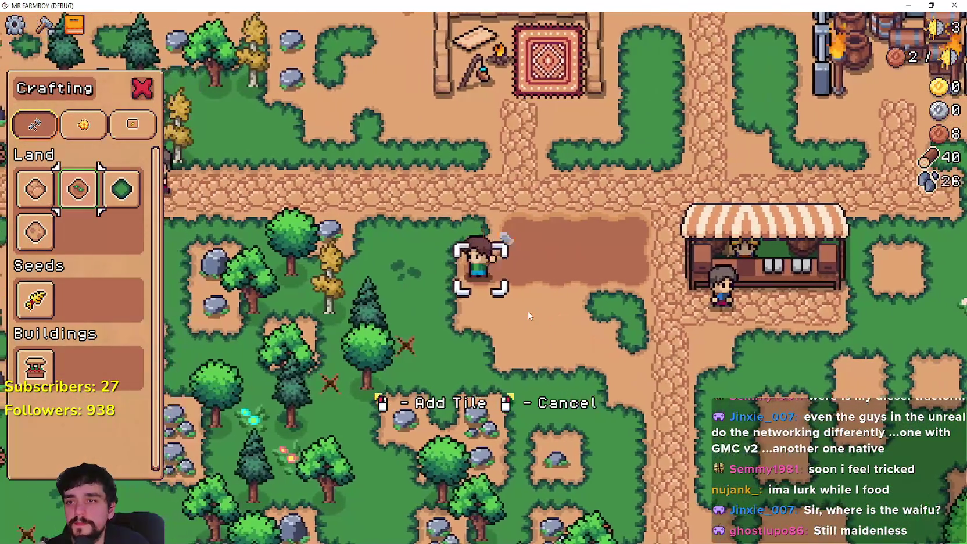
key("d")
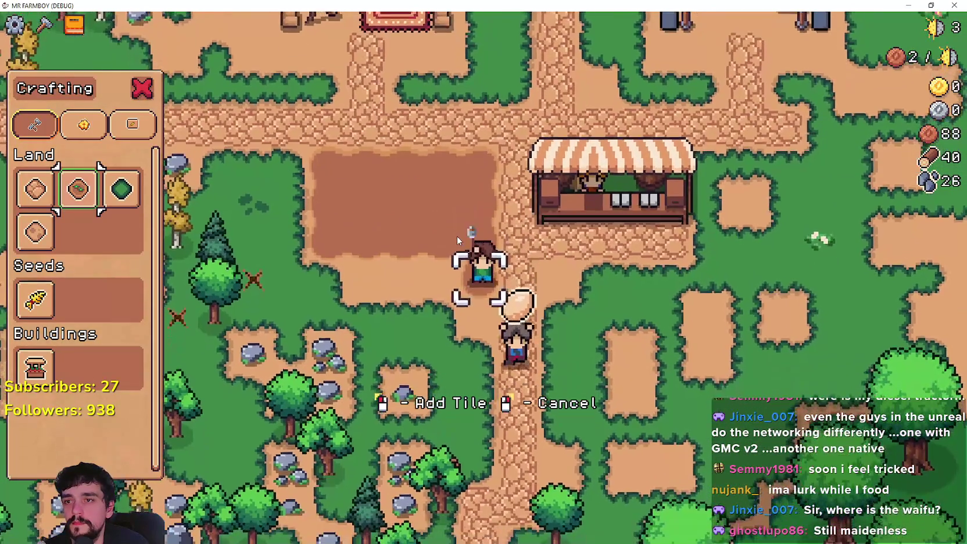
key("a")
key("s")
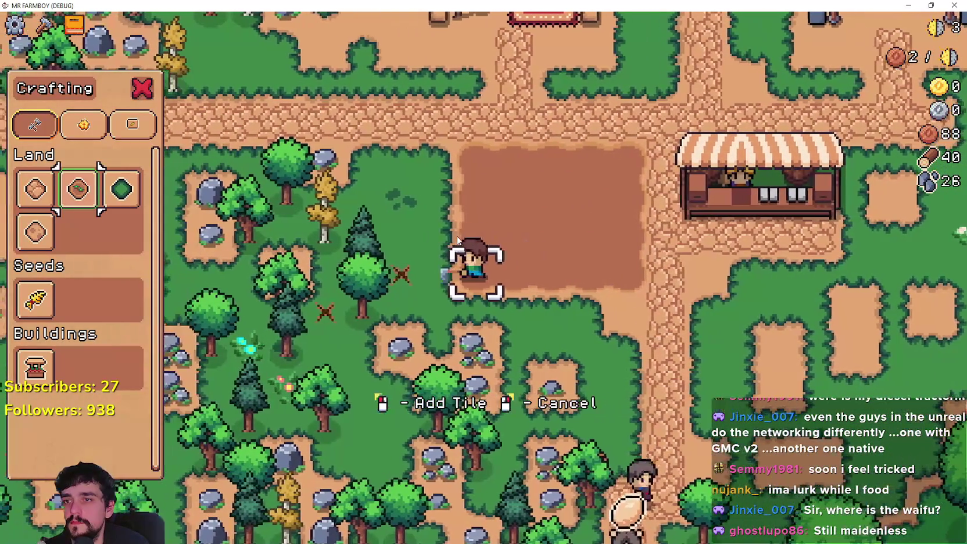
- Extend the tilled plot, then plant wheat seeds along its top row
key("s")
key("d")
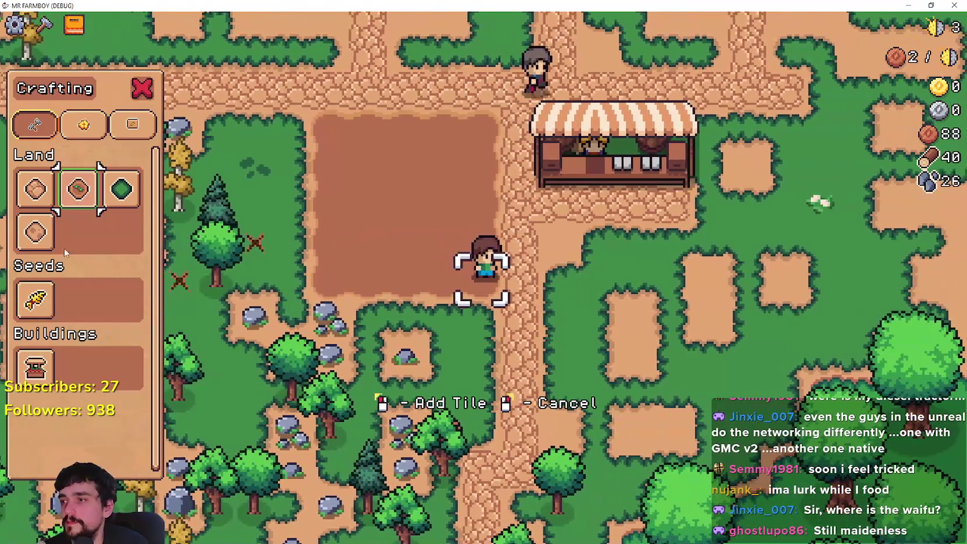
left_click(35, 299)
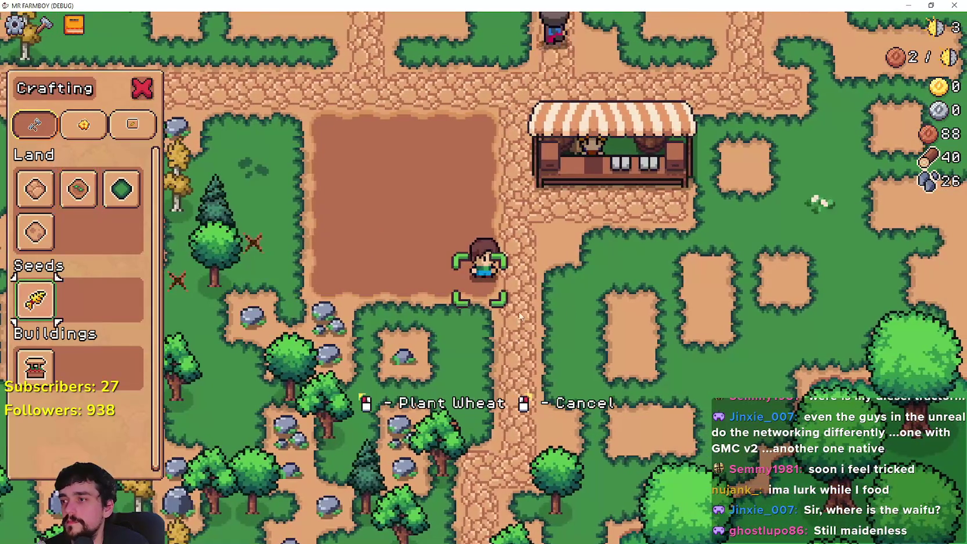
key("w")
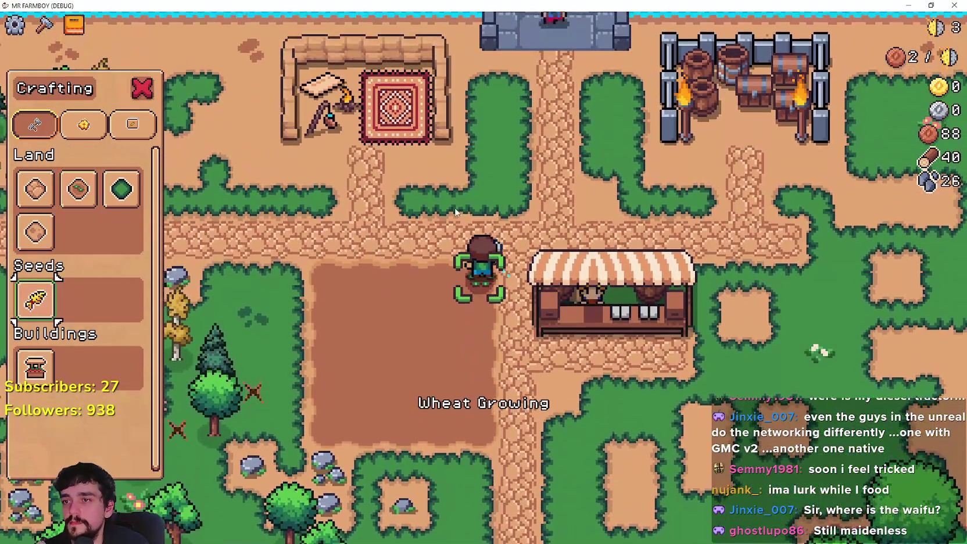
left_click(456, 213)
key("a")
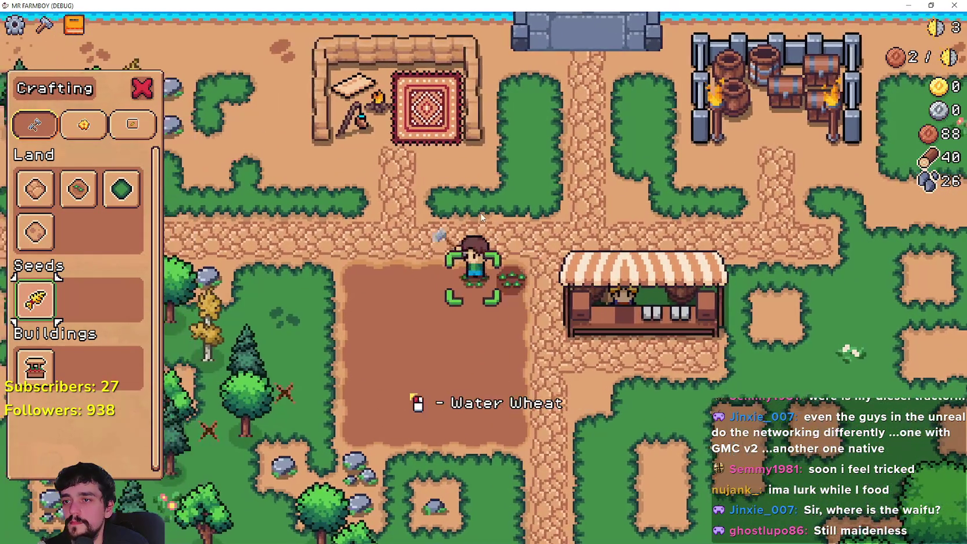
left_click(468, 215)
key("a")
left_click(480, 216)
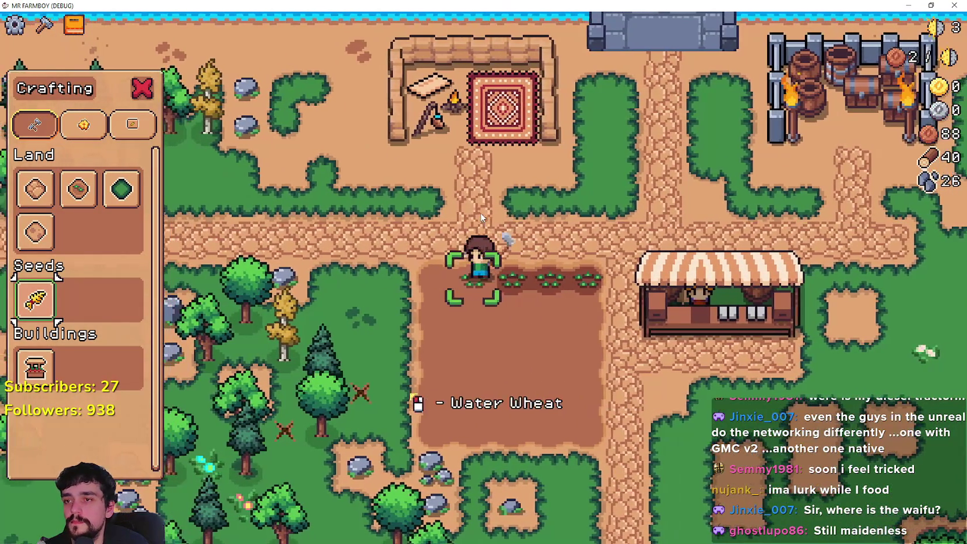
key("a")
left_click(481, 218)
- Plant wheat across the second and third rows of the tilled plot
key("s")
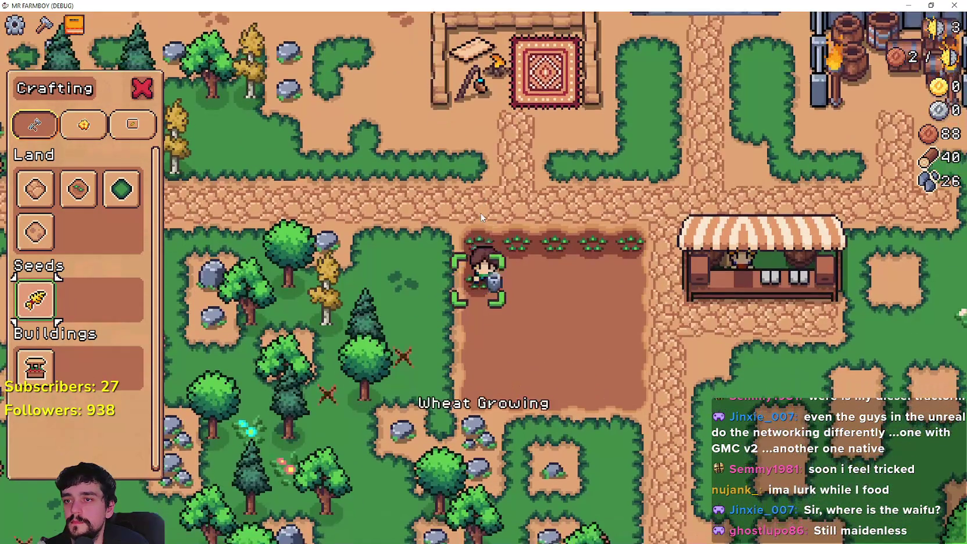
left_click(481, 218)
key("d")
left_click(482, 217)
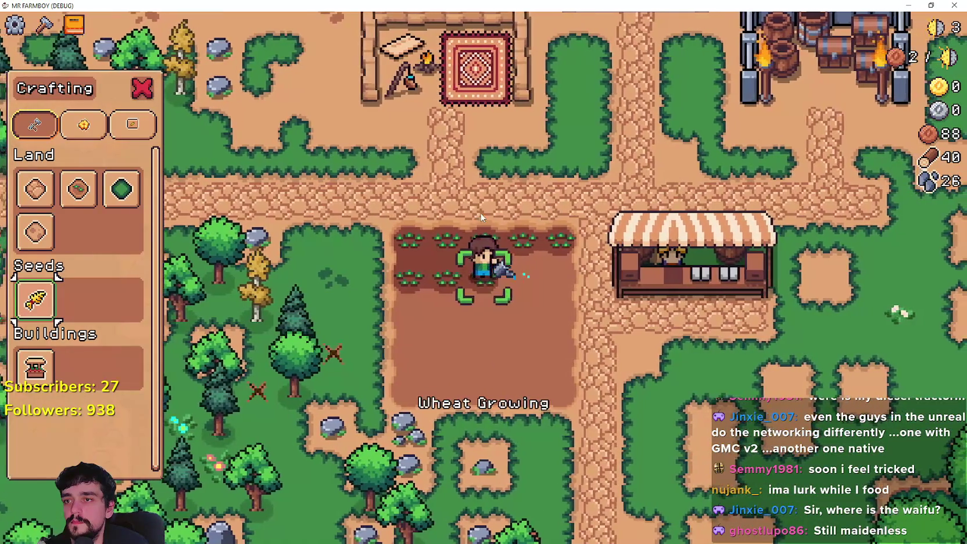
left_click(481, 218)
key("d")
left_click(481, 218)
key("s")
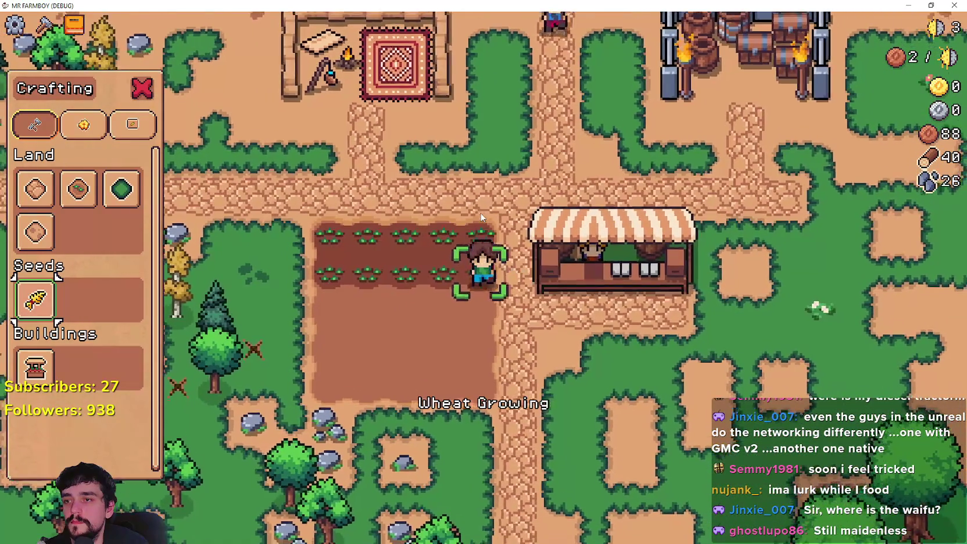
left_click(481, 217)
key("a")
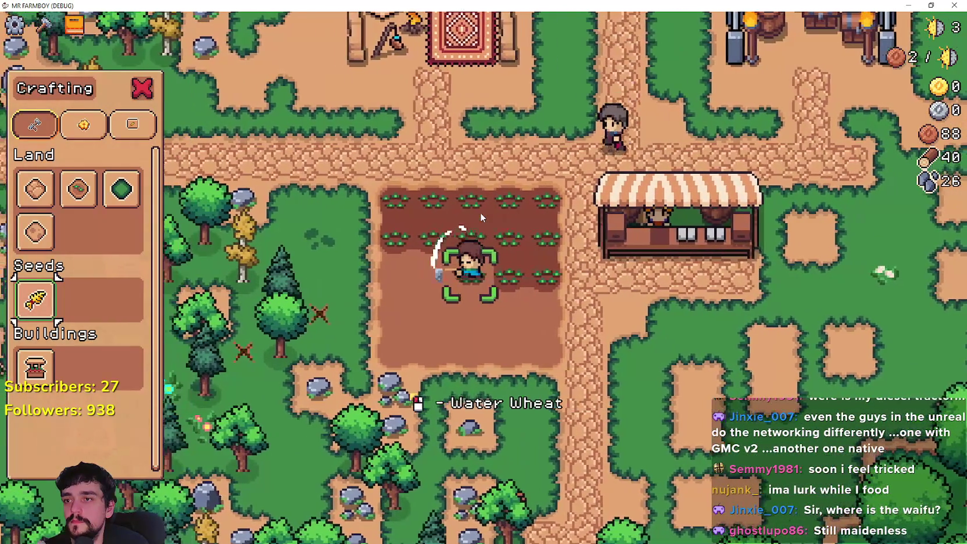
left_click(481, 218)
- Walk the farmer through the wheat field over to the market stall
key("a")
key("s")
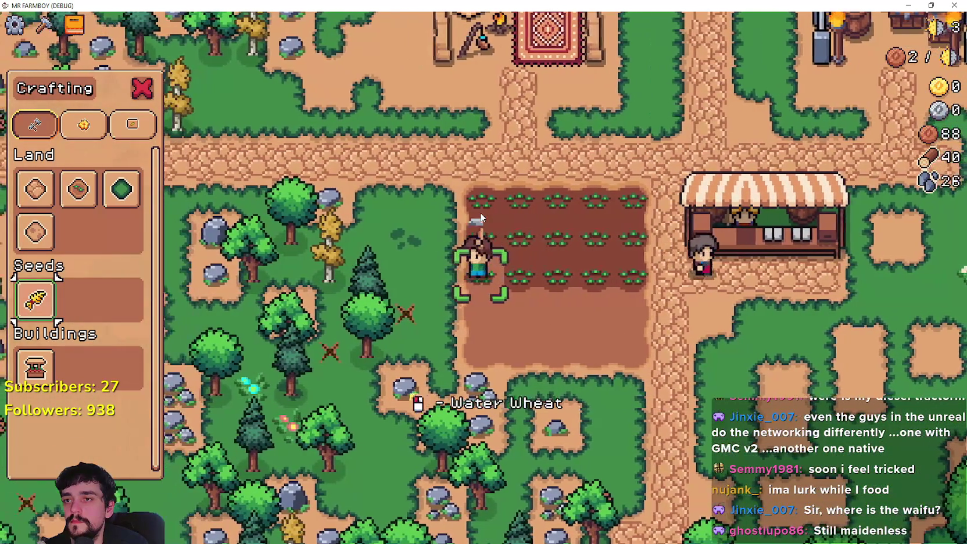
key("d")
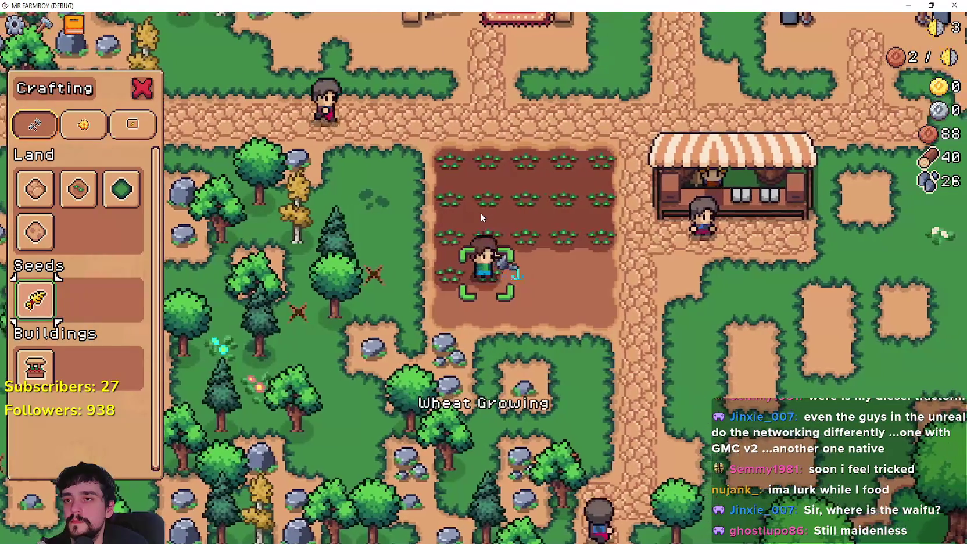
key("s")
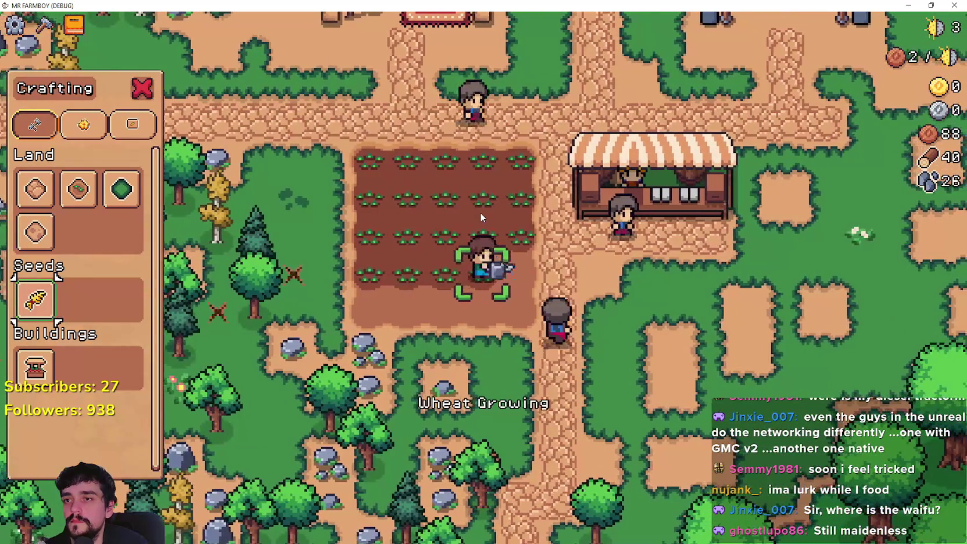
key("d")
key("a")
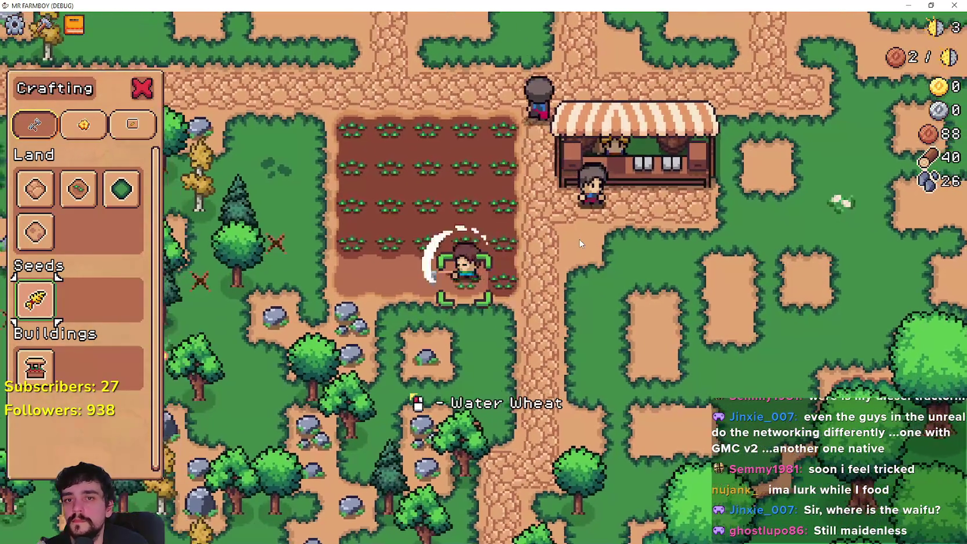
key("a")
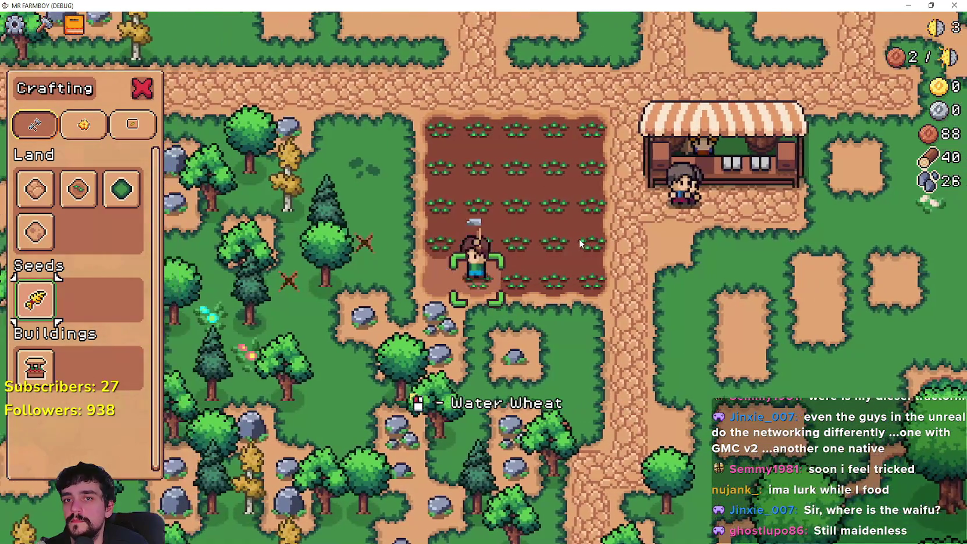
key("d")
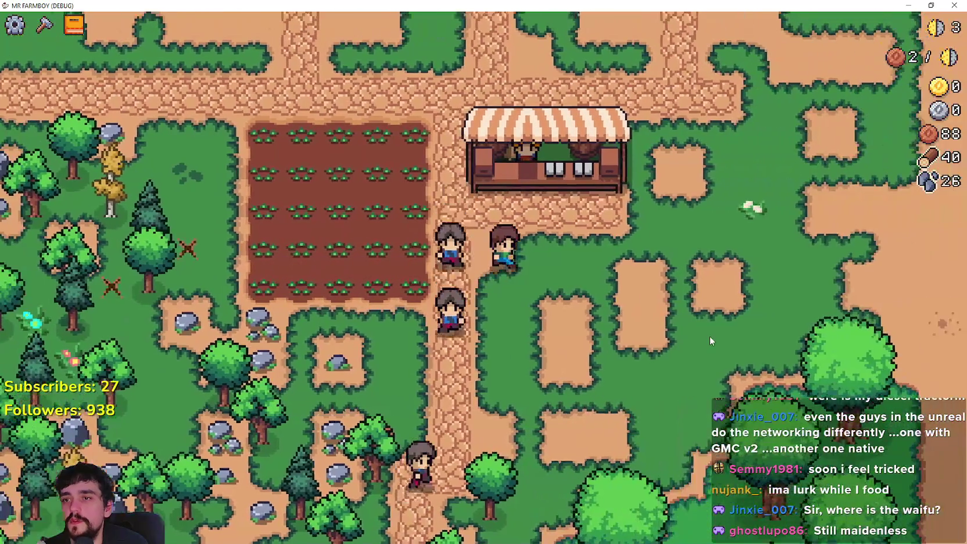
key("w")
- Open the Market, clear the Sell slots, close it and chop the pine, bringing wood to 43
left_click(710, 336)
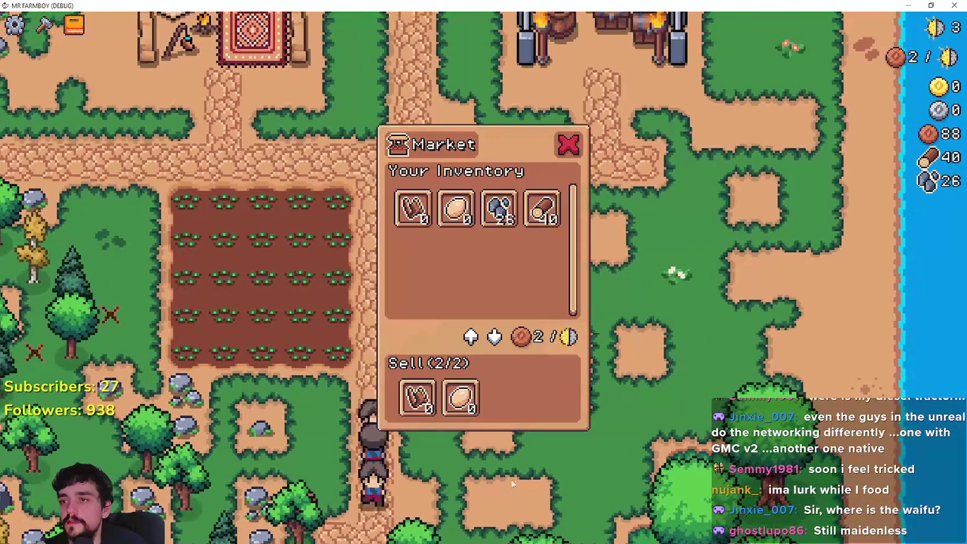
left_click(444, 401)
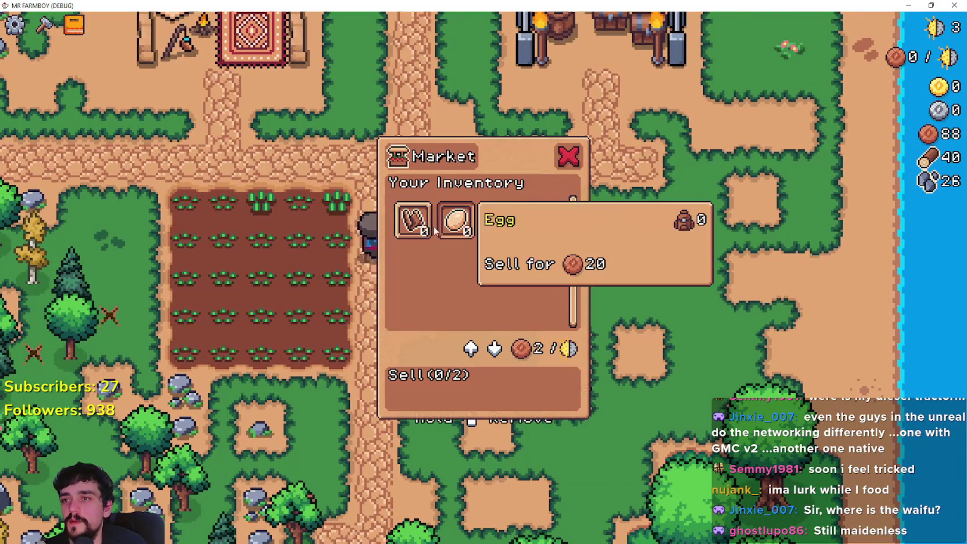
key("Escape")
key("a")
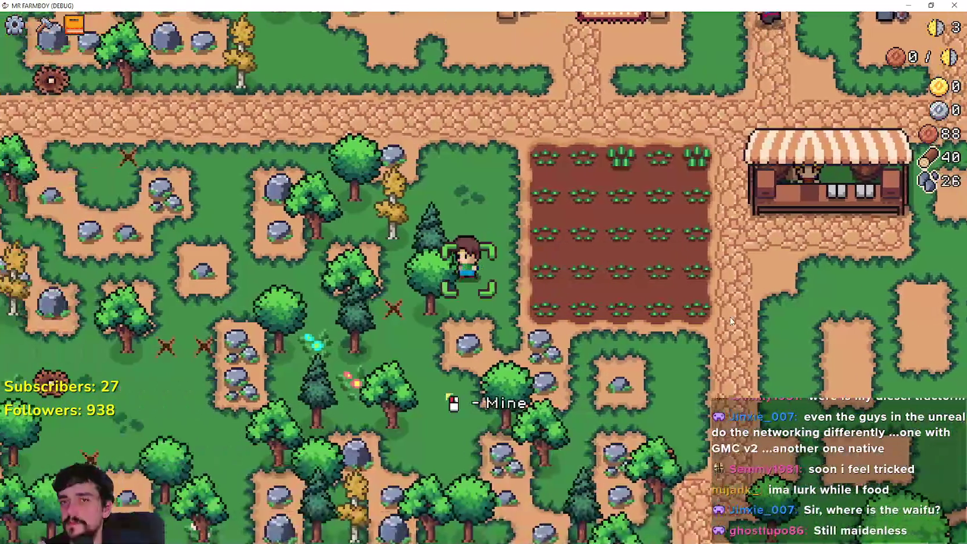
key("w")
left_click(731, 321)
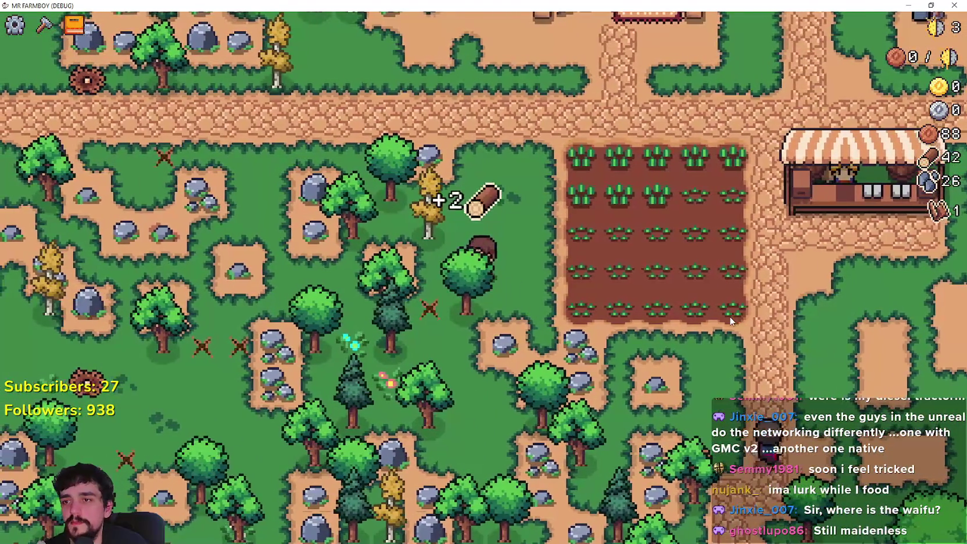
- Lay path tiles beside the wheat field, turning a rocky spot into path for stone
key("s")
key("c")
key("w")
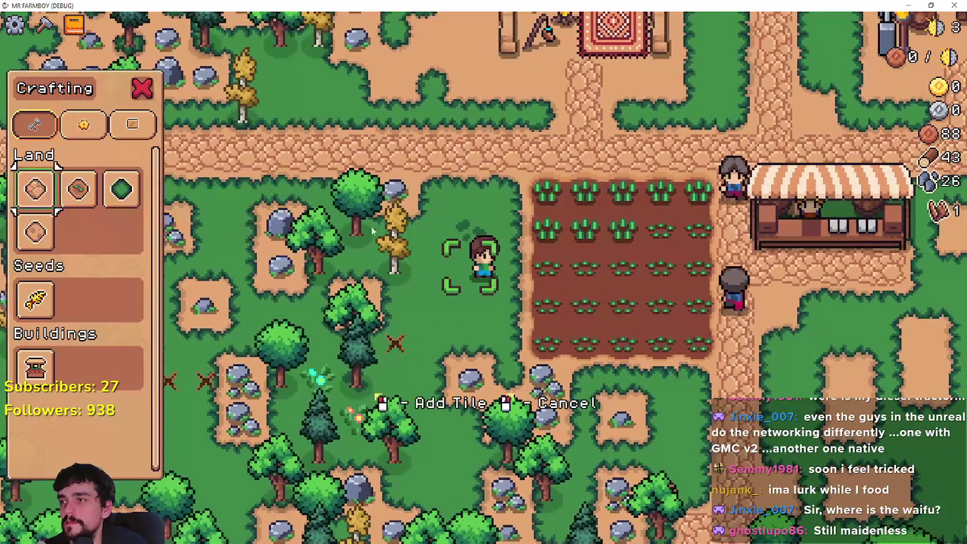
key("d")
key("w")
left_click(411, 196)
key("s")
left_click(411, 196)
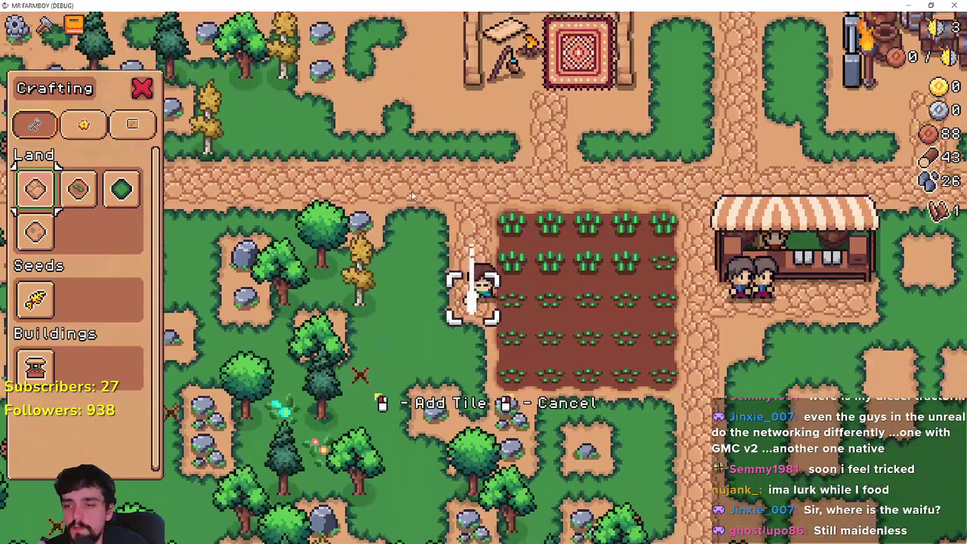
key("s")
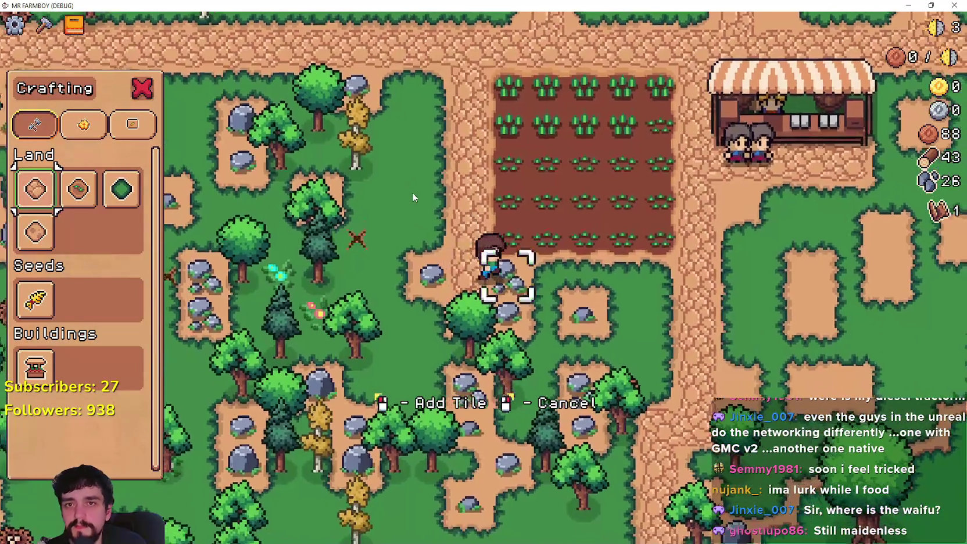
left_click(413, 198)
key("d")
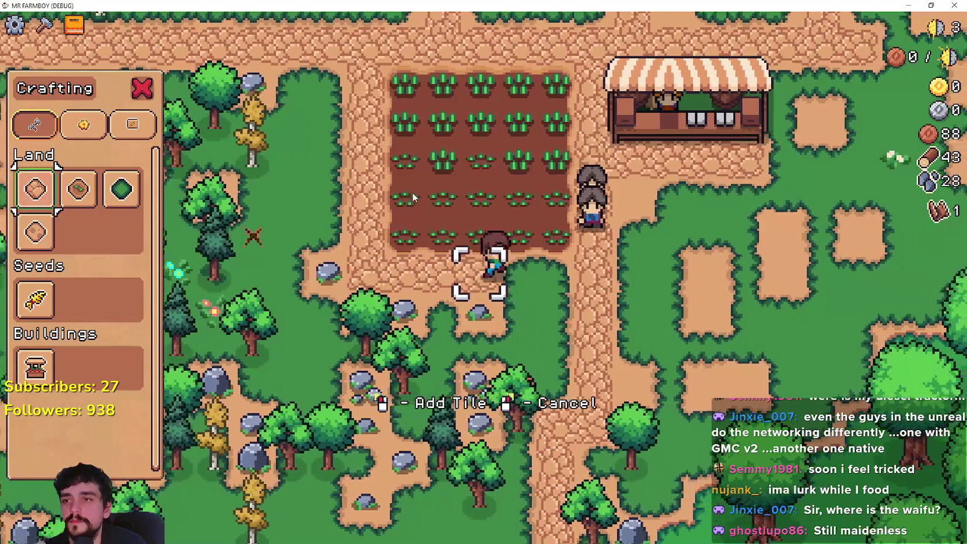
- Switch to Farm Tile and till the left and upper edges of a second plot
key("a")
key("w")
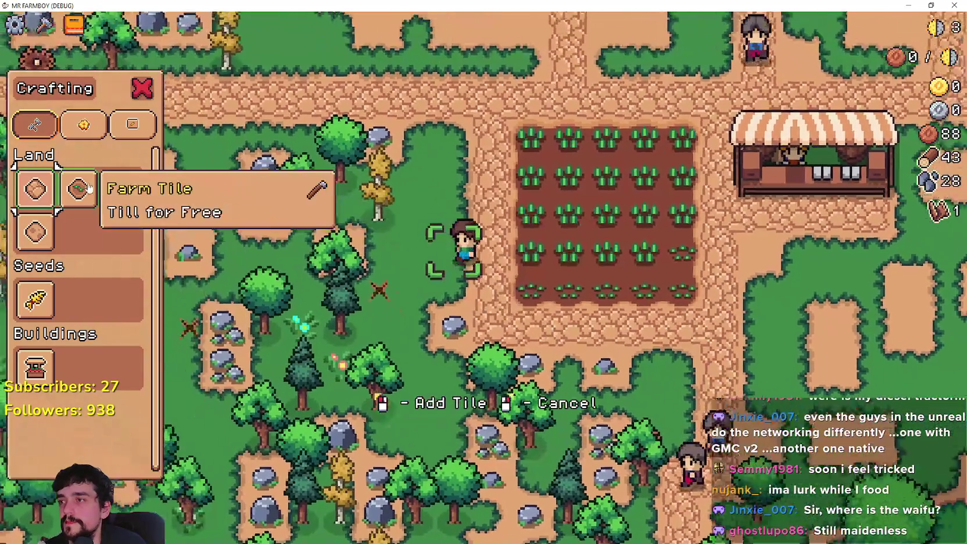
left_click(89, 187)
key("w")
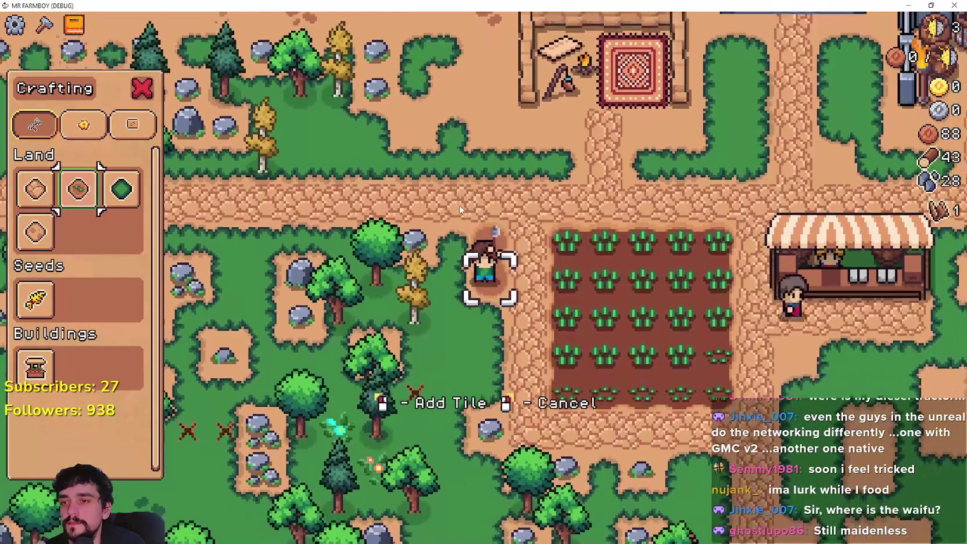
key("s")
left_click(459, 209)
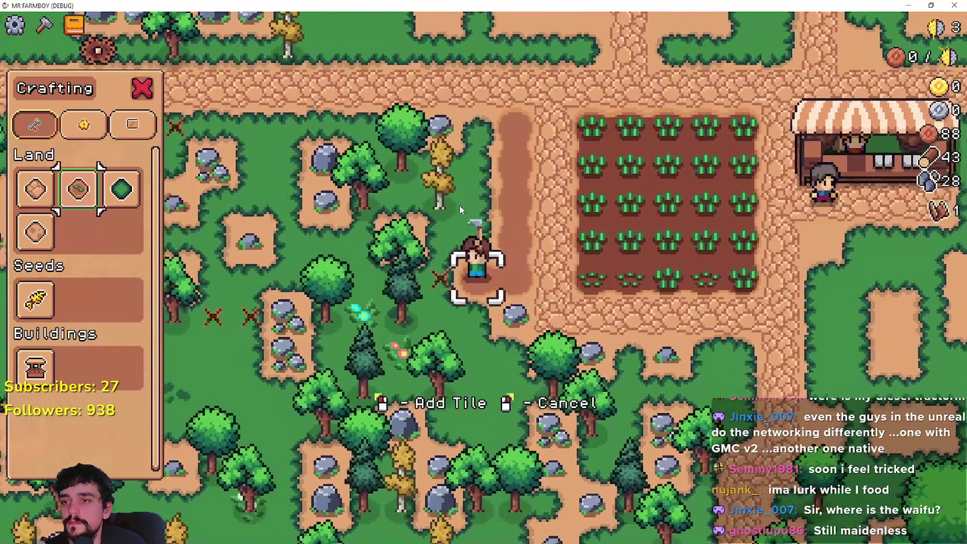
key("a")
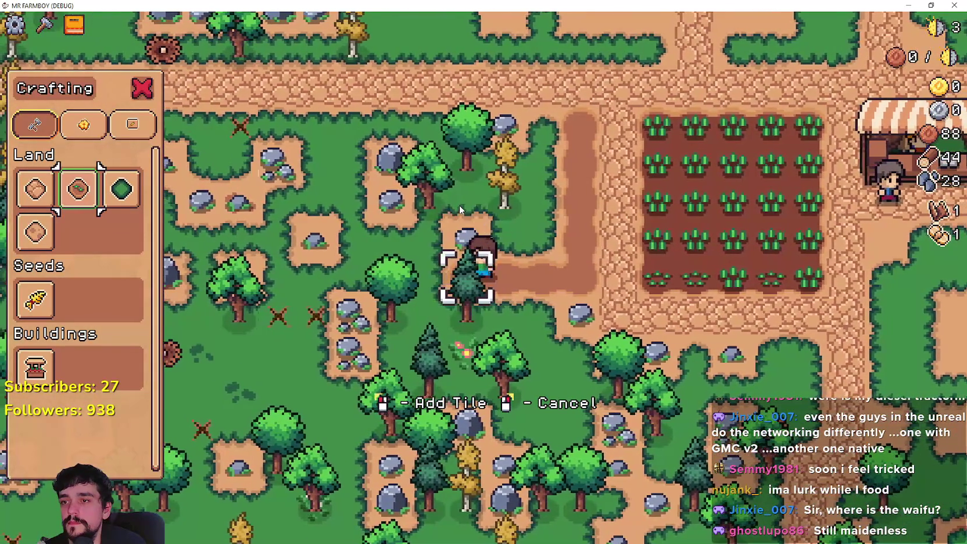
key("w")
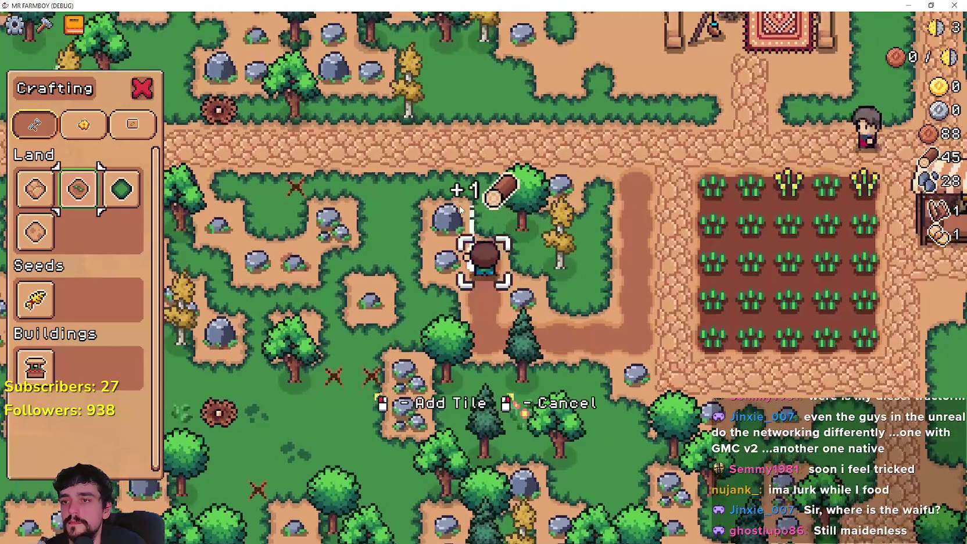
key("w")
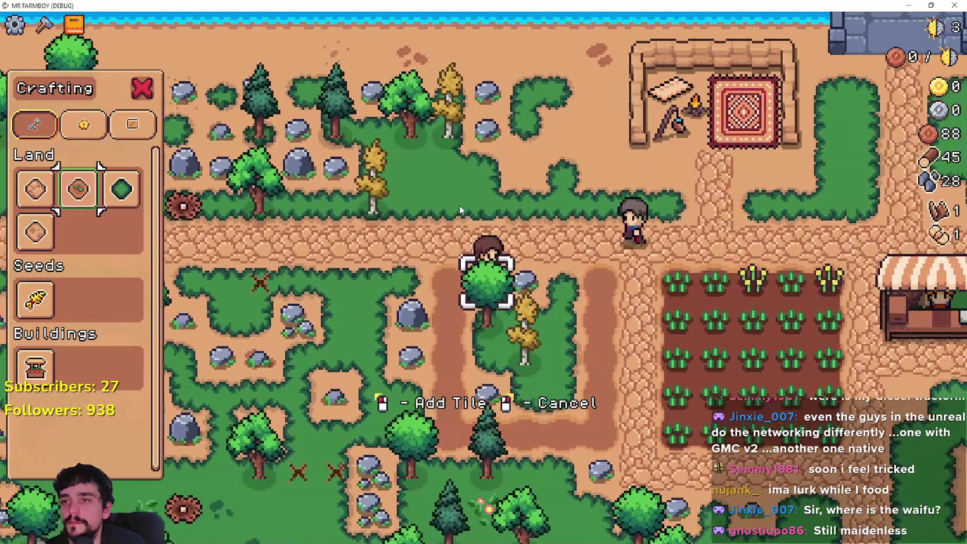
- Till across the plot, mining rocks and chopping trees inside it (wood 48, stone 30)
key("d")
key("s")
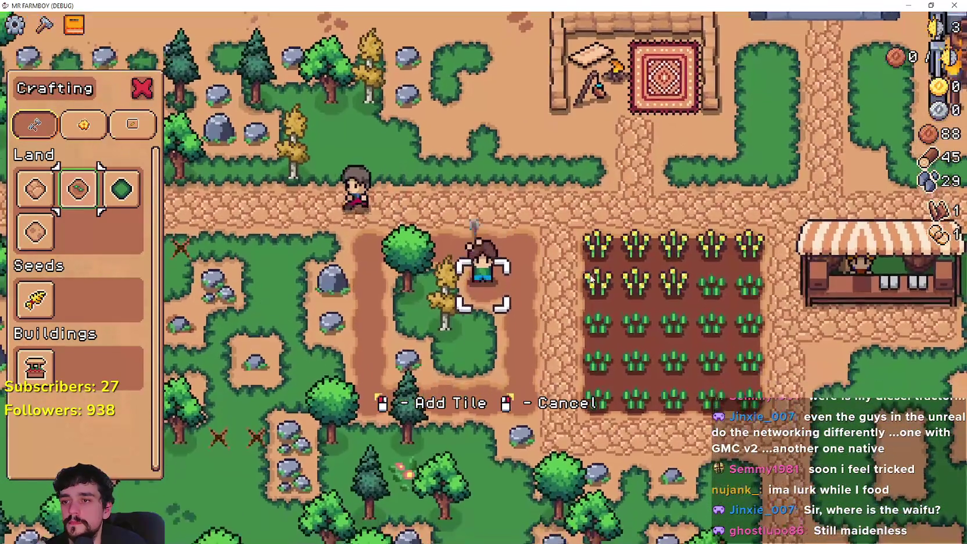
key("a")
key("s")
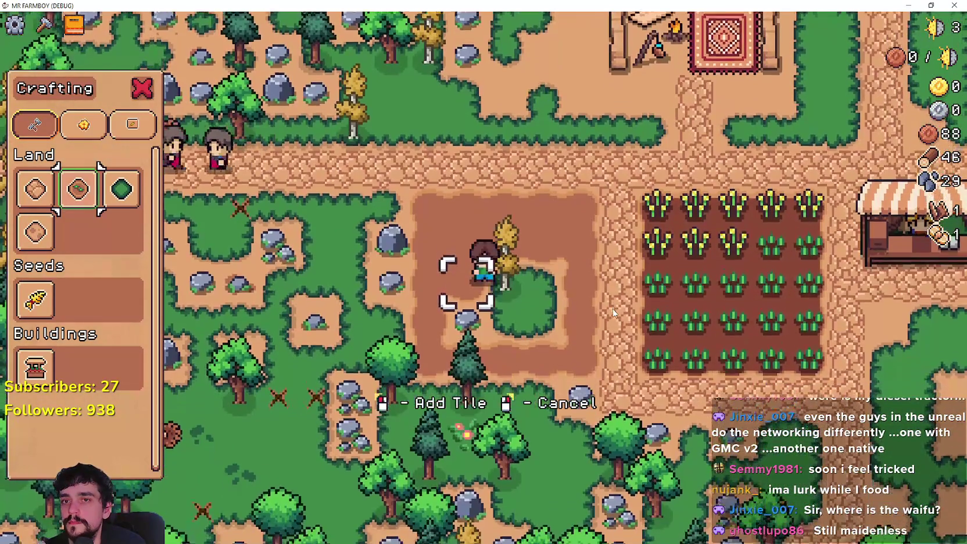
key("s")
key("d")
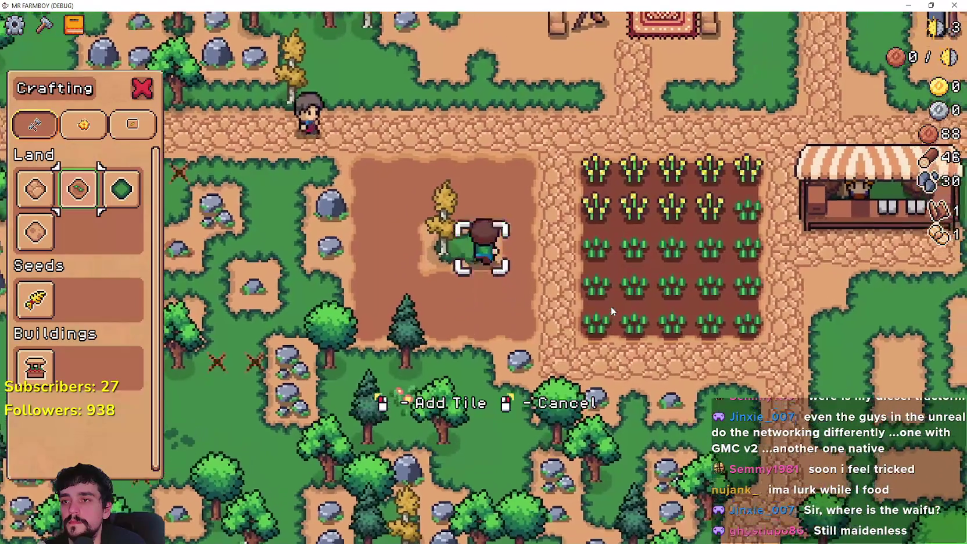
key("a")
key("d")
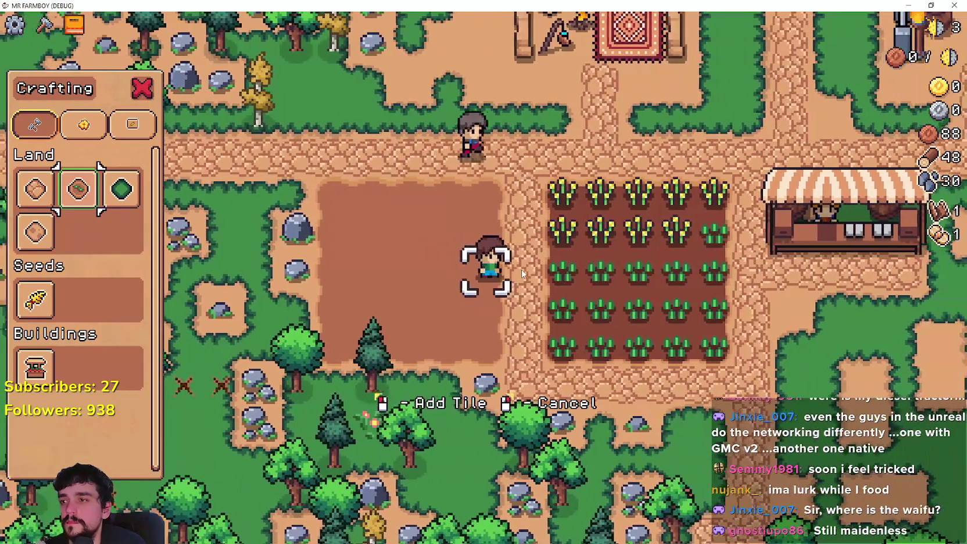
right_click(522, 274)
- Sell the bread at the stall for 10 coins (total 98), then return to the path
key("d")
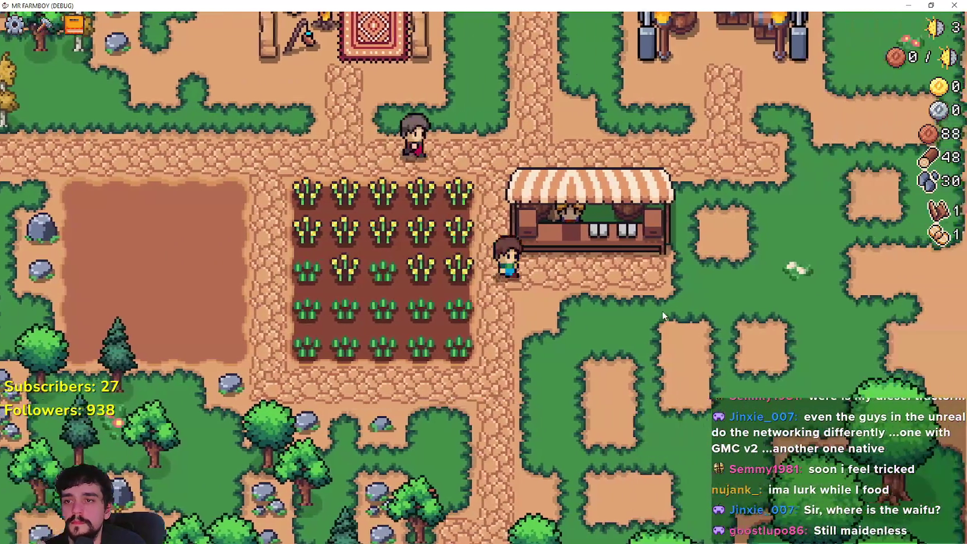
key("e")
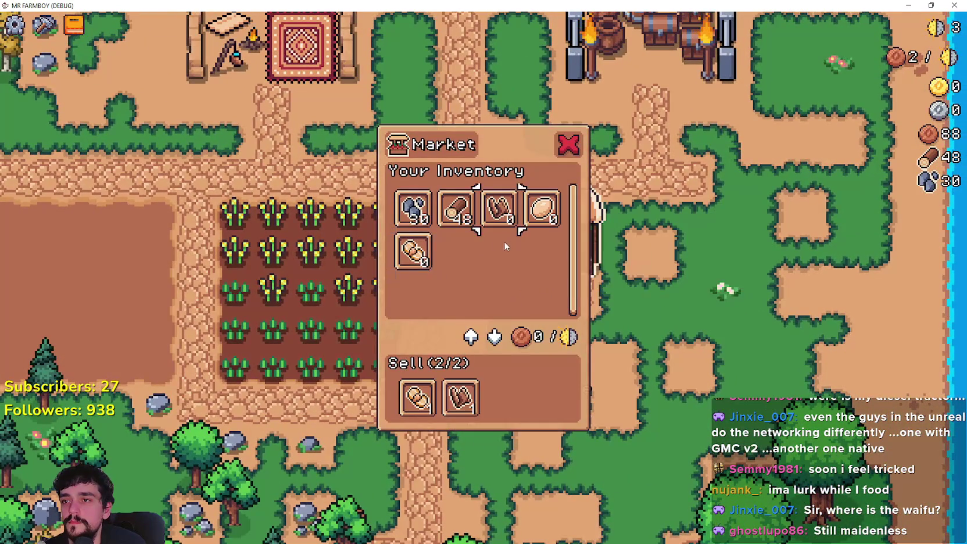
key("e")
key("w")
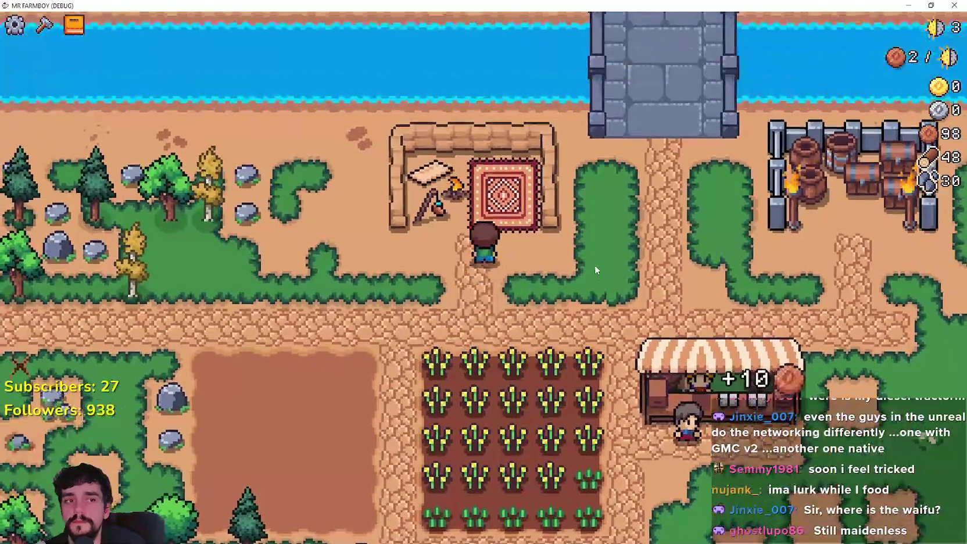
key("s")
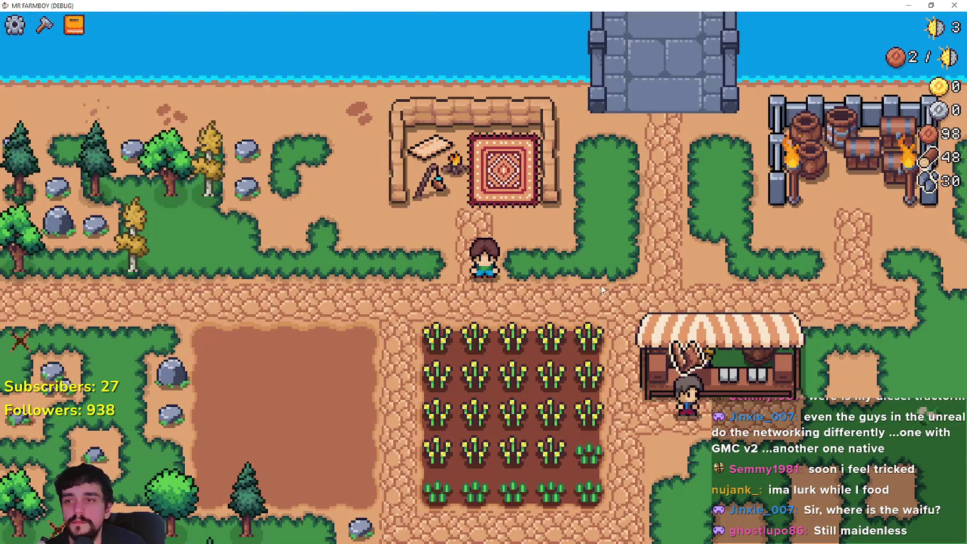
key("d")
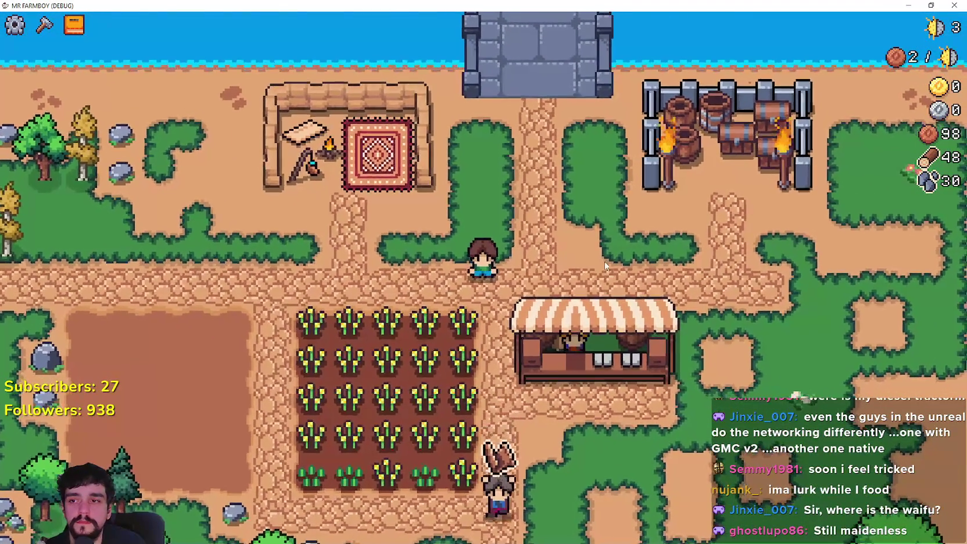
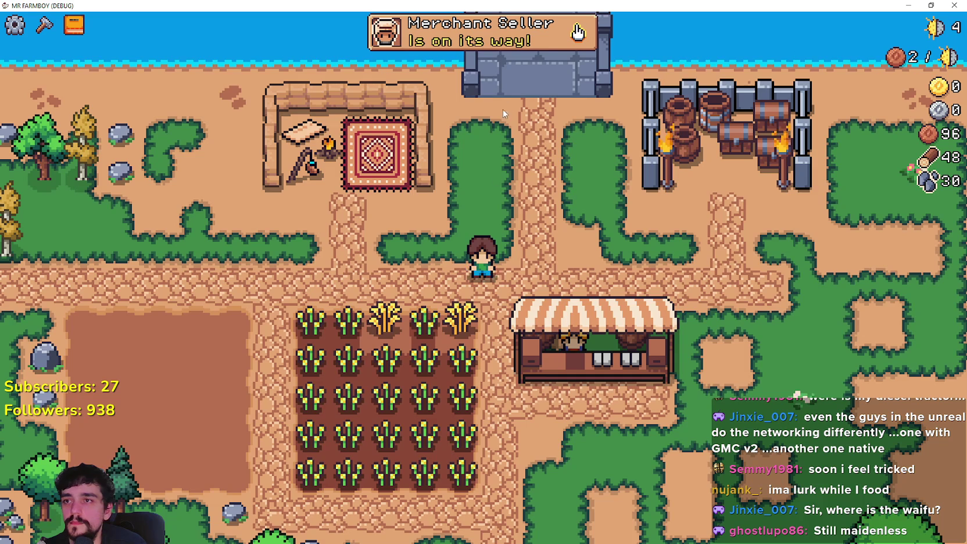
- Walk the farmer row by row through the wheat field, harvesting the ripe wheat
key("a")
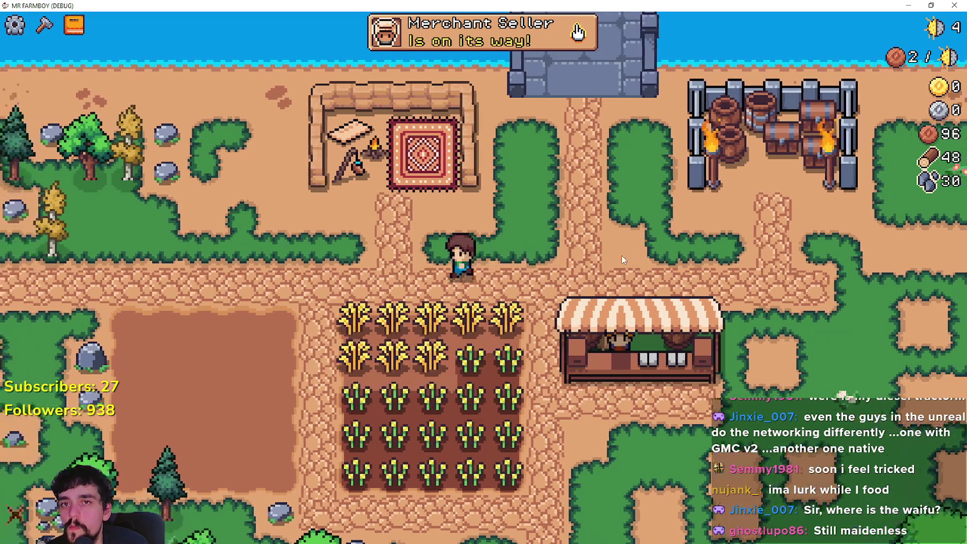
key("s")
key("d")
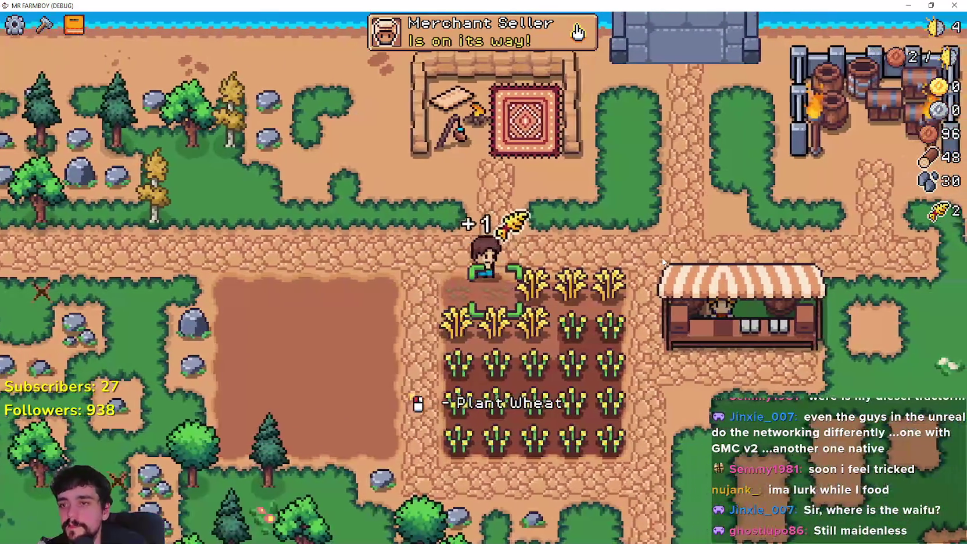
key("s")
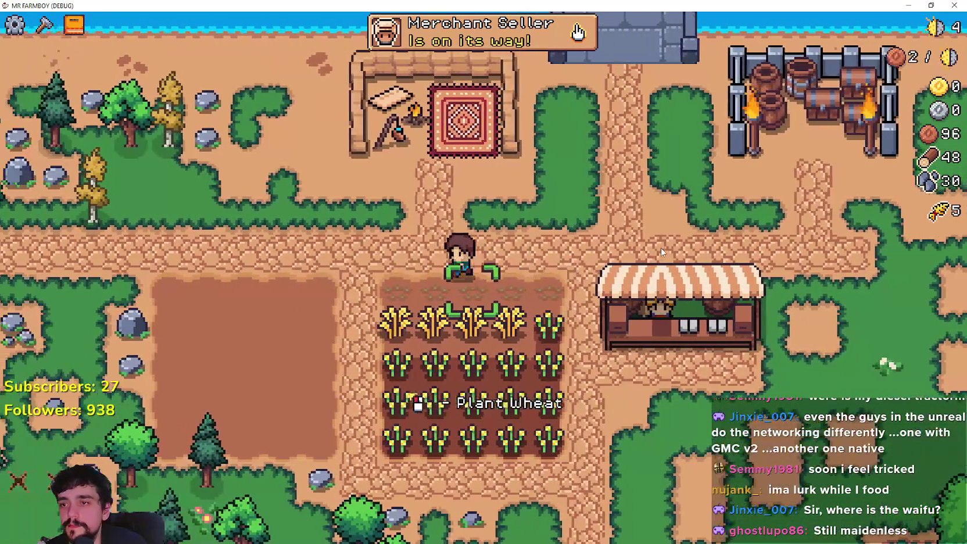
key("a")
key("d")
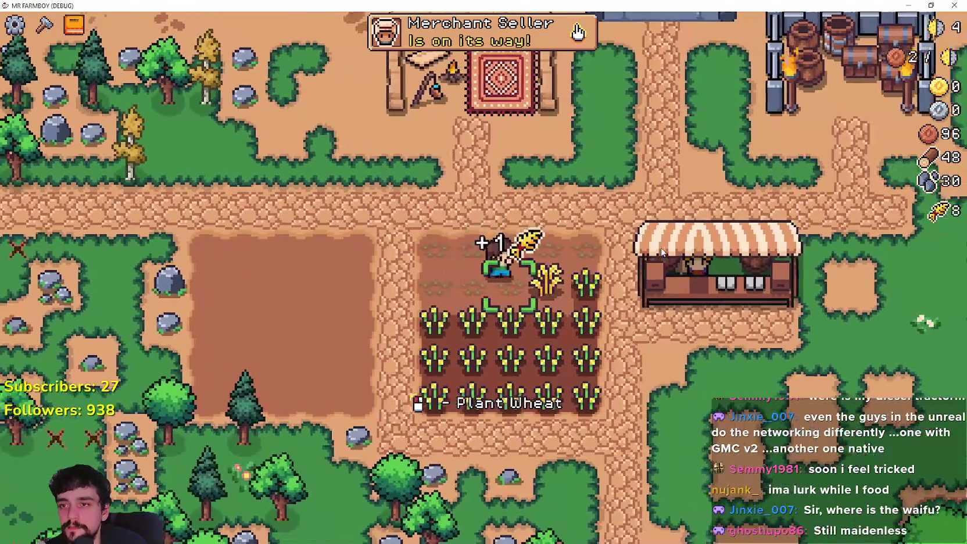
key("w")
key("d")
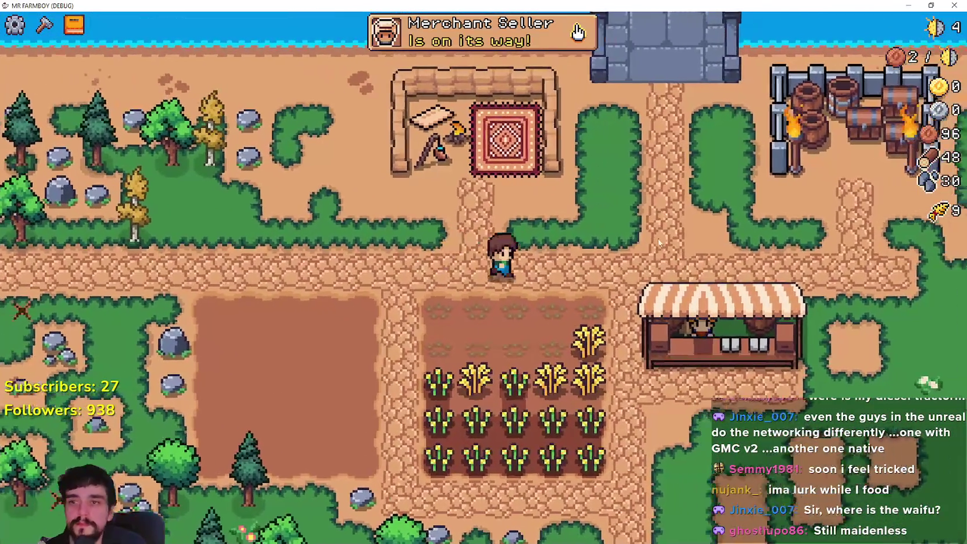
key("s")
key("a")
key("a")
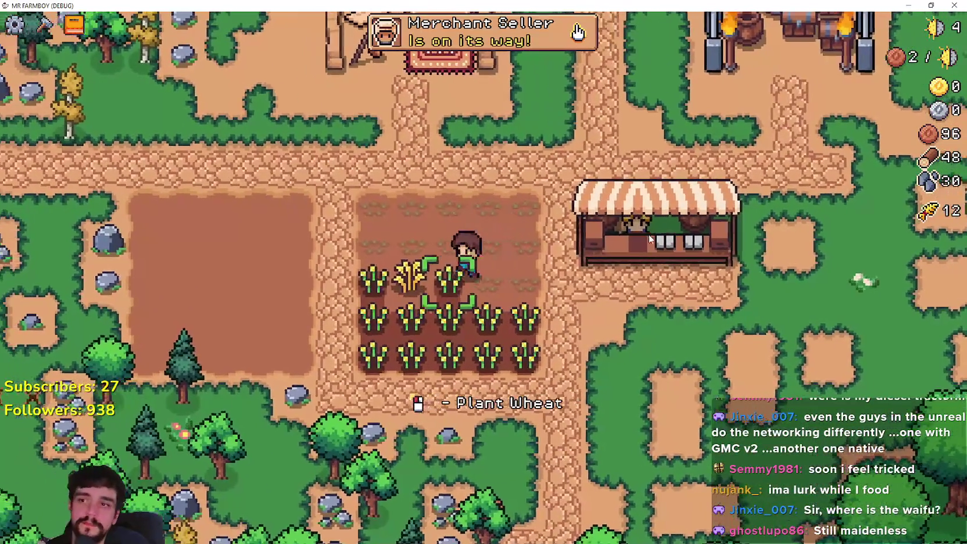
key("a")
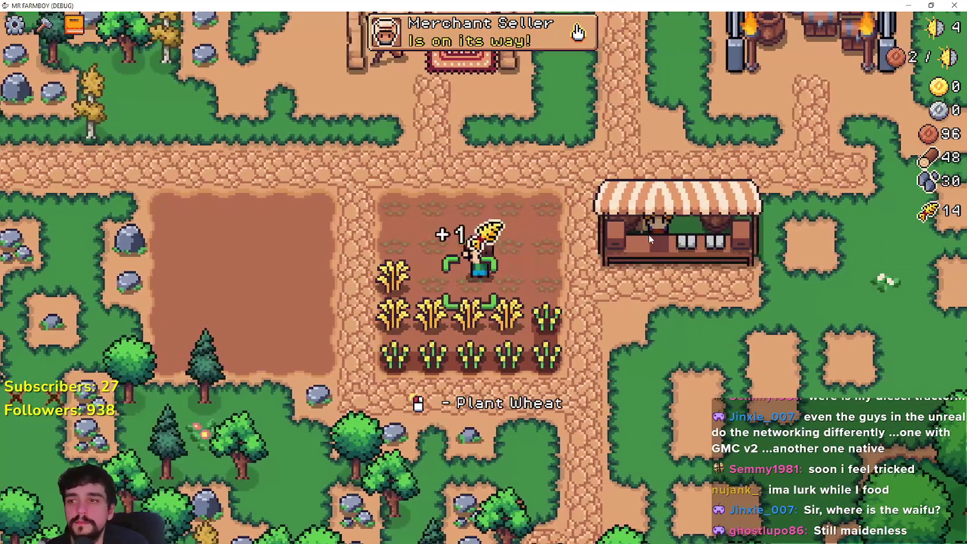
- Harvest the remaining wheat plants, bringing wheat to 25
key("s")
key("d")
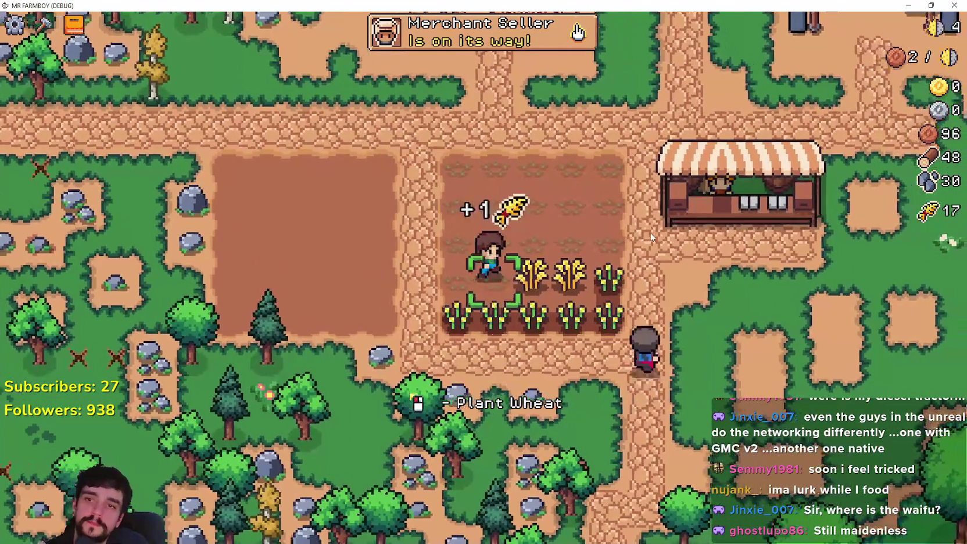
key("a")
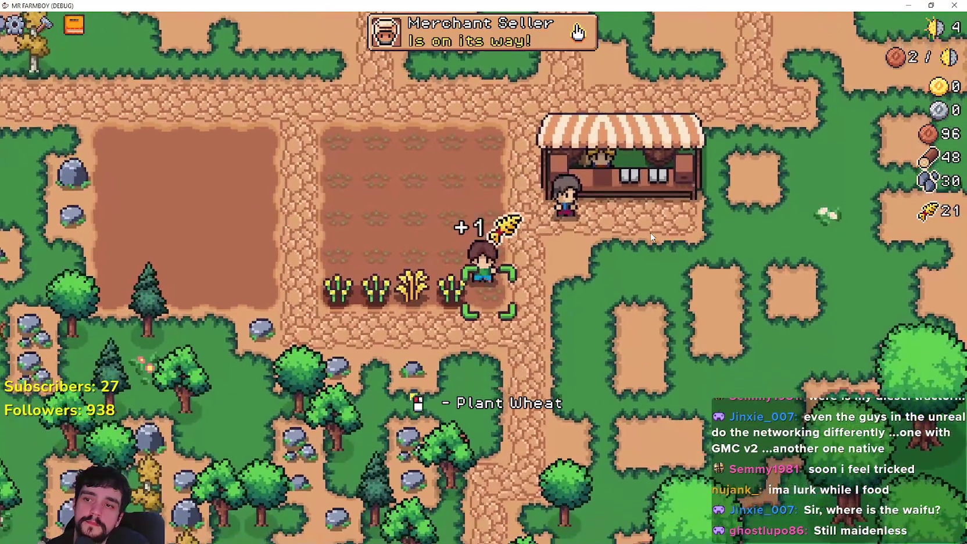
key("s")
key("d")
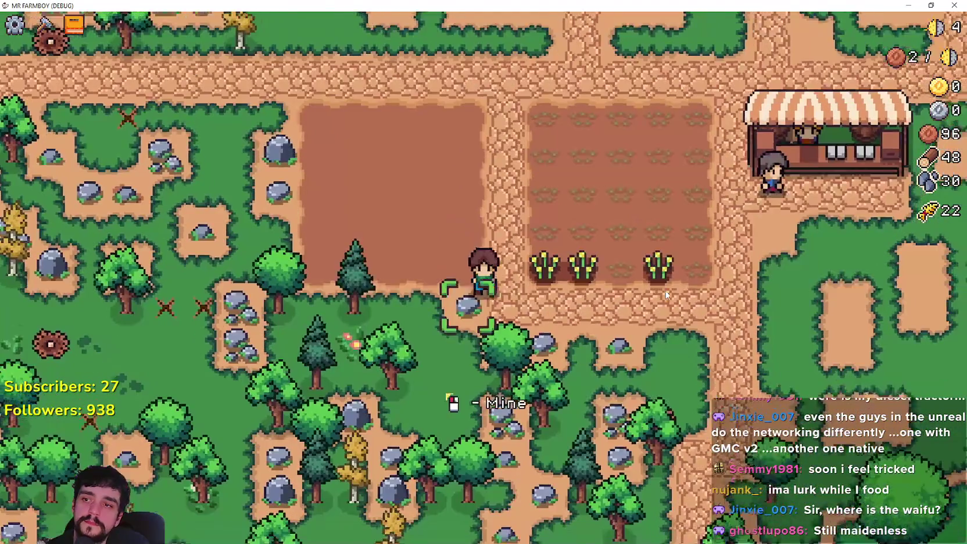
key("d")
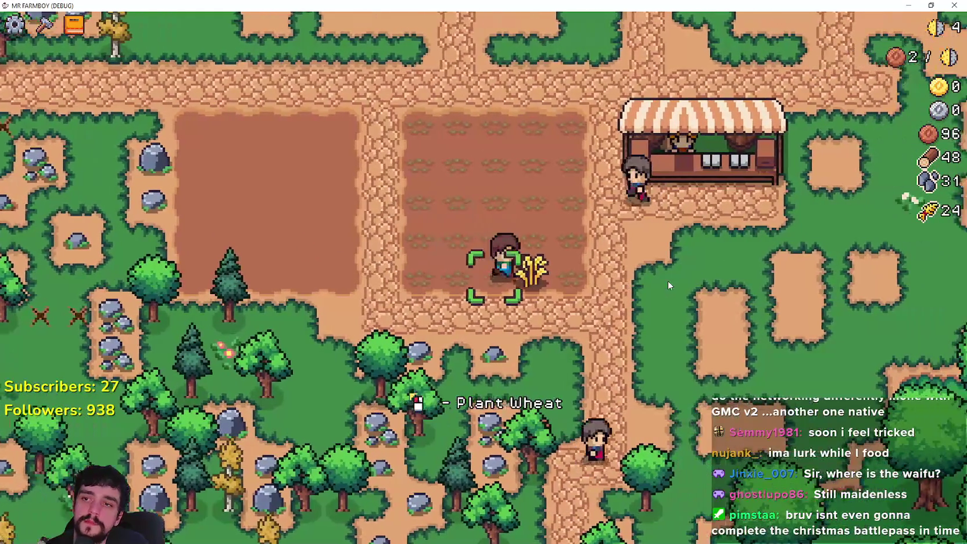
key("w")
- Replace the Paper Scroll in the market's sell slot with the 25 wheat
key("a")
key("c")
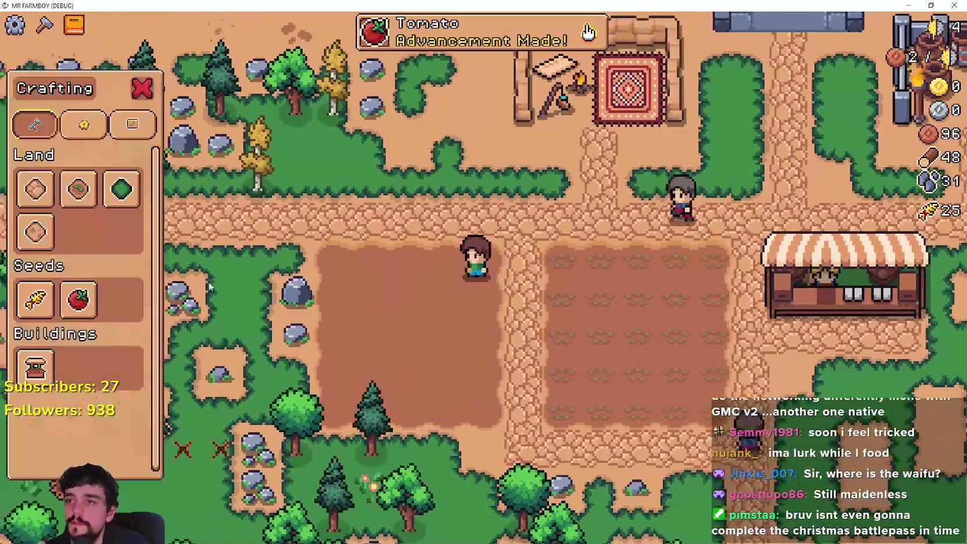
right_click(573, 278)
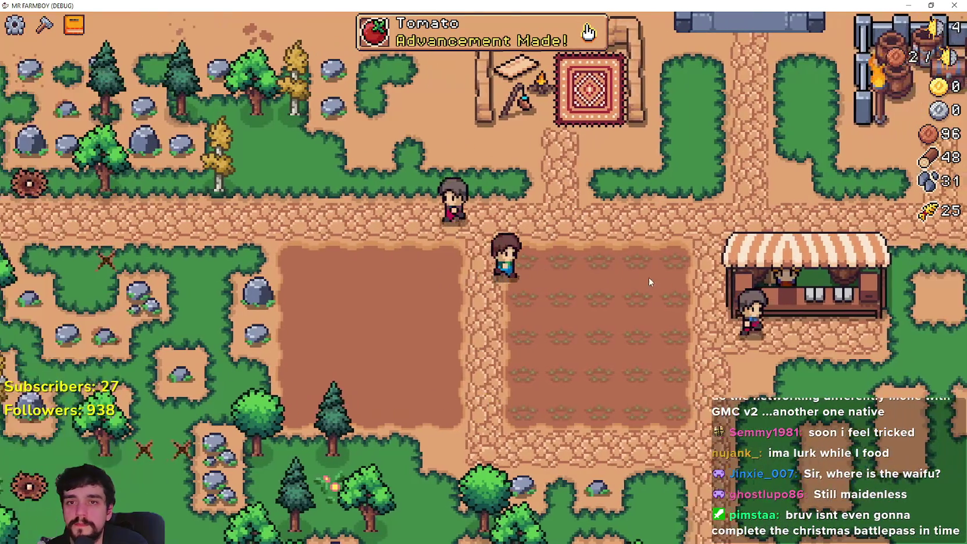
key("d")
key("e")
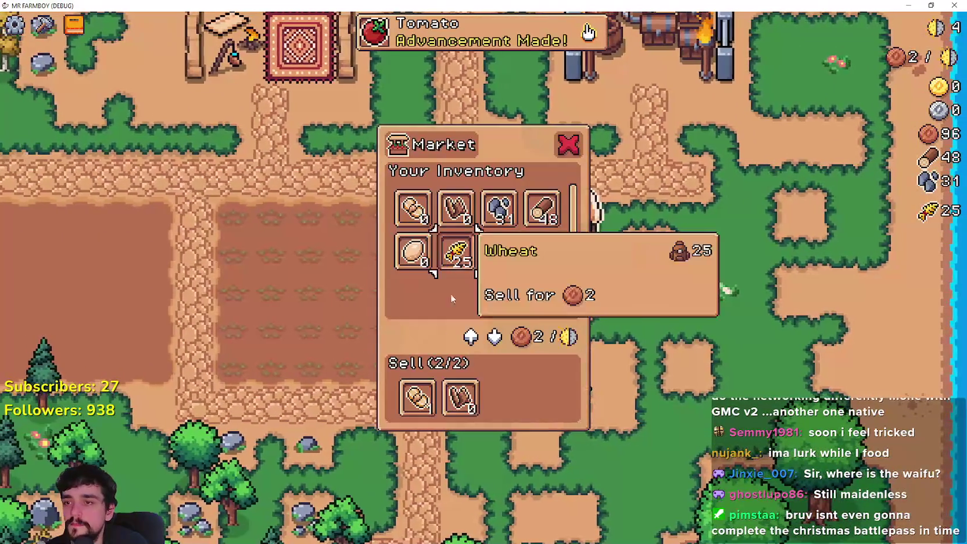
left_click(460, 398)
left_click(456, 251)
key("e")
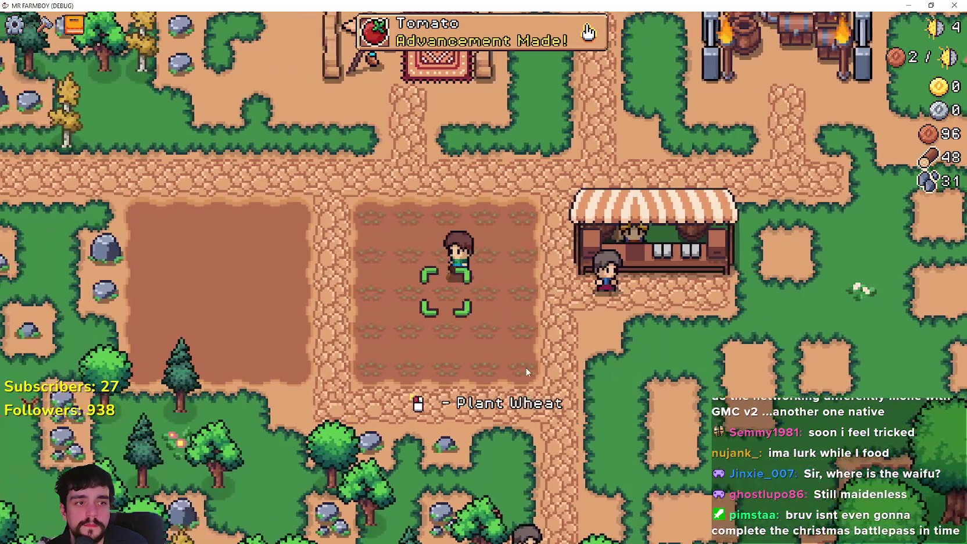
- Select tomato seeds from crafting and plant them on the first tiles of the left plot
key("a")
key("c")
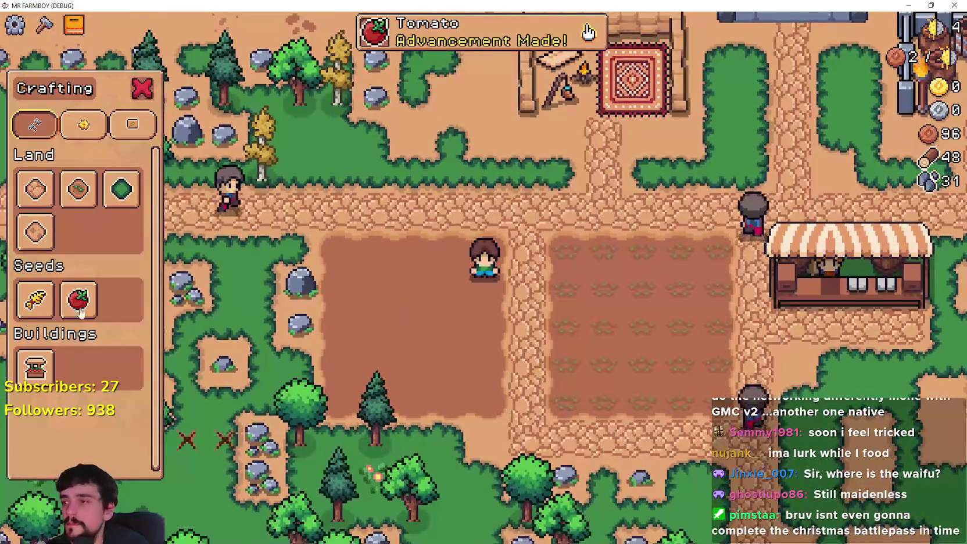
left_click(579, 277)
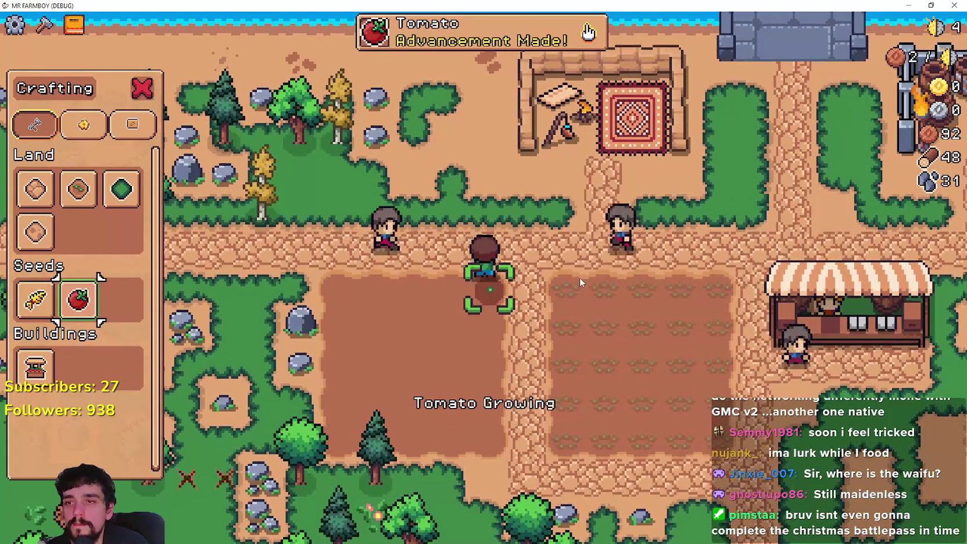
key("a")
left_click(580, 278)
key("a")
left_click(579, 277)
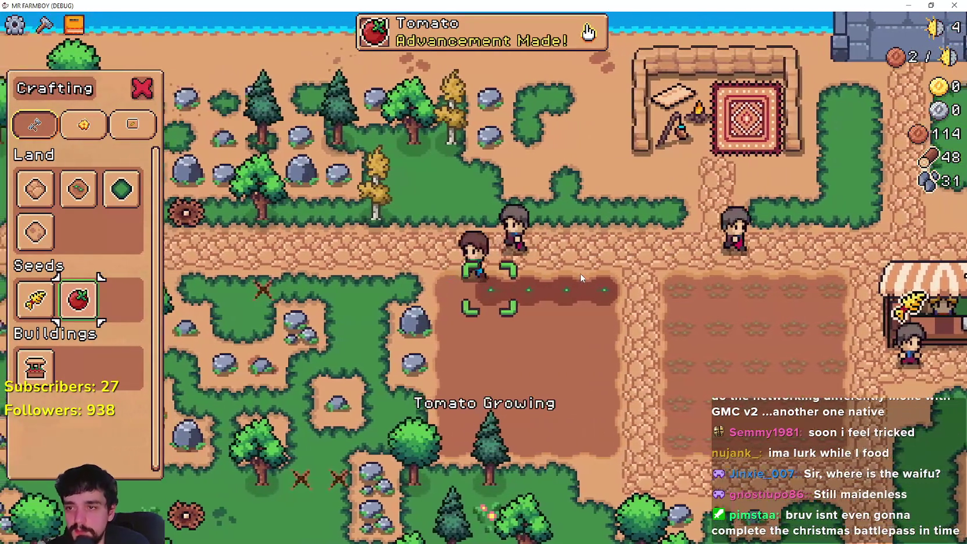
key("s")
left_click(580, 273)
key("a")
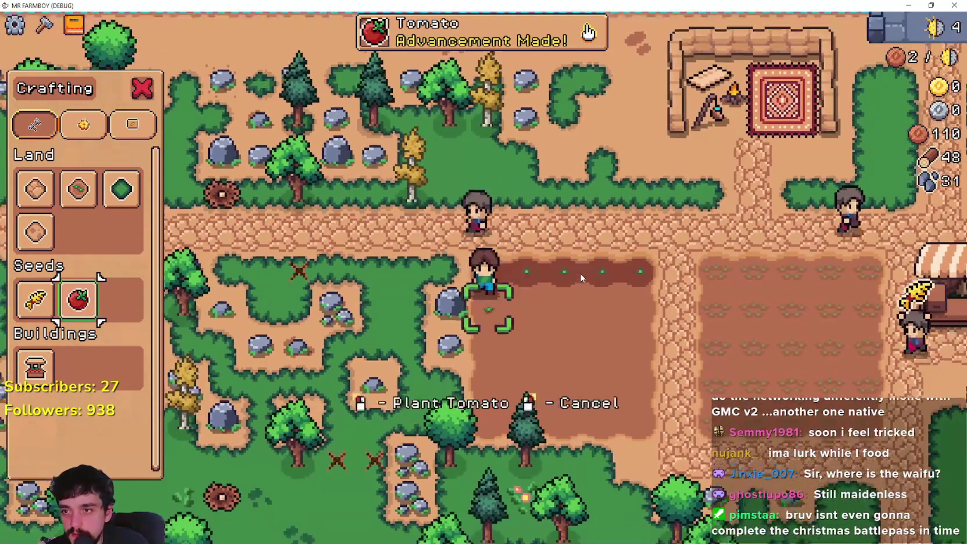
left_click(580, 272)
left_click(580, 273)
key("a")
left_click(580, 273)
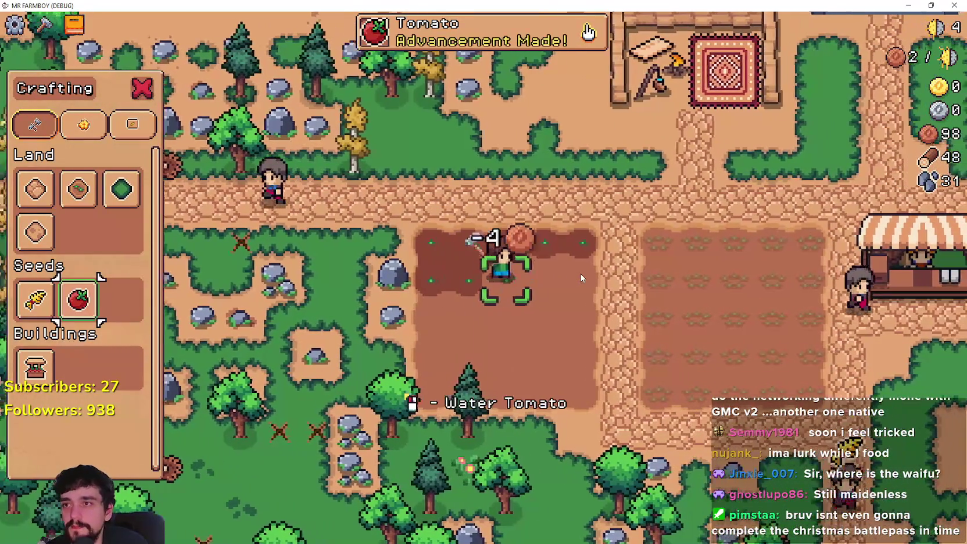
left_click(580, 274)
- Continue planting tomato seeds across the middle rows of the left plot
key("d")
left_click(580, 273)
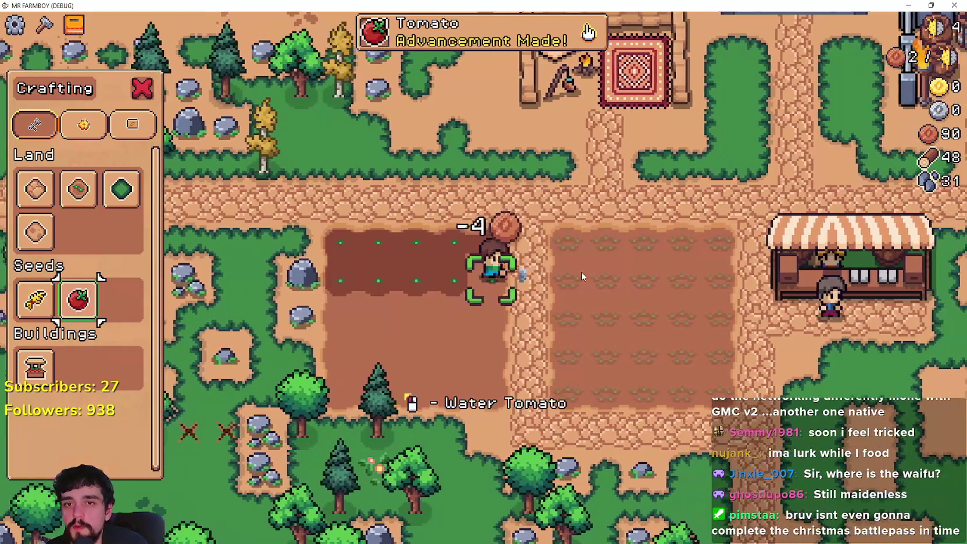
key("s")
left_click(581, 272)
key("a")
left_click(583, 270)
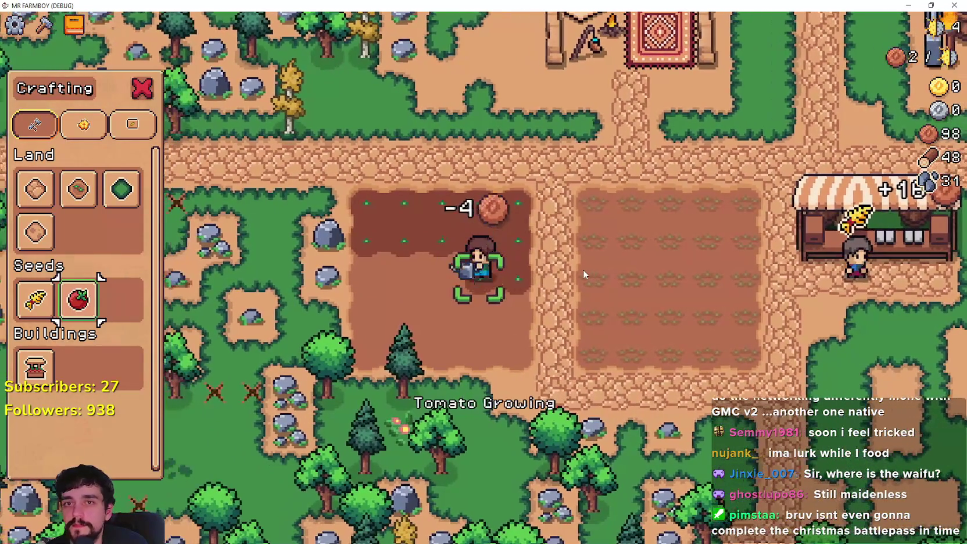
left_click(583, 271)
left_click(584, 270)
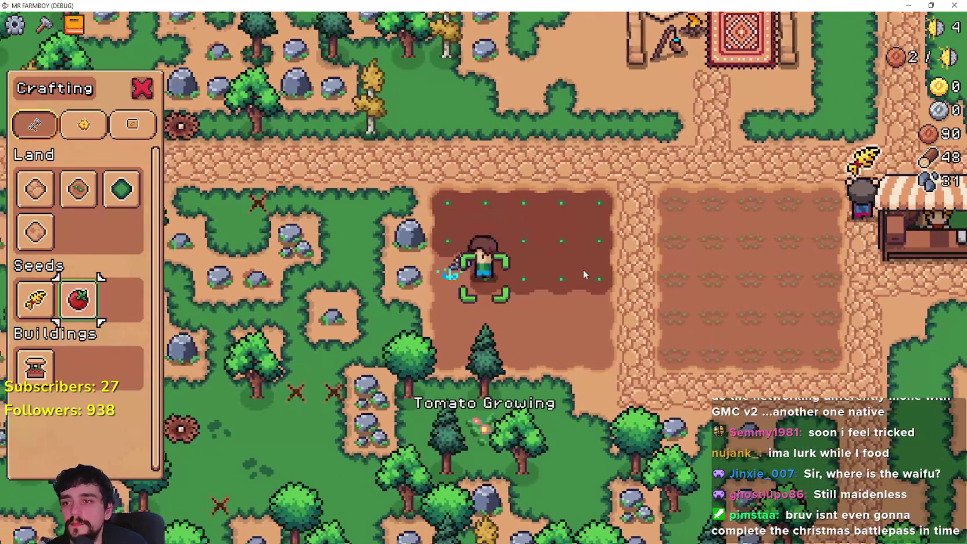
key("a")
left_click(583, 269)
key("w")
left_click(584, 269)
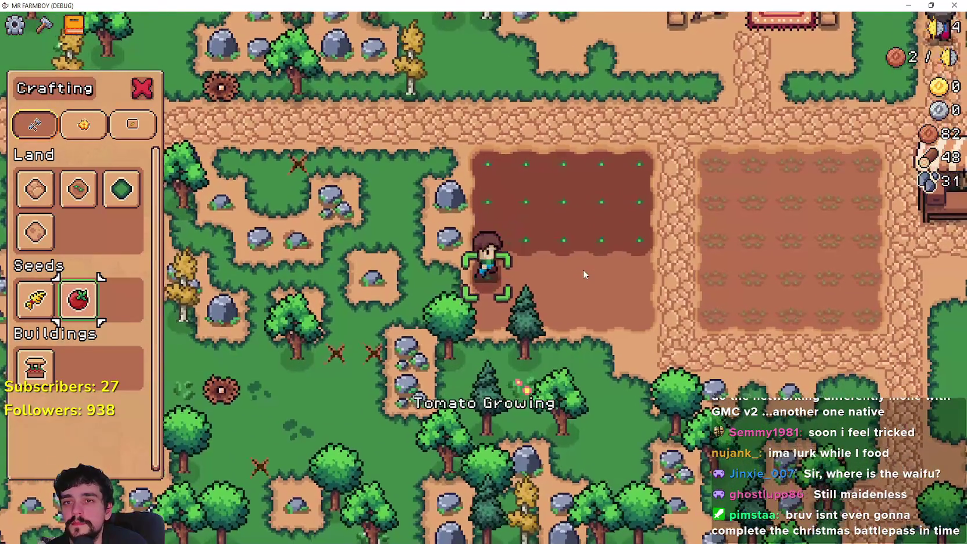
key("d")
left_click(583, 269)
- Plant tomato seeds on the remaining bottom-row tiles, leaving that resource at 46
left_click(583, 269)
key("d")
left_click(583, 273)
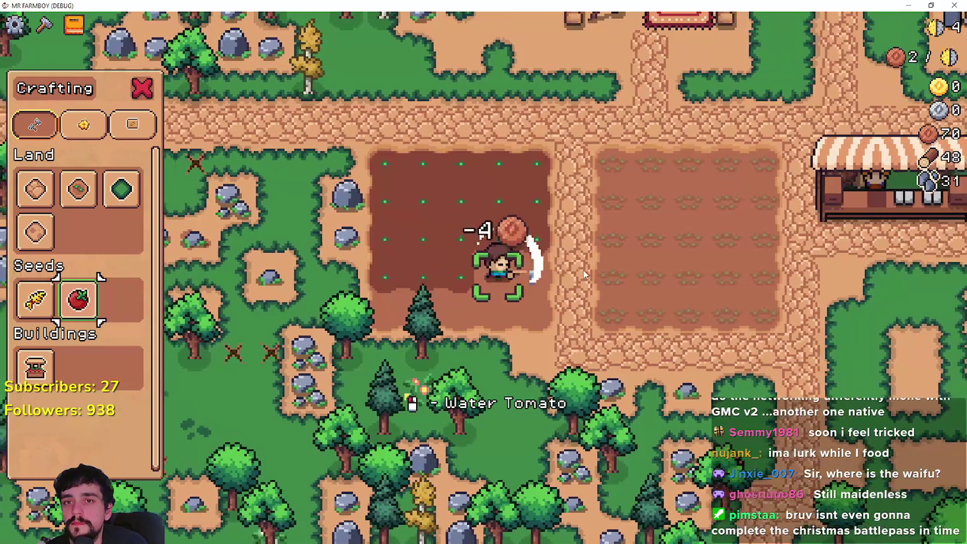
left_click(583, 273)
key("s")
left_click(584, 273)
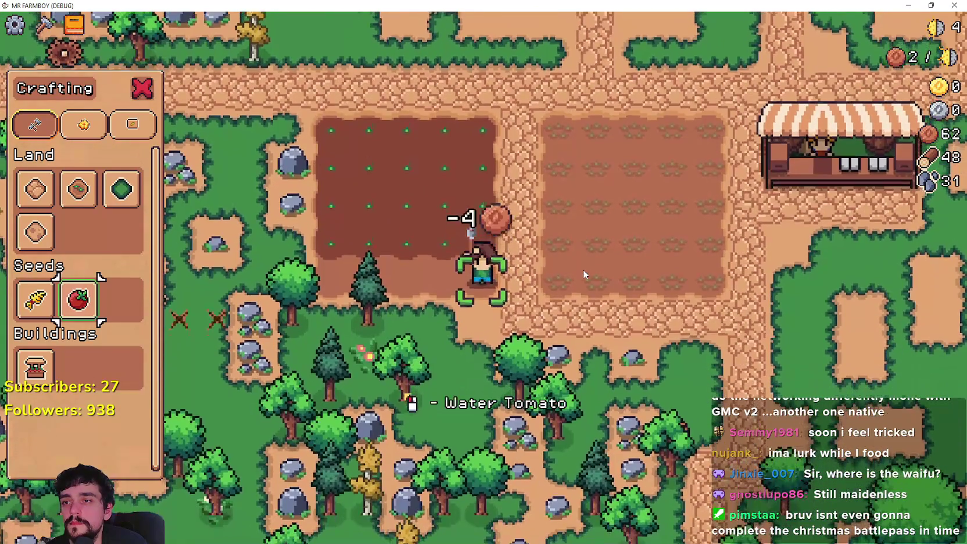
key("a")
left_click(584, 273)
key("a")
left_click(583, 273)
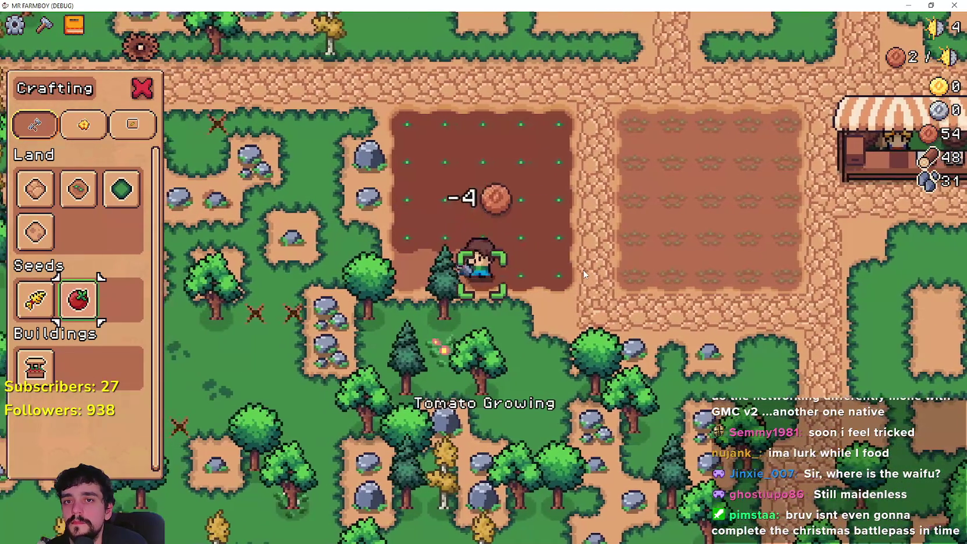
left_click(584, 273)
left_click(584, 273)
key("d")
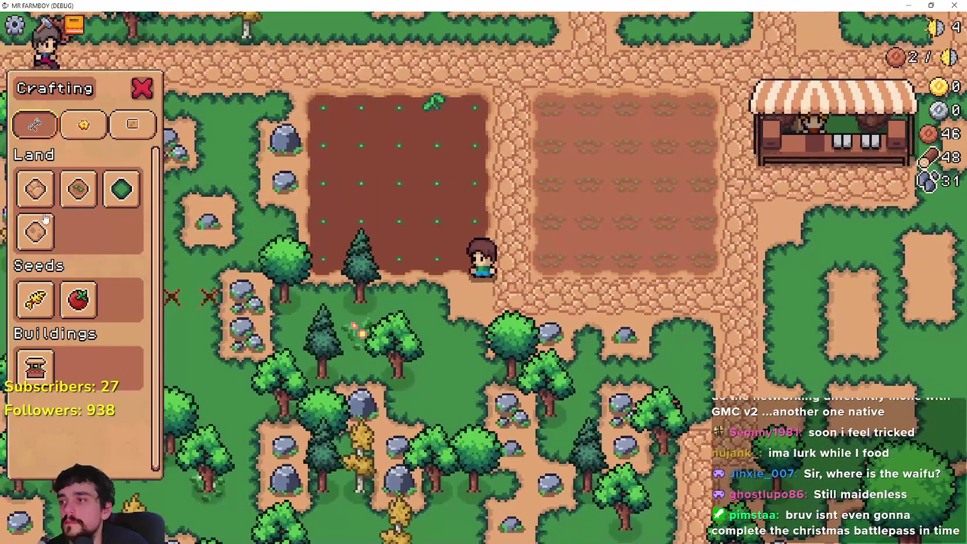
- Chop the pine tree beside the plot and mine the rocks, raising stone to 34
key("a")
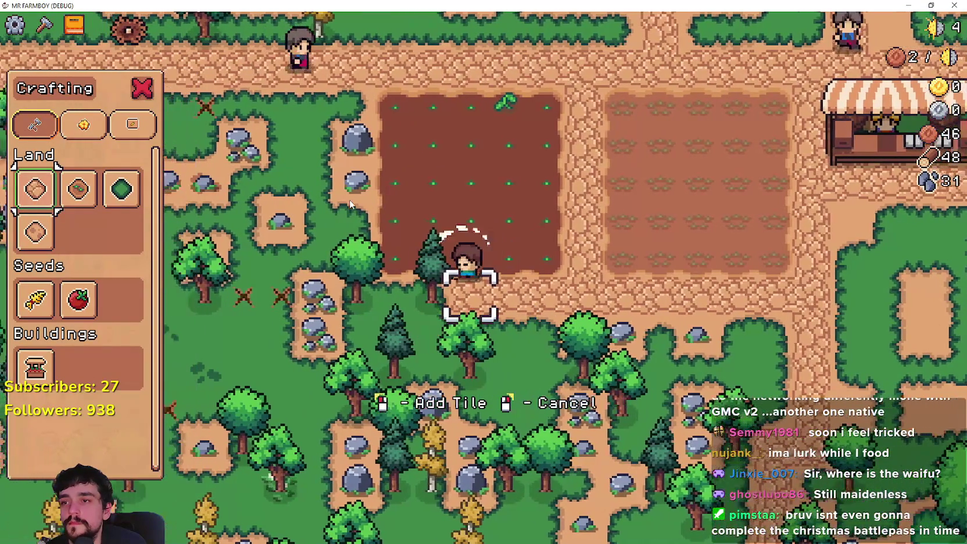
left_click(349, 199)
key("a")
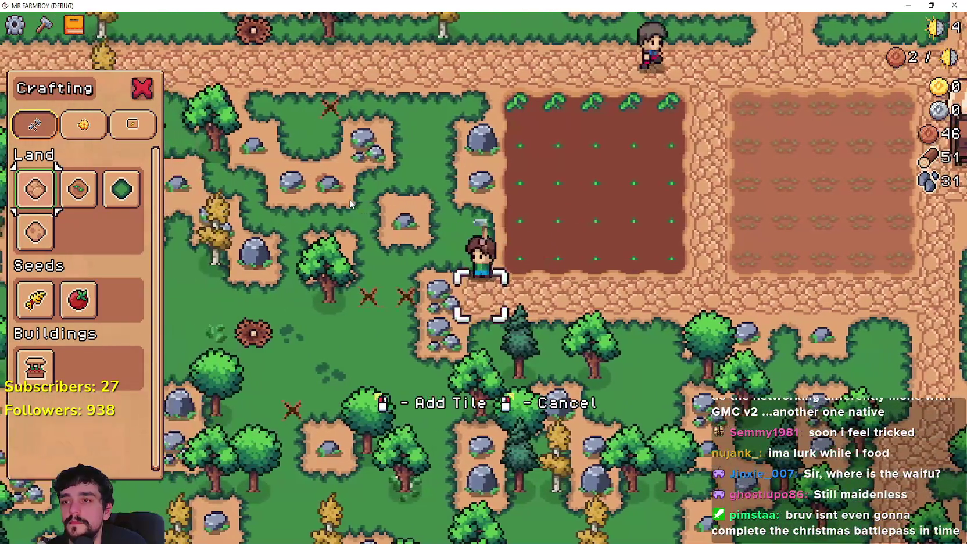
key("w")
key("w")
left_click(351, 203)
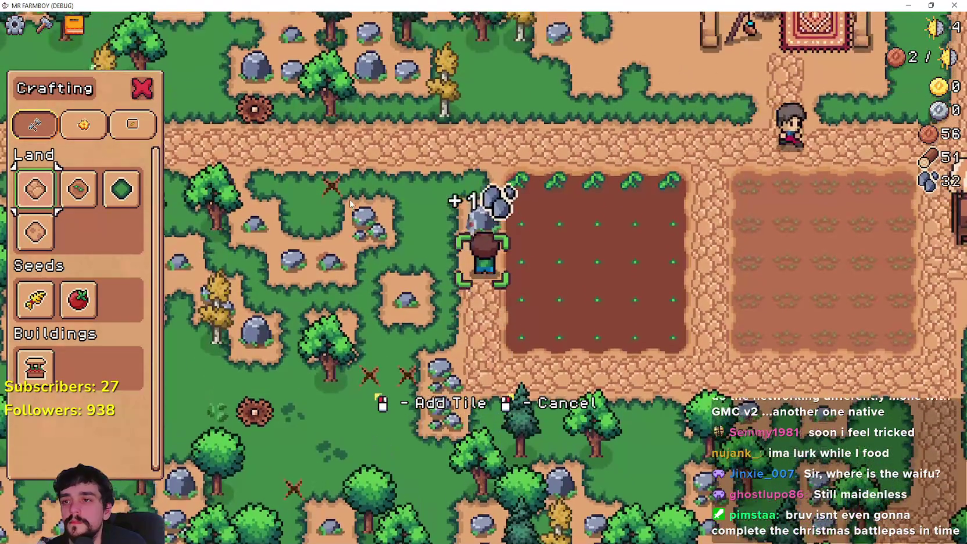
left_click(351, 203)
key("w")
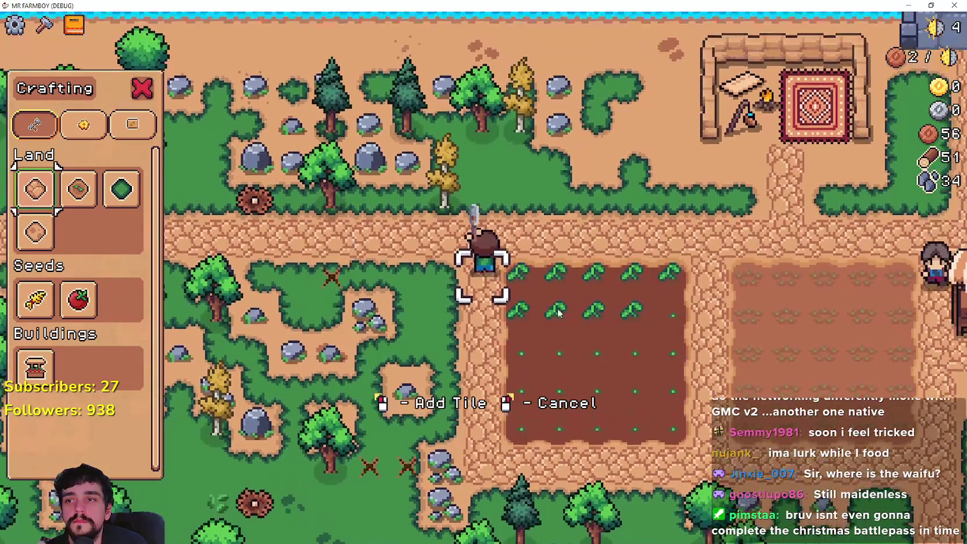
- Take the wheat back out of the market's sell slot and leave the market
key("Escape")
key("d")
key("d")
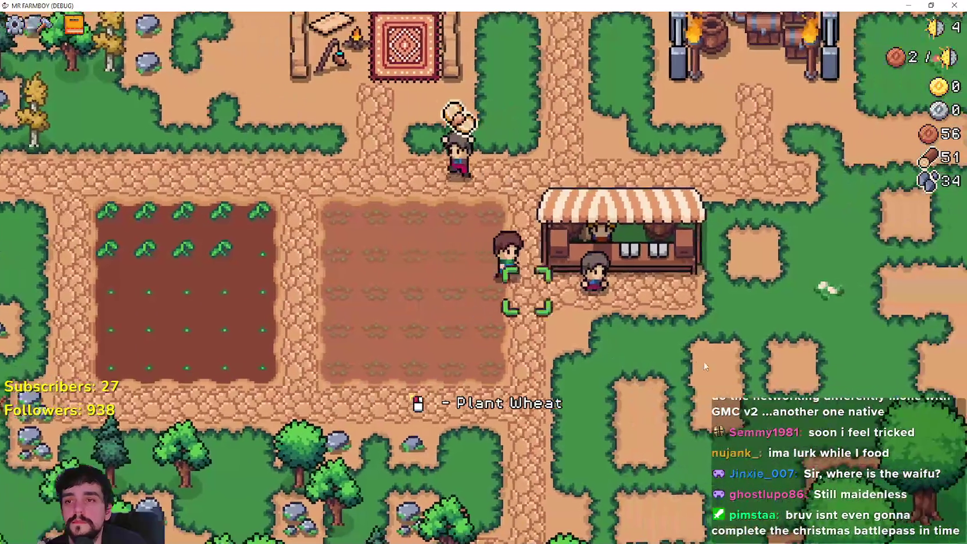
key("e")
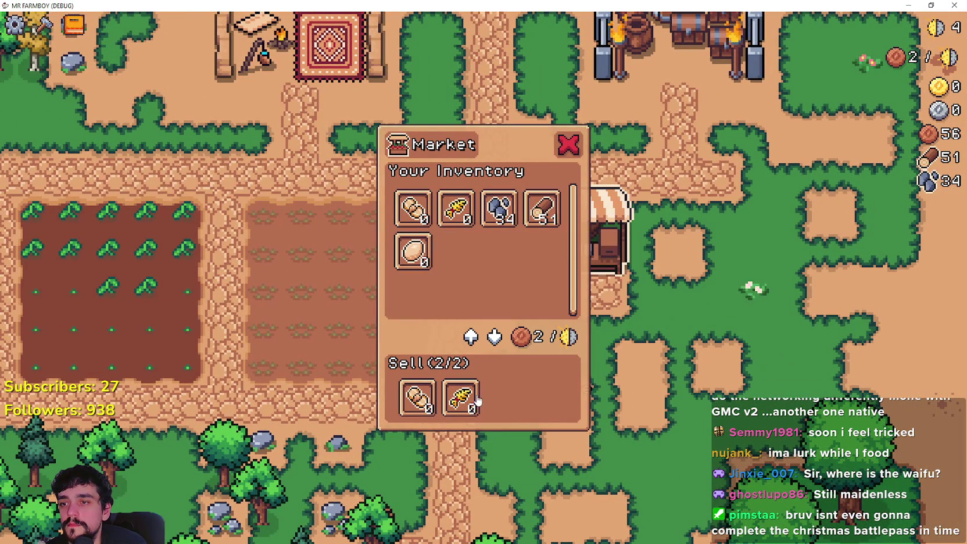
left_click(418, 398)
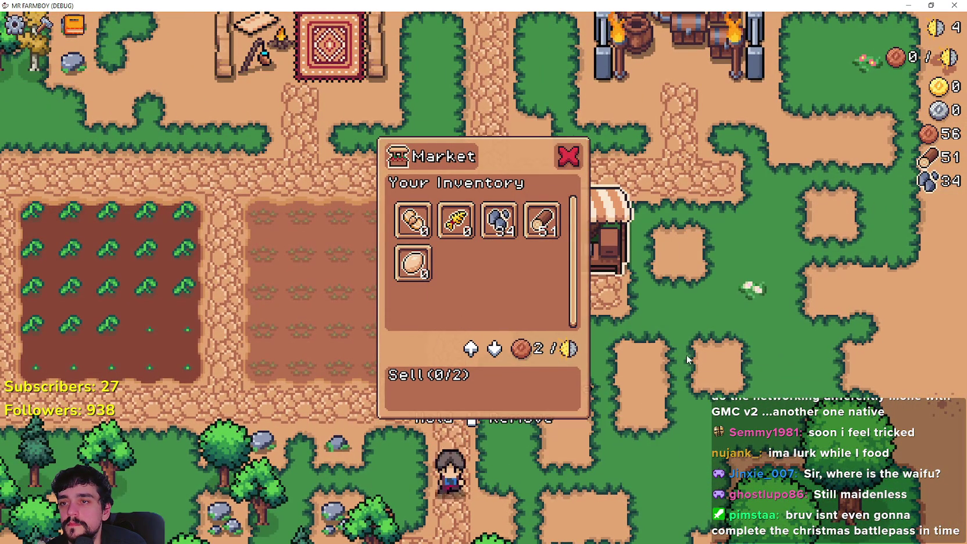
key("Escape")
key("e")
key("Escape")
- Plant and water wheat on the right-hand plot's top-row and second-row tiles
key("a")
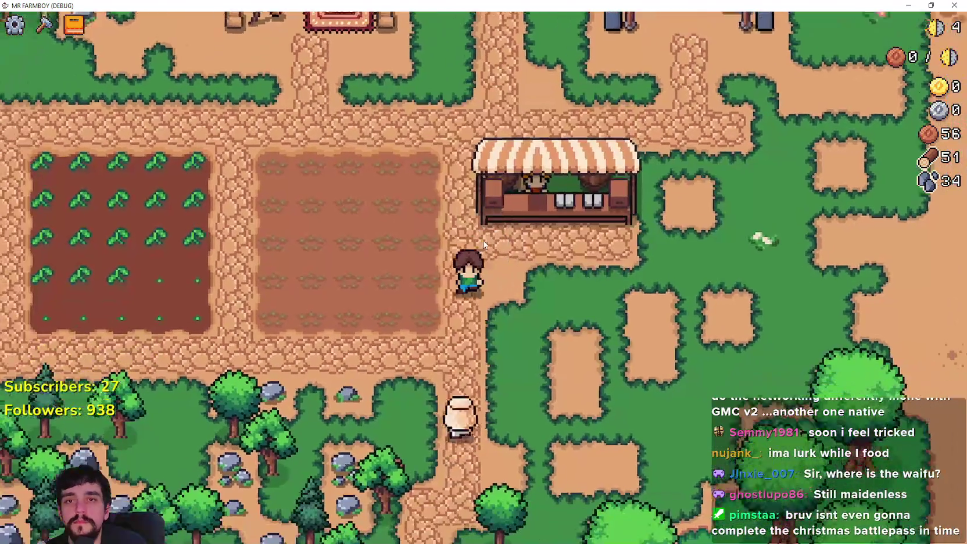
key("w")
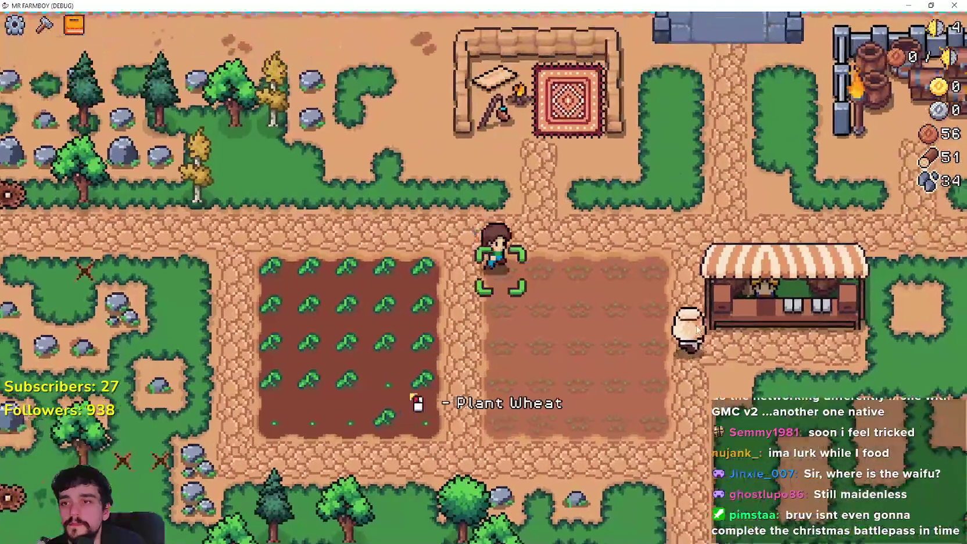
left_click(569, 237)
key("d")
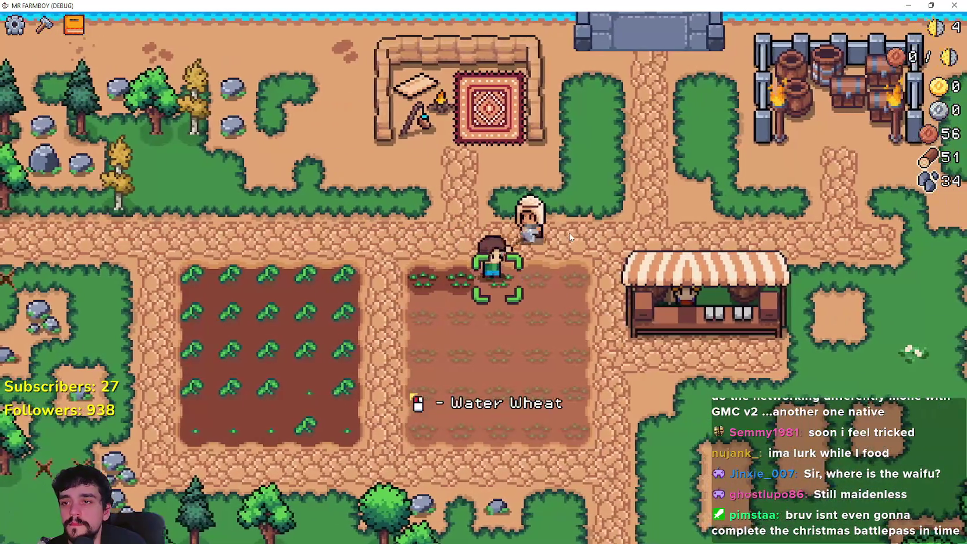
left_click(440, 225)
key("d")
key("s")
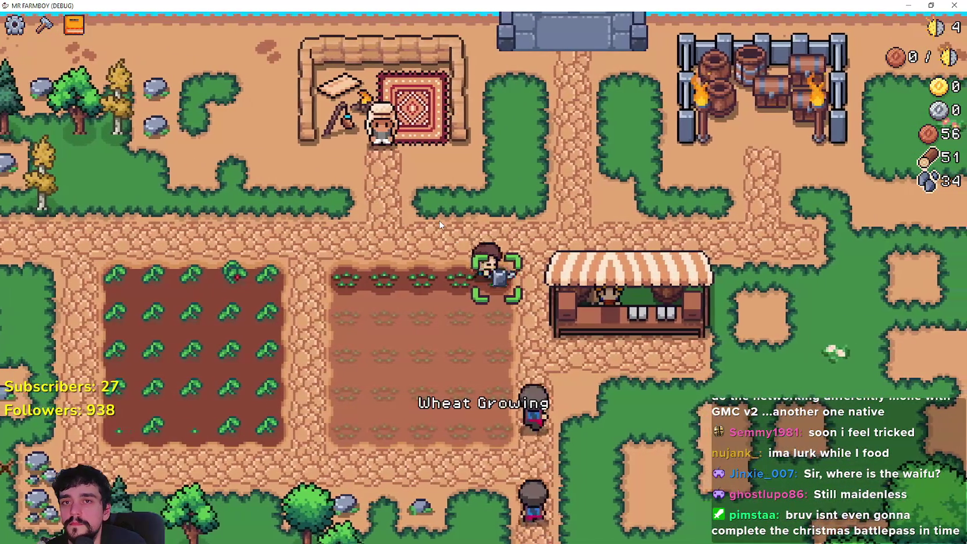
left_click(470, 255)
key("w")
key("a")
- Walk up to the merchant and view his offers
key("w")
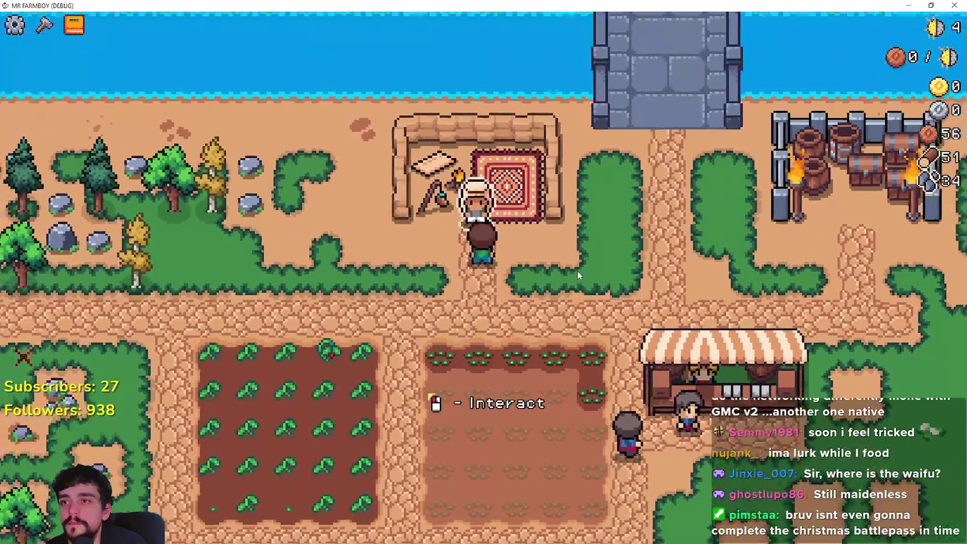
key("e")
mouse_move(463, 391)
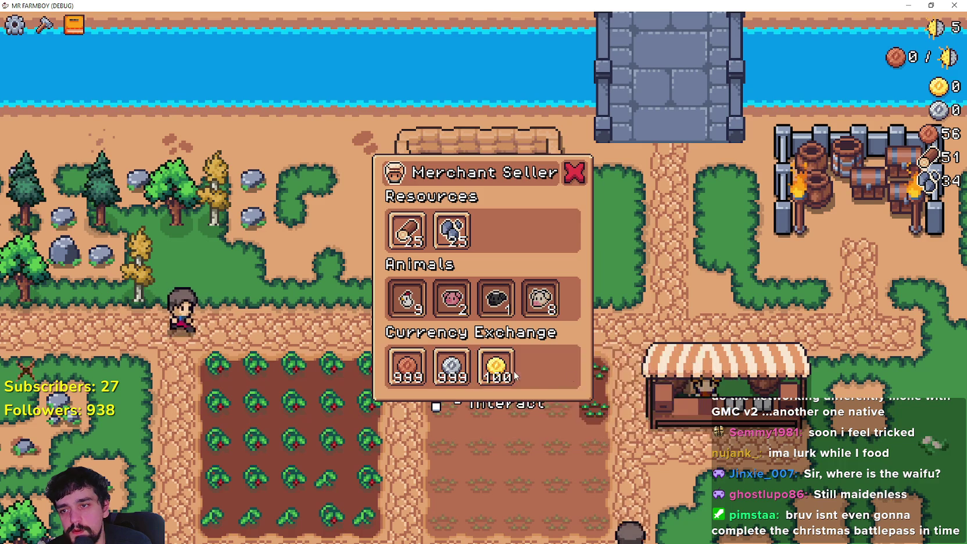
- Leave the merchant, harvest a first ripe tomato and mine the rocks, raising stone to 36
key("a")
key("w")
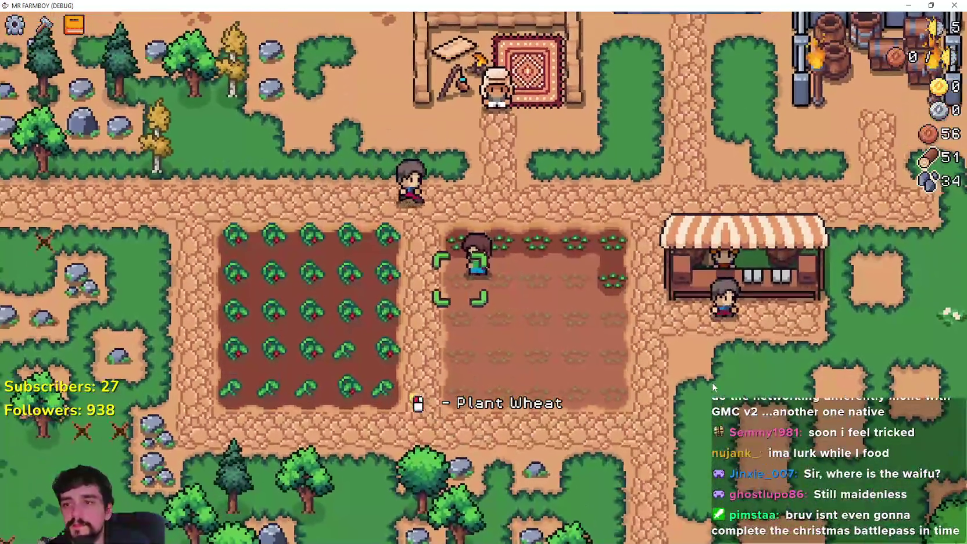
key("a")
left_click(712, 381)
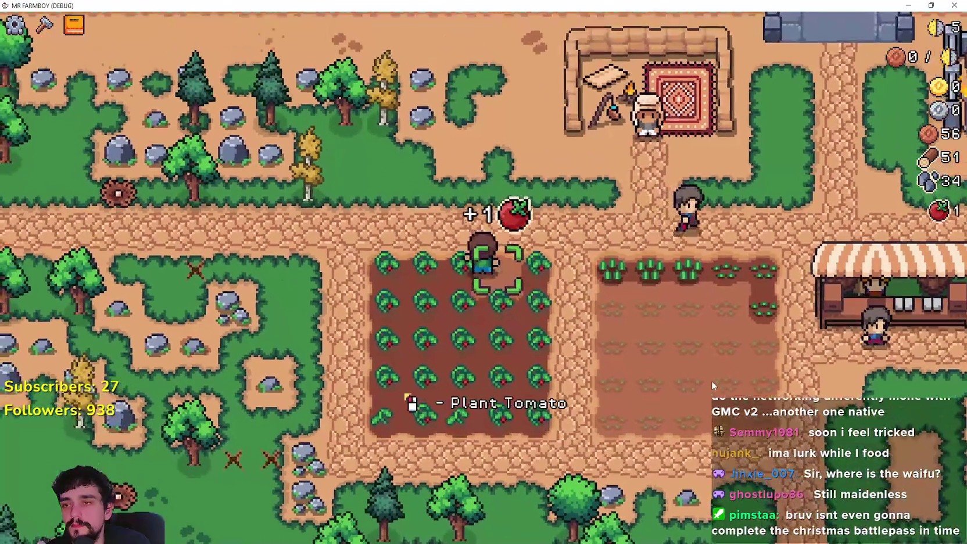
key("w")
key("w")
left_click(712, 381)
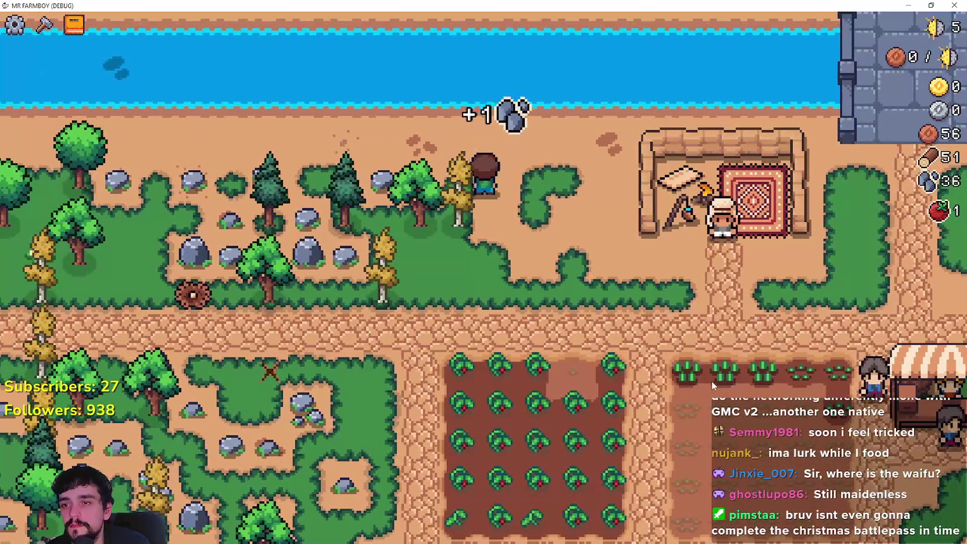
key("d")
key("s")
key("d")
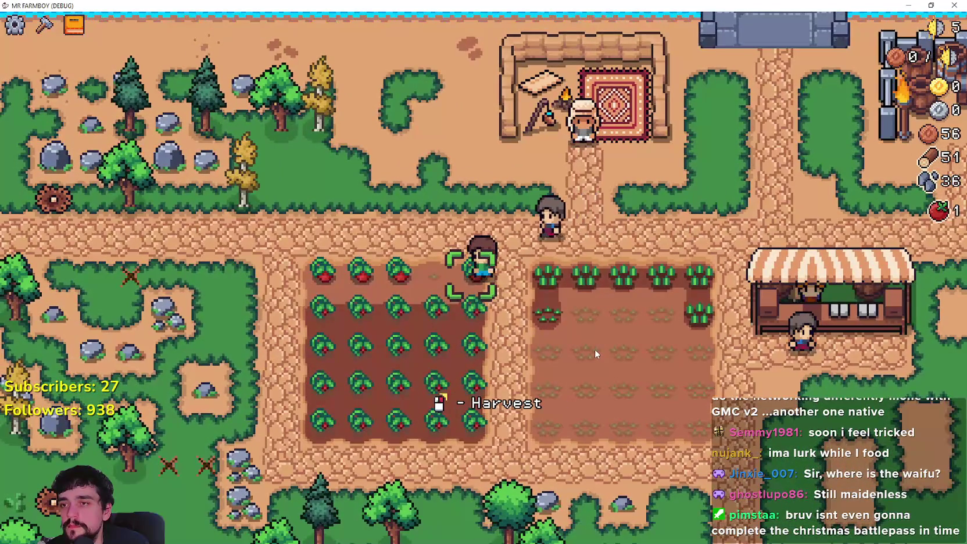
- Harvest the tomatoes along the top rows of the tomato field
left_click(595, 349)
key("a")
left_click(594, 350)
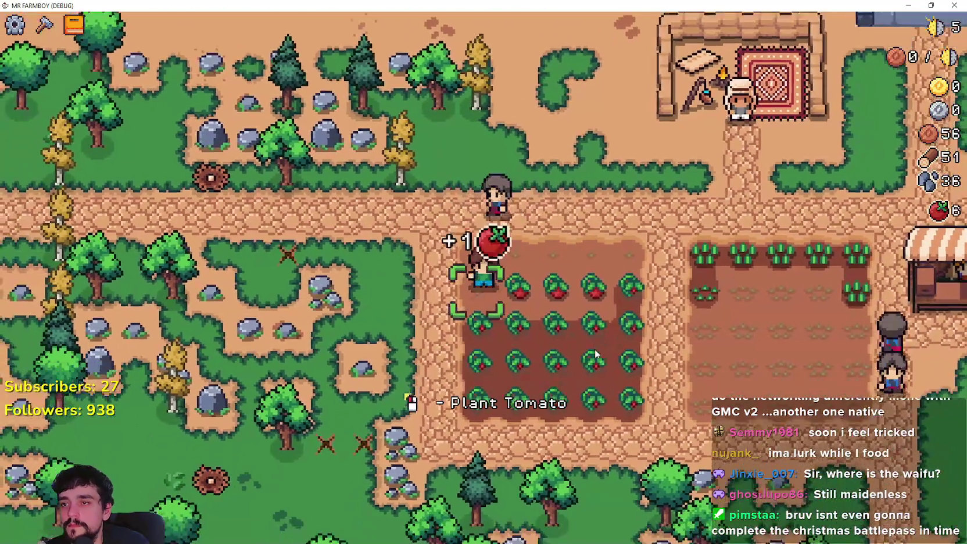
key("a")
left_click(596, 353)
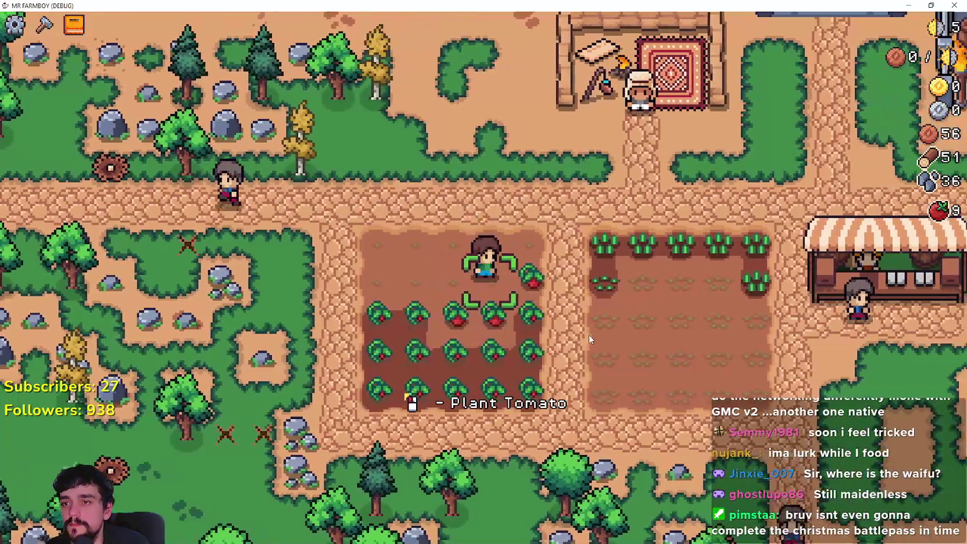
key("a")
left_click(588, 335)
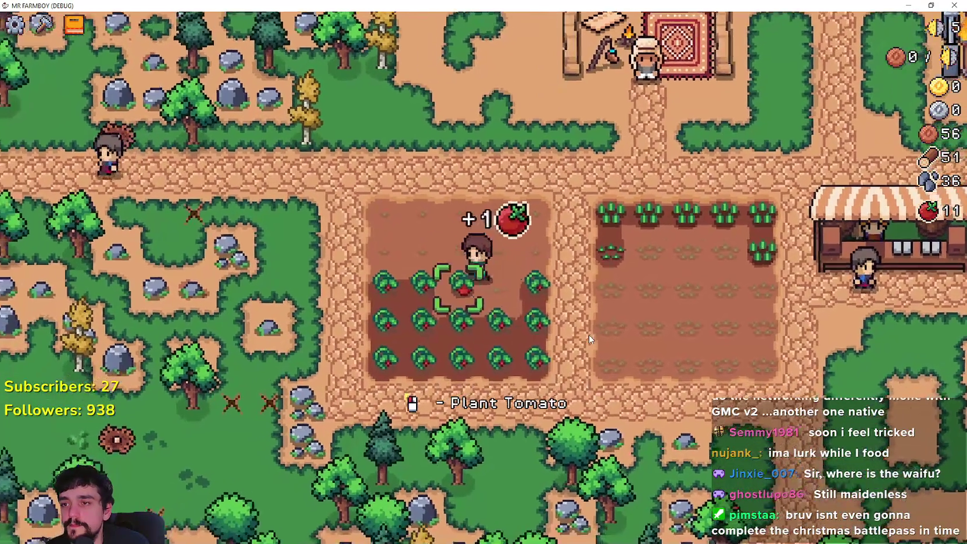
key("d")
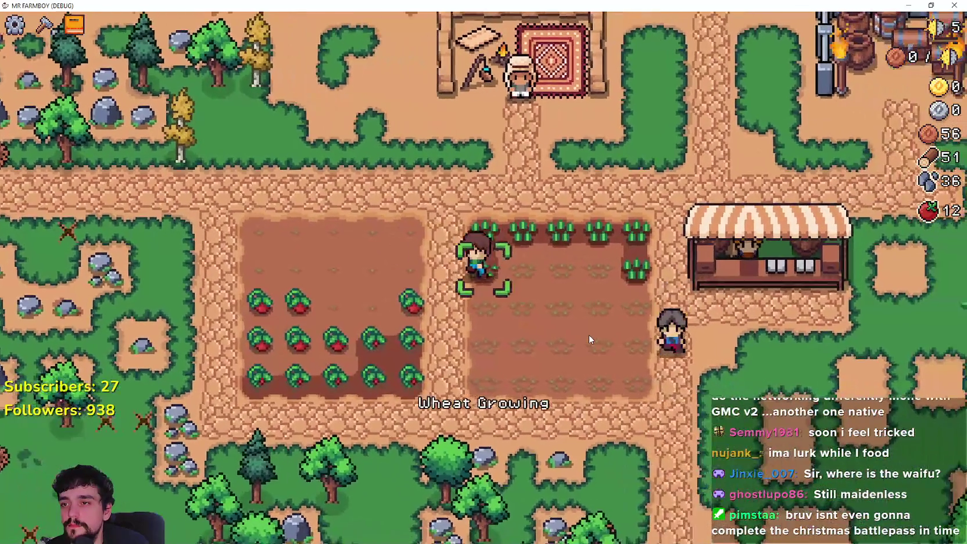
key("a")
left_click(589, 335)
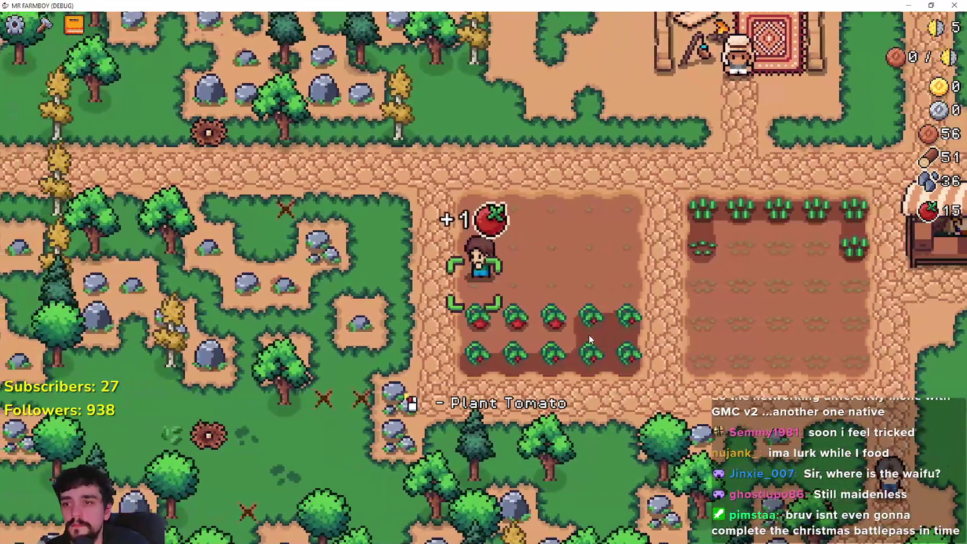
key("d")
key("s")
- Harvest the remaining tomato plants, bringing tomatoes to 25
left_click(588, 335)
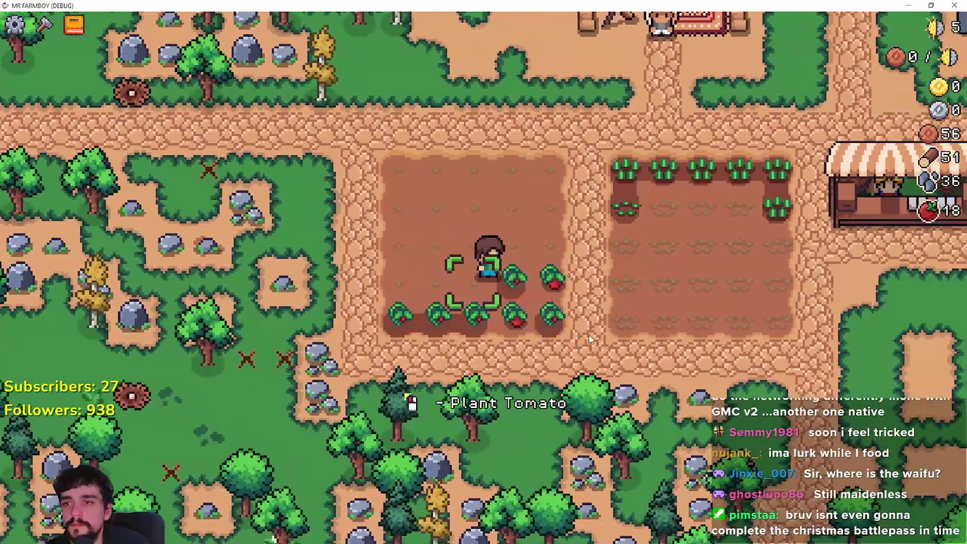
key("s")
left_click(588, 336)
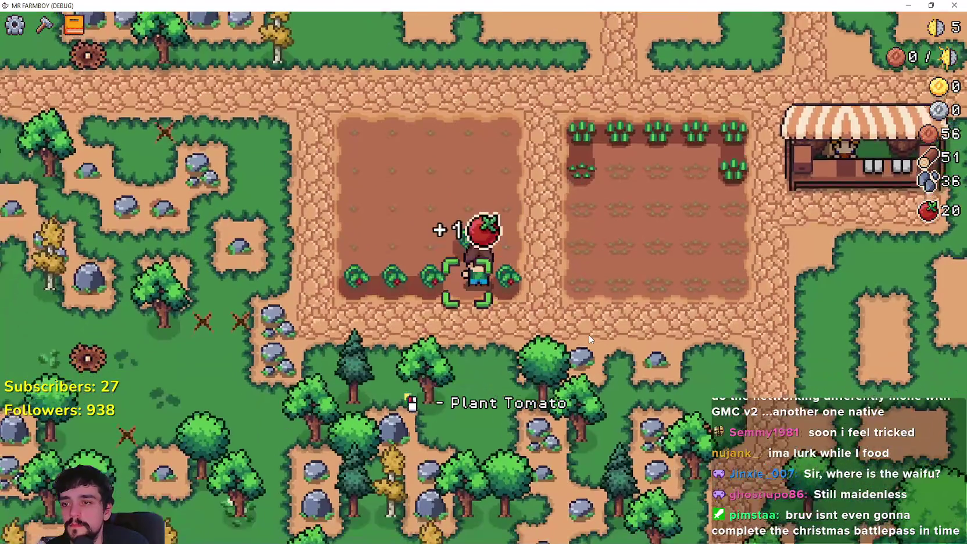
key("a")
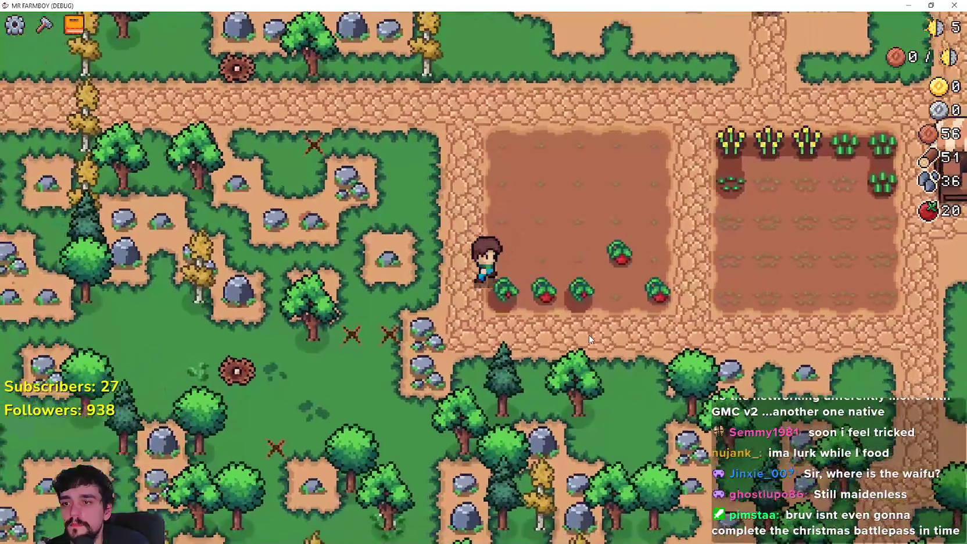
left_click(588, 336)
key("d")
left_click(589, 335)
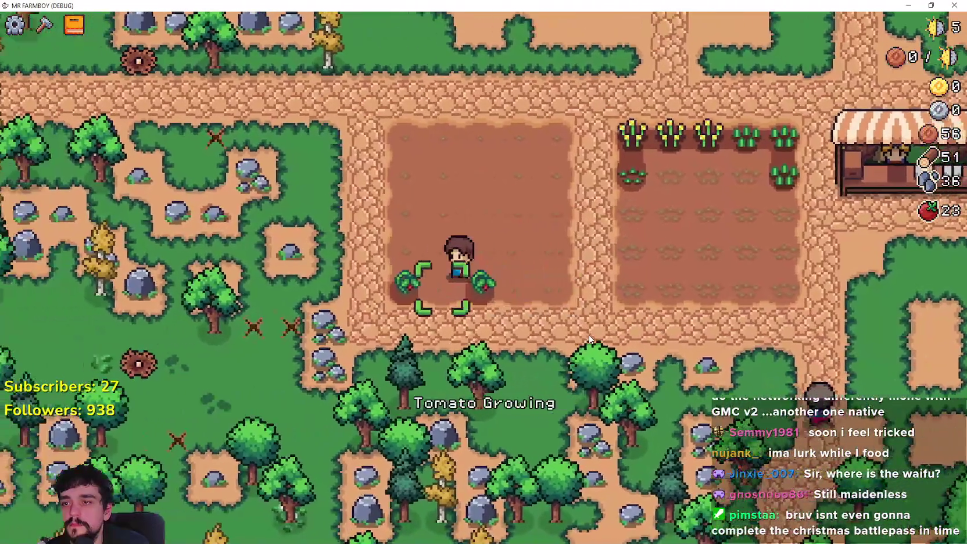
key("a")
left_click(591, 338)
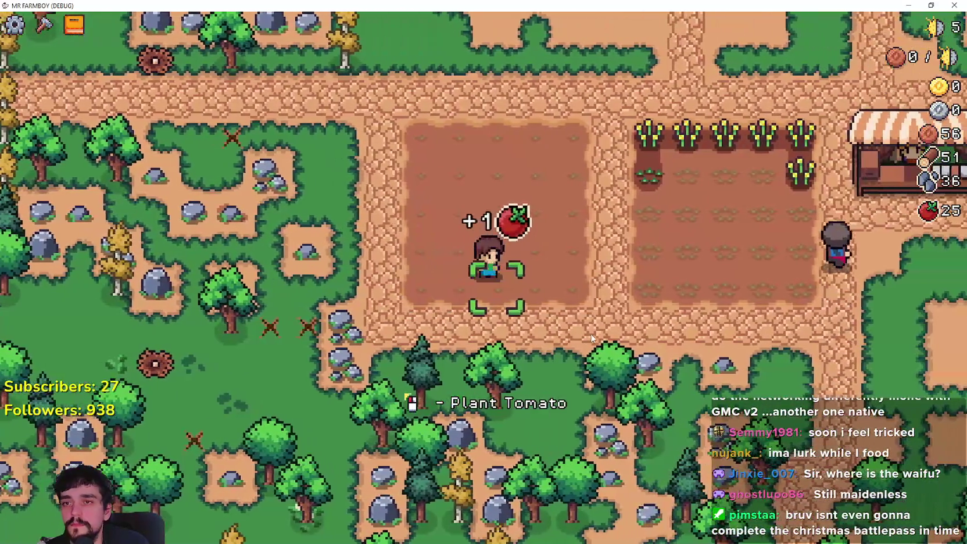
- Water and replant the wheat rows, then open the market window
key("d")
key("w")
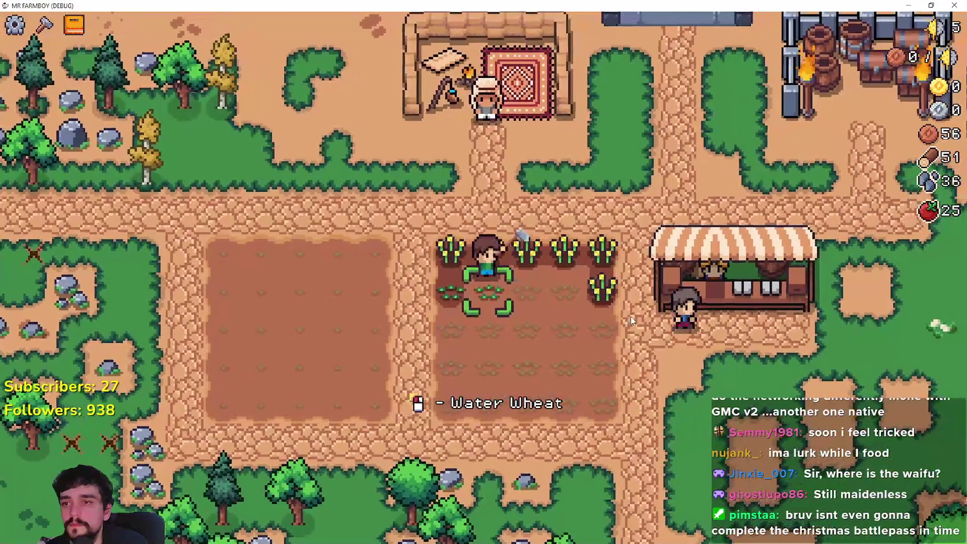
left_click(632, 315)
key("d")
left_click(631, 315)
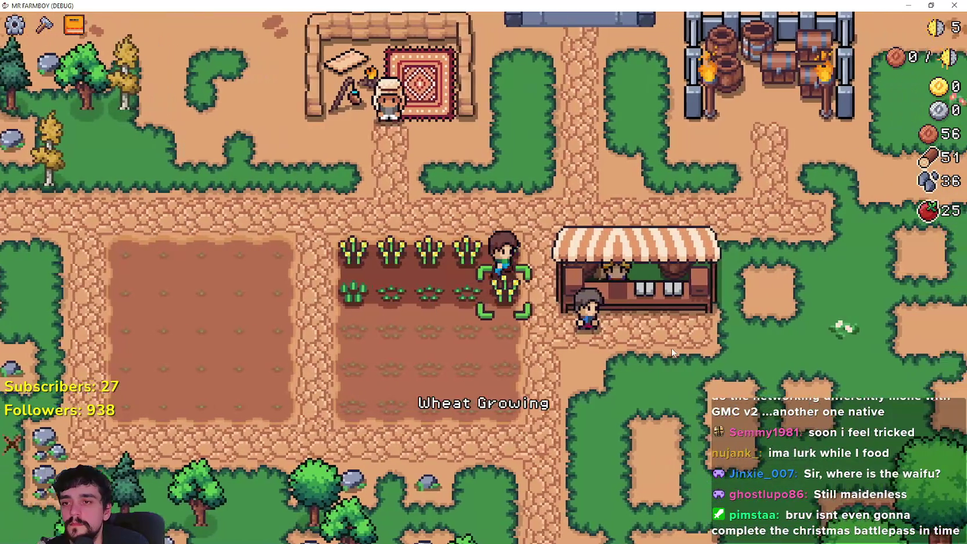
key("d")
left_click(671, 346)
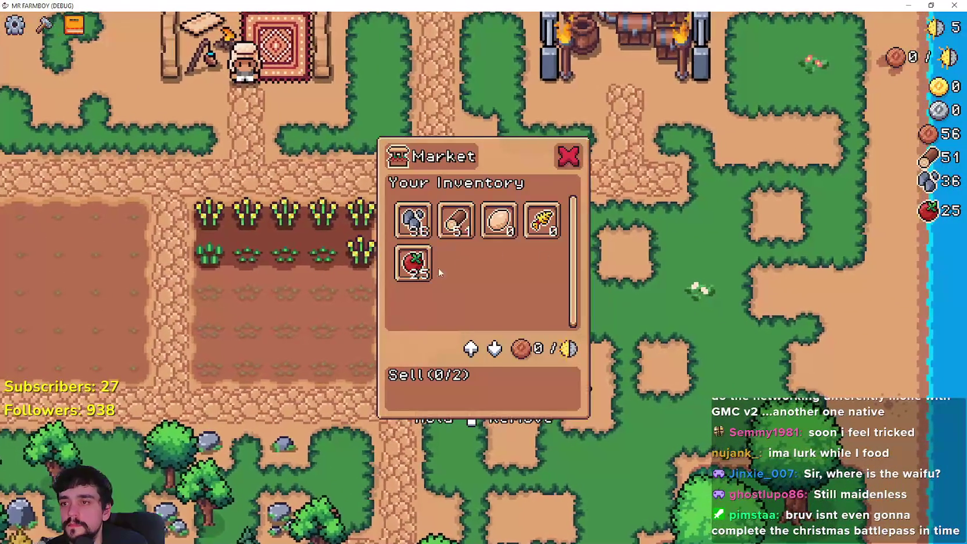
- Sell the 25 tomatoes for 114 and view the crops advancements
left_click(438, 266)
key("Tab")
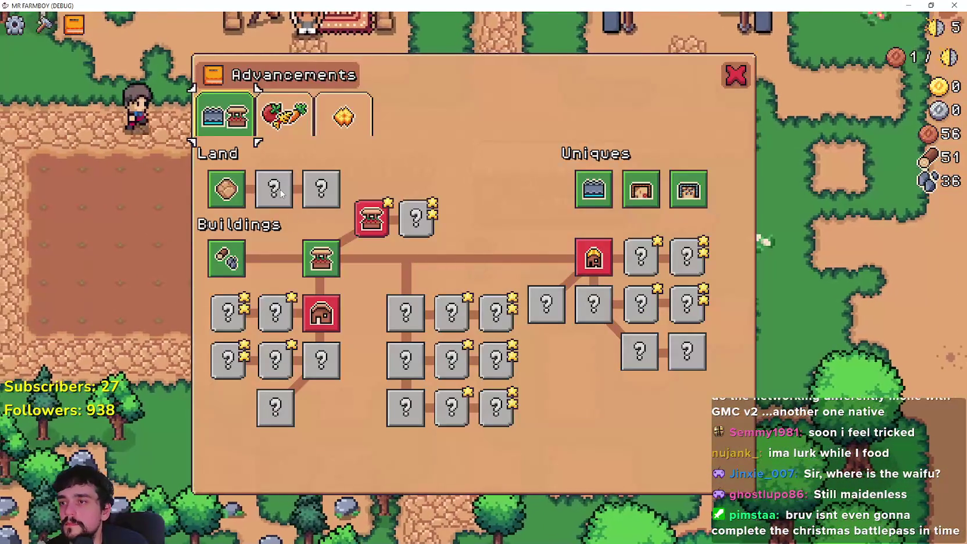
left_click(277, 120)
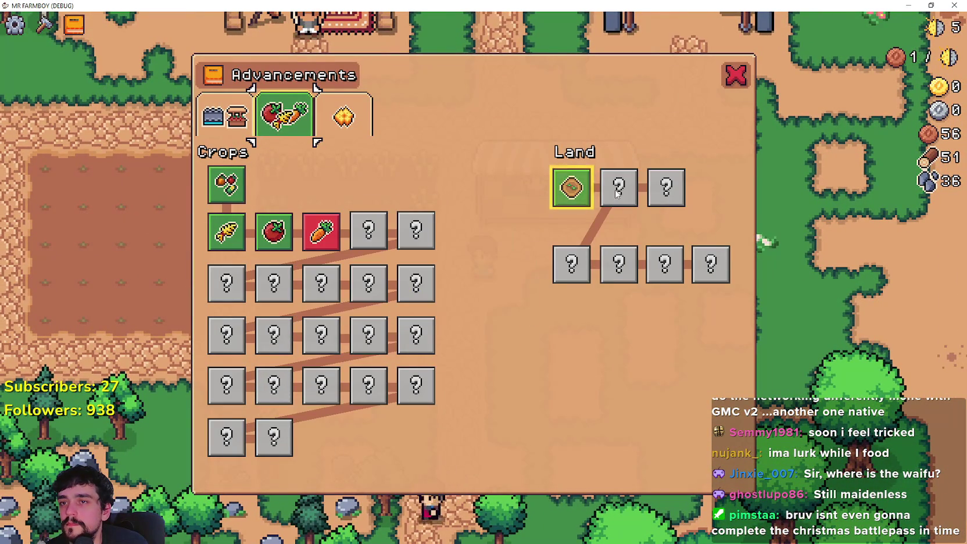
- Browse the advancement categories, close the panel, and visit the merchant before returning to the crops
key("e")
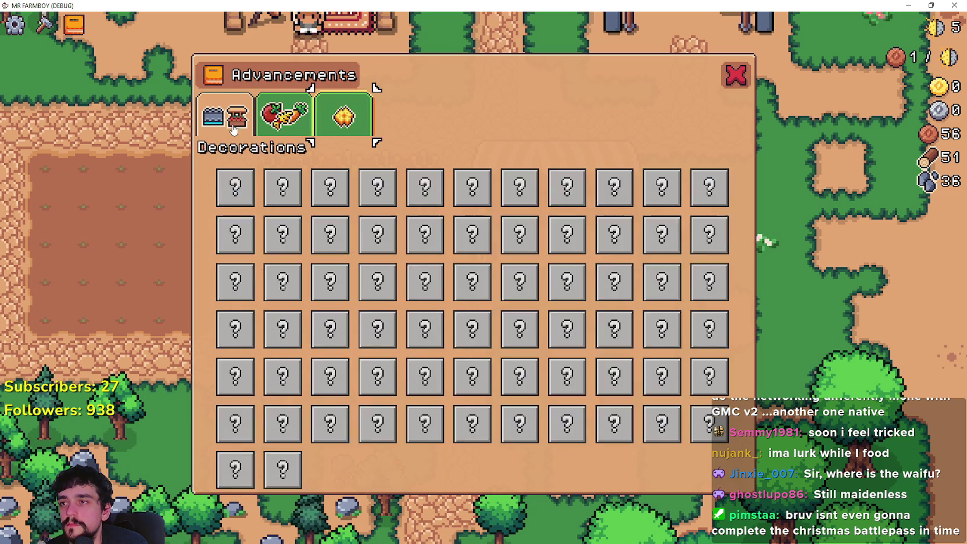
key("e")
key("Escape")
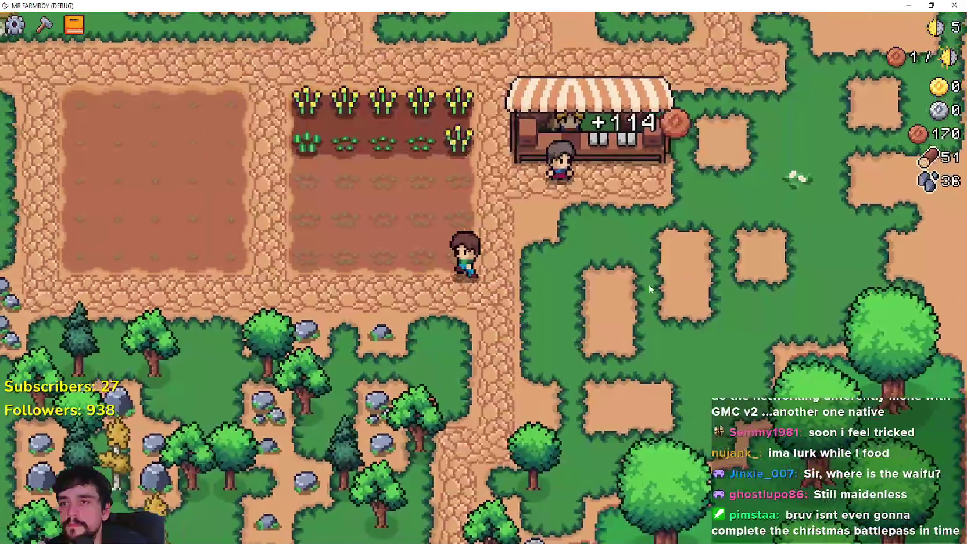
key("w")
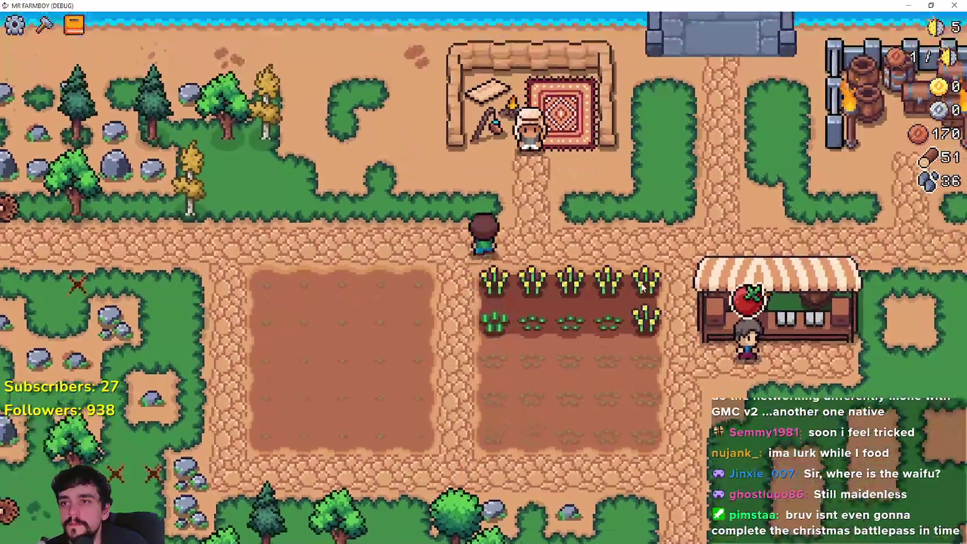
key("e")
key("s")
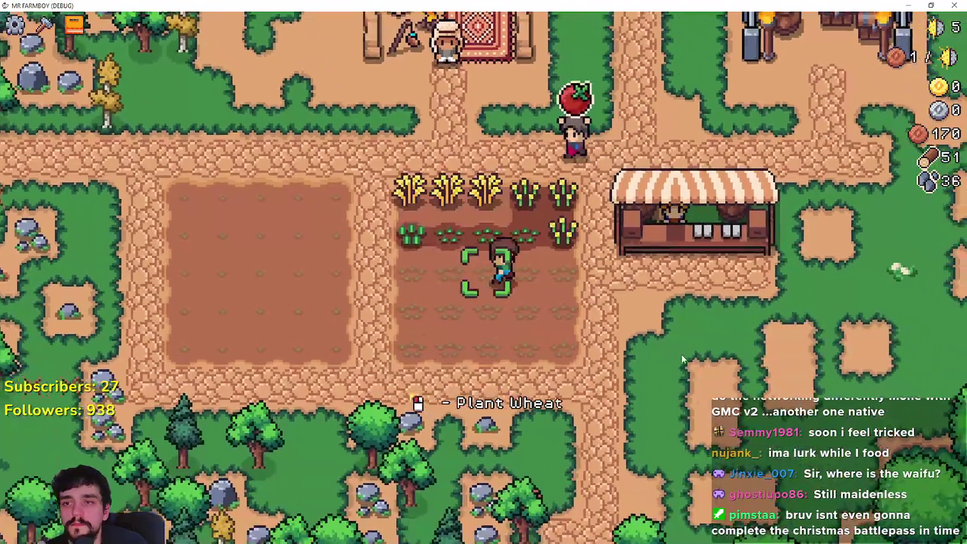
key("a")
- Harvest the ripe wheat and plant and water the first tomato in the empty plot
key("e")
key("e")
key("e")
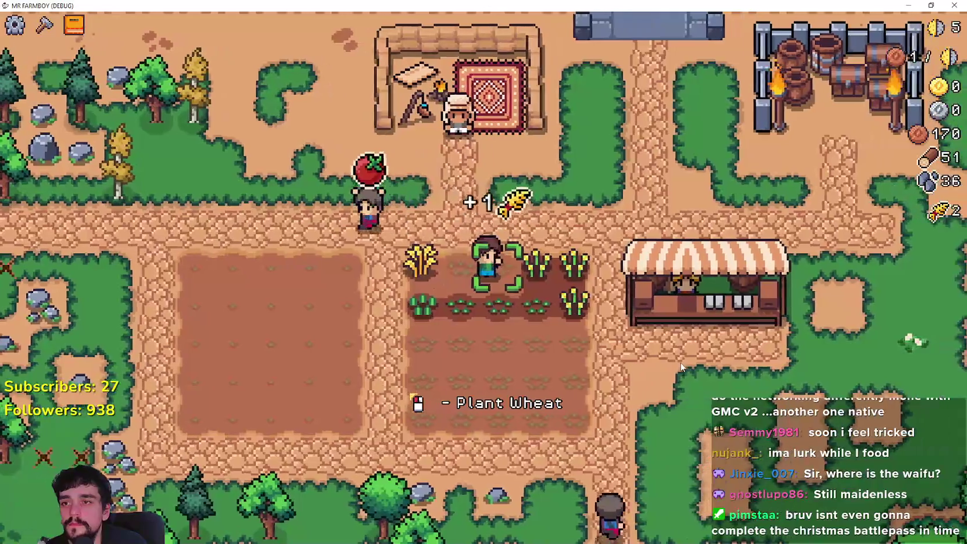
key("a")
key("a")
key("e")
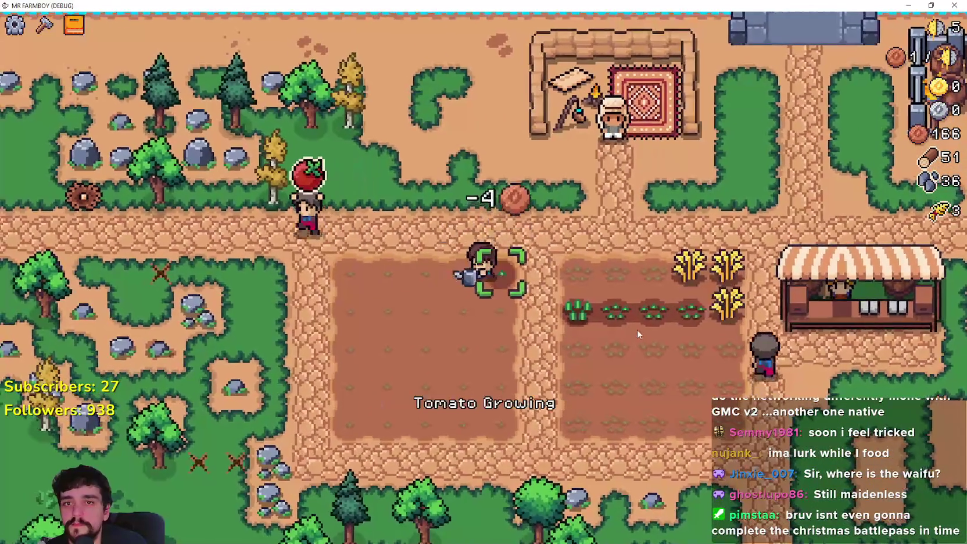
key("e")
- Plant and water more tomatoes along the left plot row, five in total
key("a")
key("e")
key("e")
key("a")
key("e")
key("e")
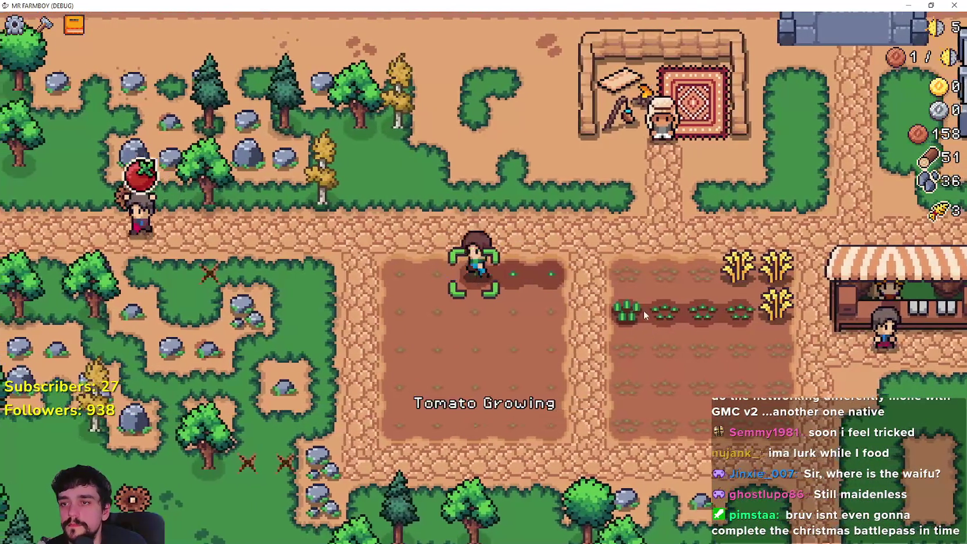
key("a")
key("e")
key("e")
key("e")
key("e")
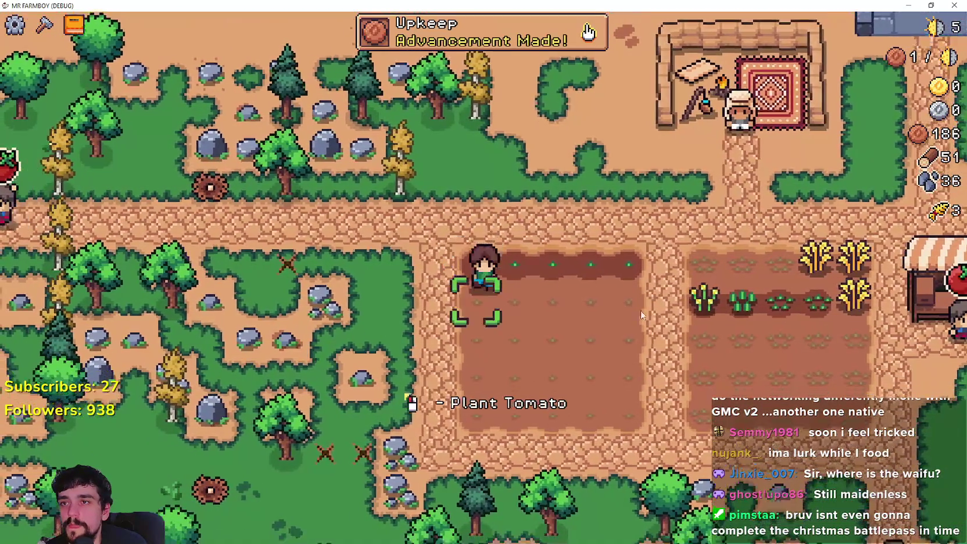
key("d")
key("d")
key("e")
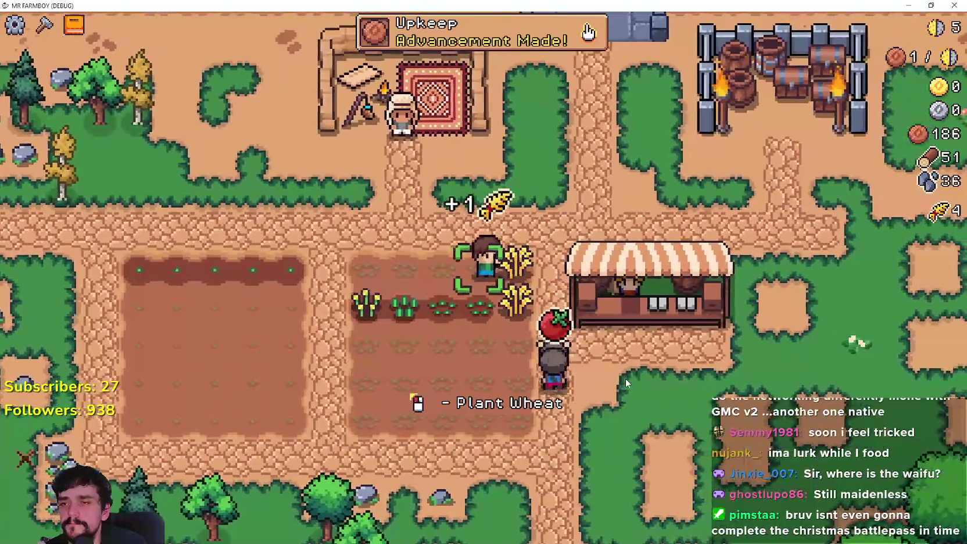
- Walk back across the wheat plot onto the path and open the Advancements panel
key("a")
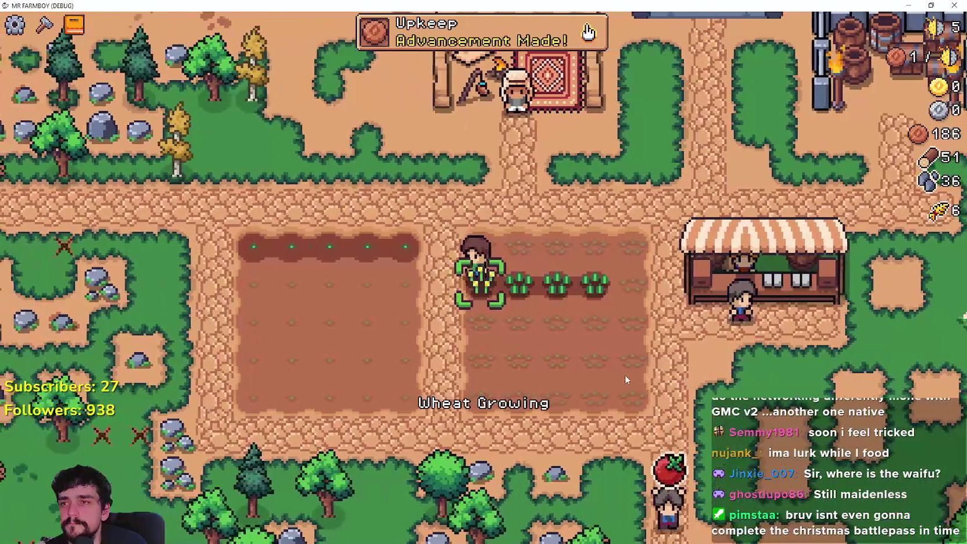
key("w")
key("Tab")
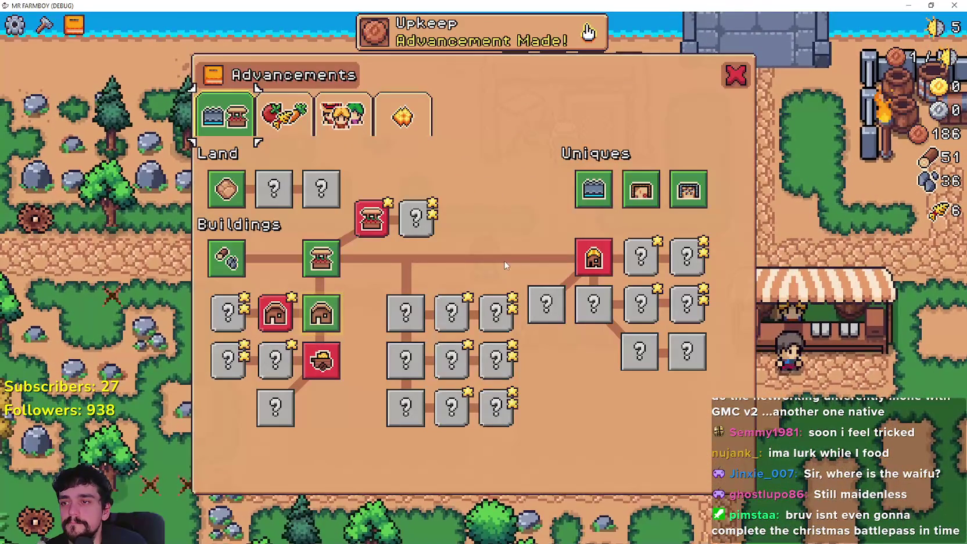
- Switch to the Workers category, dismiss the Upkeep notification, and read the Upkeep and Farmers tooltips
key("Escape")
left_click(436, 38)
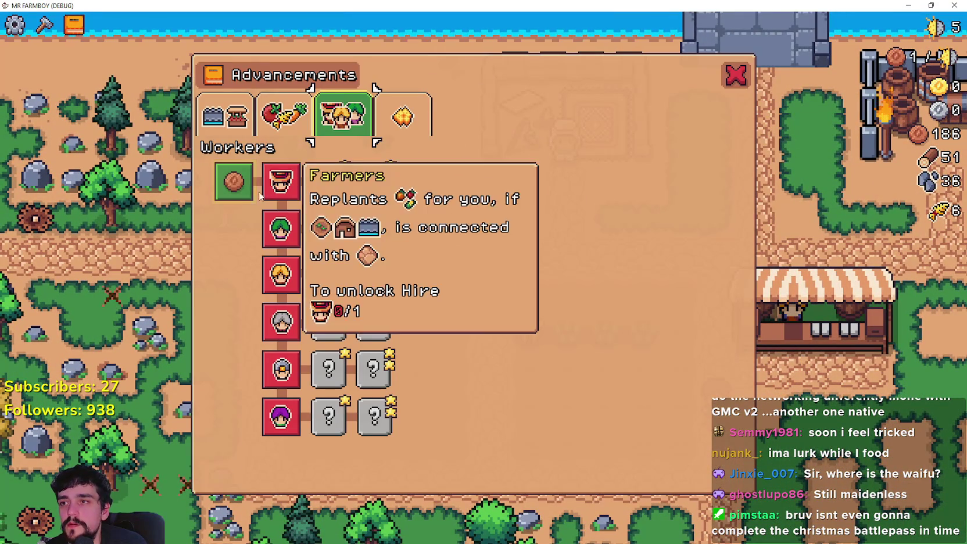
mouse_move(255, 174)
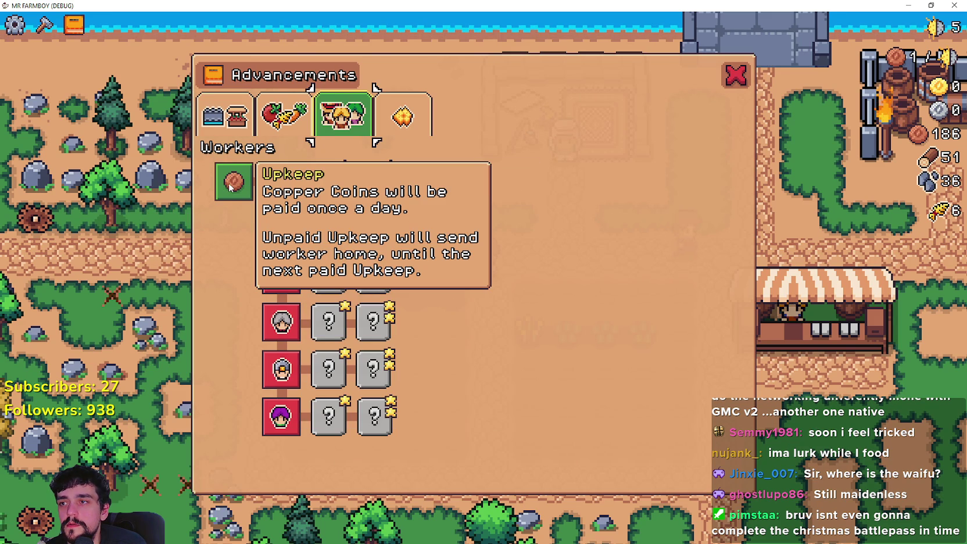
mouse_move(278, 201)
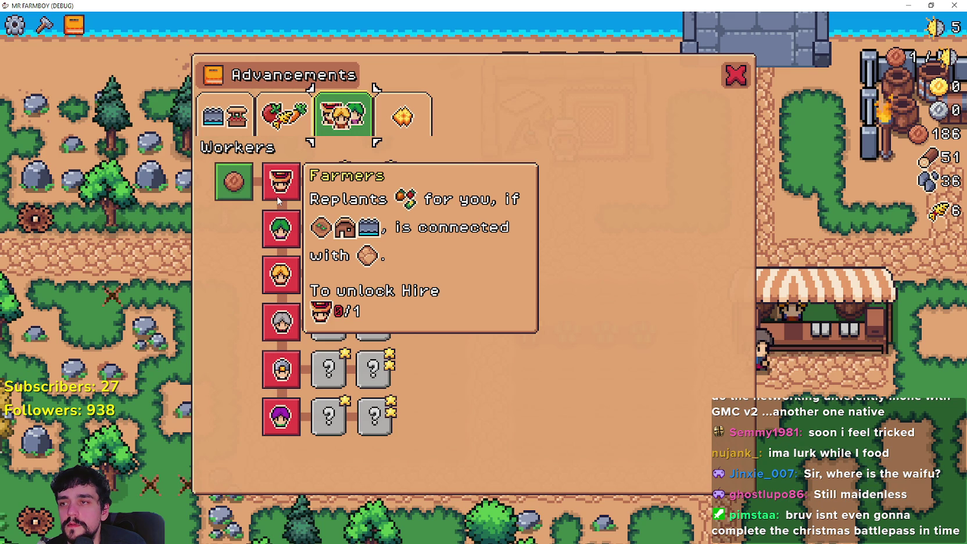
- Close the advancements, pause the game, and stop it with F8 to return to Godot
key("Escape")
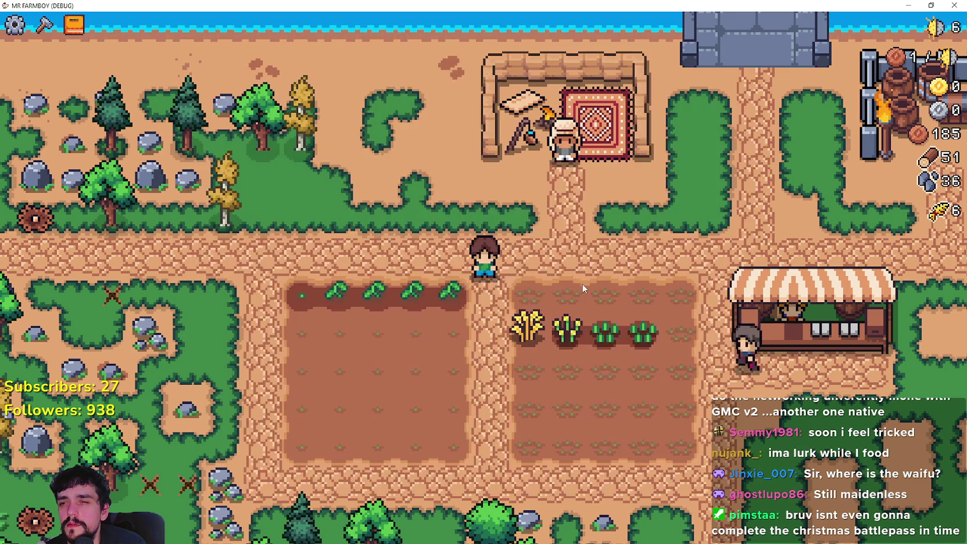
key("Escape")
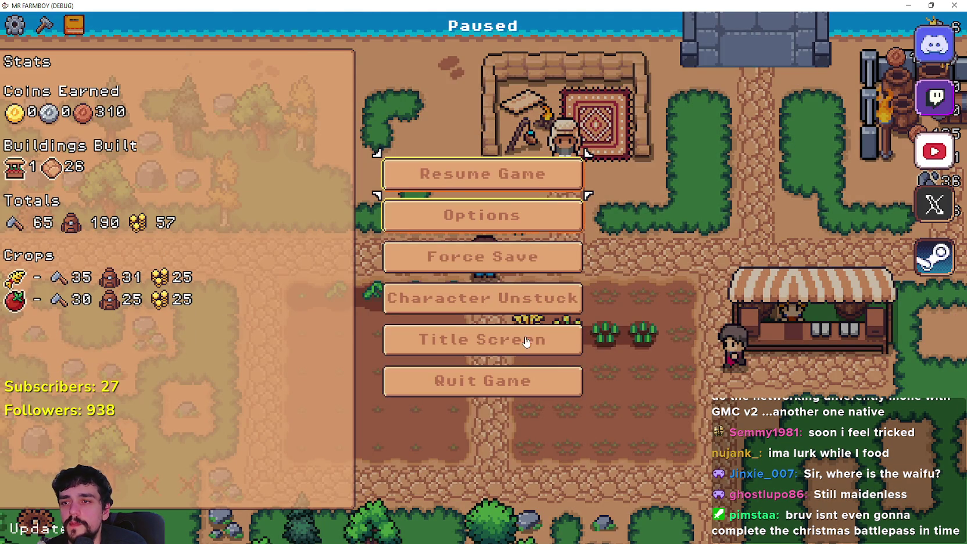
key("Down")
key("F8")
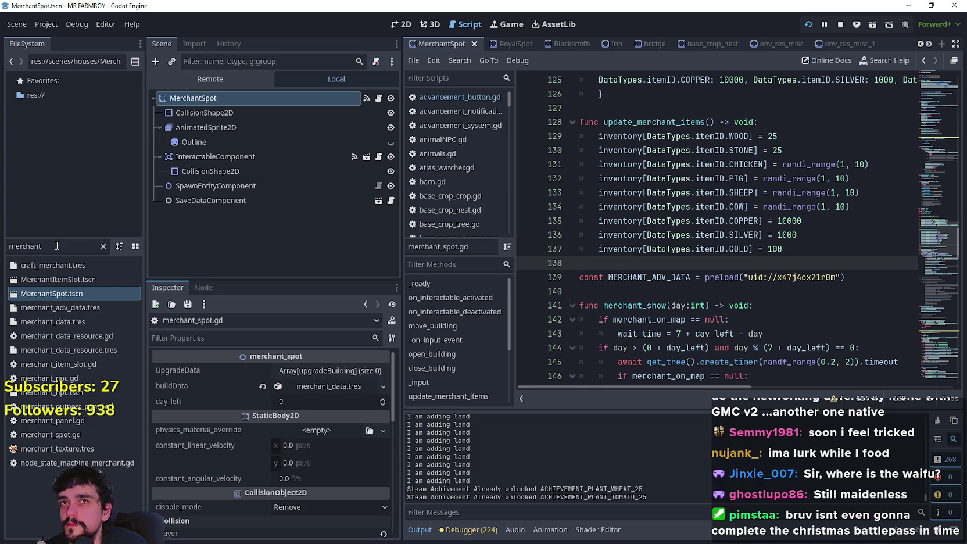
- Filter the FileSystem for 'advance' and open the AdvancementSystem scene for editing
left_click_drag(57, 245, 1, 243)
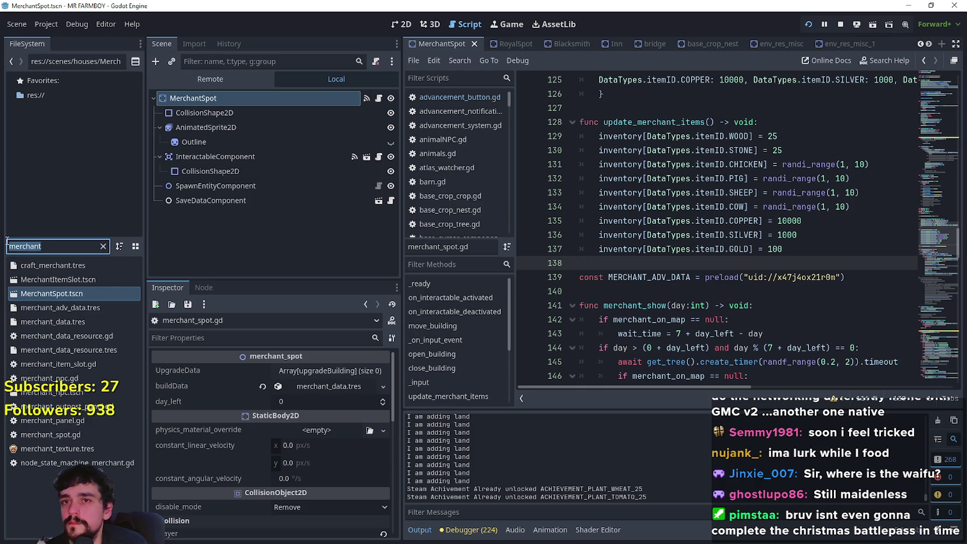
type("advance")
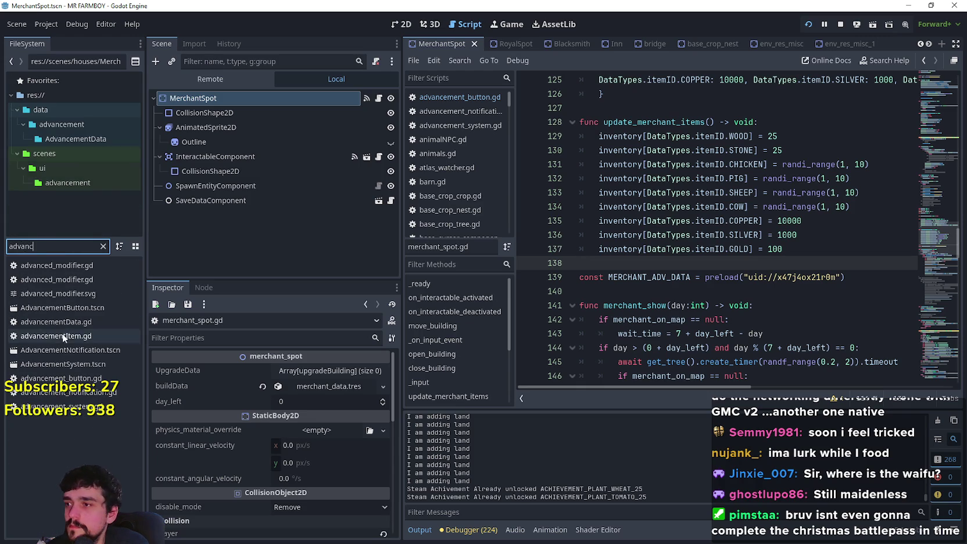
left_click(78, 308)
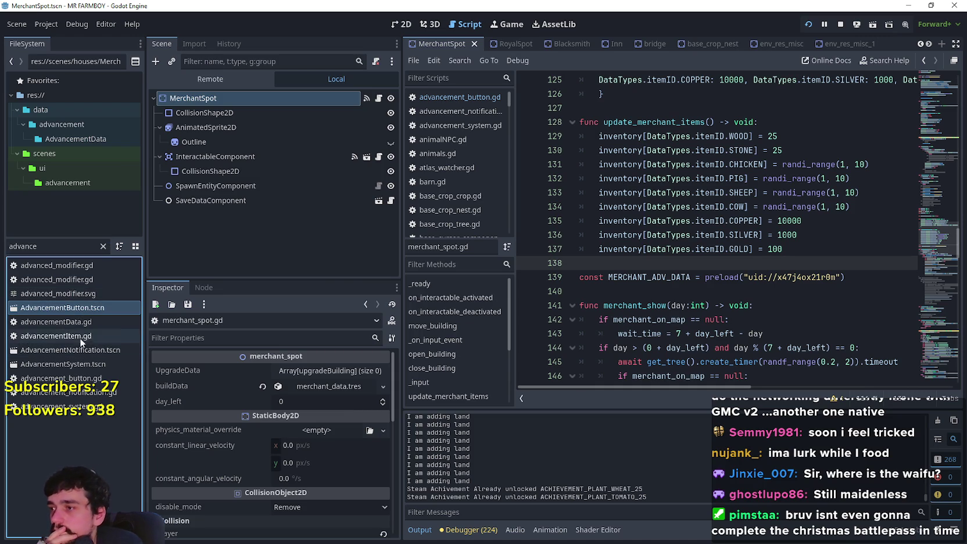
double_click(96, 368)
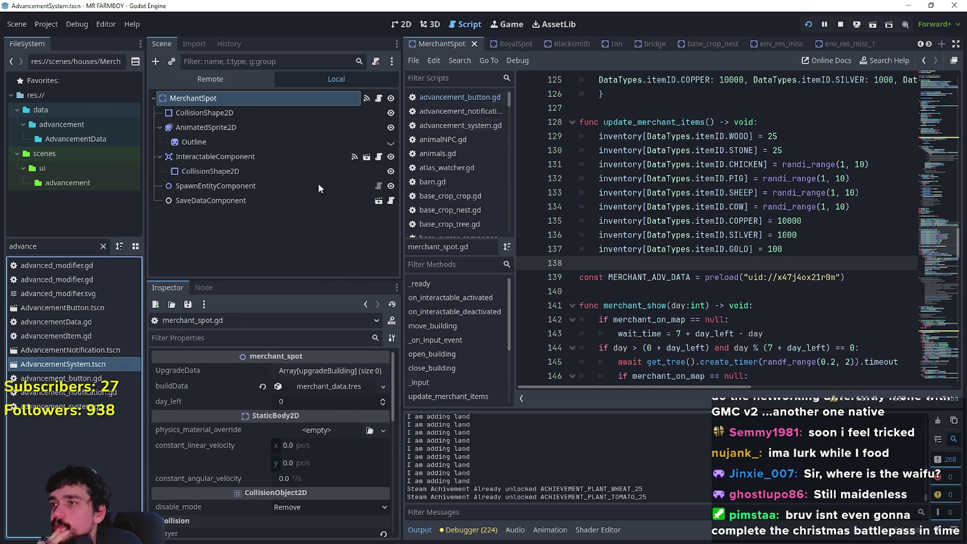
scroll(344, 455, "up", 3)
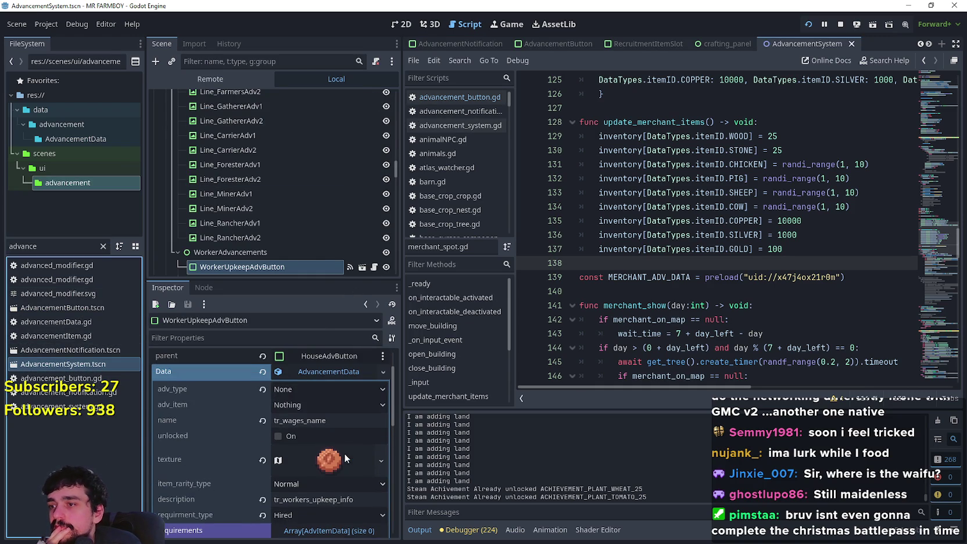
scroll(344, 434, "down", 5)
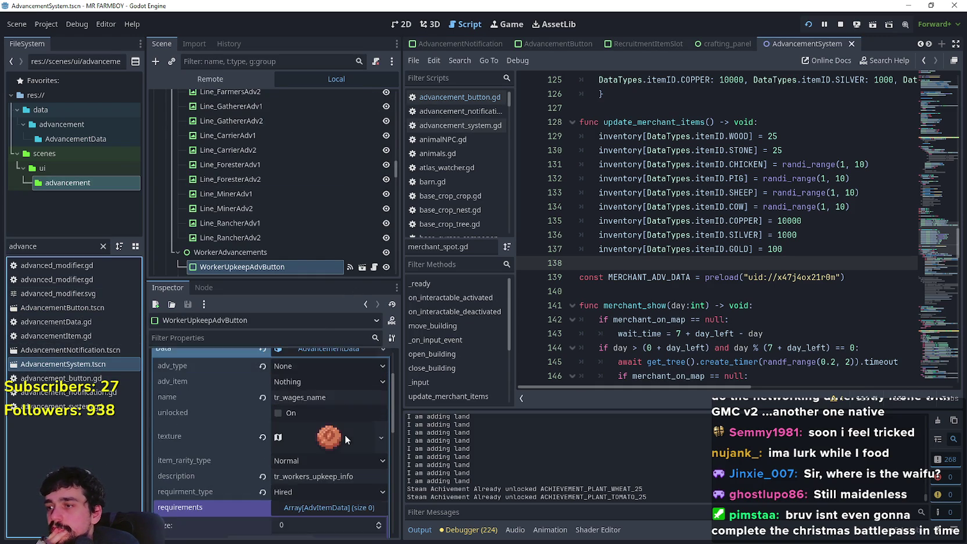
scroll(332, 441, "up", 5)
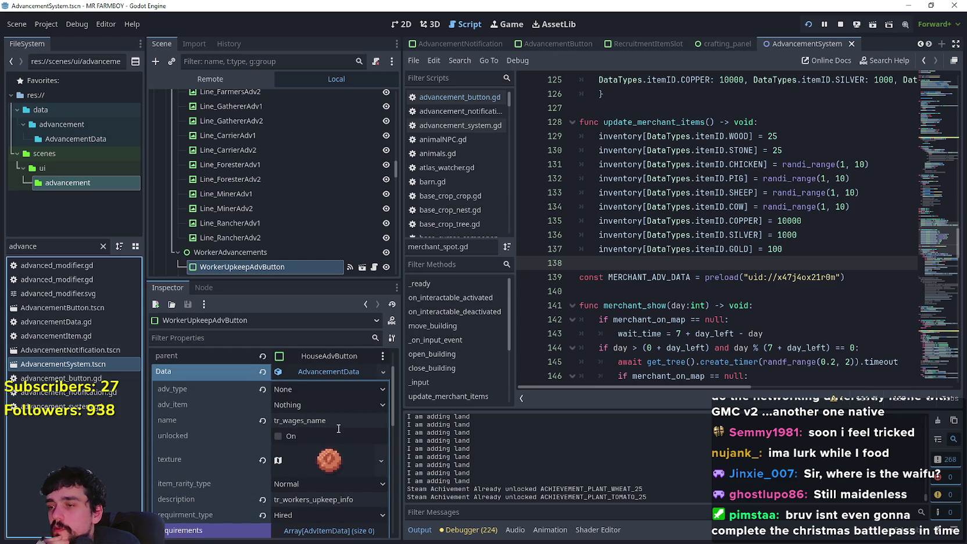
scroll(338, 428, "down", 6)
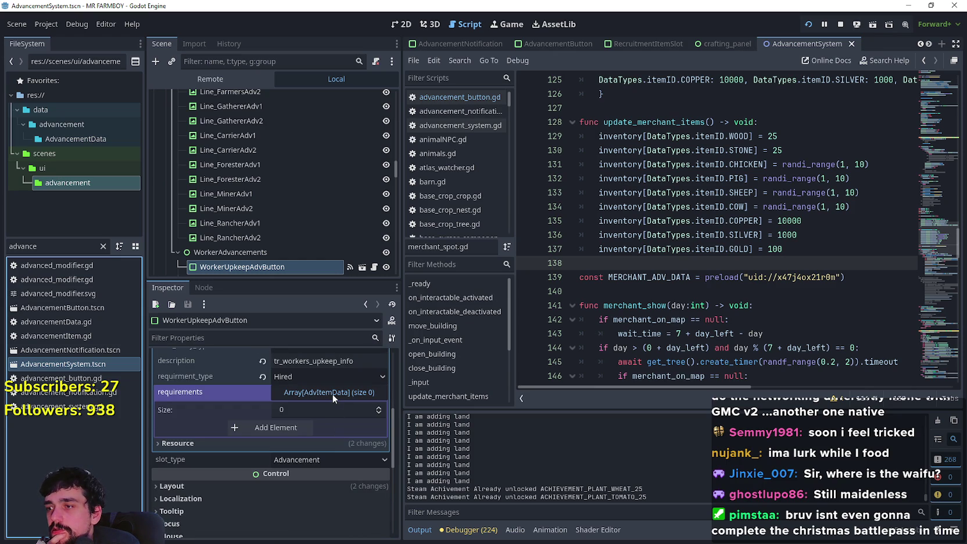
scroll(330, 397, "up", 4)
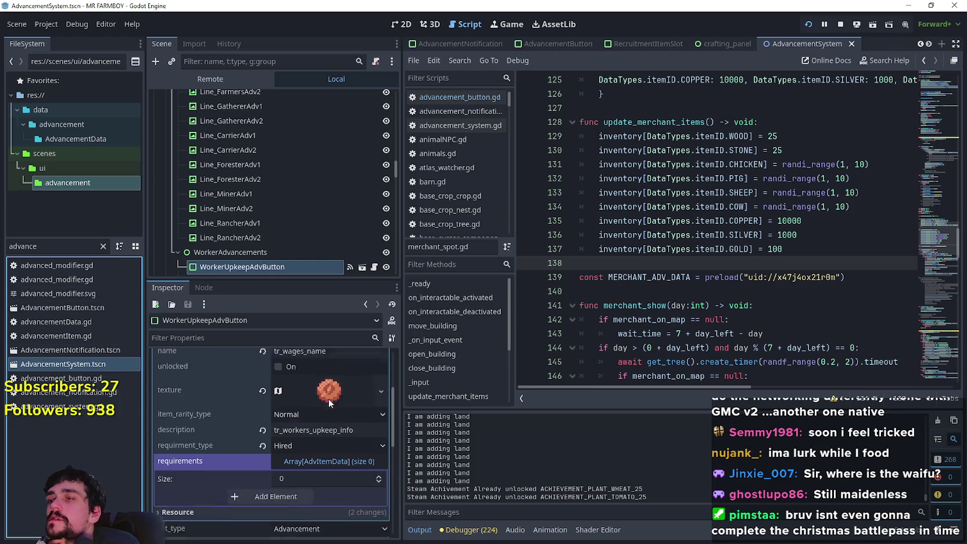
scroll(223, 214, "down", 4)
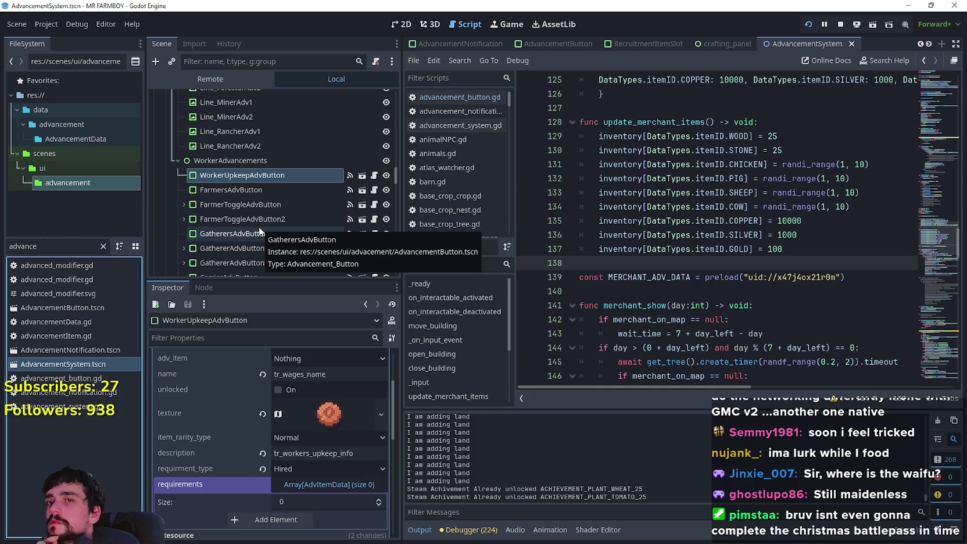
scroll(292, 426, "up", 4)
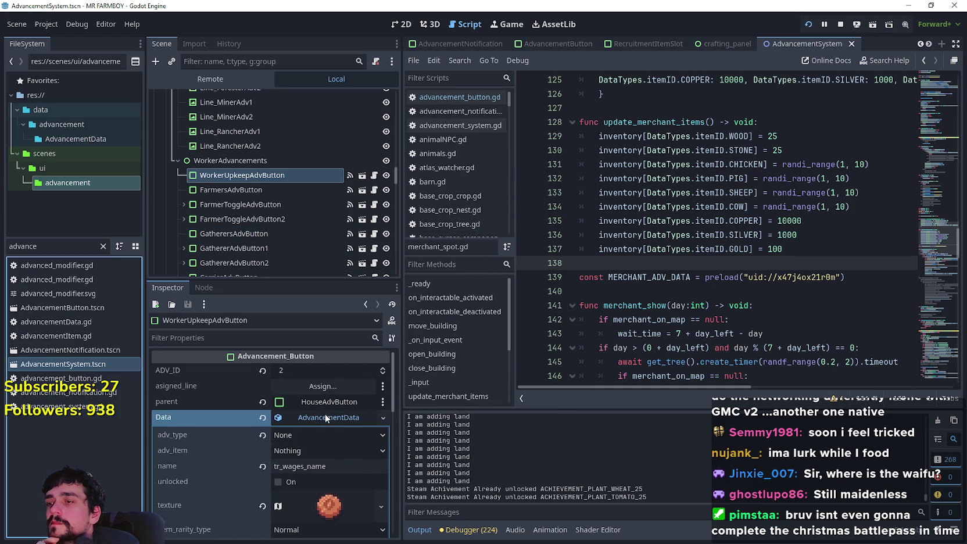
- Set WorkerUpkeepAdvButton's parent to CropsAdvButton, save the scene, and run the game
left_click(324, 402)
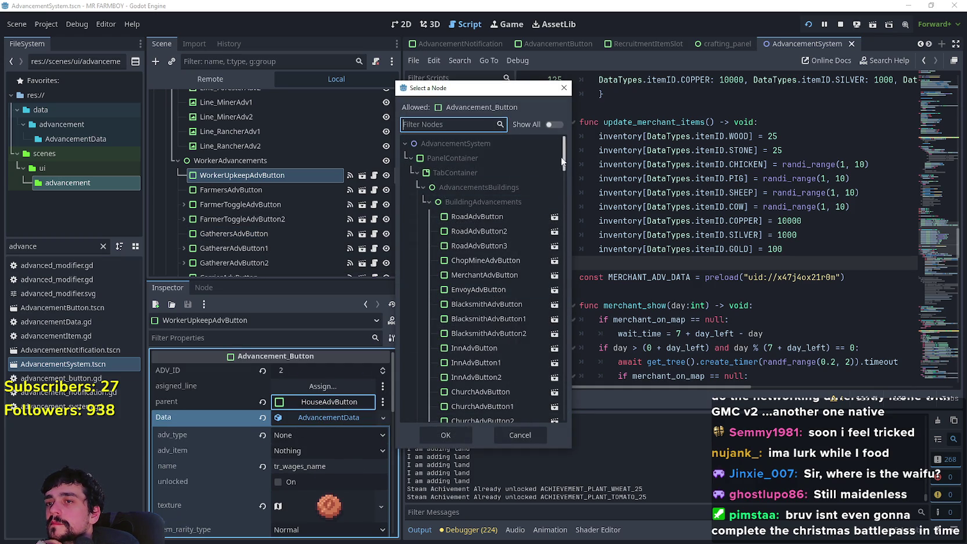
mouse_move(565, 158)
left_mouse_down()
mouse_move(565, 172)
mouse_move(577, 156)
mouse_move(574, 191)
mouse_move(573, 132)
mouse_move(577, 223)
mouse_move(571, 210)
left_mouse_up()
scroll(567, 170, "down", 1)
left_click(517, 255)
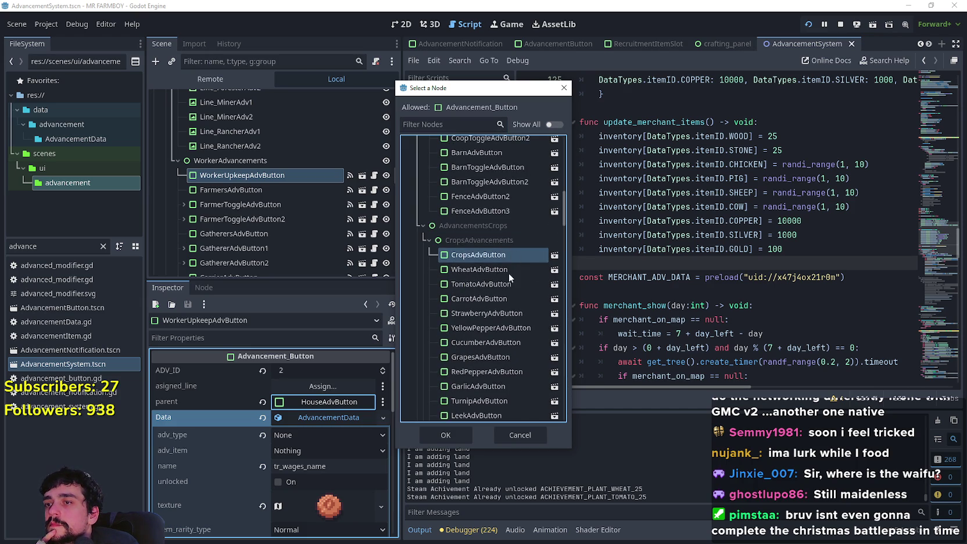
left_click(463, 432)
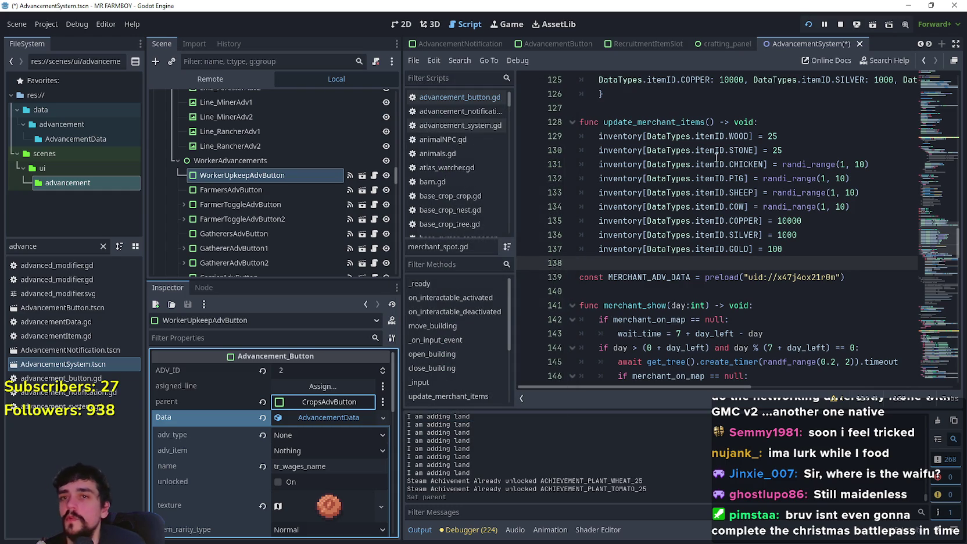
key("ctrl+s")
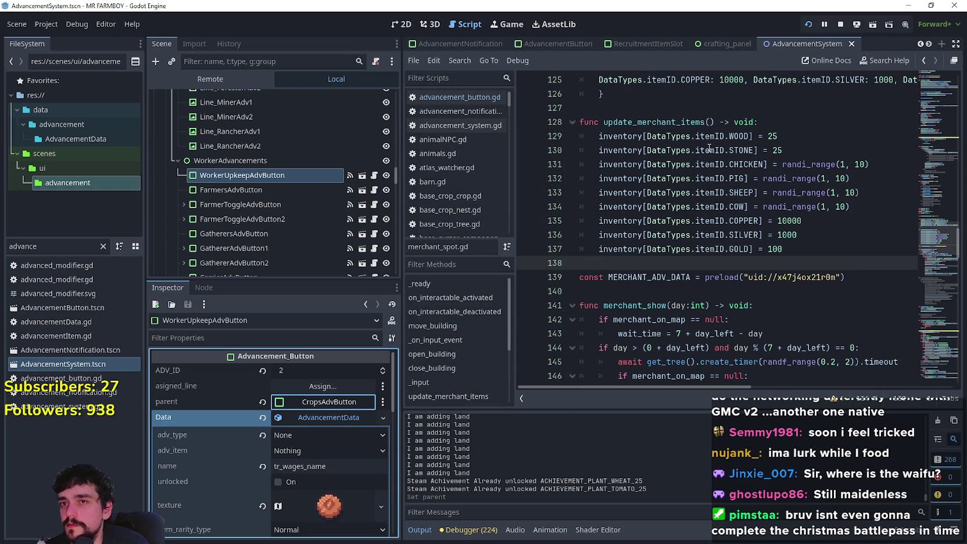
key("F5")
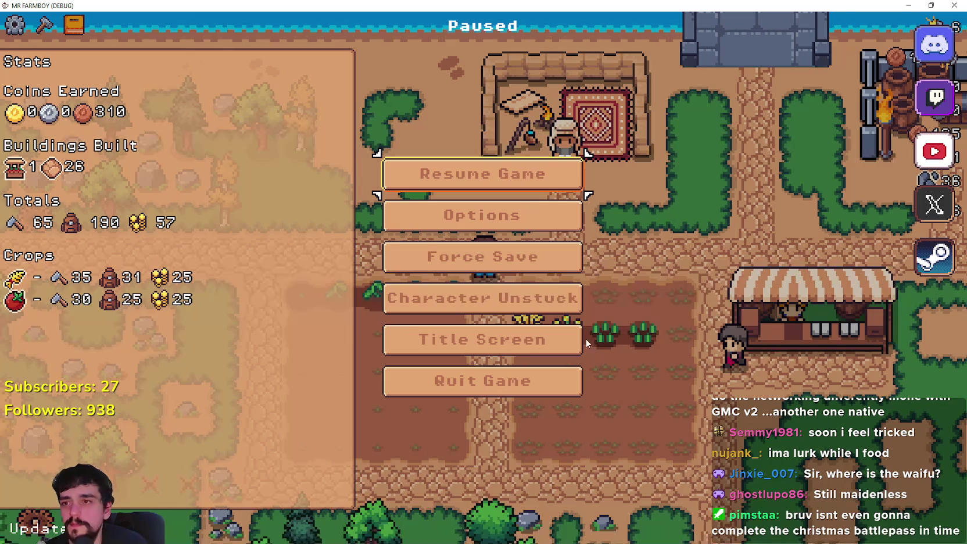
- Stop the running game and relaunch it from the editor
key("Escape")
key("F8")
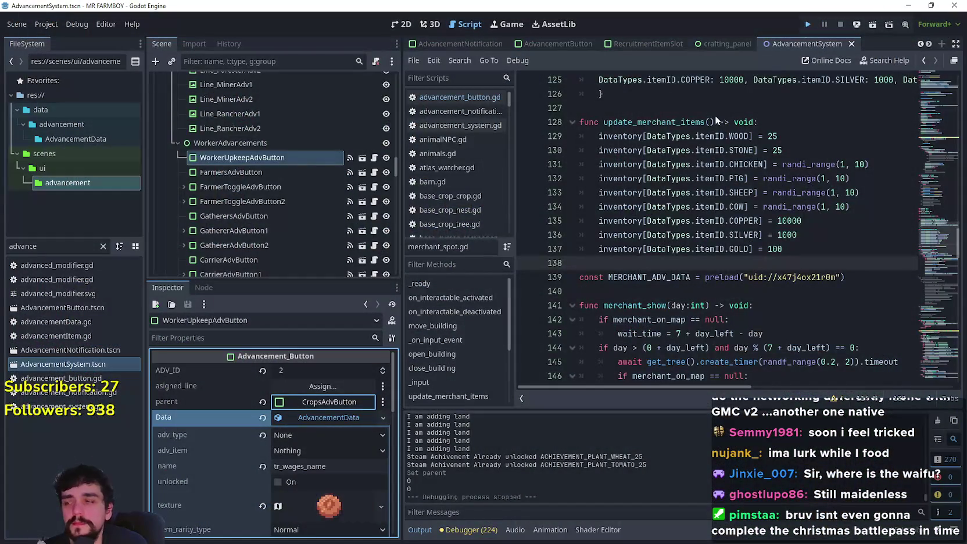
key("F5")
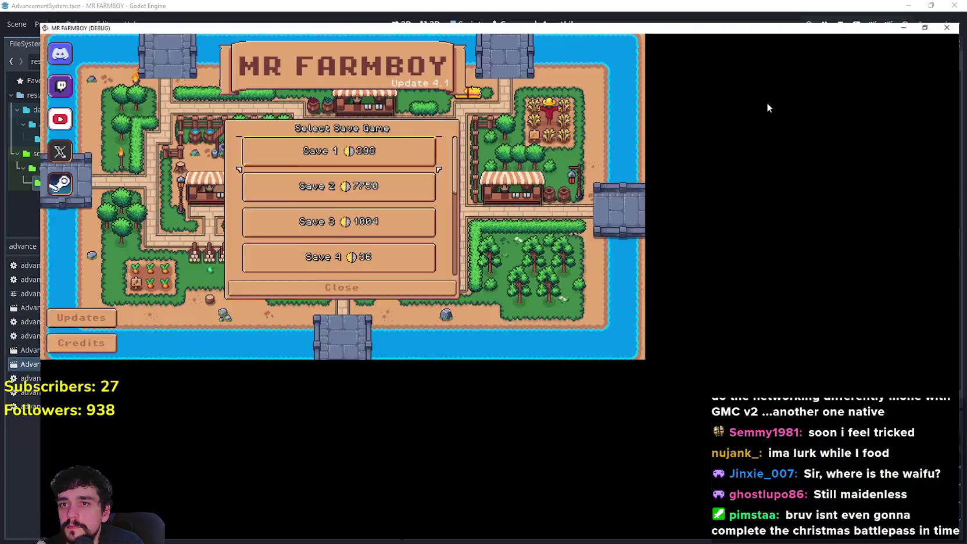
- Continue to the saved games list and load Save 7
left_click(767, 98)
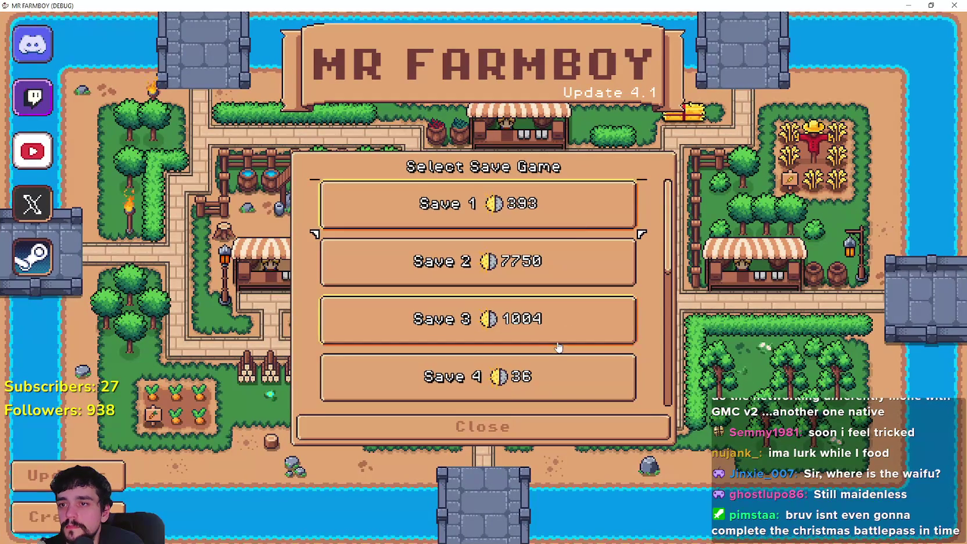
scroll(558, 345, "down", 3)
scroll(562, 347, "down", 2)
left_click(523, 291)
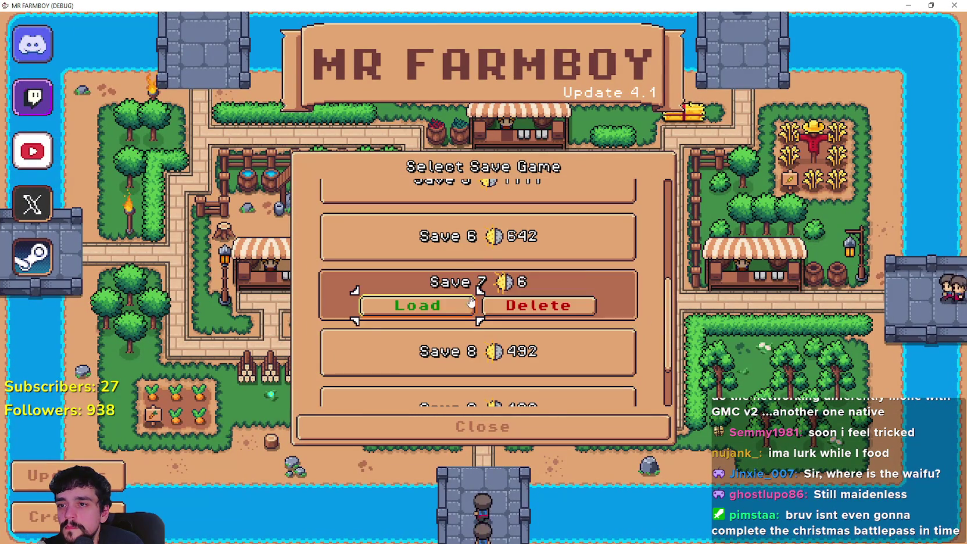
left_click(416, 305)
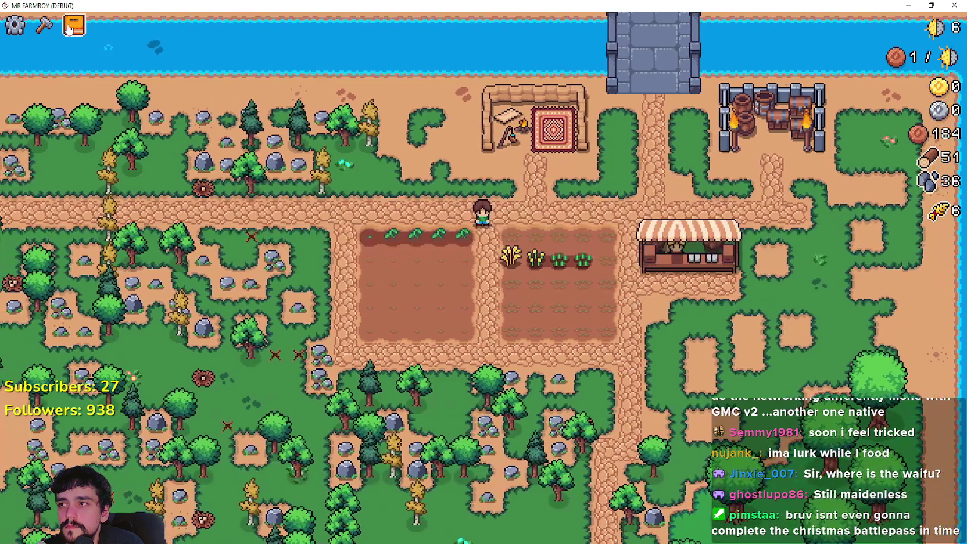
left_click(68, 29)
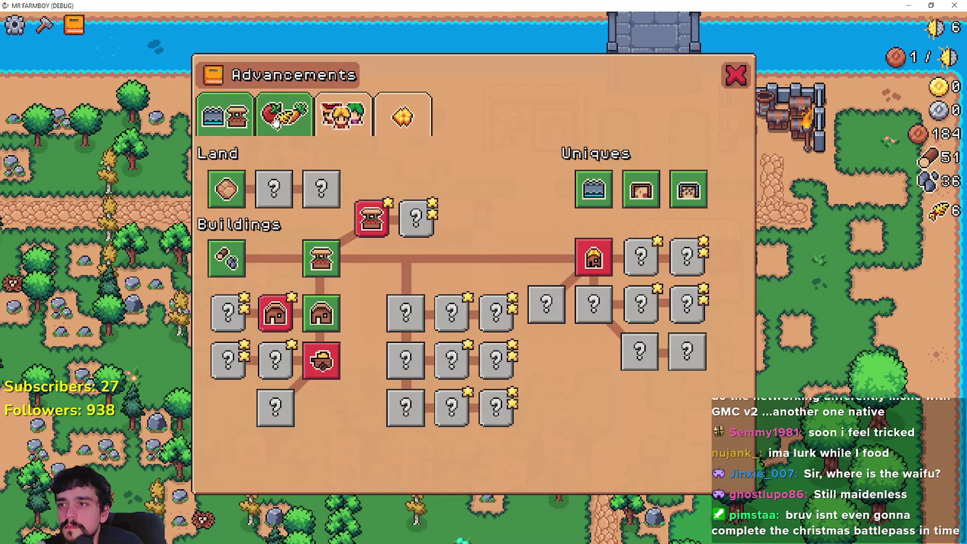
left_click(283, 115)
left_click(343, 115)
mouse_move(237, 187)
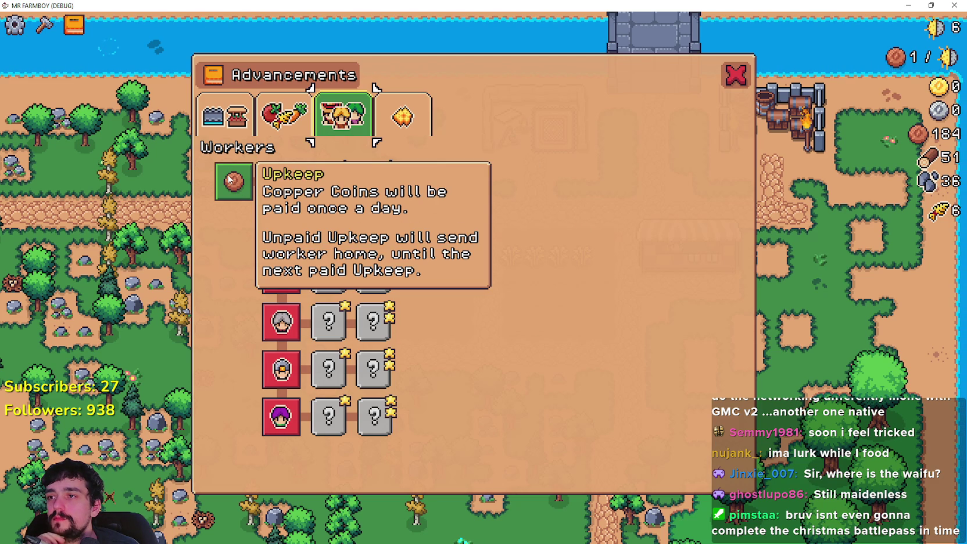
mouse_move(906, 55)
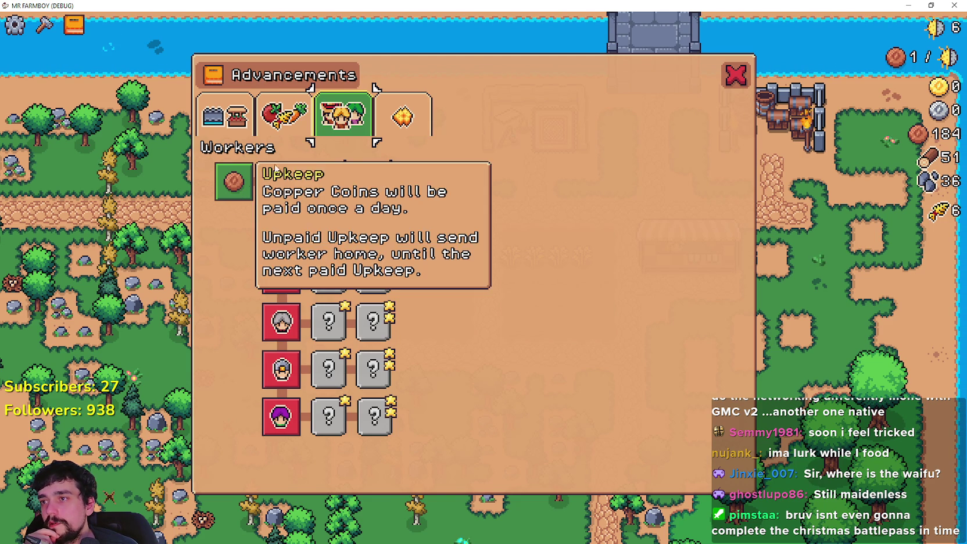
left_click(284, 116)
left_click(226, 118)
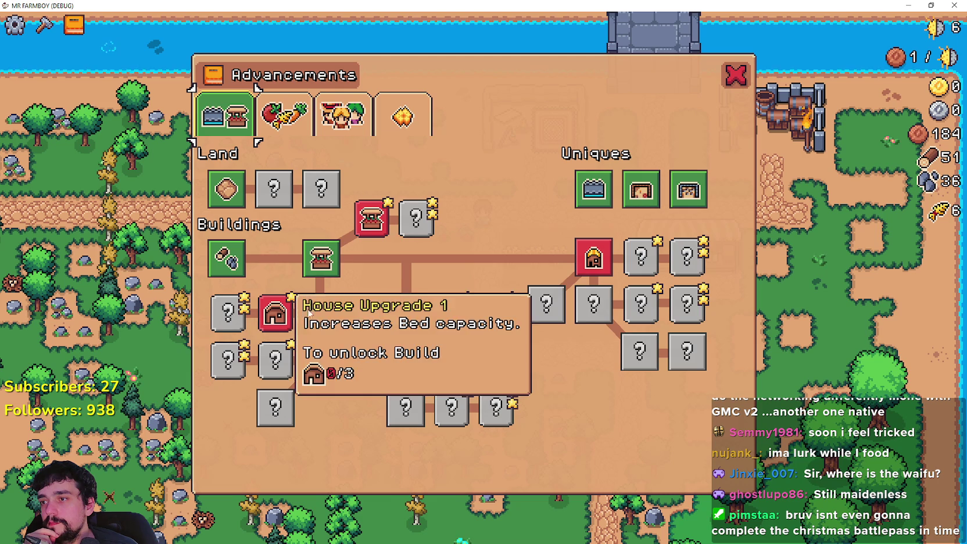
- Close the advancements overview, walk the farmer to the market stall, and open the Market
left_click(735, 75)
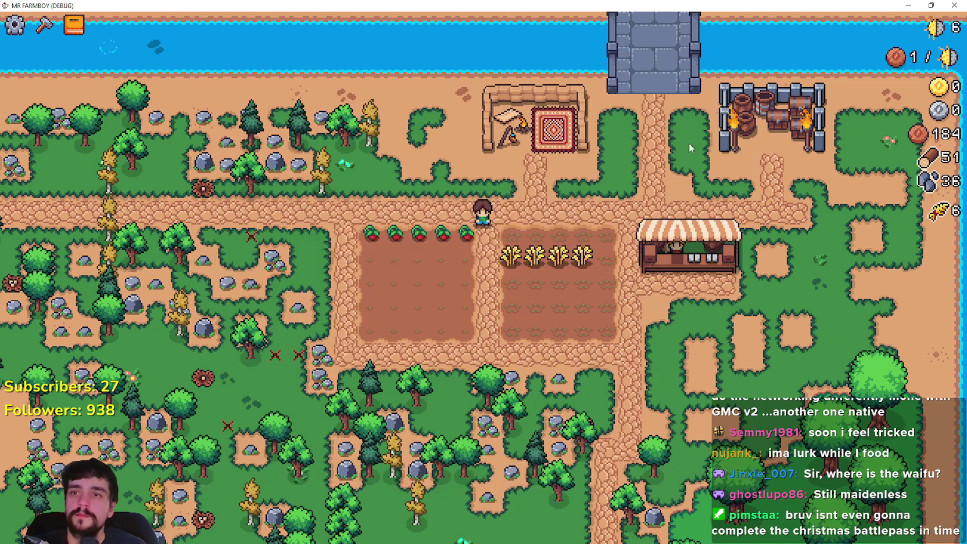
key("d")
key("s")
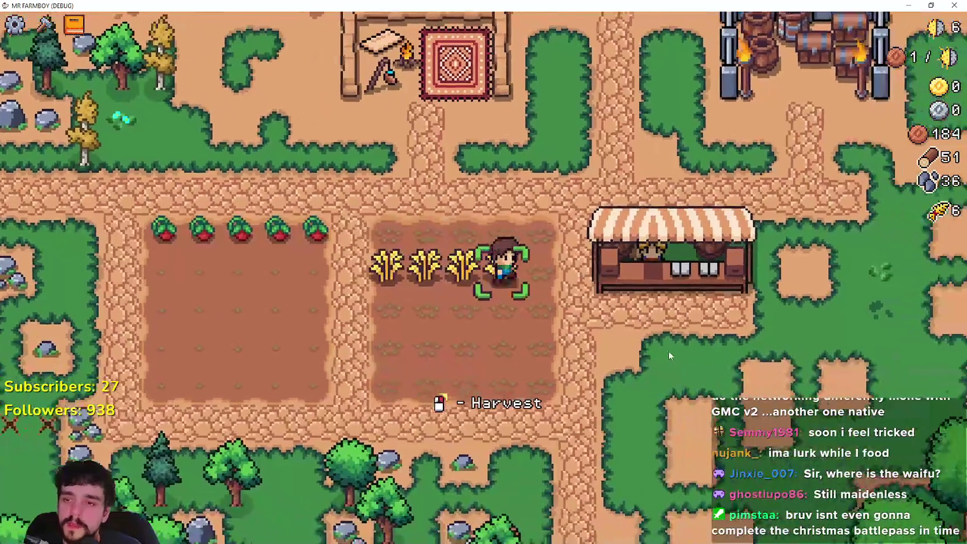
key("e")
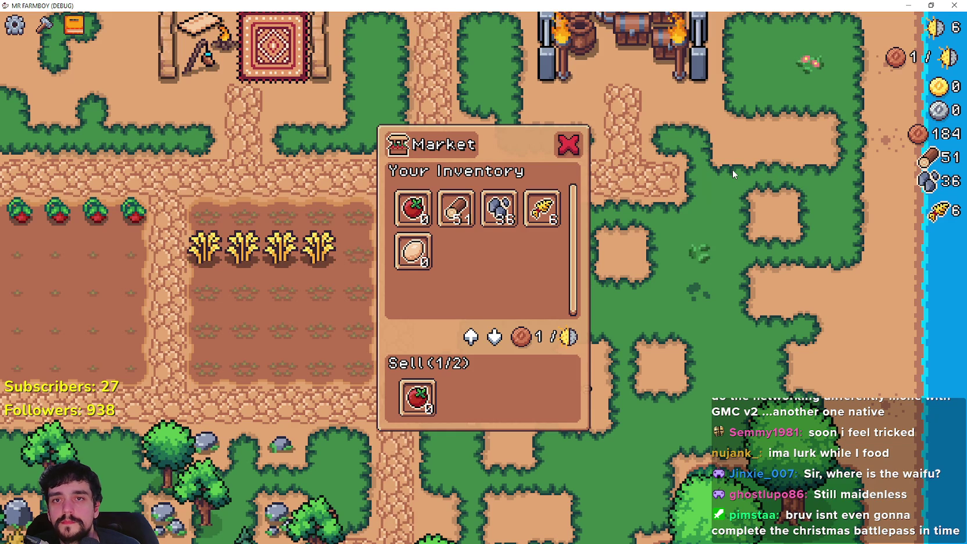
- Walk the farmer up and down near the market until day 7 begins, then pause
key("w")
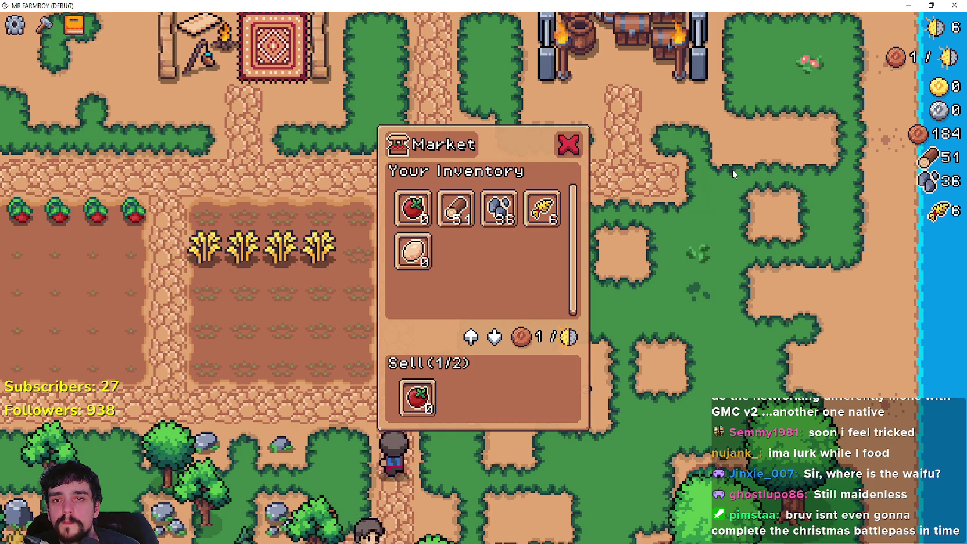
key("s")
key("w")
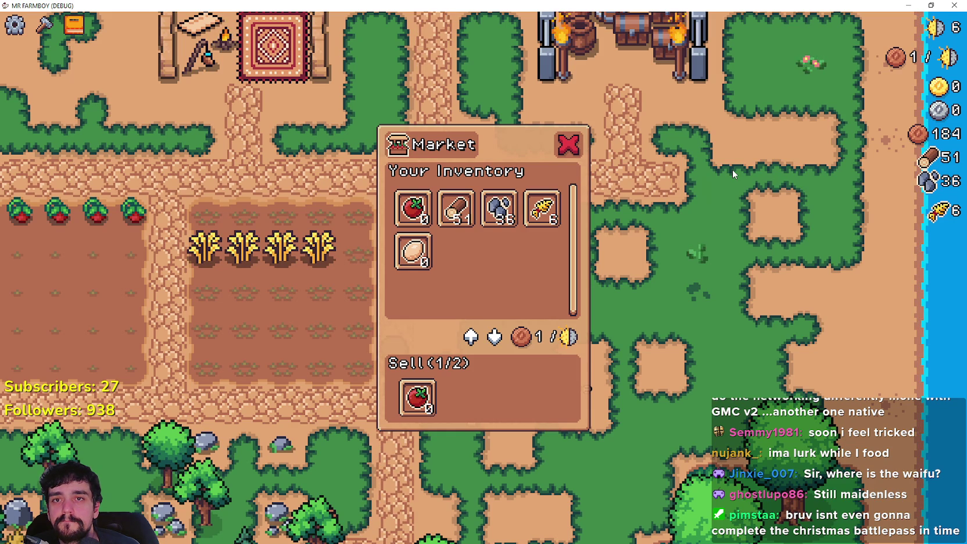
key("w")
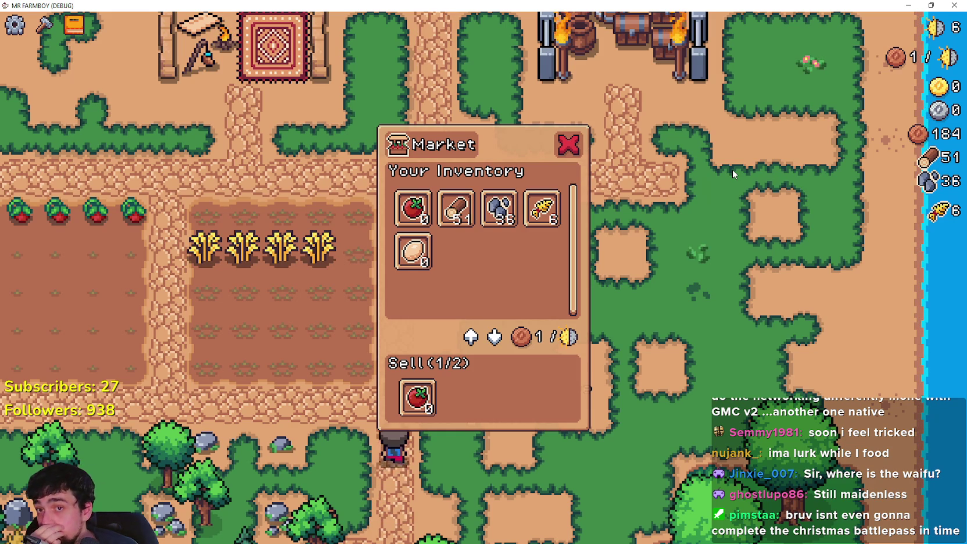
key("s")
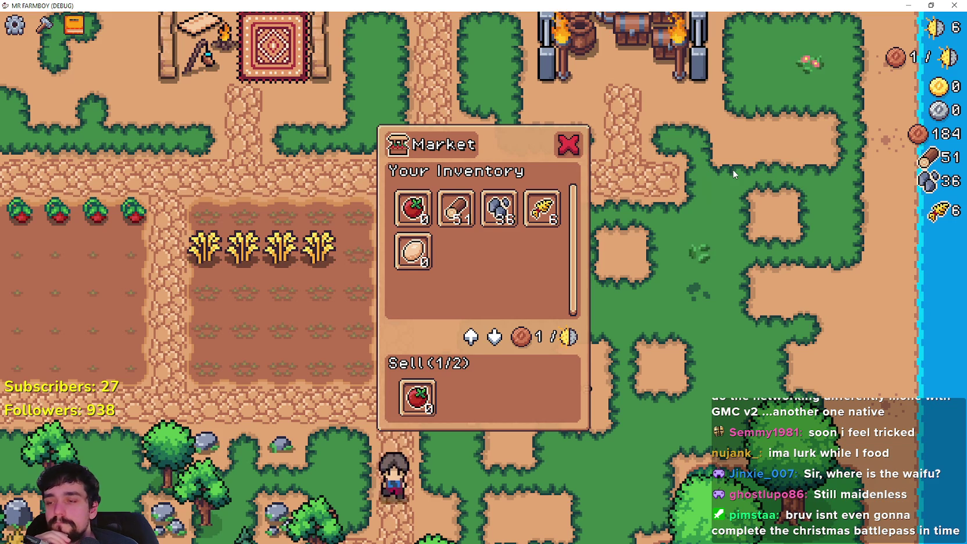
key("s")
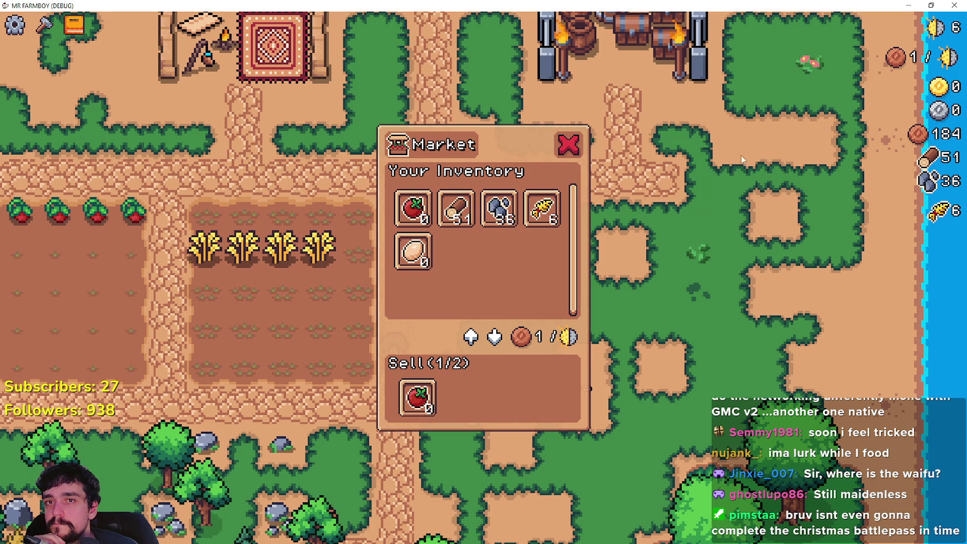
mouse_move(913, 56)
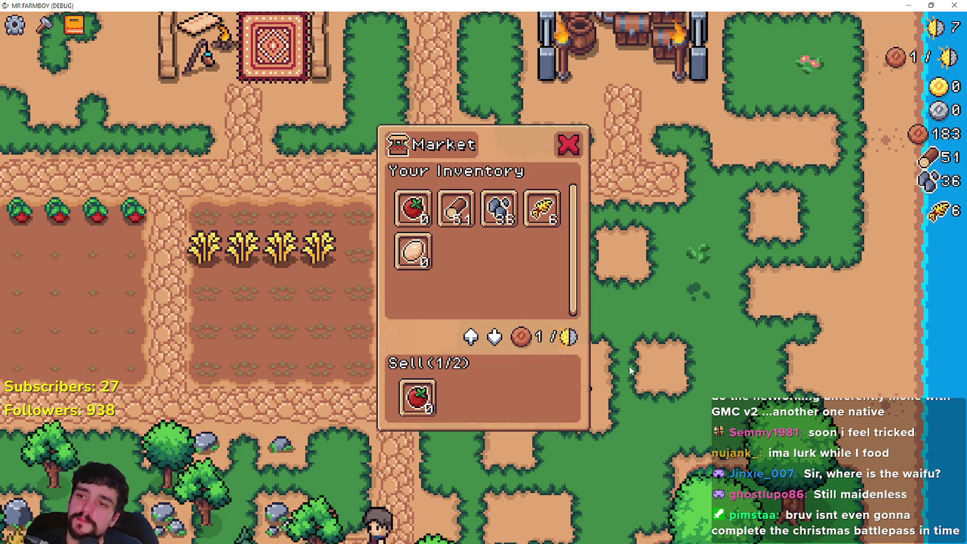
key("Escape")
- Quit the game session and run the project again from the Godot toolbar
left_click(426, 379)
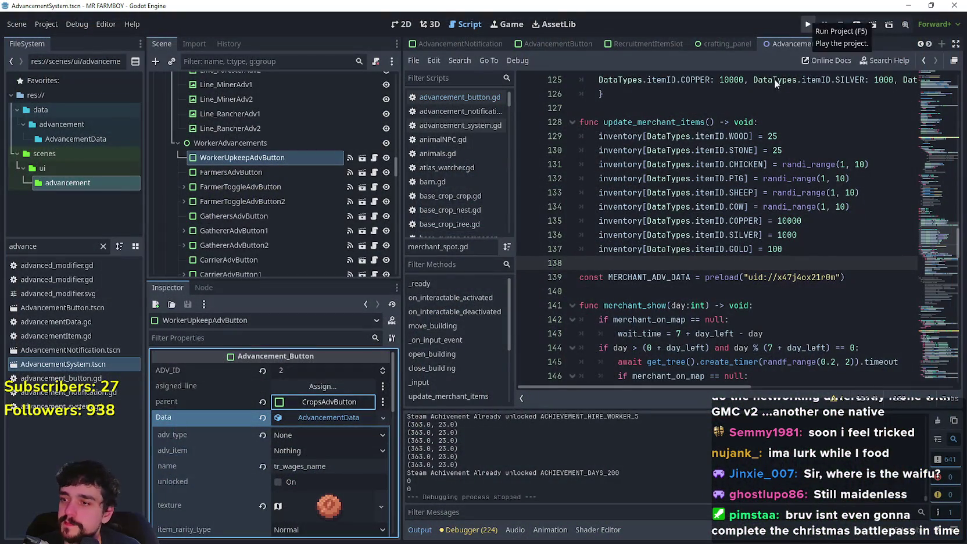
left_click(808, 26)
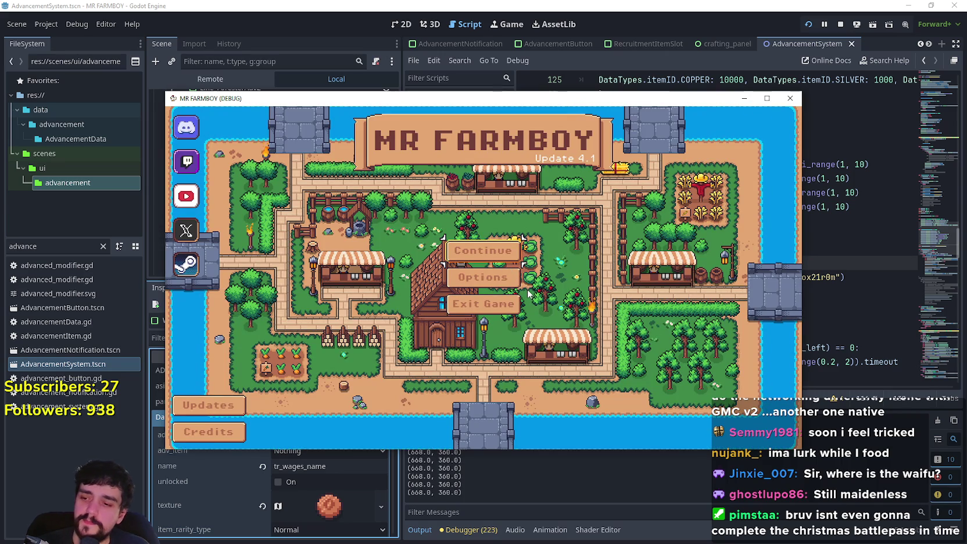
- Delete Save 7 from the saved games list, confirming the deletion
left_click(501, 256)
scroll(523, 283, "down", 5)
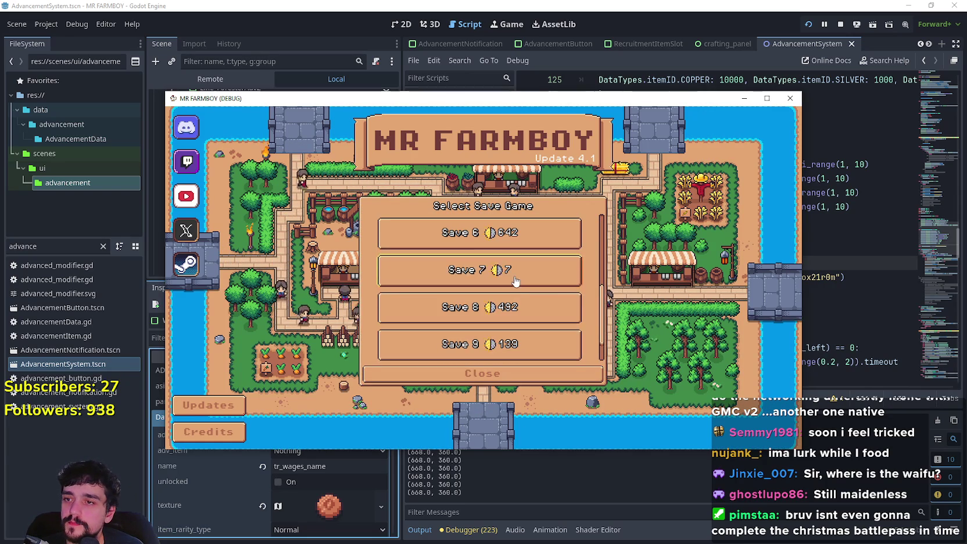
left_click(517, 279)
left_click(517, 277)
left_click(443, 299)
- Create a new game in slot 7 with an economy setting, go full-screen, dismiss the letter, and pause
left_click(480, 269)
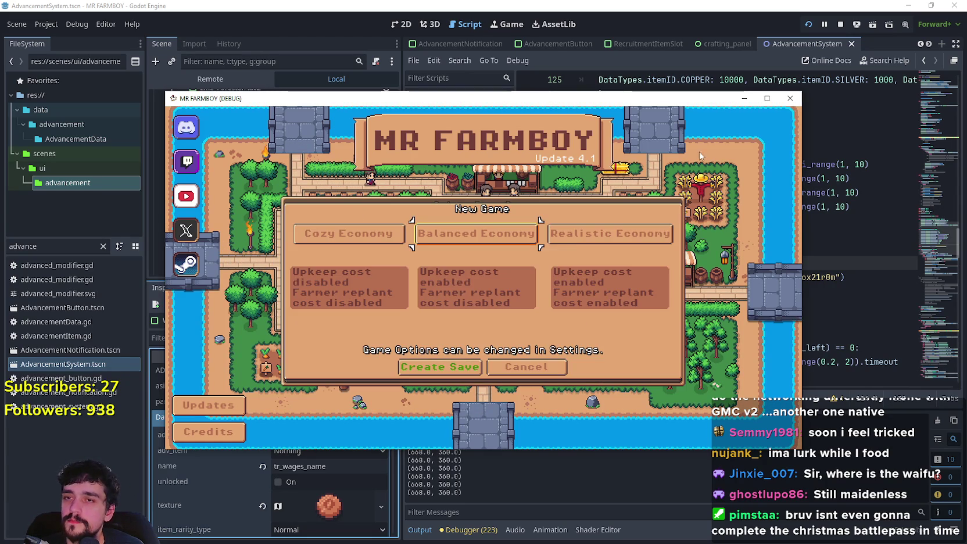
left_click(573, 233)
left_click(453, 367)
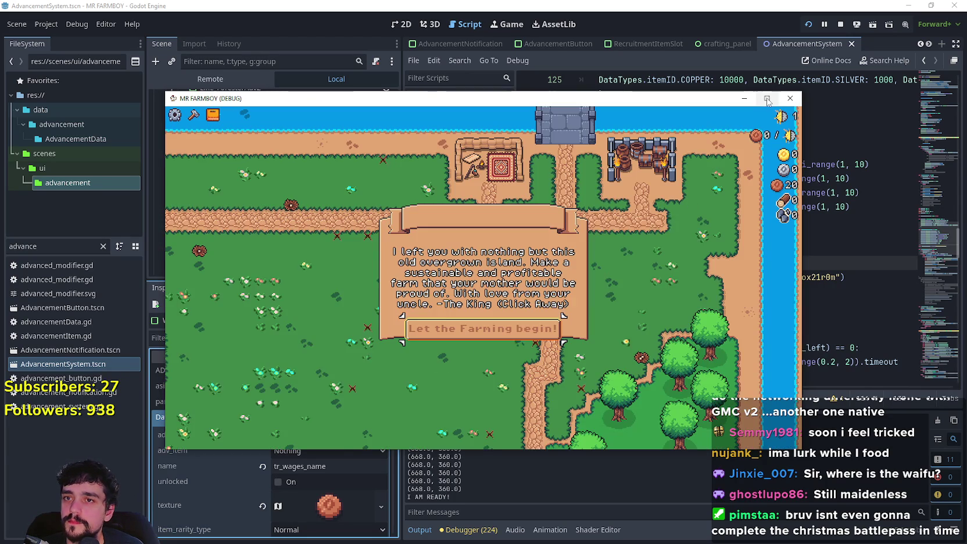
left_click(767, 99)
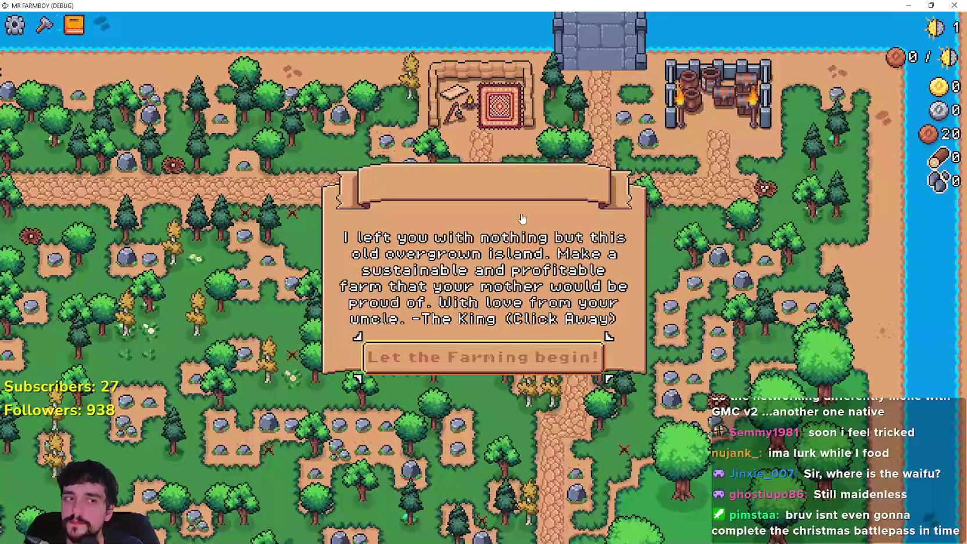
left_click(463, 315)
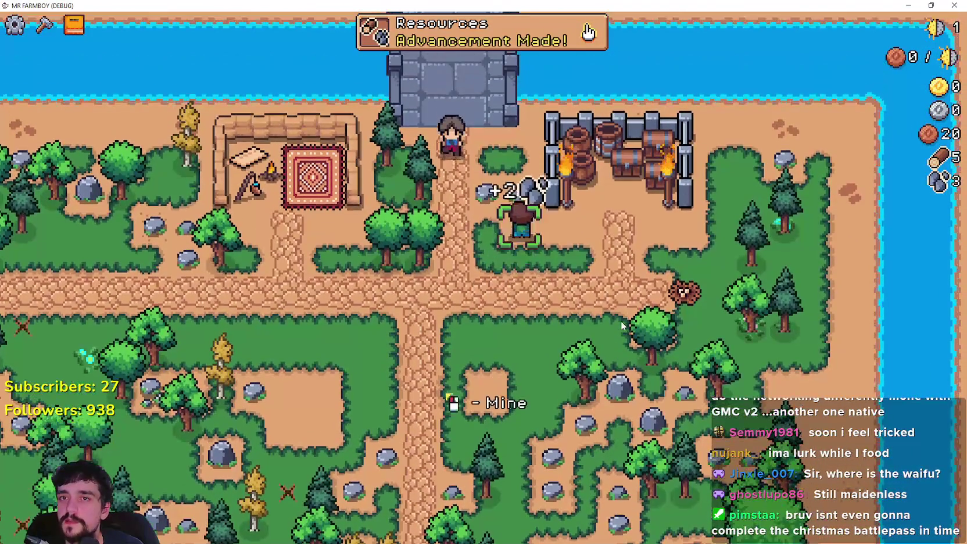
key("Escape")
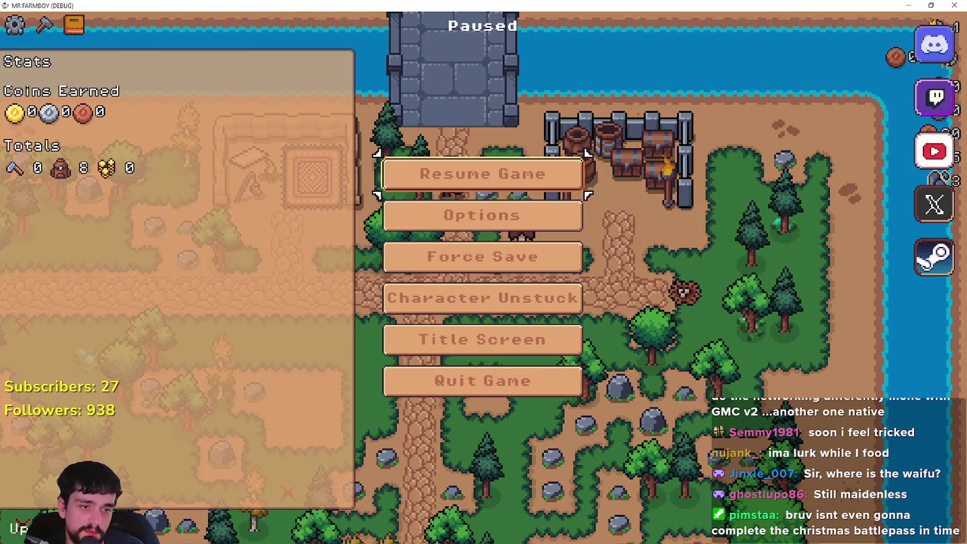
- In Aseprite, open Player.png from Open Recent and close the duplicate tab
key("alt+Tab")
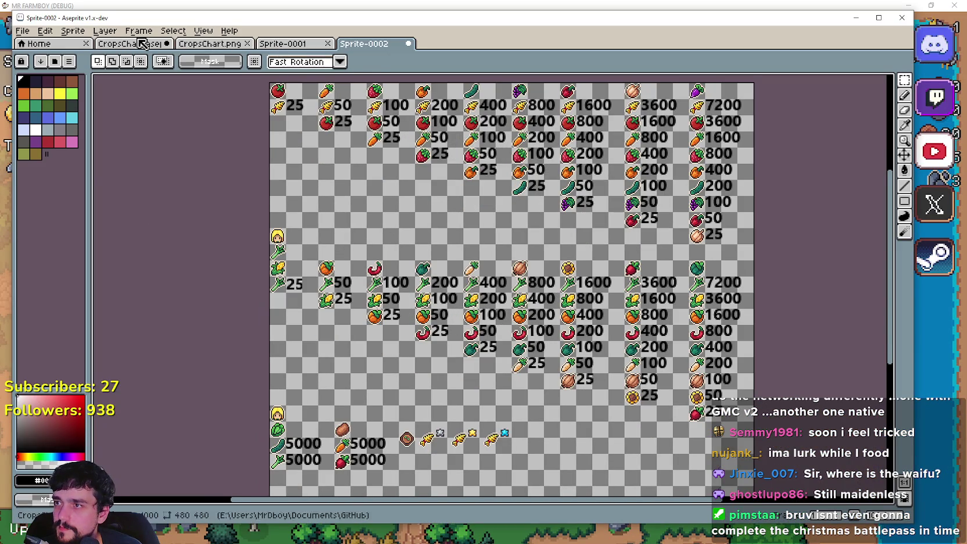
left_click(22, 30)
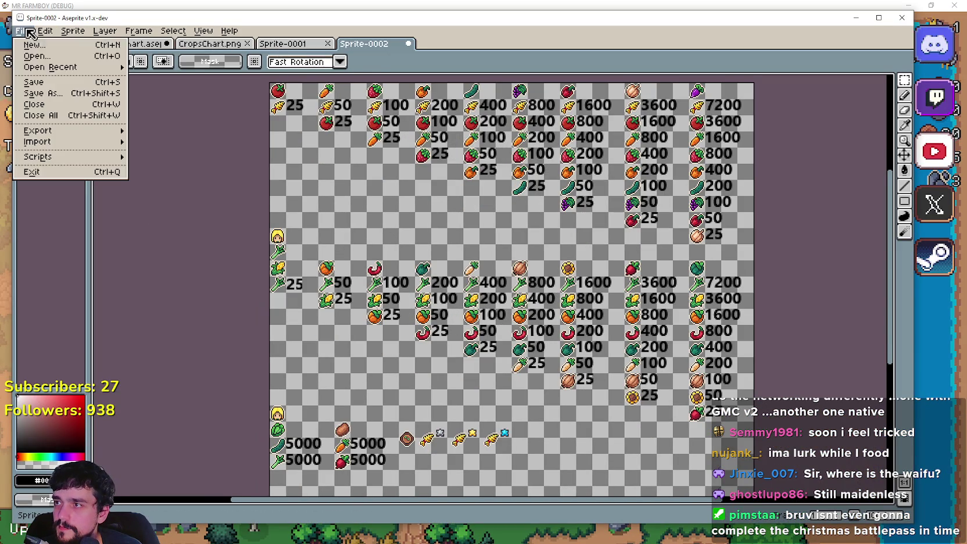
mouse_move(53, 68)
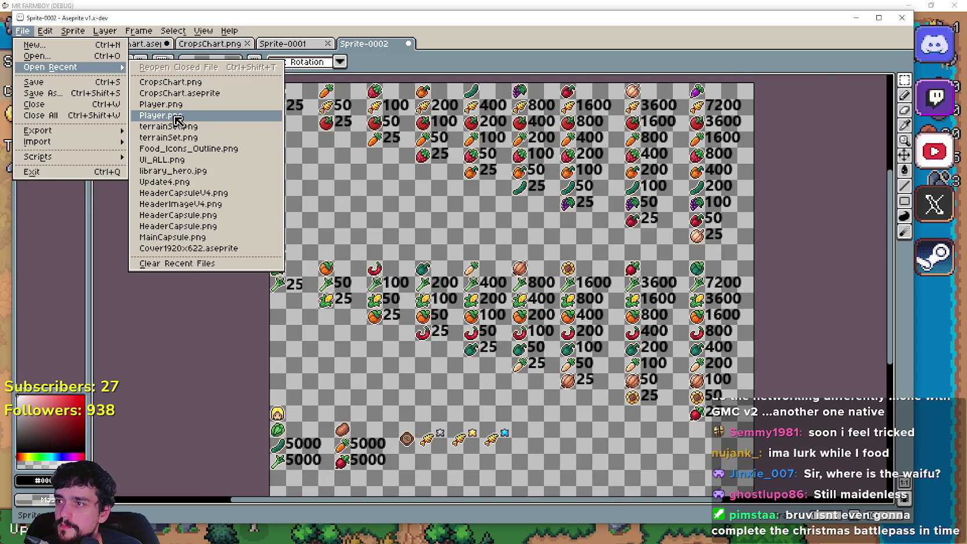
left_click(185, 115)
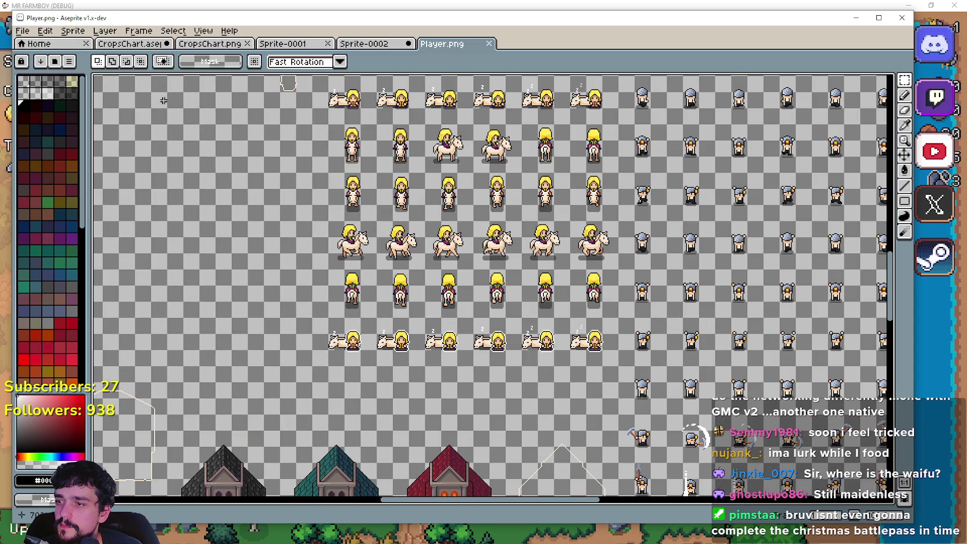
left_click(22, 31)
mouse_move(50, 68)
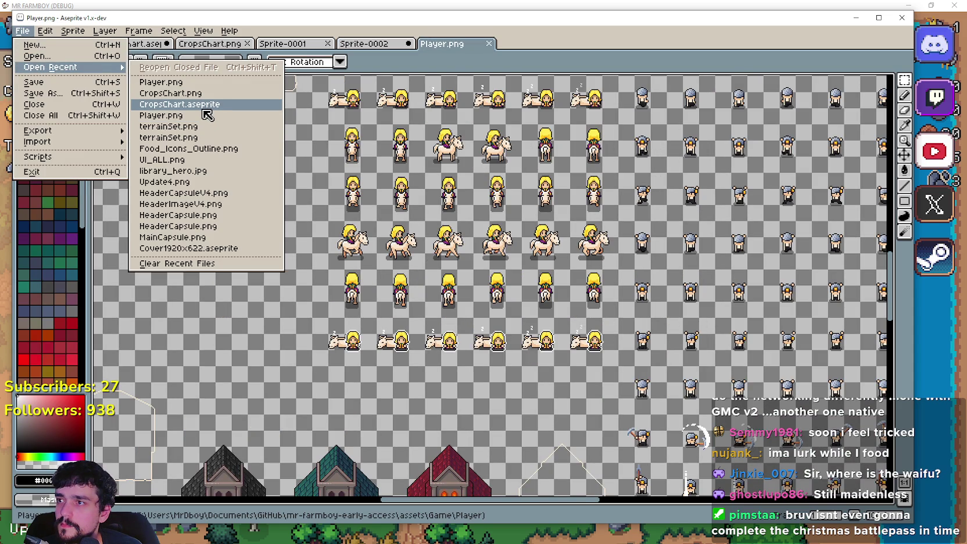
left_click(202, 117)
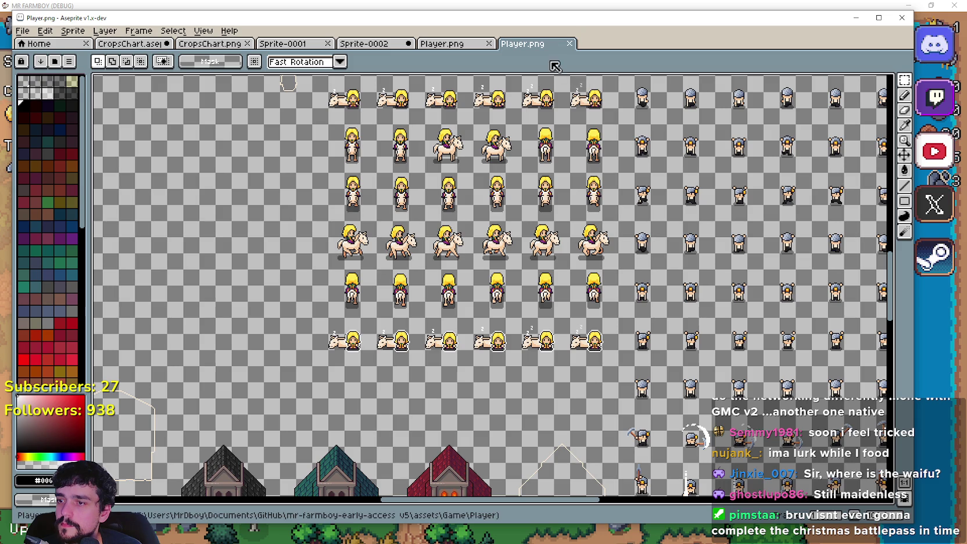
key("ctrl+w")
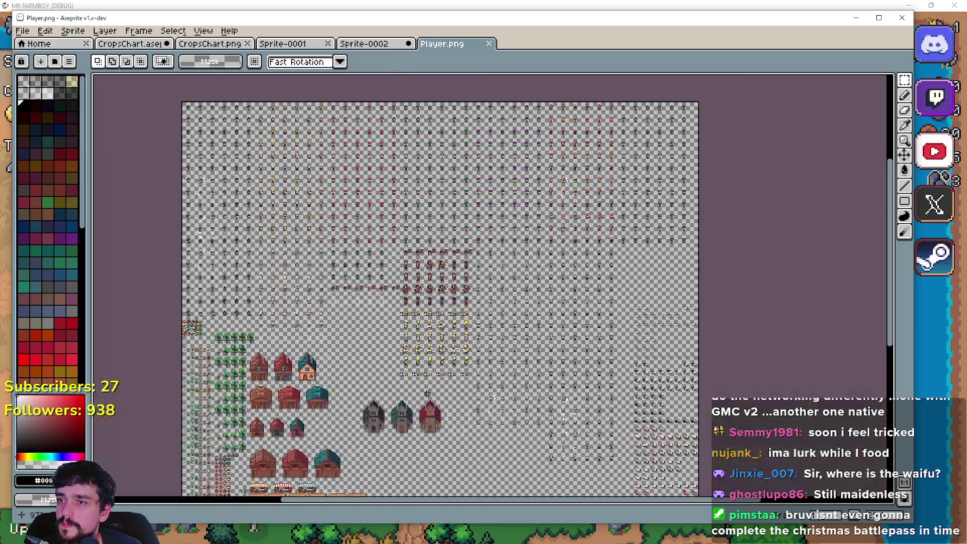
- Scroll around the sprite sheet to bring the item icons and fish row into view
scroll(857, 397, "up", 3)
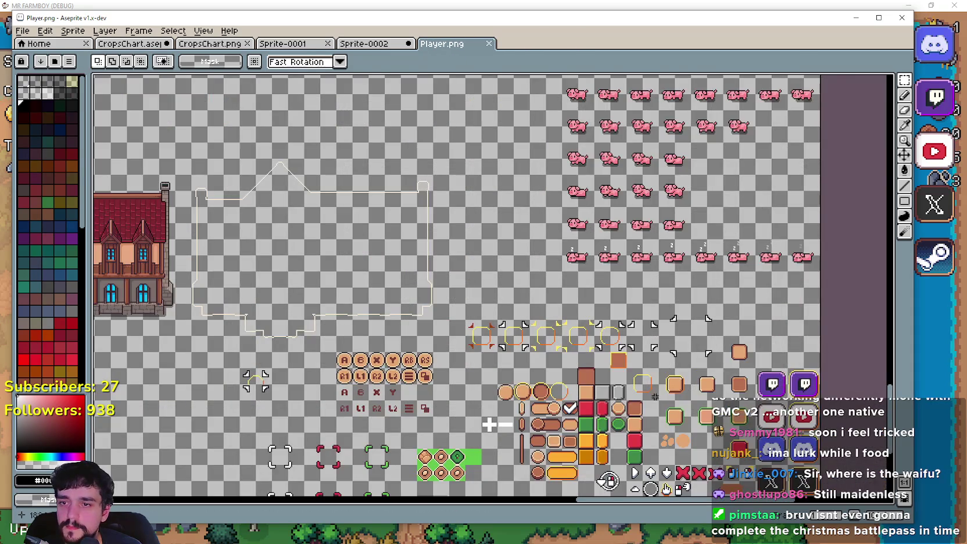
scroll(612, 284, "down", 2)
scroll(360, 307, "up", 3)
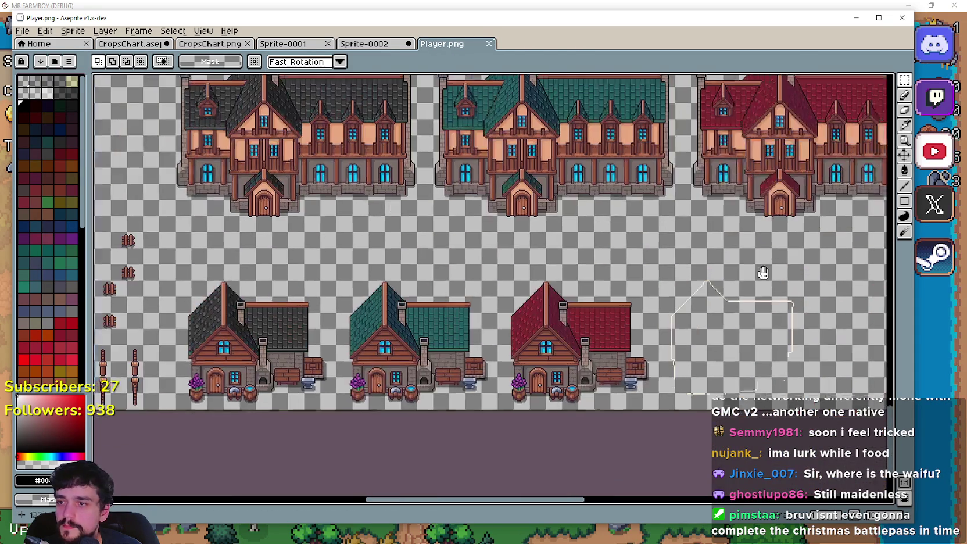
scroll(523, 262, "down", 2)
scroll(679, 210, "up", 2)
scroll(678, 210, "down", 2)
scroll(438, 108, "up", 2)
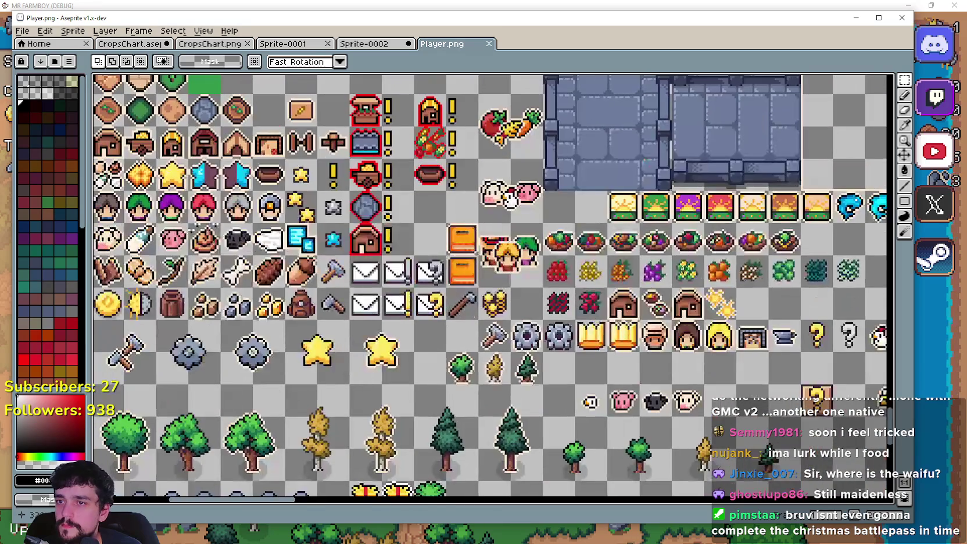
scroll(581, 259, "right", 5)
scroll(520, 274, "up", 1)
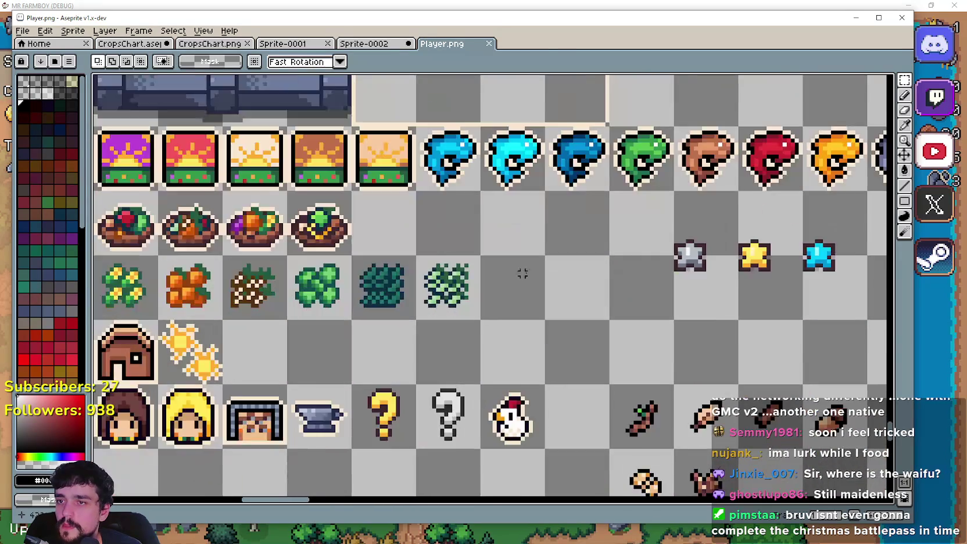
scroll(554, 247, "down", 1)
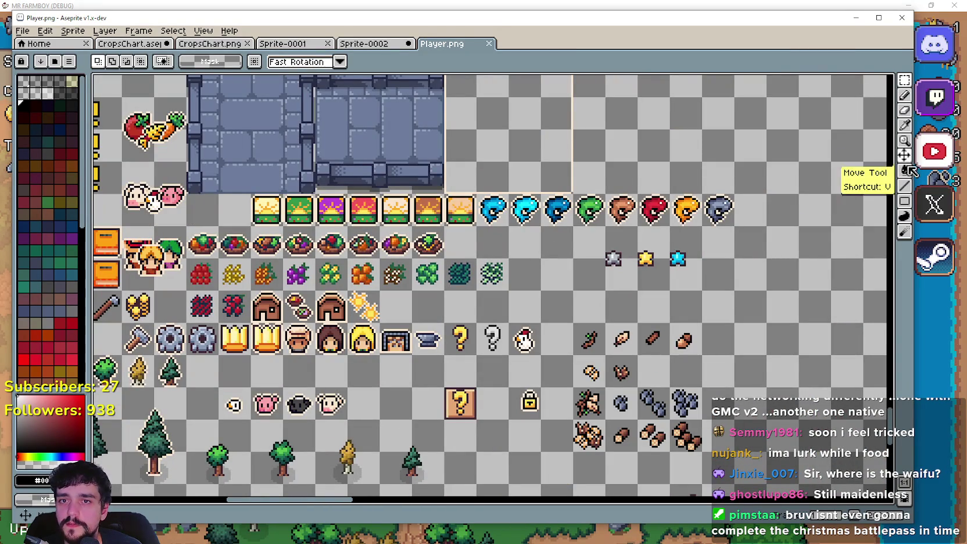
- Draw a black circle in the empty cell below the fish icons, redrawing it slightly taller
left_click(913, 202)
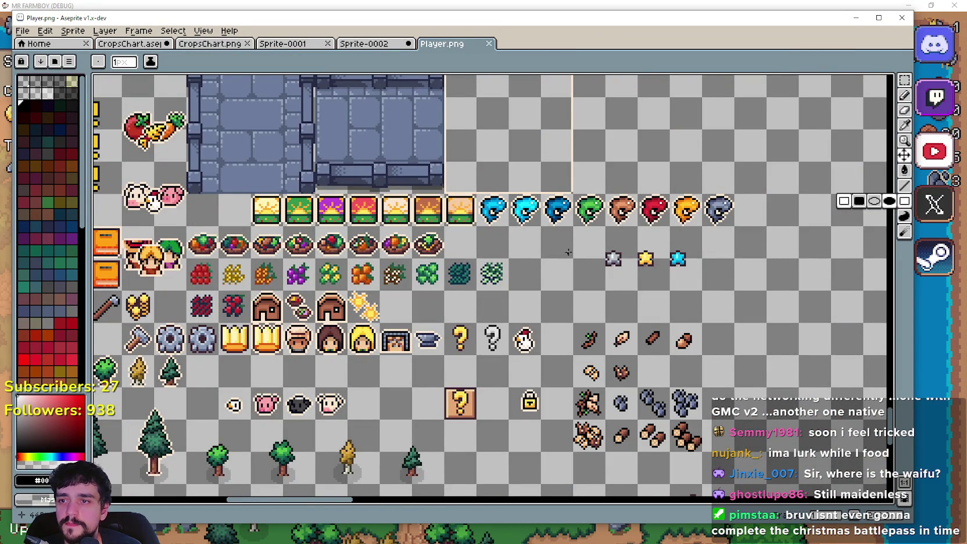
scroll(565, 257, "up", 1)
left_click(904, 124)
scroll(514, 182, "up", 4)
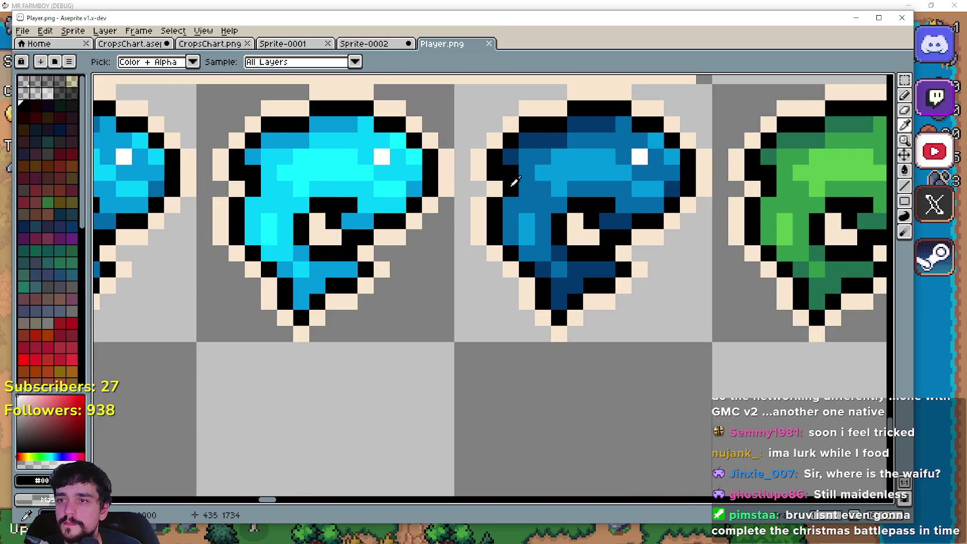
left_click(445, 193)
scroll(448, 200, "down", 3)
scroll(462, 174, "up", 2)
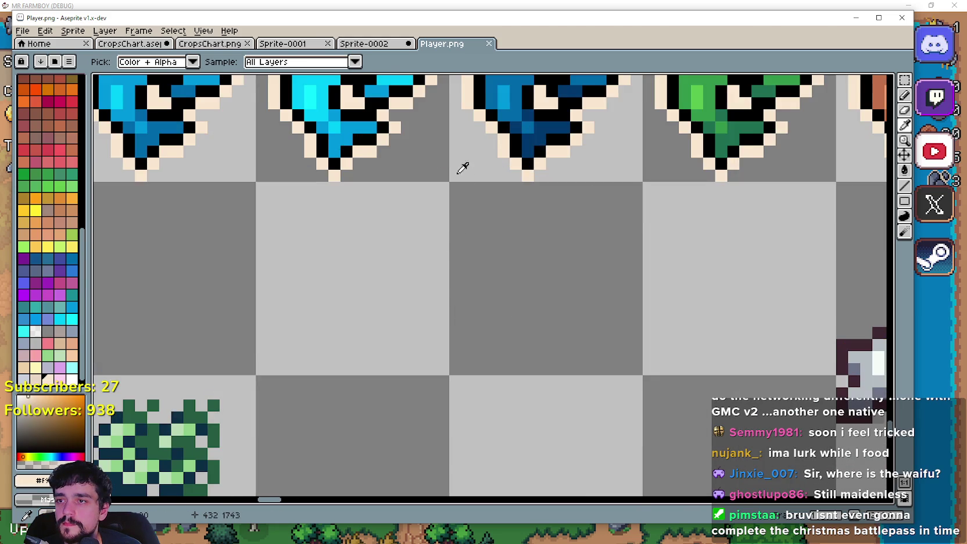
scroll(487, 174, "down", 2)
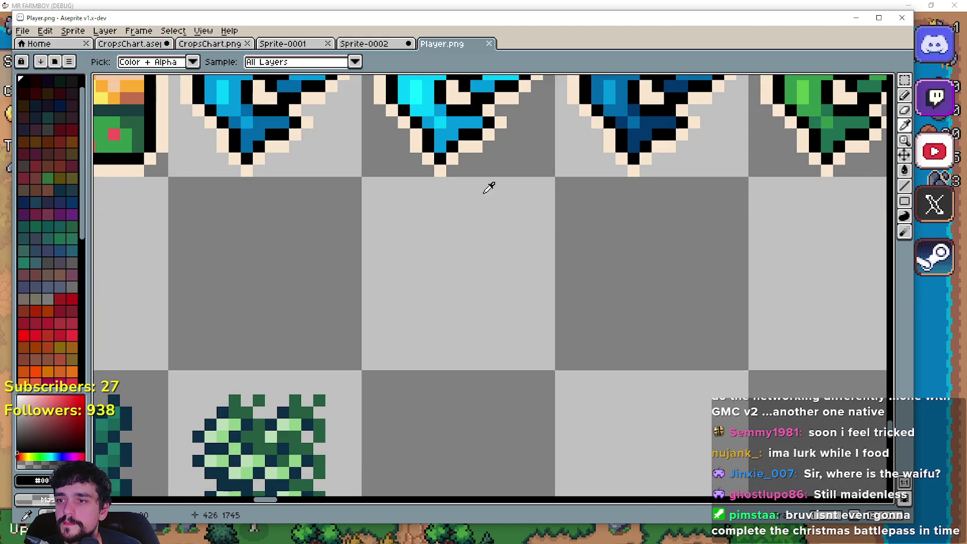
left_click(905, 201)
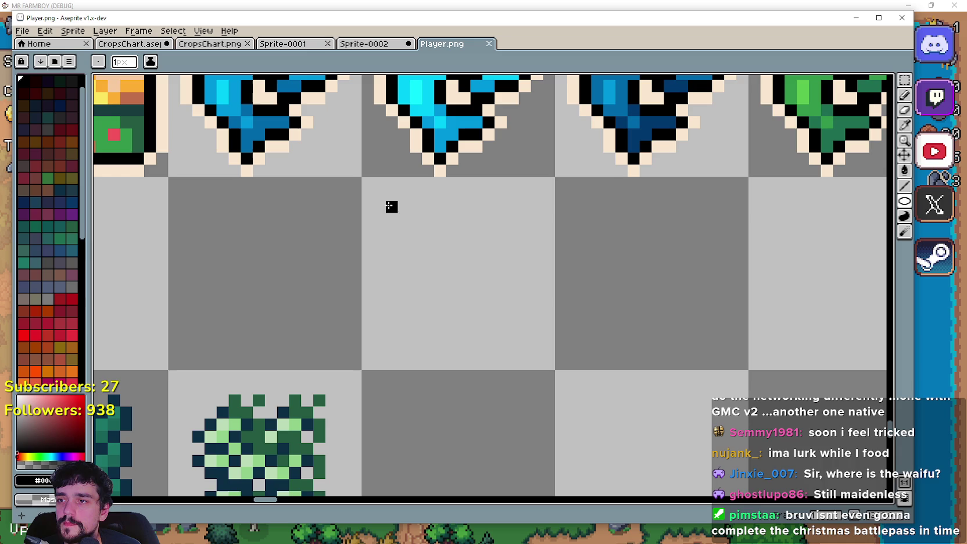
mouse_move(379, 207)
left_mouse_down()
mouse_move(406, 248)
mouse_move(503, 337)
mouse_move(536, 353)
left_mouse_up()
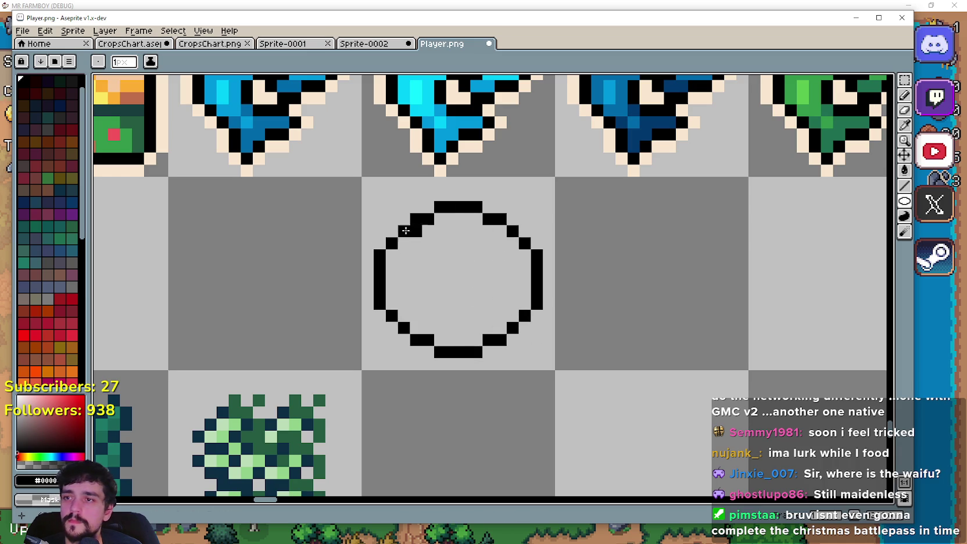
key("ctrl+z")
mouse_move(377, 192)
left_mouse_down()
mouse_move(486, 351)
mouse_move(534, 348)
left_mouse_up()
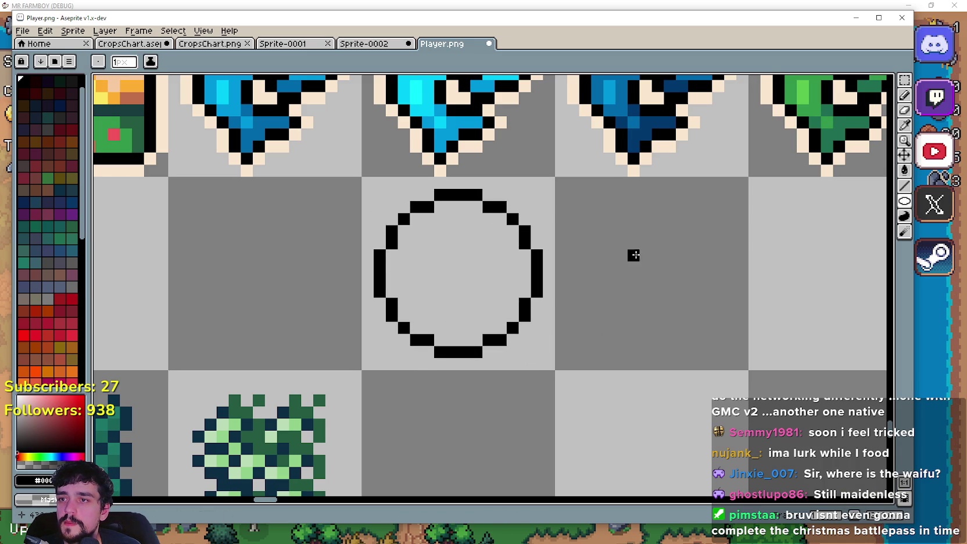
- Eyedrop the fish's cream outline colour and draw a cream ellipse around the black circle
scroll(632, 254, "up", 2)
key("i")
scroll(505, 190, "up", 1)
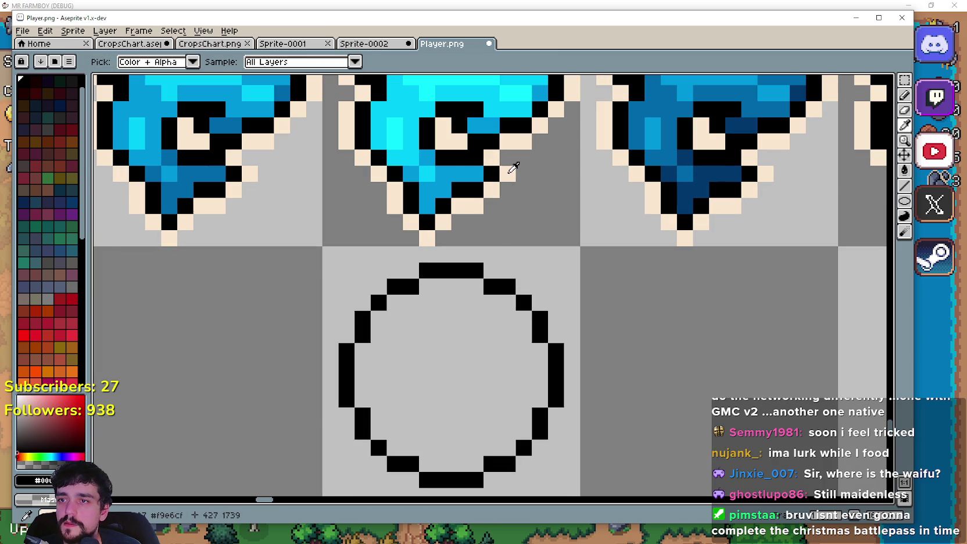
left_click(507, 170)
left_click(904, 201)
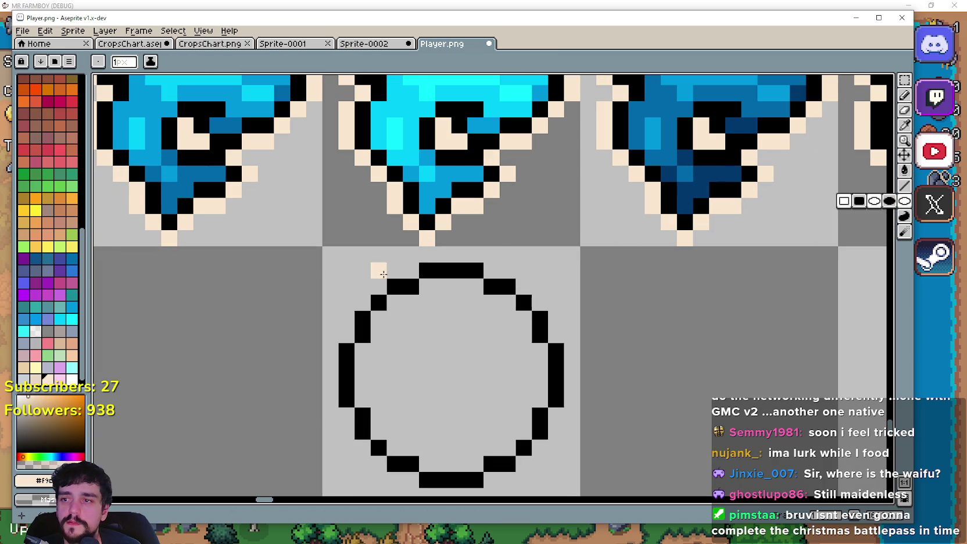
scroll(372, 186, "down", 3)
left_click_drag(335, 168, 578, 411)
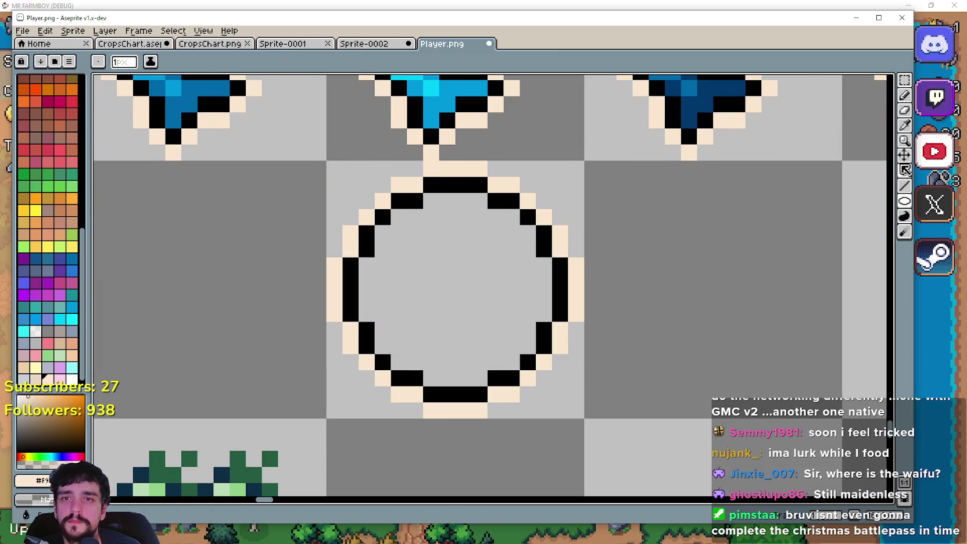
- Zoom and pan to check the cream-bordered circle against the fish icons
left_click(906, 126)
scroll(501, 388, "down", 2)
scroll(531, 341, "up", 1)
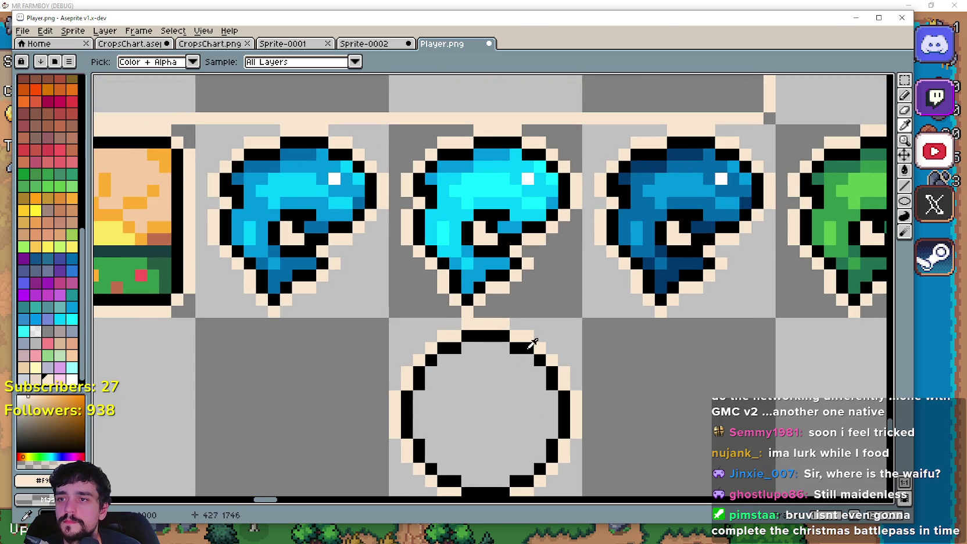
scroll(531, 342, "down", 3)
scroll(548, 331, "up", 1)
scroll(373, 273, "down", 1)
scroll(480, 300, "right", 3)
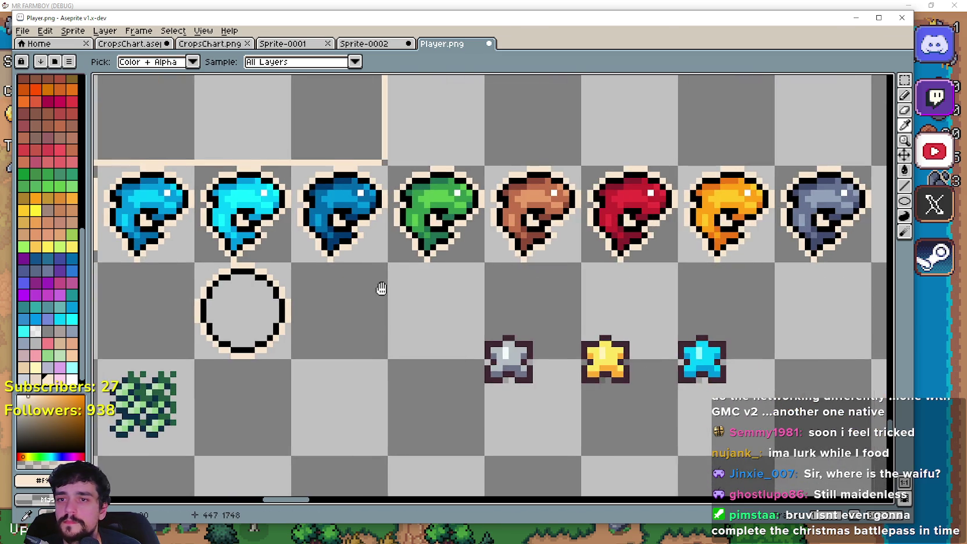
scroll(379, 286, "left", 2)
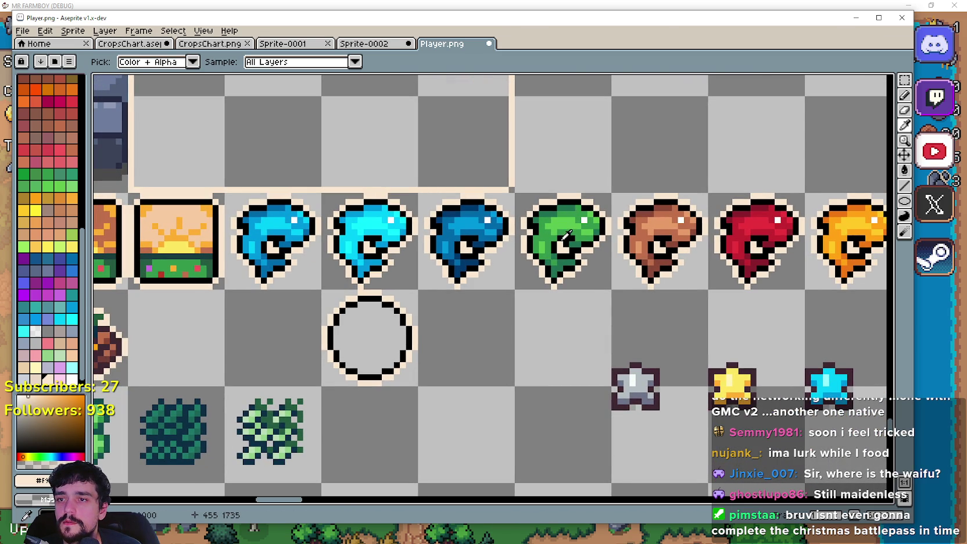
- Pick black from the green fish's outline and draw a flat closed-eye line in the face
left_click(569, 235)
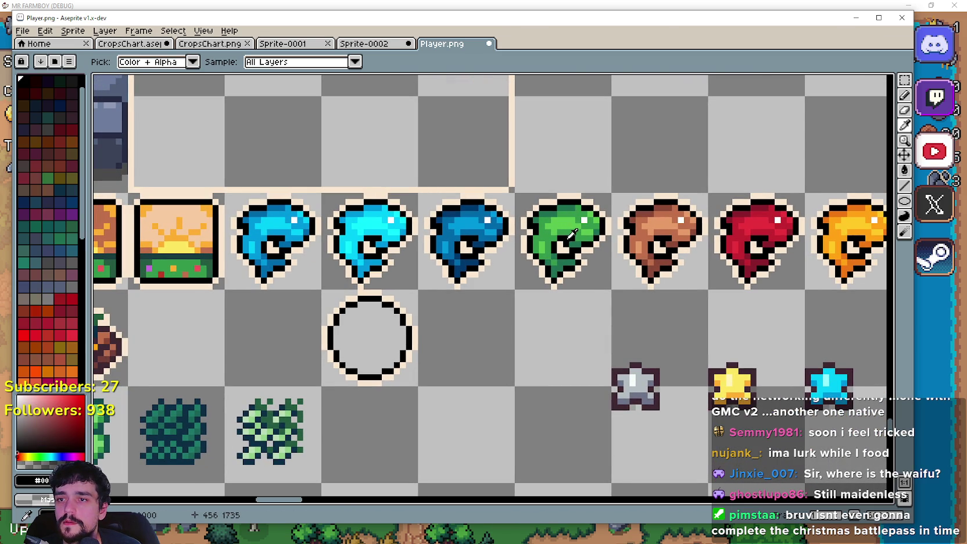
left_click(902, 95)
scroll(396, 355, "up", 1)
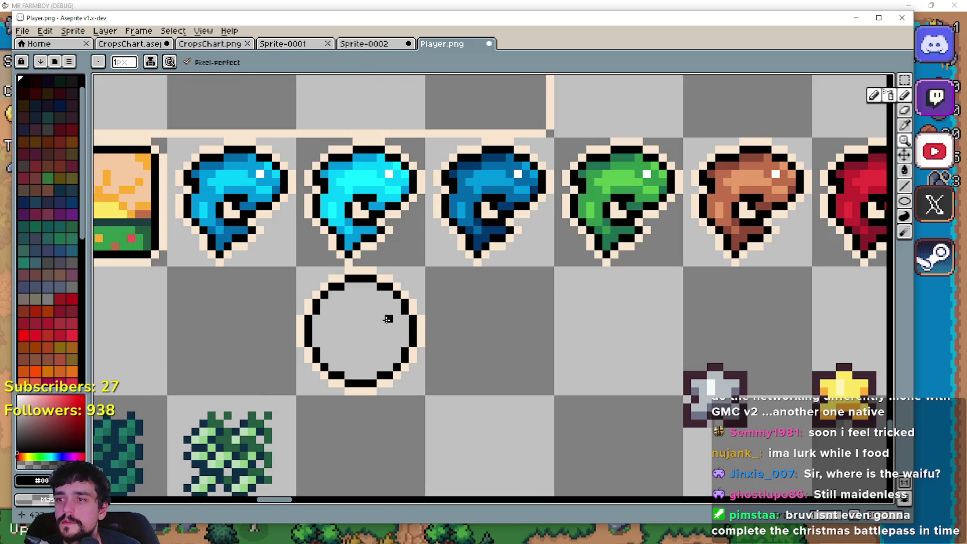
left_click_drag(380, 319, 371, 320)
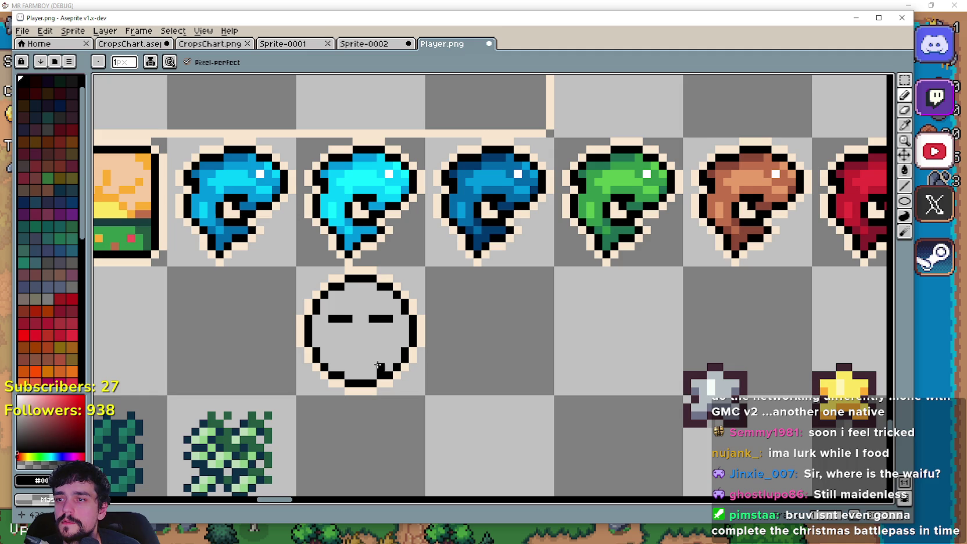
- Draw the black smiling mouth, undoing the stray edits at its left corner
left_click_drag(380, 343, 380, 348)
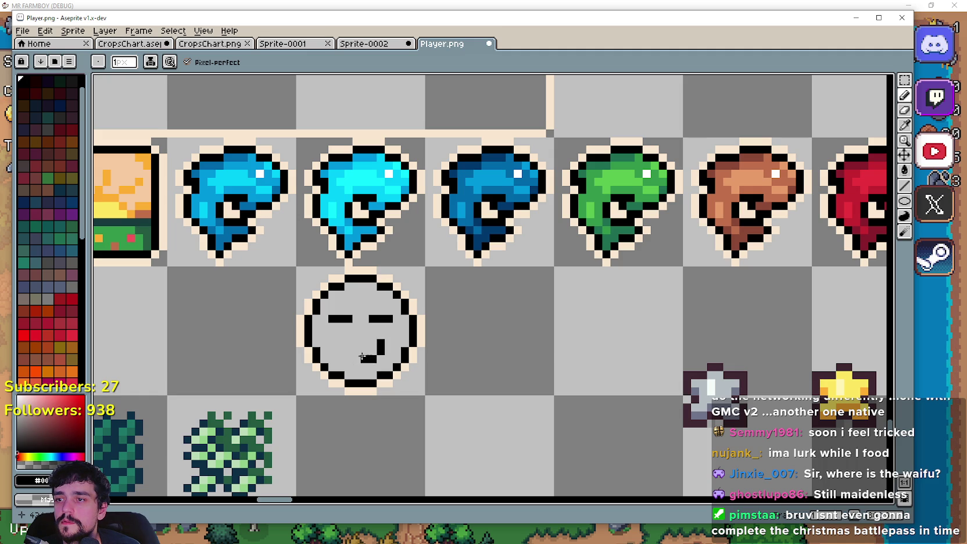
left_click_drag(351, 357, 341, 356)
left_click(333, 343)
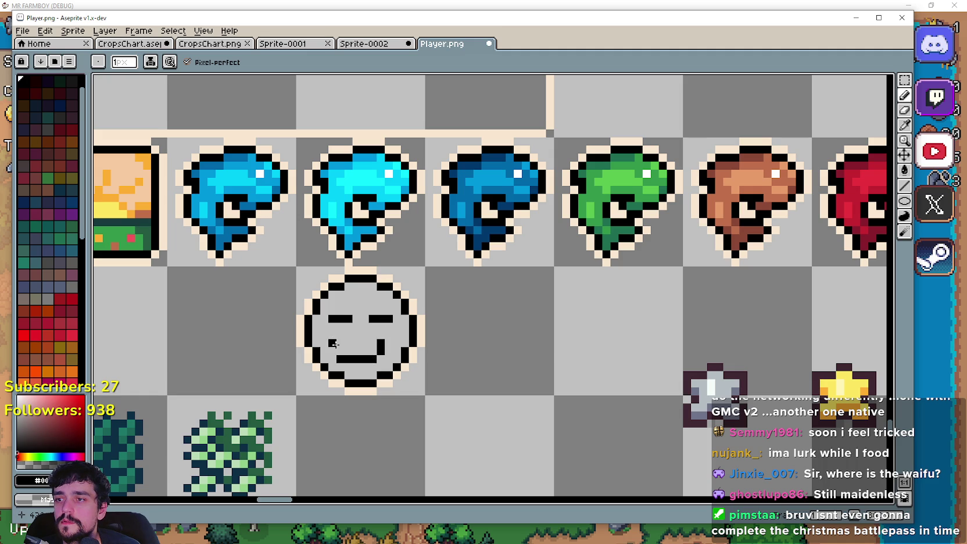
key("ctrl+z")
key("ctrl+z")
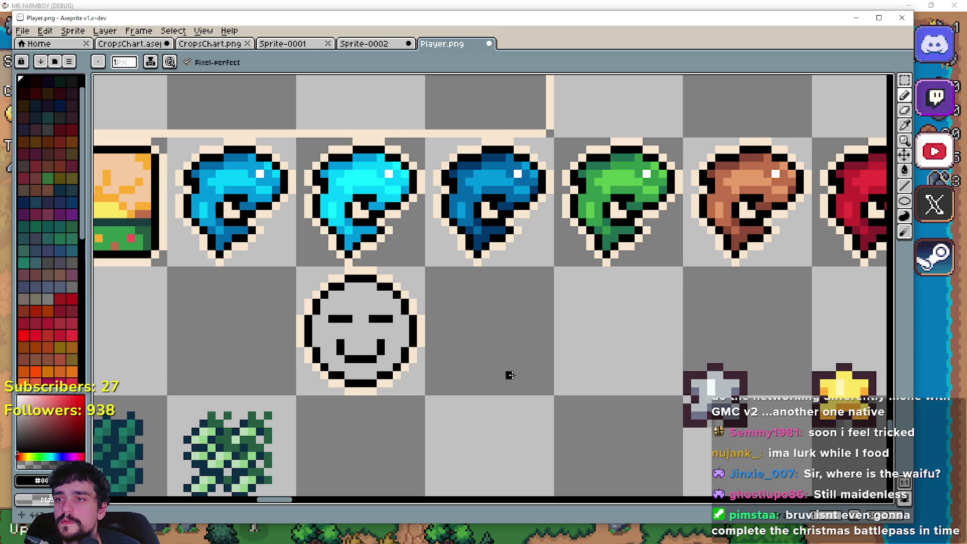
scroll(508, 367, "down", 2)
scroll(497, 364, "up", 4)
scroll(495, 363, "down", 2)
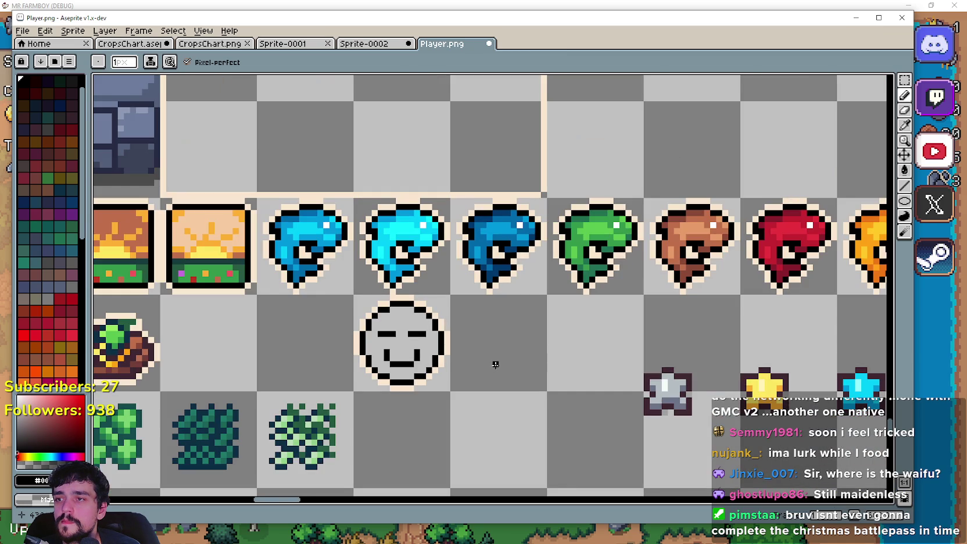
left_click(906, 128)
- Draw a dark green elliptical ring inside the face outline, then sample the green fish's green
scroll(665, 161, "up", 3)
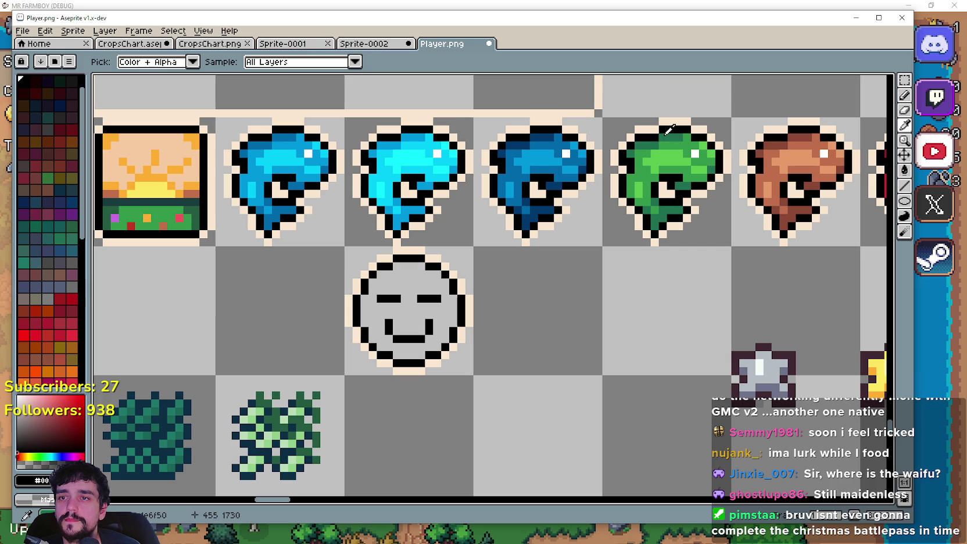
left_click(905, 201)
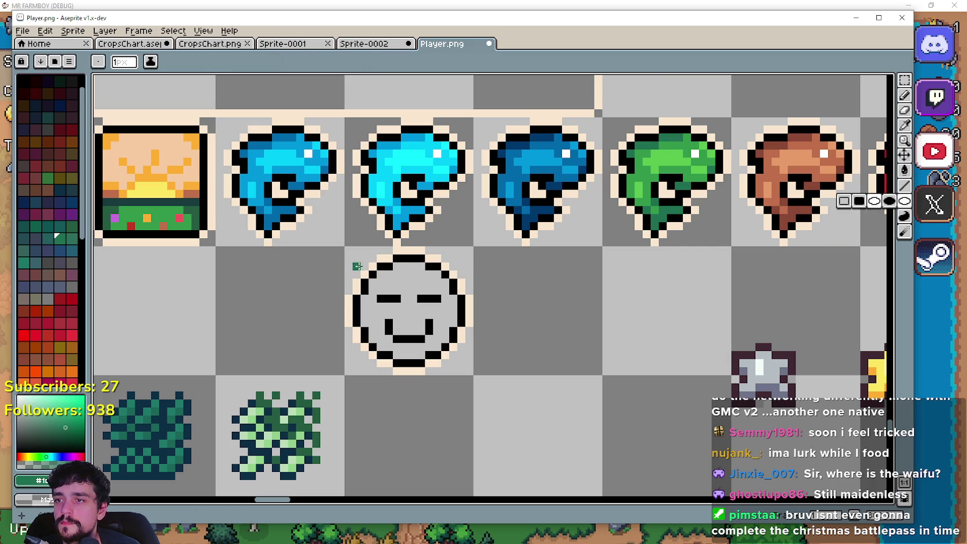
mouse_move(364, 266)
left_mouse_down()
mouse_move(442, 367)
mouse_move(458, 360)
mouse_move(453, 352)
left_mouse_up()
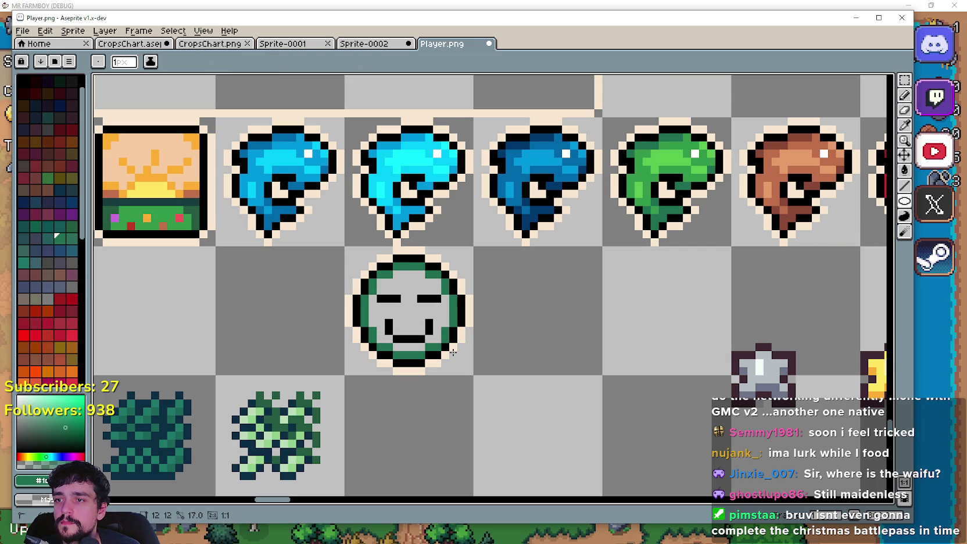
left_click(905, 125)
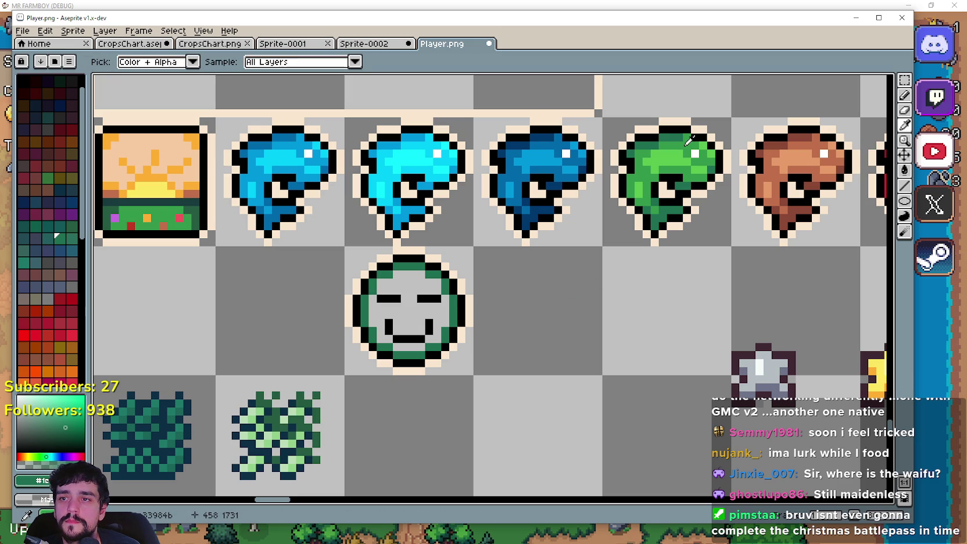
left_click(687, 142)
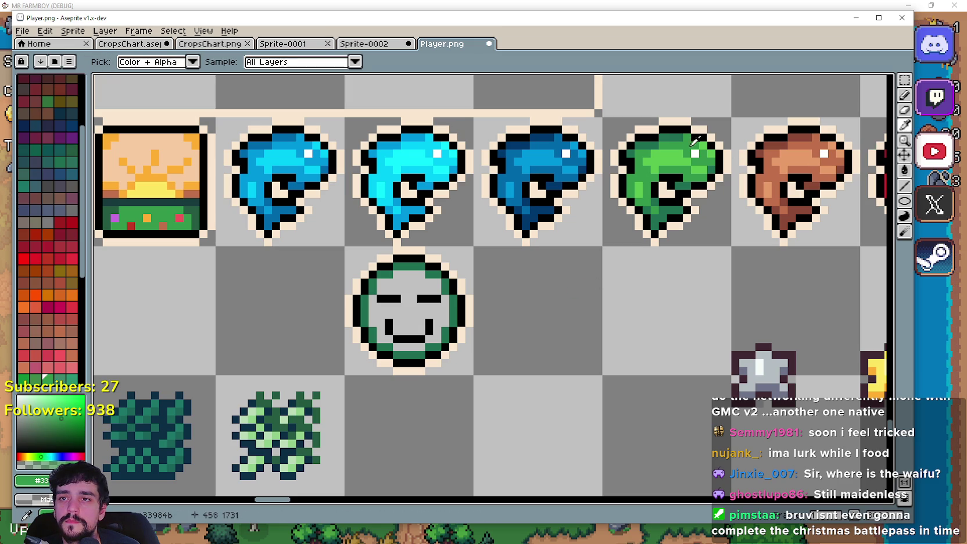
- Fill the face interior and mouth green with a Contiguous-only Paint Bucket
left_click(904, 174)
left_click(421, 308)
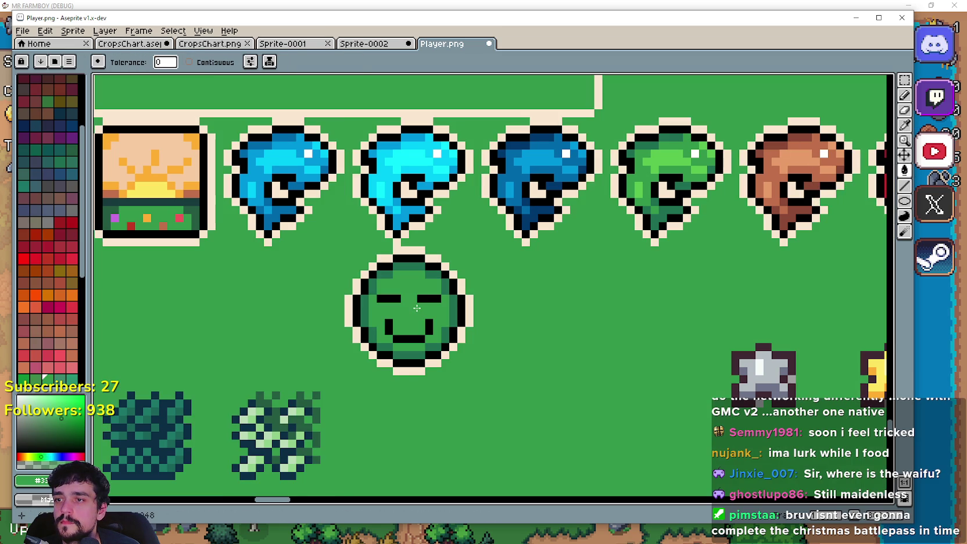
key("ctrl+z")
left_click(189, 62)
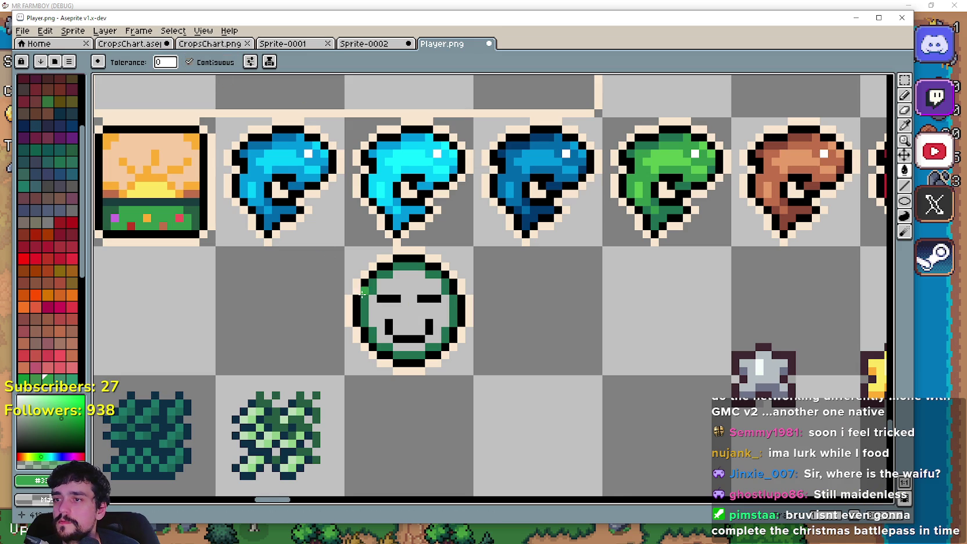
left_click(406, 315)
scroll(395, 372, "up", 2)
left_click(436, 332)
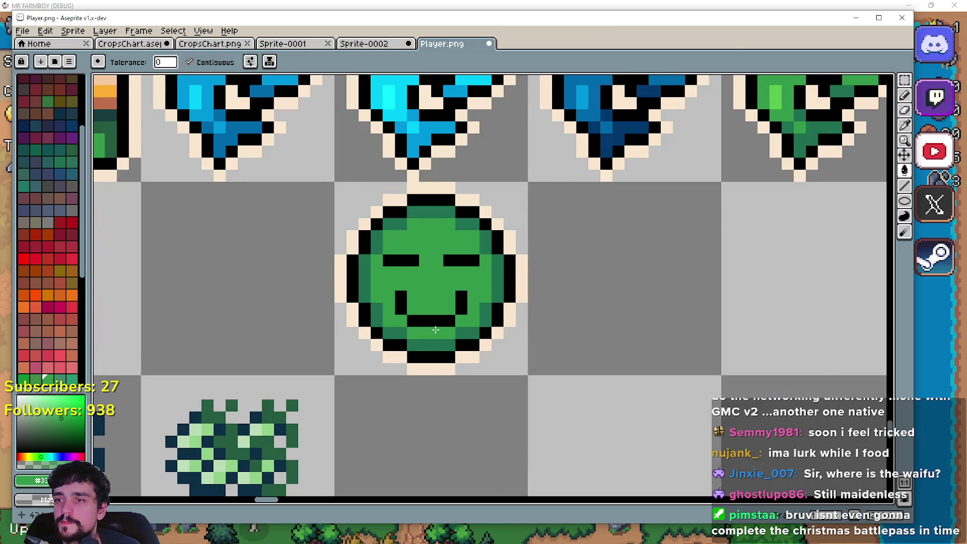
scroll(505, 311, "down", 2)
scroll(568, 248, "up", 2)
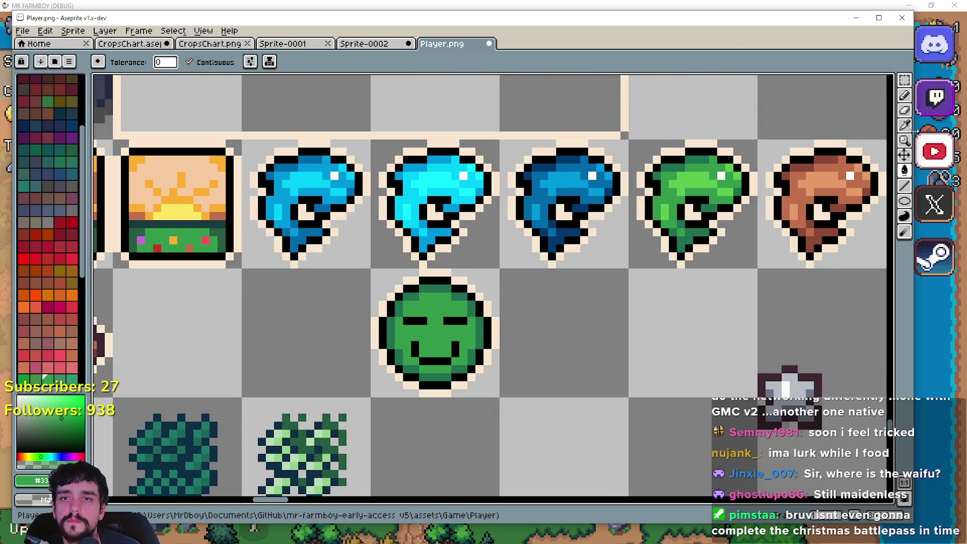
- Sample the light green from the green fish and return to the Pencil
key("i")
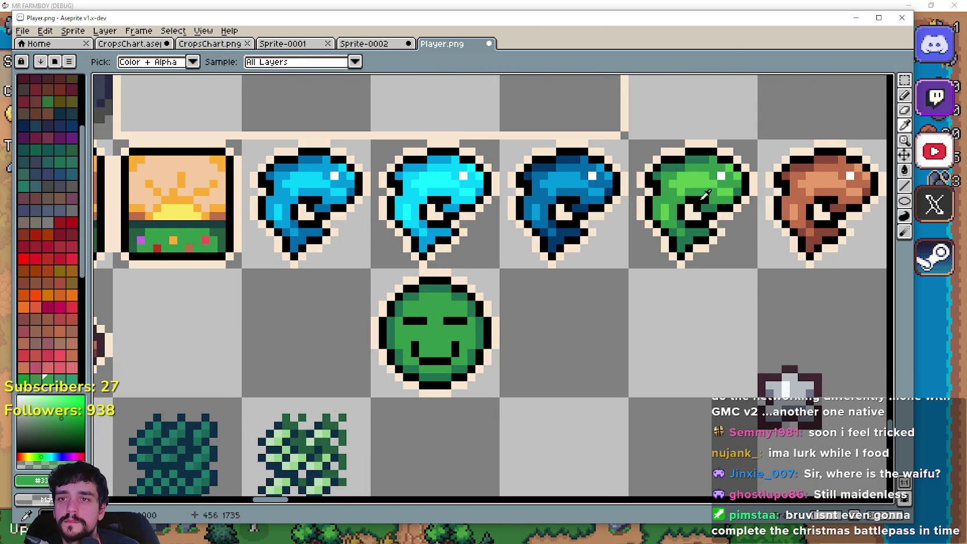
left_click(709, 176)
key("b")
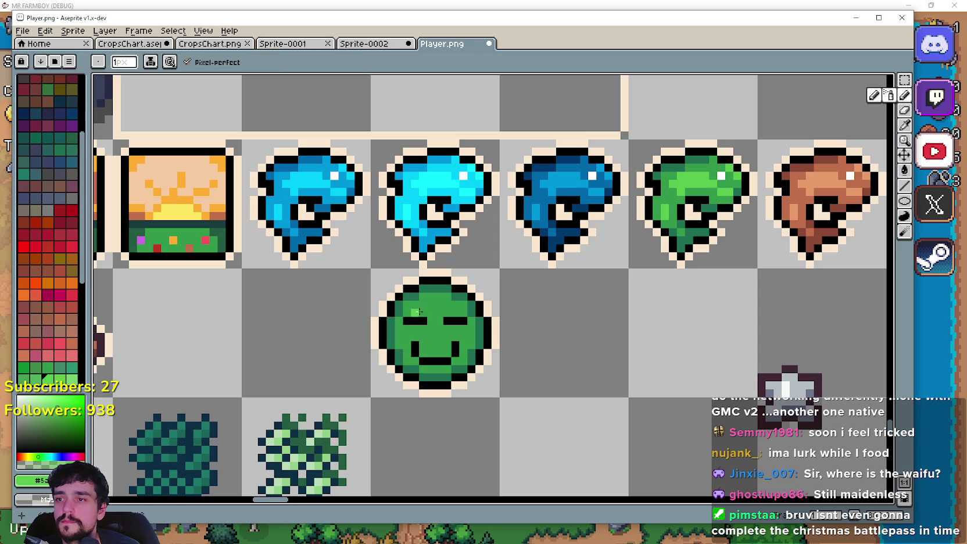
- Try light-green highlight lines across the face top, undoing the misplaced strokes
left_click(905, 201)
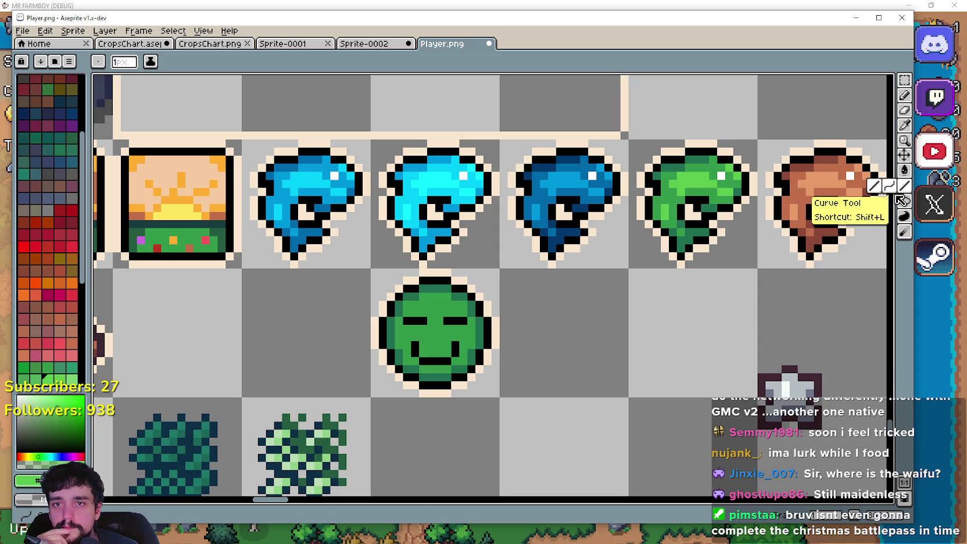
left_click_drag(434, 295, 425, 294)
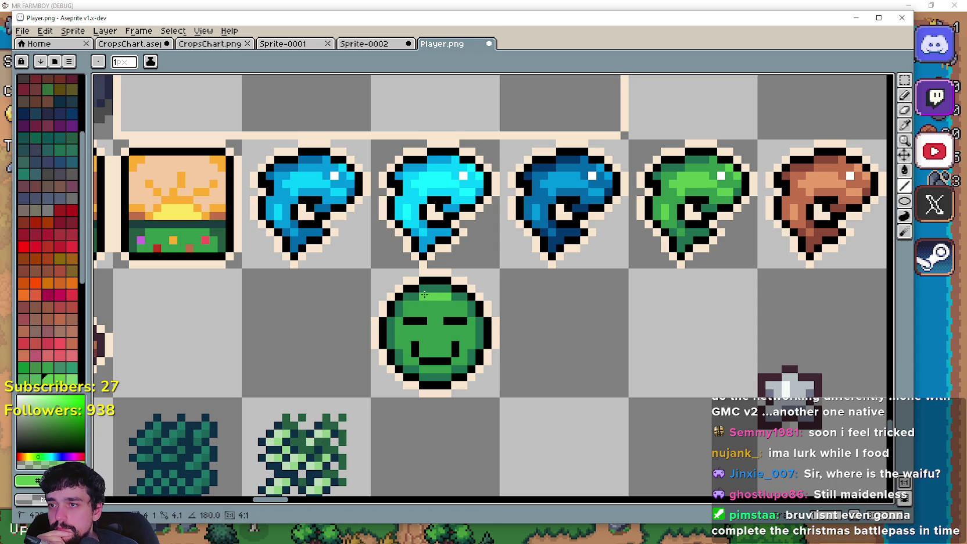
key("ctrl+z")
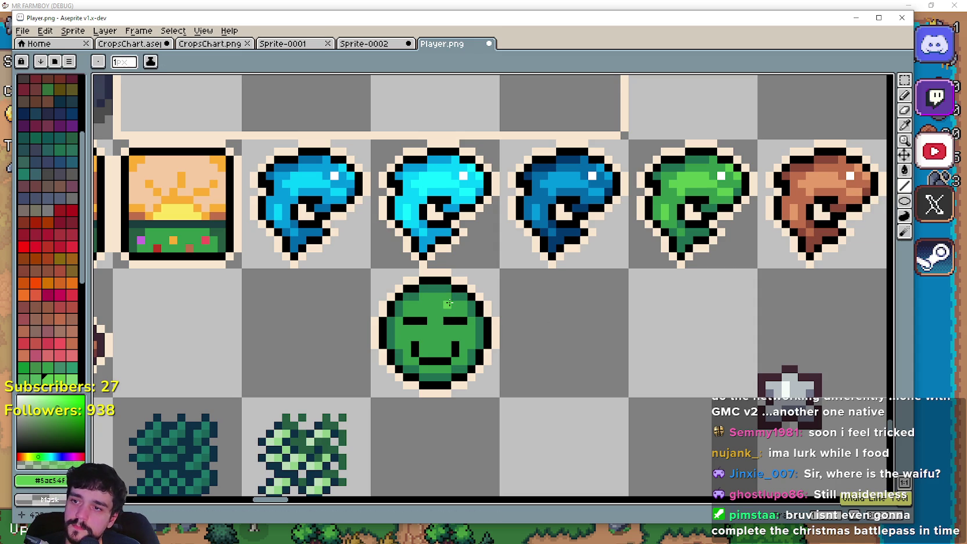
mouse_move(440, 305)
left_mouse_down()
mouse_move(414, 312)
mouse_move(412, 347)
left_mouse_up()
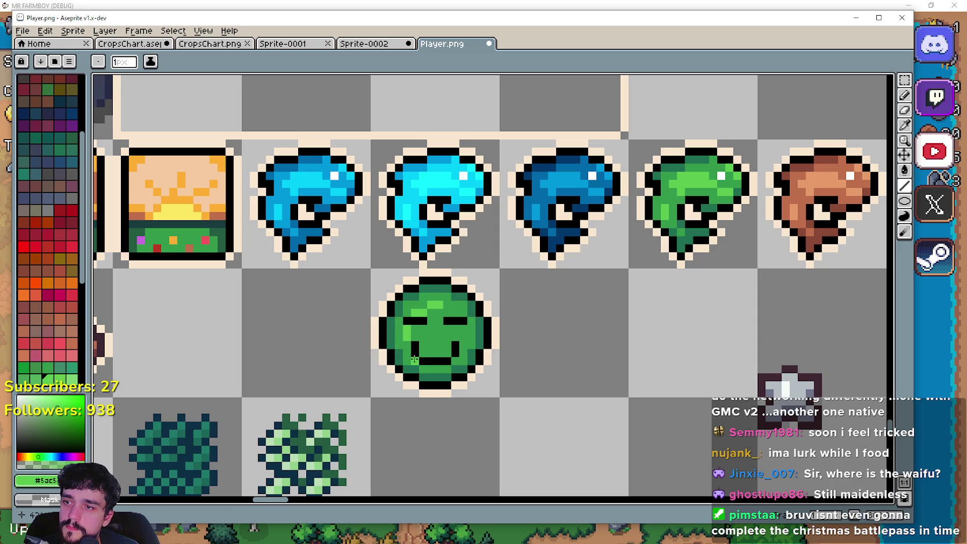
left_click(408, 313)
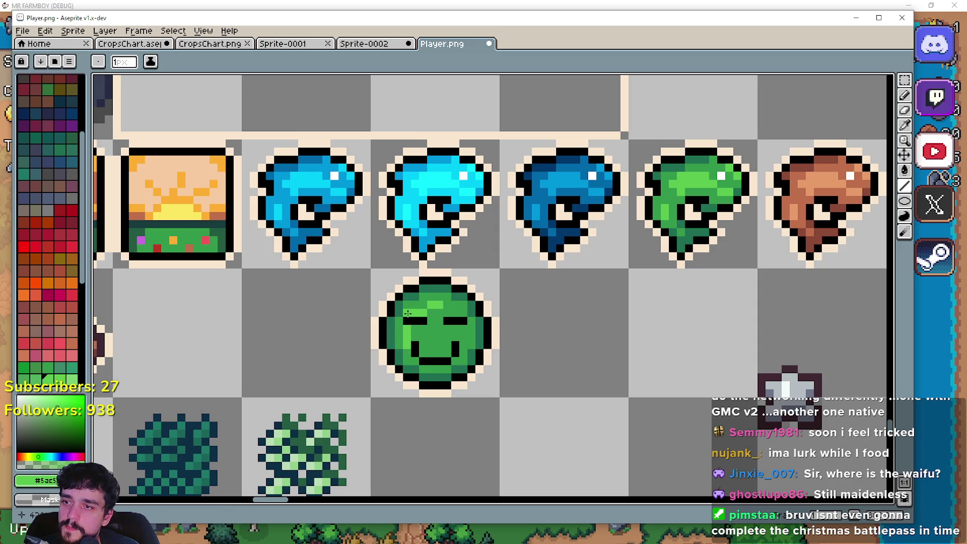
key("ctrl+z")
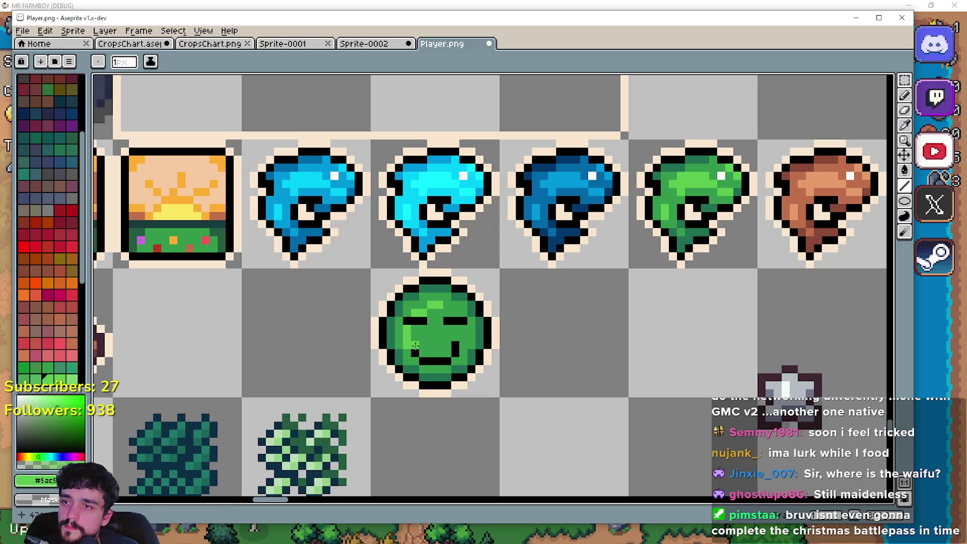
key("ctrl+z")
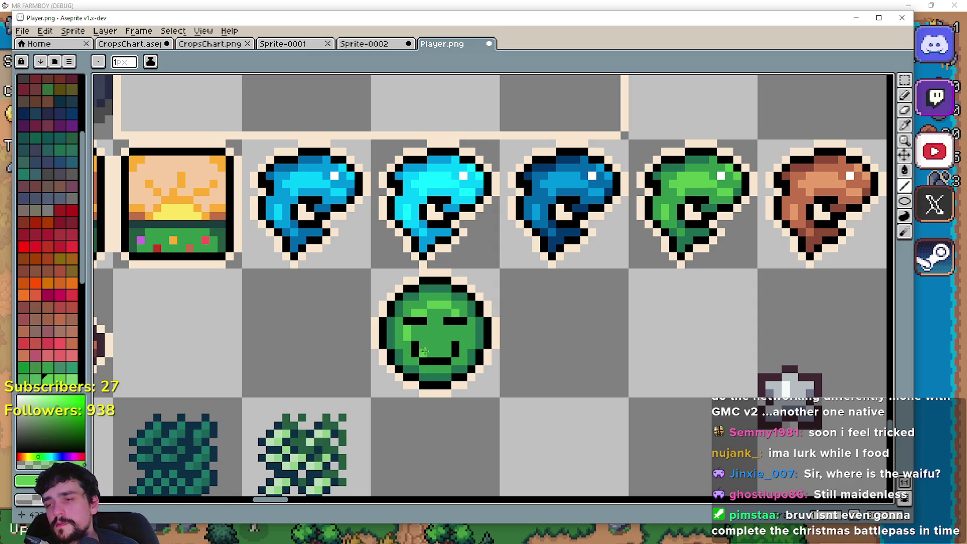
- Paint a row of light-green highlight pixels along the face's top edge with the Pencil
key("v")
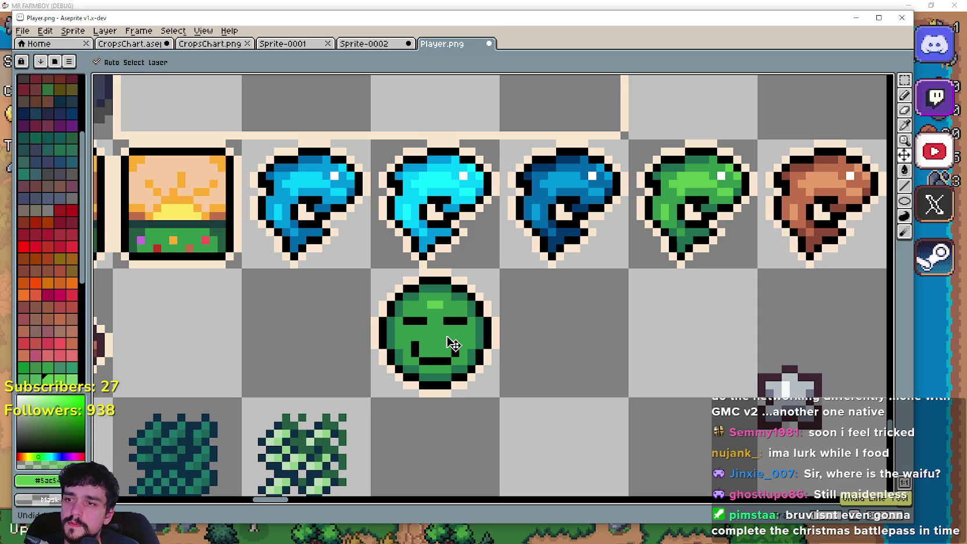
key("b")
left_click(428, 298)
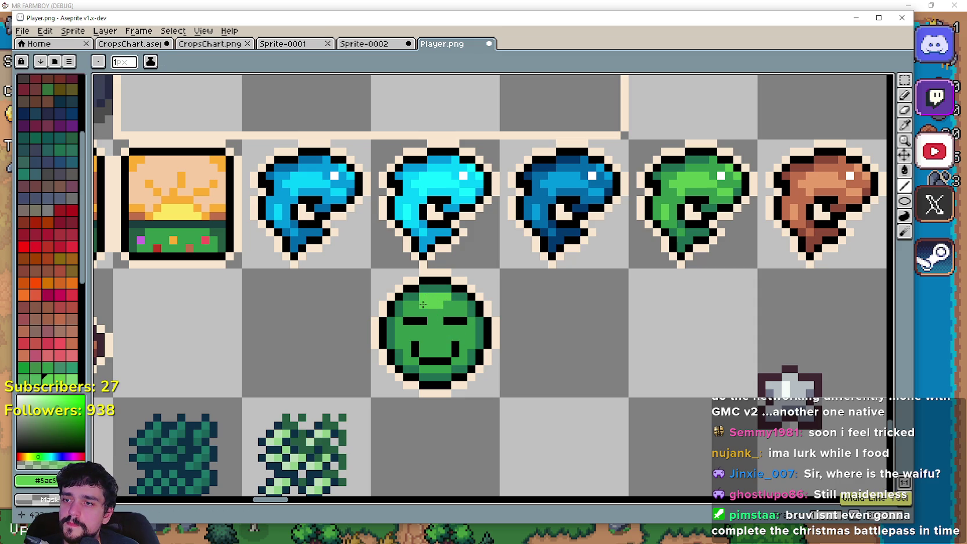
left_click(448, 306)
left_click_drag(439, 305, 410, 306)
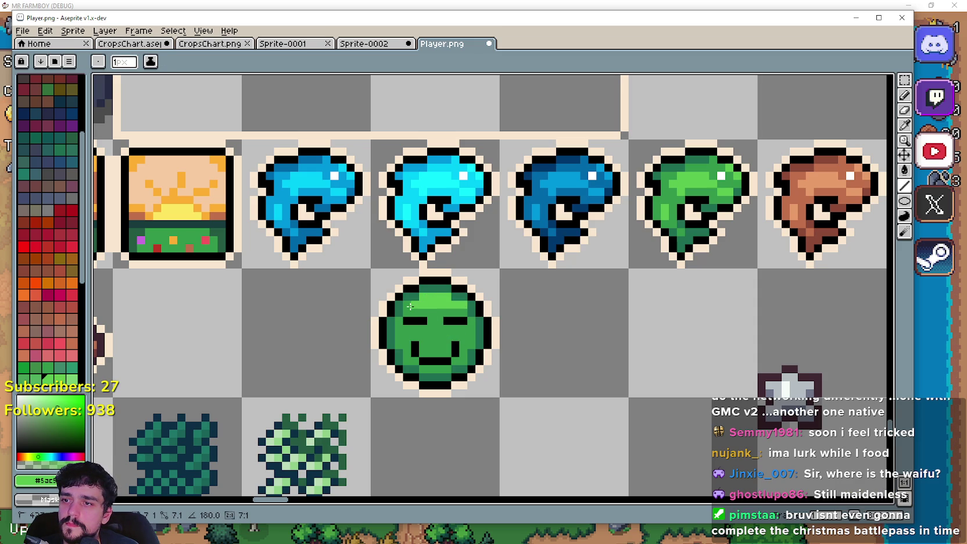
scroll(408, 306, "down", 3)
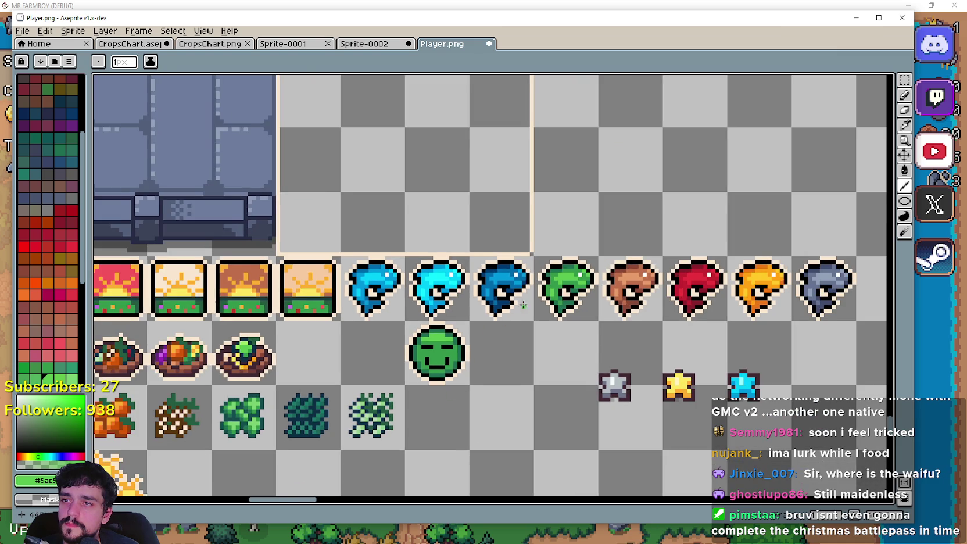
- Add extra light-green highlight rows across the upper face
left_click_drag(500, 326, 551, 270)
scroll(502, 312, "up", 3)
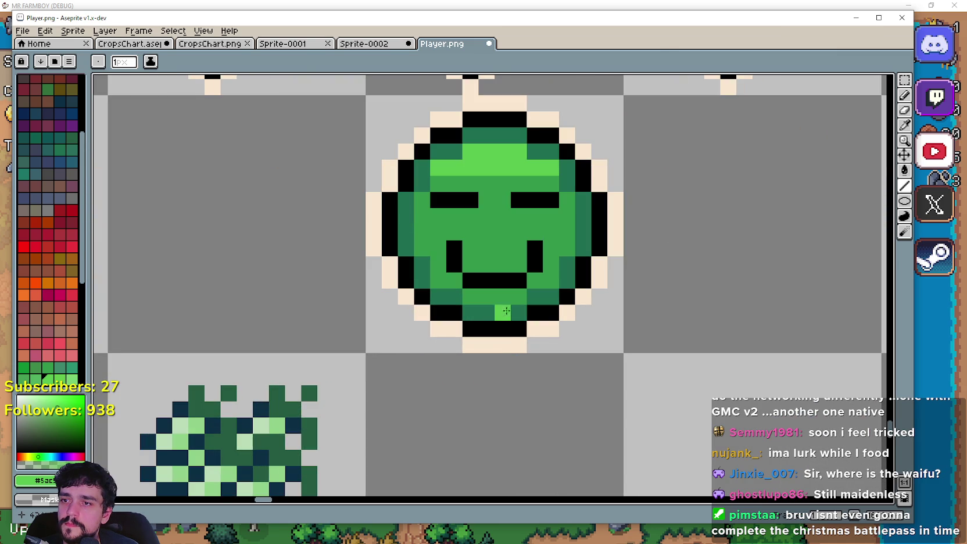
left_click_drag(516, 296, 482, 294)
left_click_drag(549, 280, 519, 280)
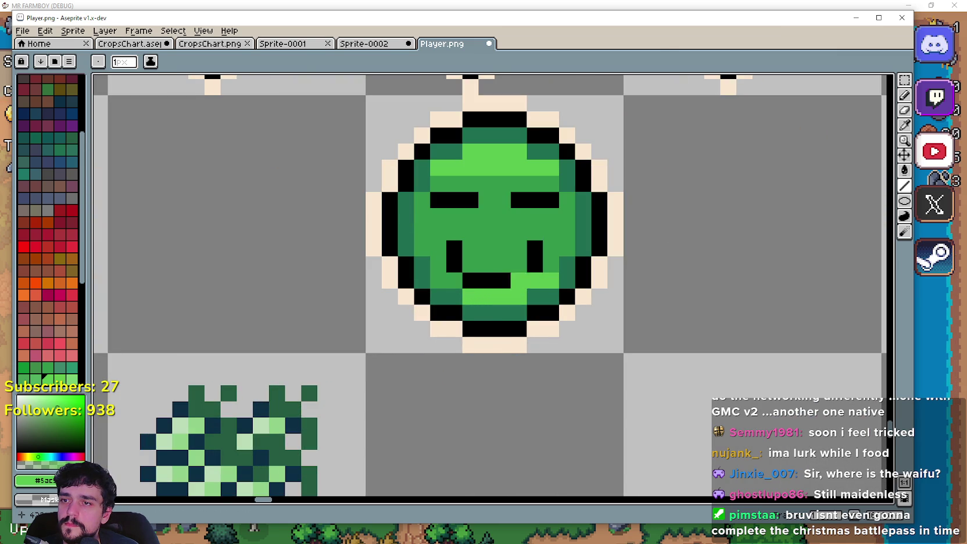
scroll(505, 326, "down", 4)
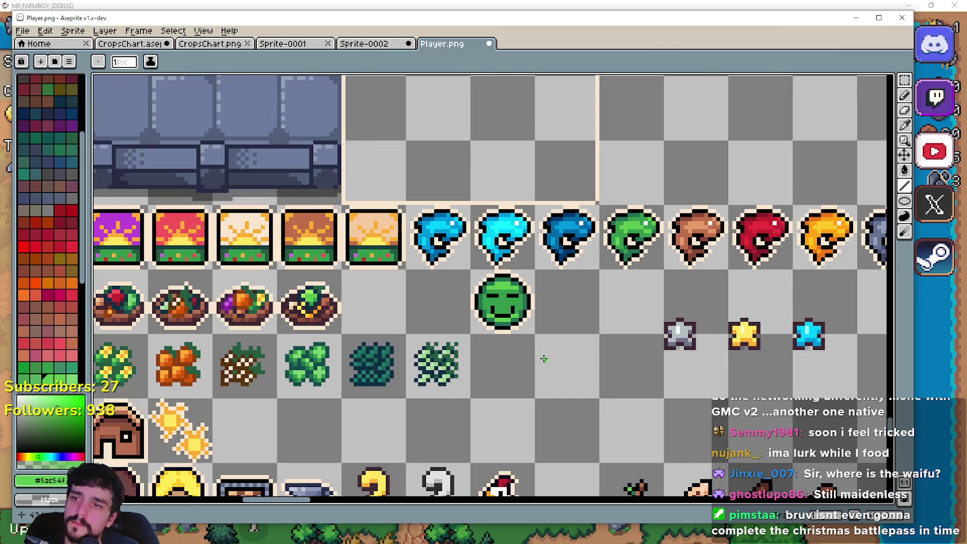
scroll(544, 337, "up", 3)
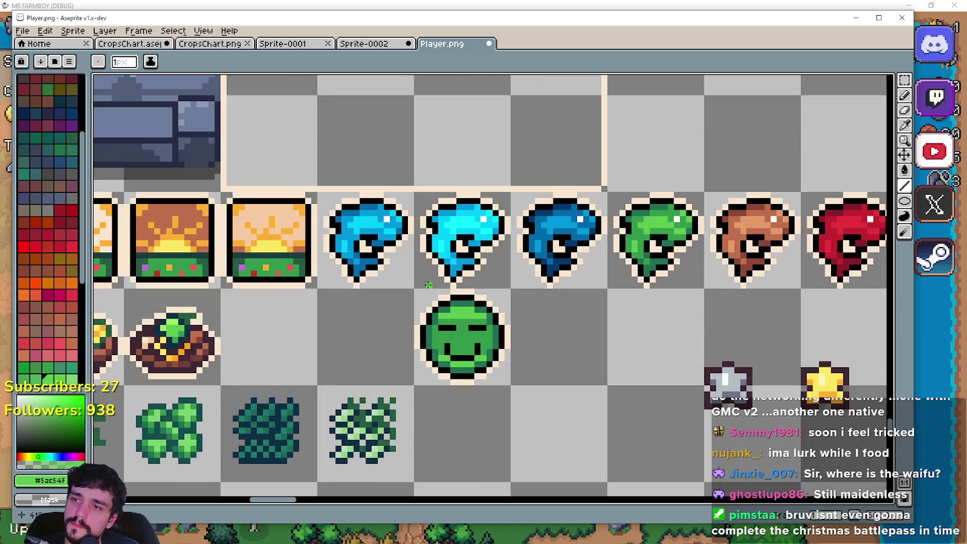
scroll(444, 320, "down", 4)
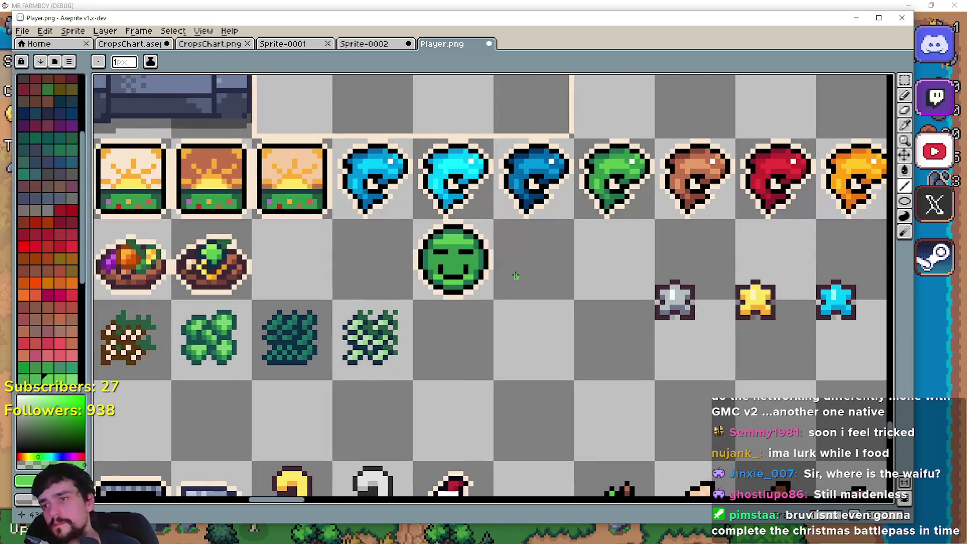
scroll(618, 291, "down", 3)
scroll(618, 291, "up", 2)
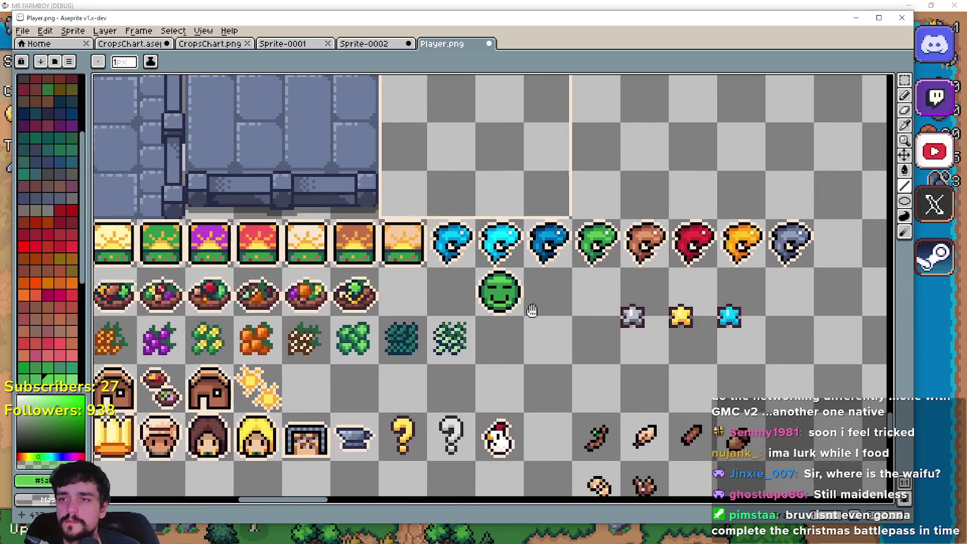
scroll(515, 284, "up", 2)
scroll(645, 293, "down", 2)
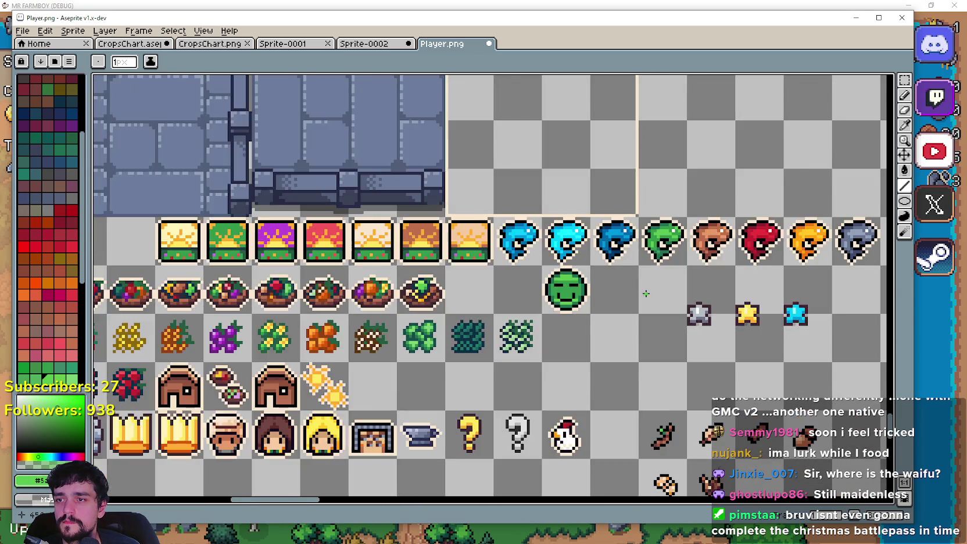
scroll(616, 290, "up", 2)
scroll(616, 290, "up", 3)
left_click_drag(610, 263, 493, 263)
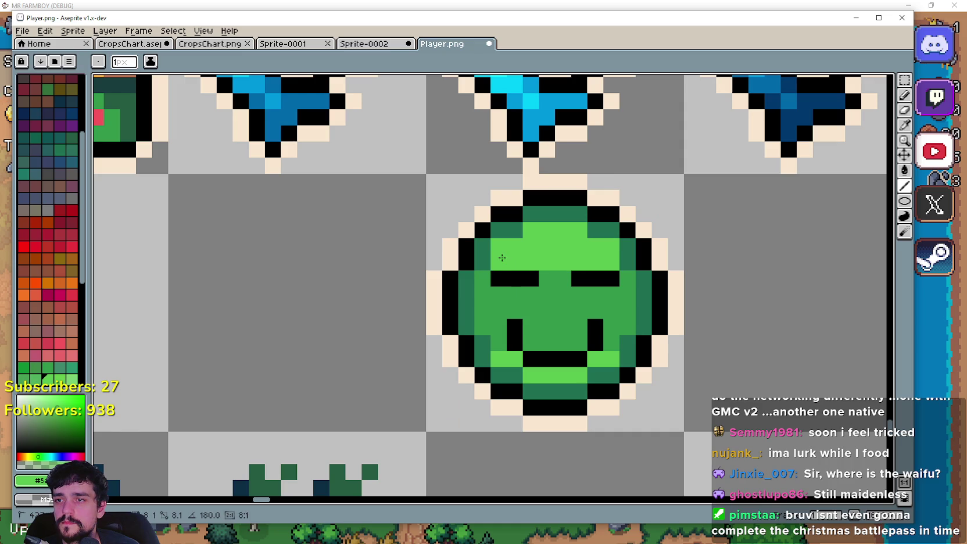
scroll(605, 294, "down", 4)
scroll(558, 297, "up", 4)
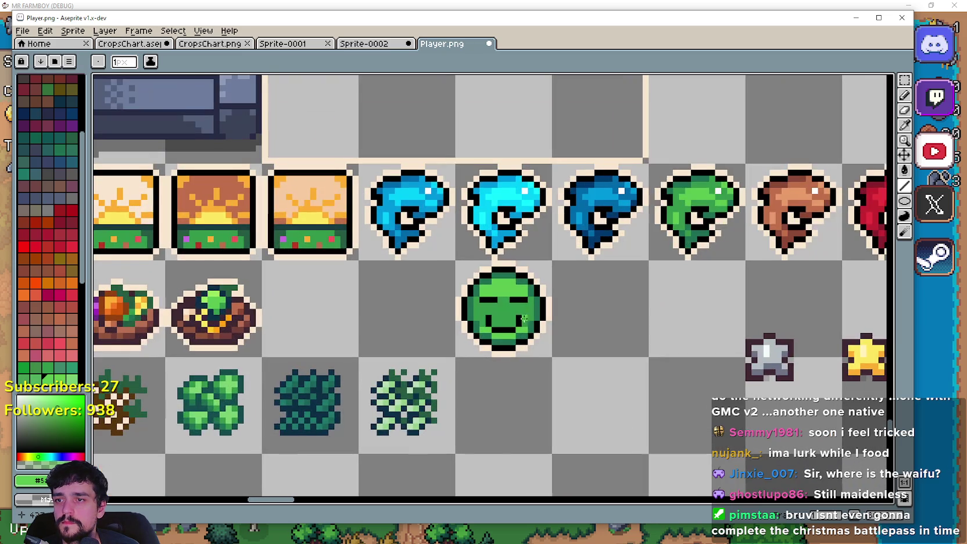
- Lengthen both eyes one pixel toward the centre, removing a stray light-green pixel
left_click(531, 295)
scroll(538, 295, "up", 1)
key("ctrl+z")
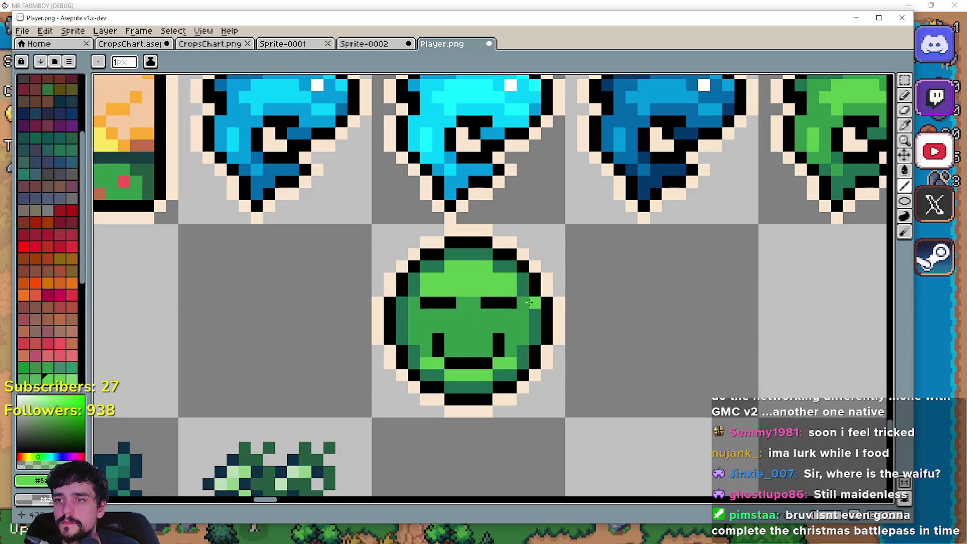
left_click(480, 301)
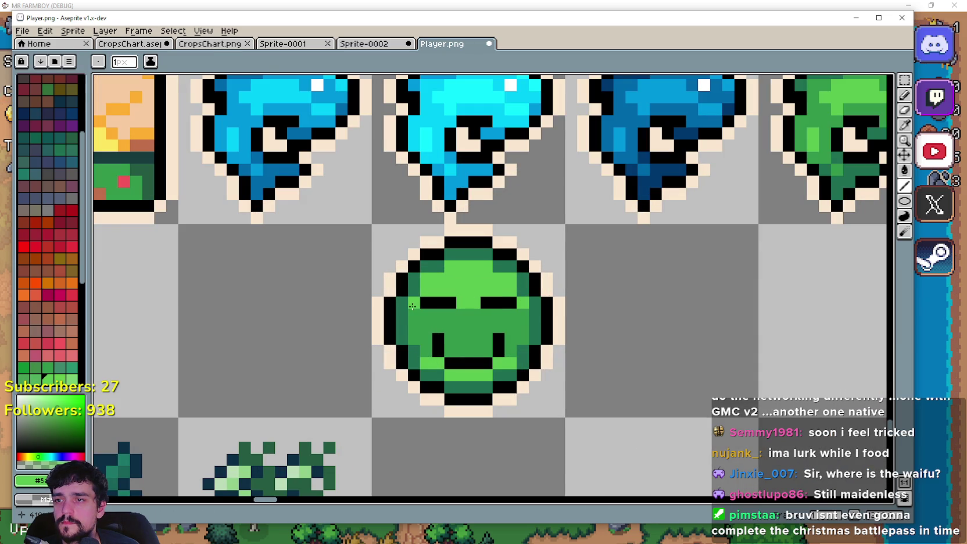
scroll(447, 331, "down", 3)
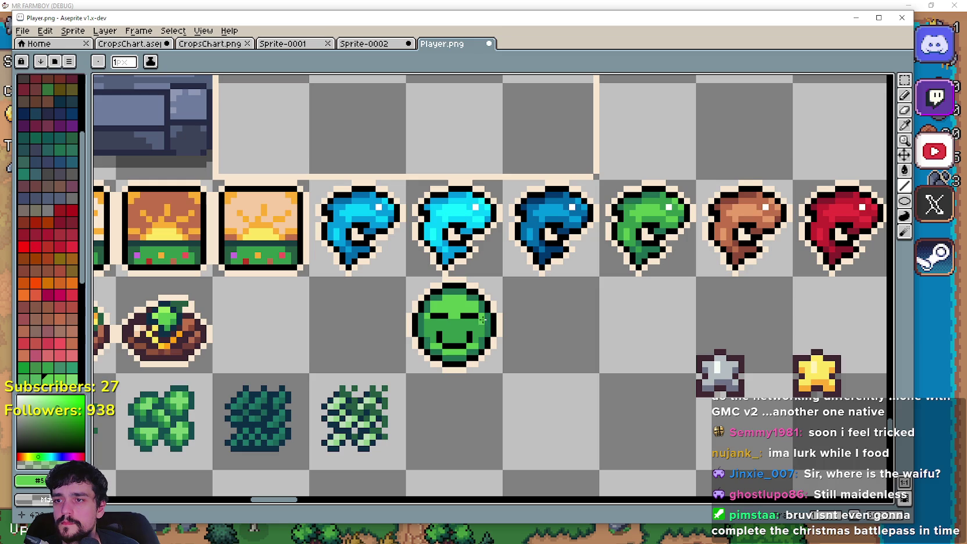
scroll(482, 332, "up", 1)
scroll(422, 341, "up", 1)
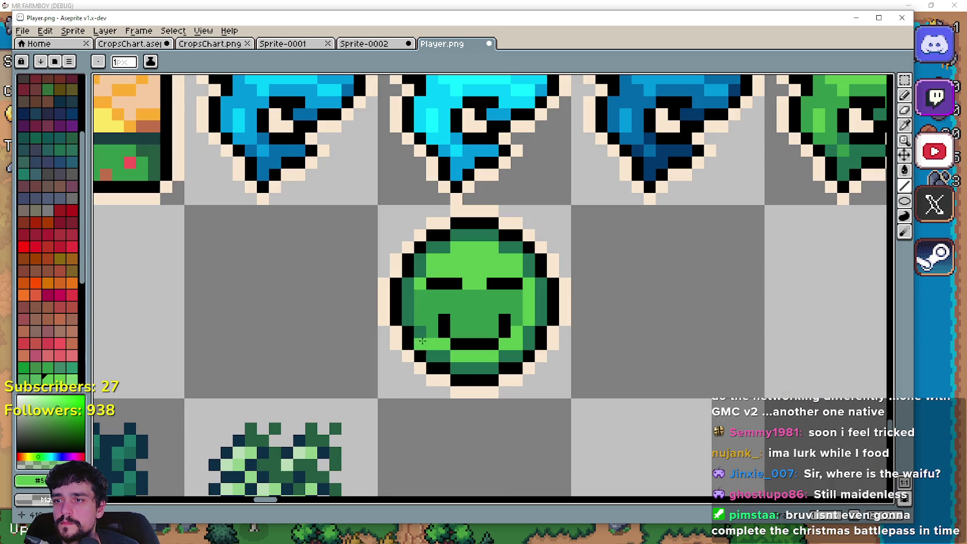
scroll(421, 295, "down", 6)
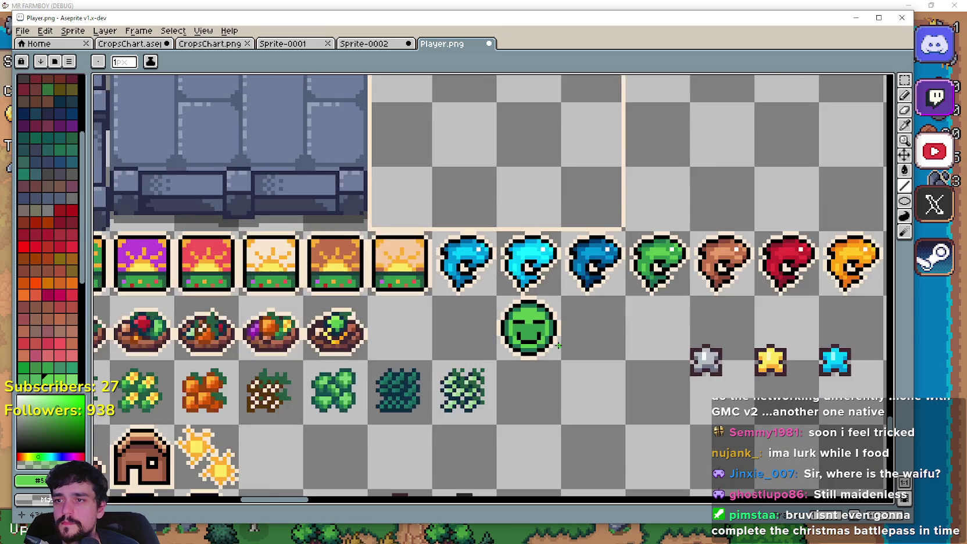
scroll(581, 343, "up", 3)
scroll(469, 291, "up", 4)
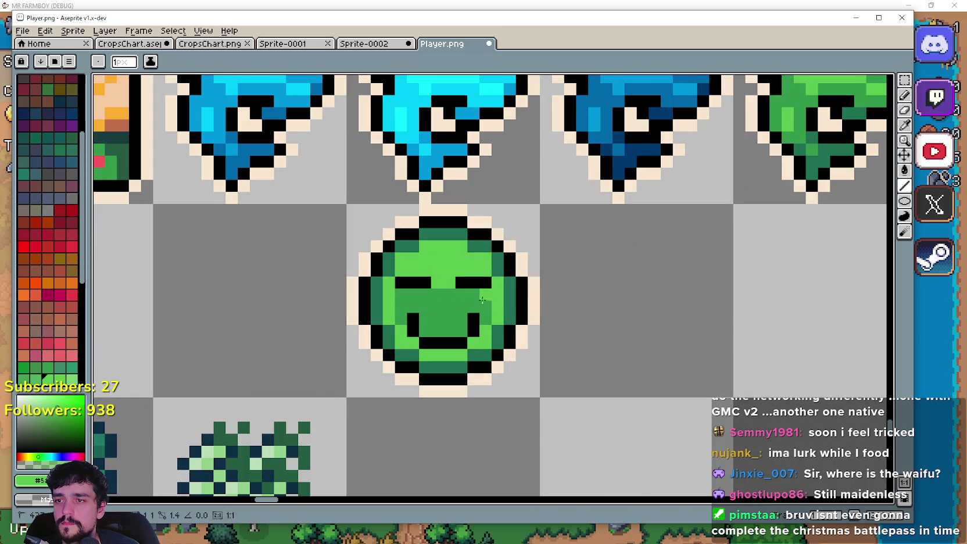
- Paint light-green highlights down the face's right and left sides
left_click_drag(482, 300, 481, 311)
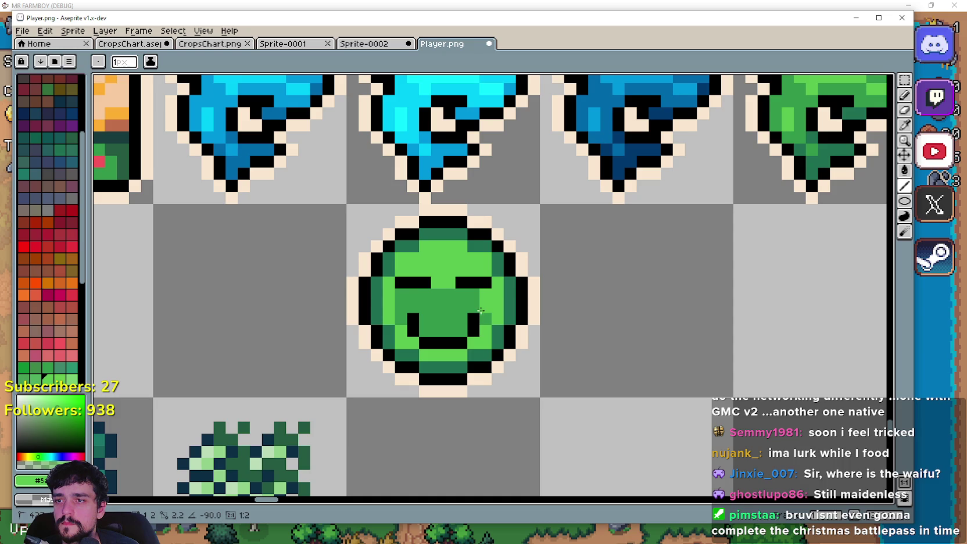
left_click(413, 306)
left_click_drag(401, 307, 401, 319)
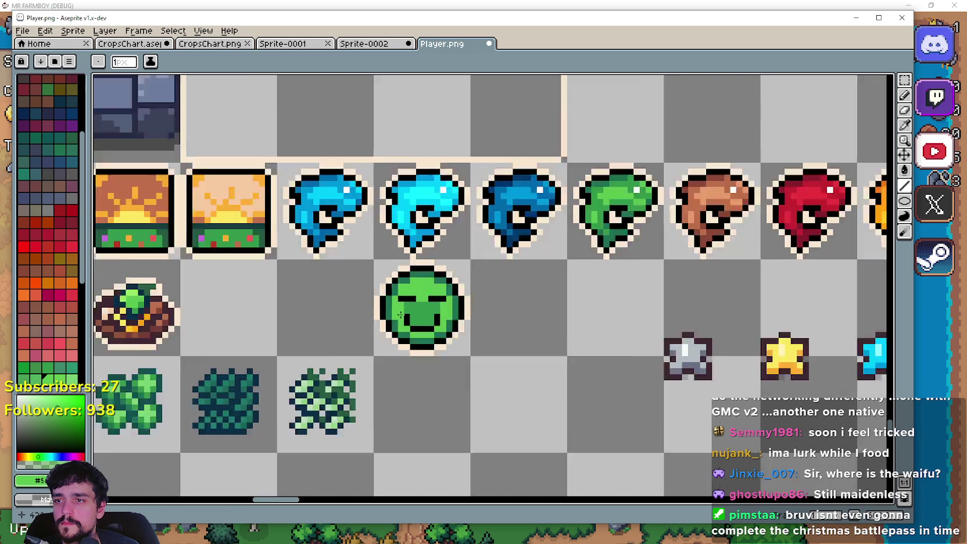
scroll(405, 315, "down", 3)
scroll(439, 331, "up", 1)
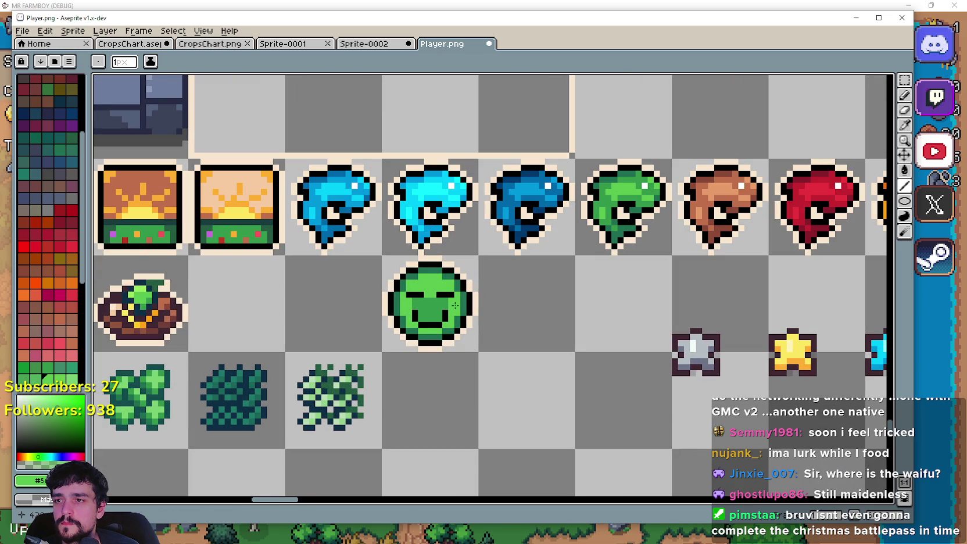
left_click_drag(422, 297, 419, 299)
scroll(464, 326, "down", 5)
scroll(460, 315, "up", 3)
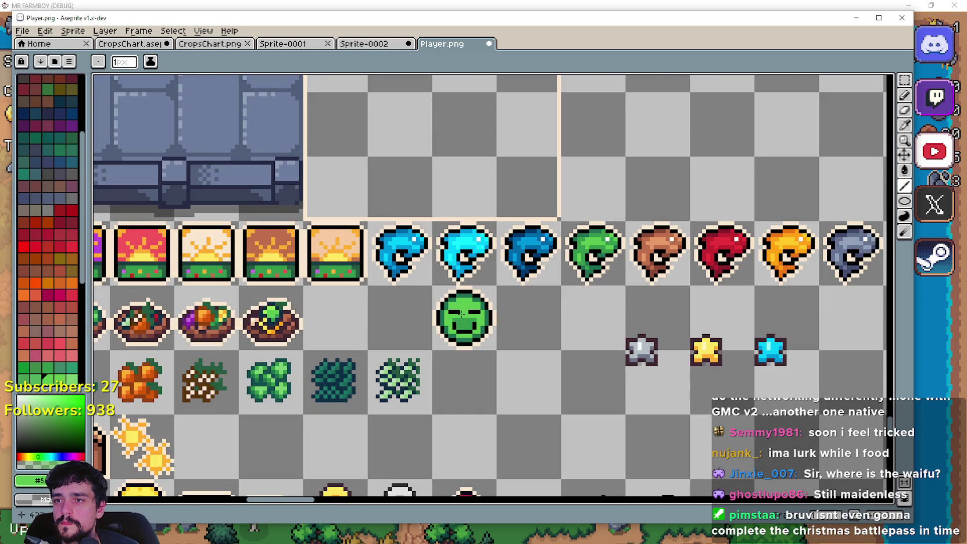
scroll(491, 313, "up", 2)
left_click_drag(504, 333, 494, 329)
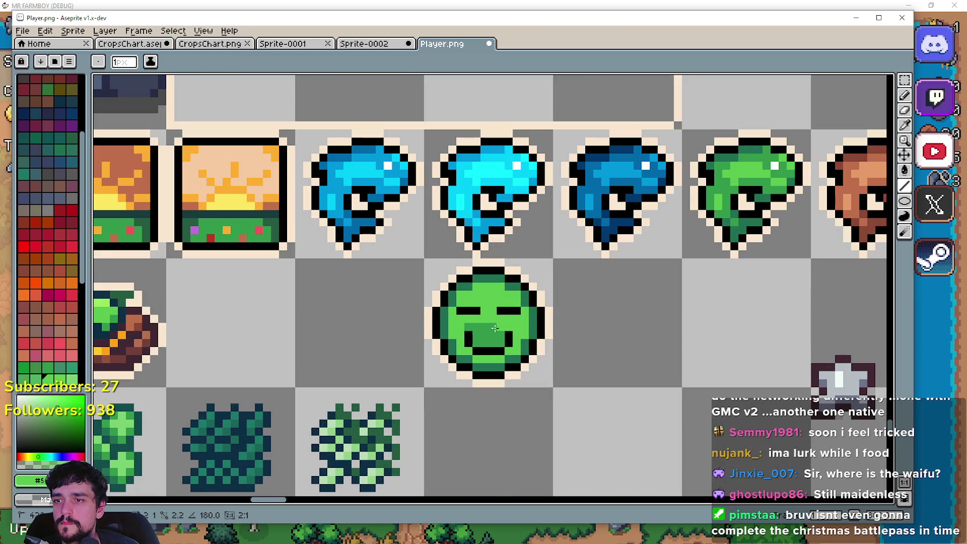
scroll(591, 349, "down", 2)
left_click_drag(704, 359, 487, 336)
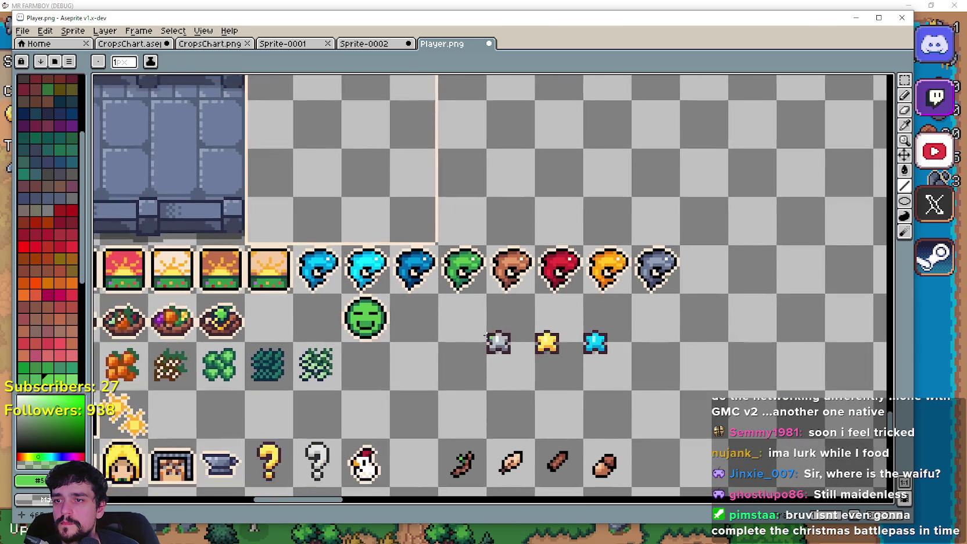
left_click_drag(439, 372, 540, 344)
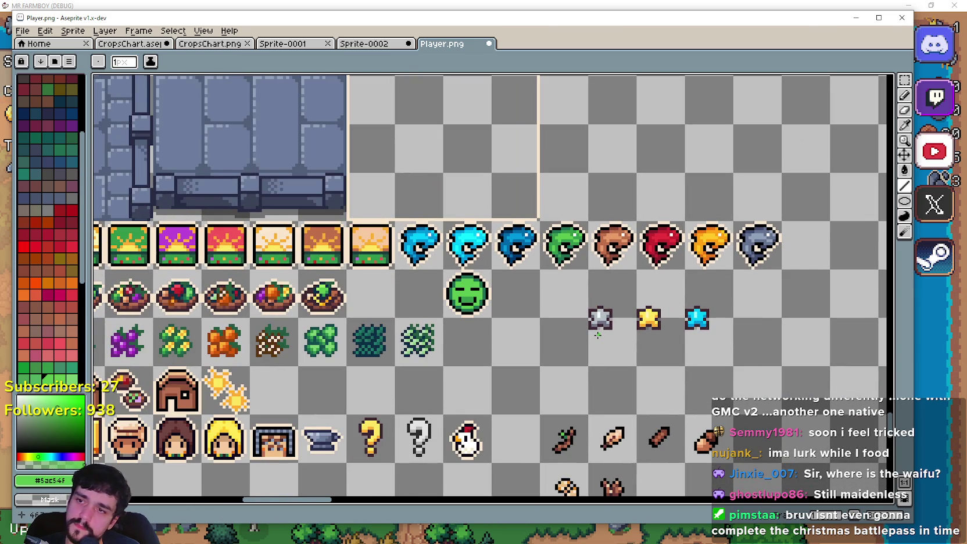
scroll(597, 335, "up", 1)
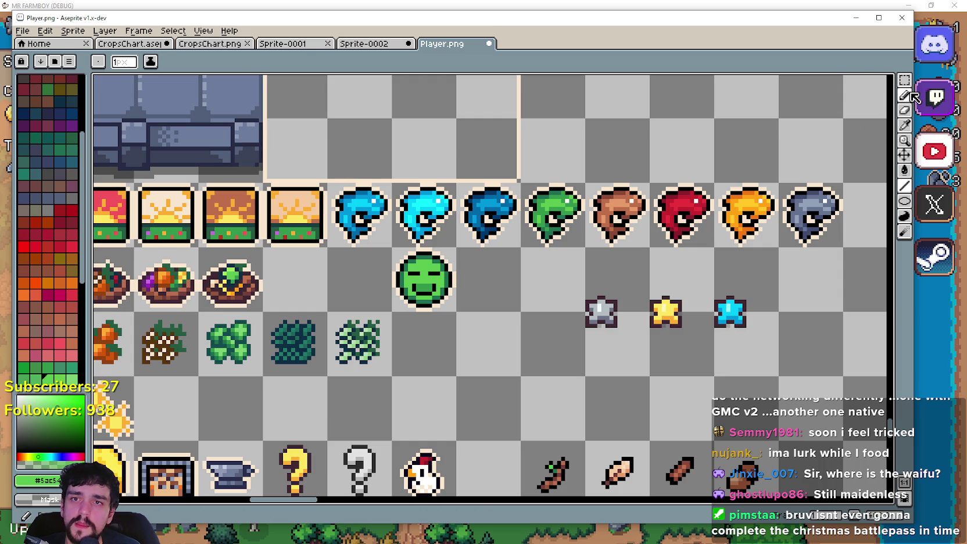
- Copy the green face tile and paste the copy one tile to the right
key("w")
left_click(437, 288)
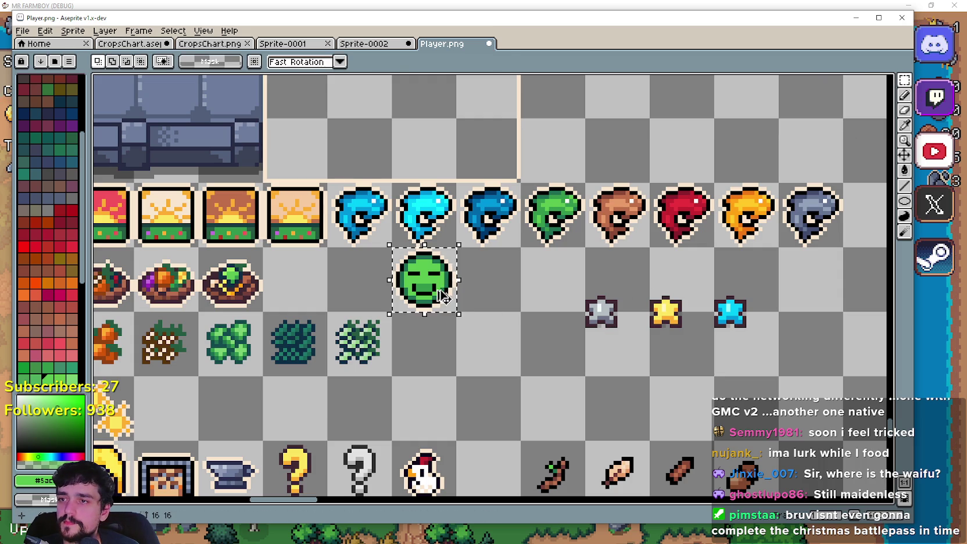
key("ctrl+c")
key("ctrl+v")
left_click_drag(437, 287, 502, 288)
scroll(561, 281, "up", 1)
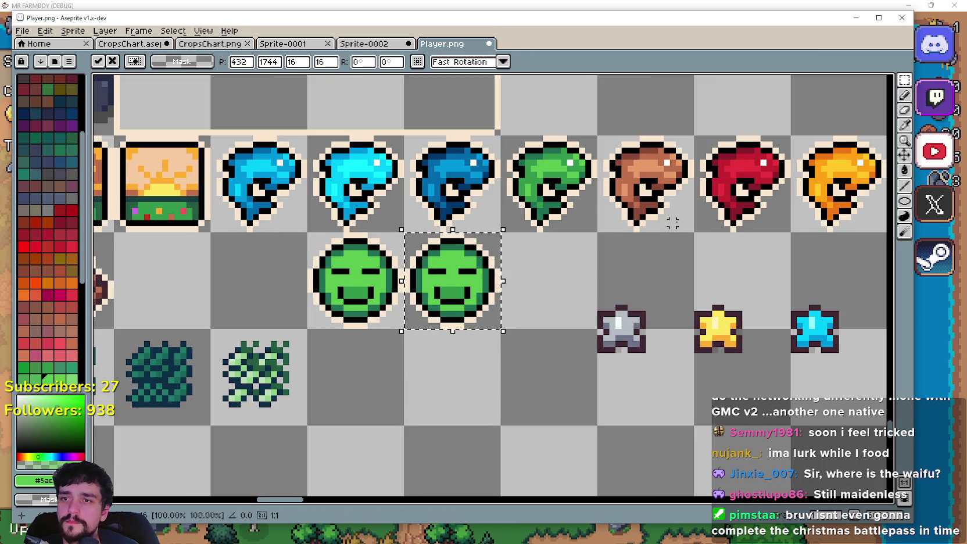
- Recolour the copy's ring dark red using the red chicken's dark red
left_click(904, 125)
scroll(767, 126, "up", 4)
left_click(767, 126)
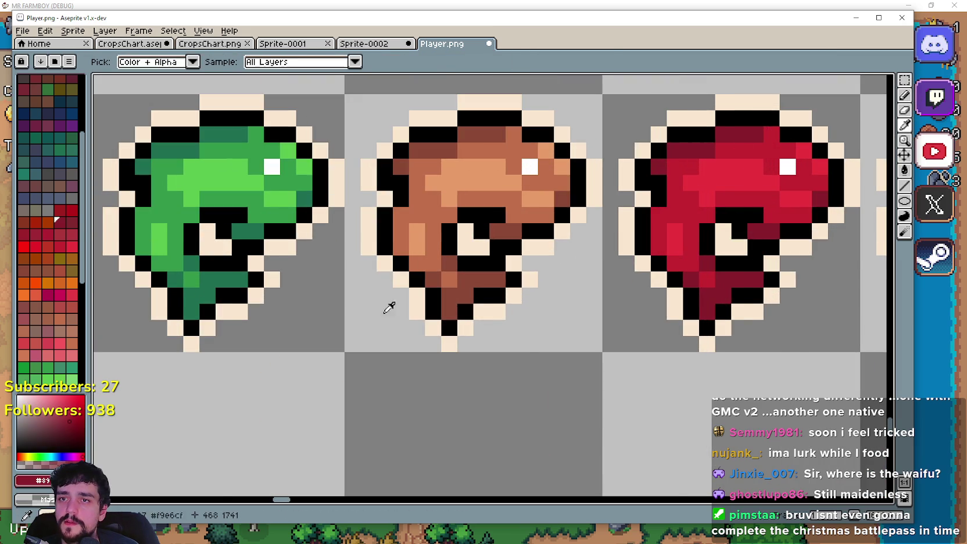
scroll(388, 306, "down", 2)
left_click(906, 81)
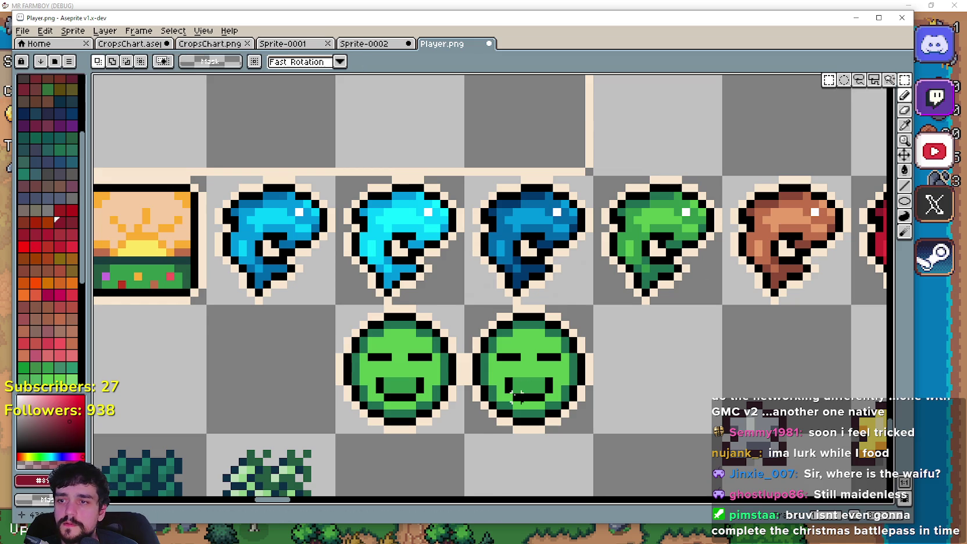
key("ctrl+shift+d")
scroll(622, 352, "down", 2)
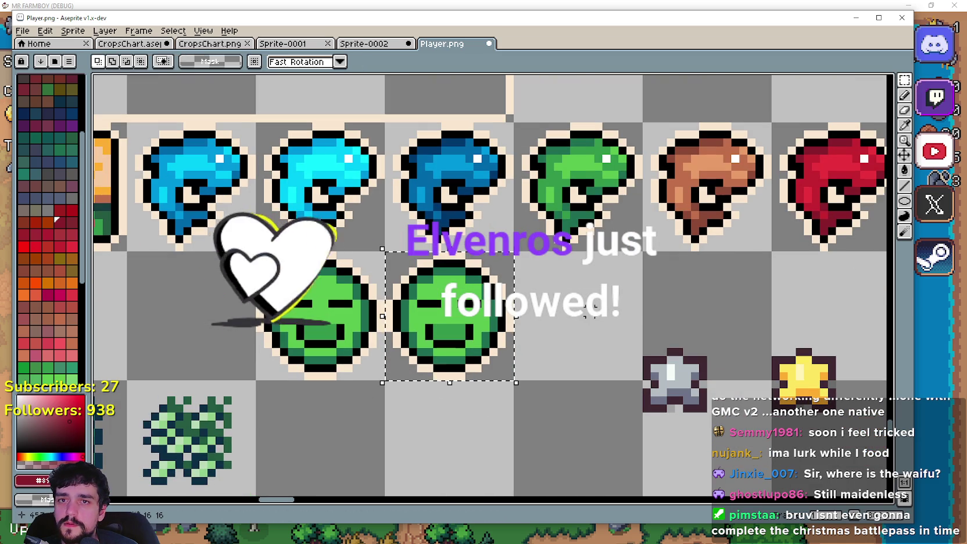
left_click(904, 170)
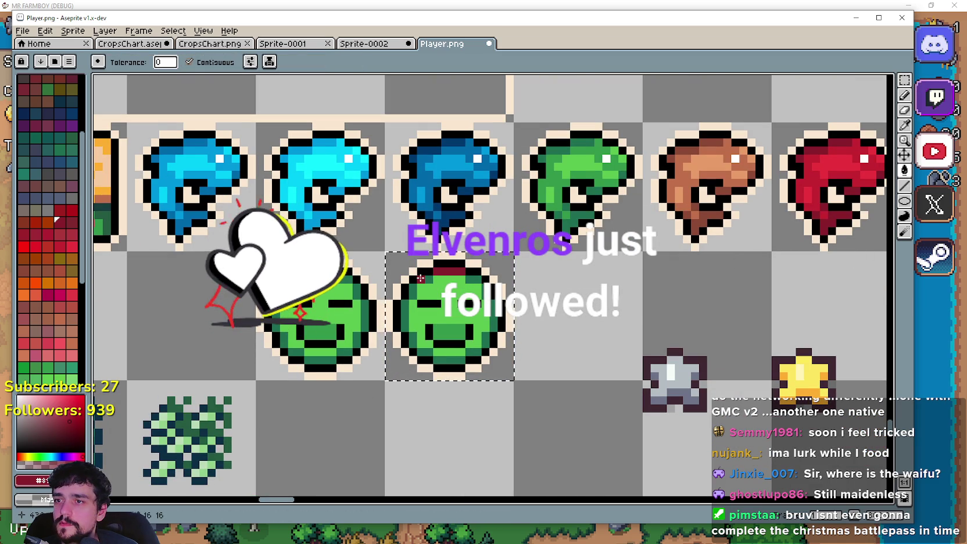
left_click(402, 304)
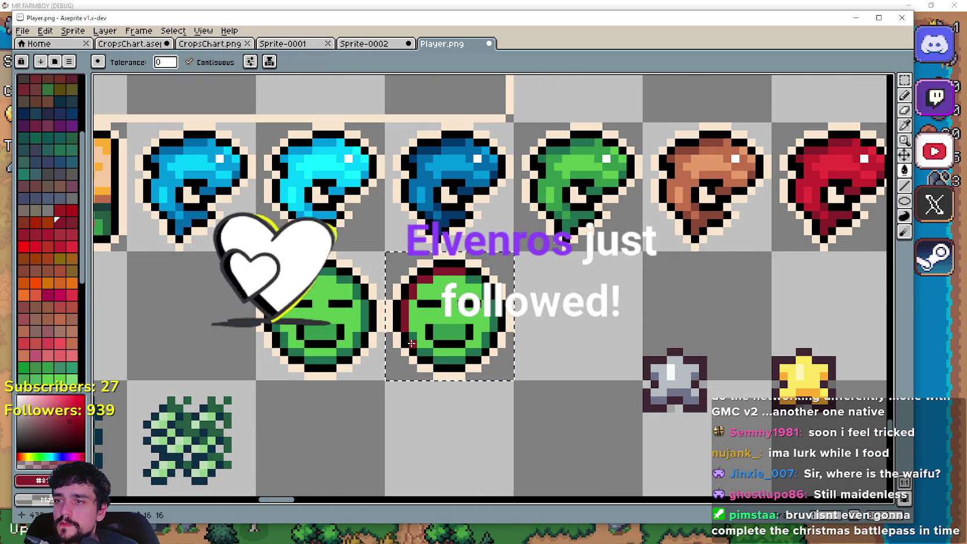
left_click(464, 355)
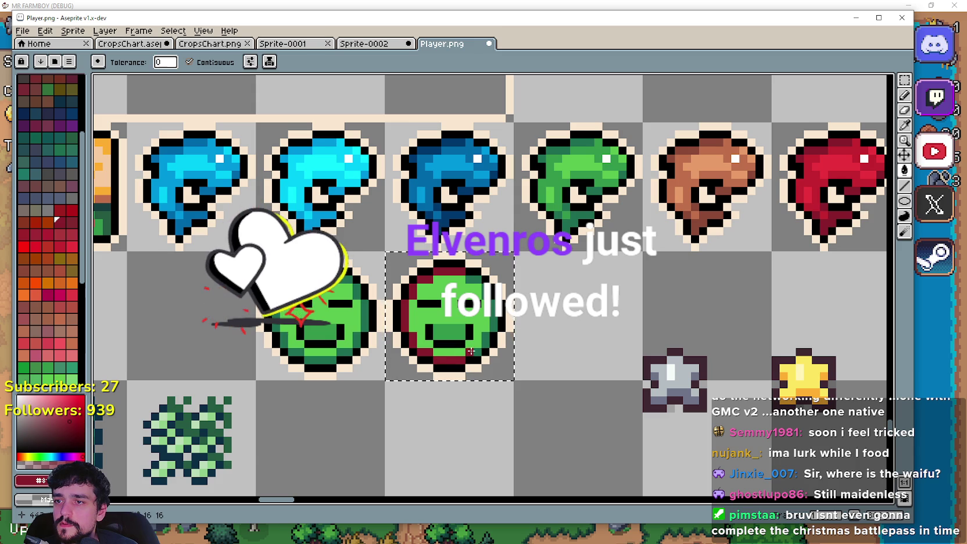
left_click(480, 281)
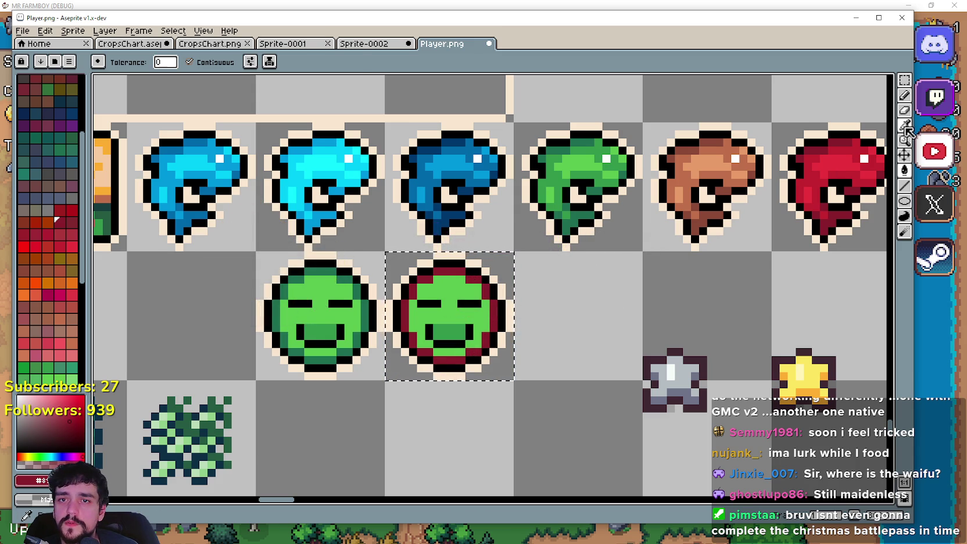
- Fill the copy's face and leftover mouth strip with the chicken's brighter red
key("i")
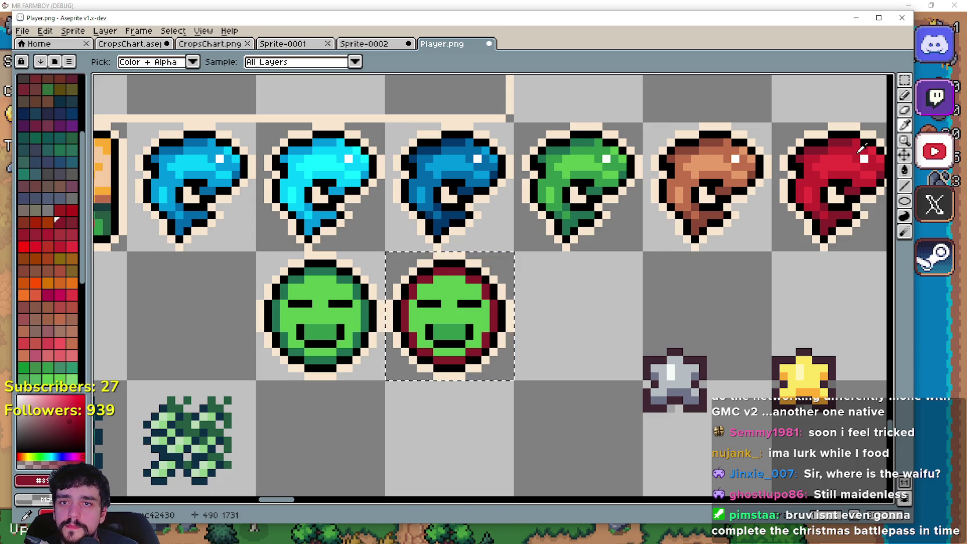
left_click(858, 157)
key("g")
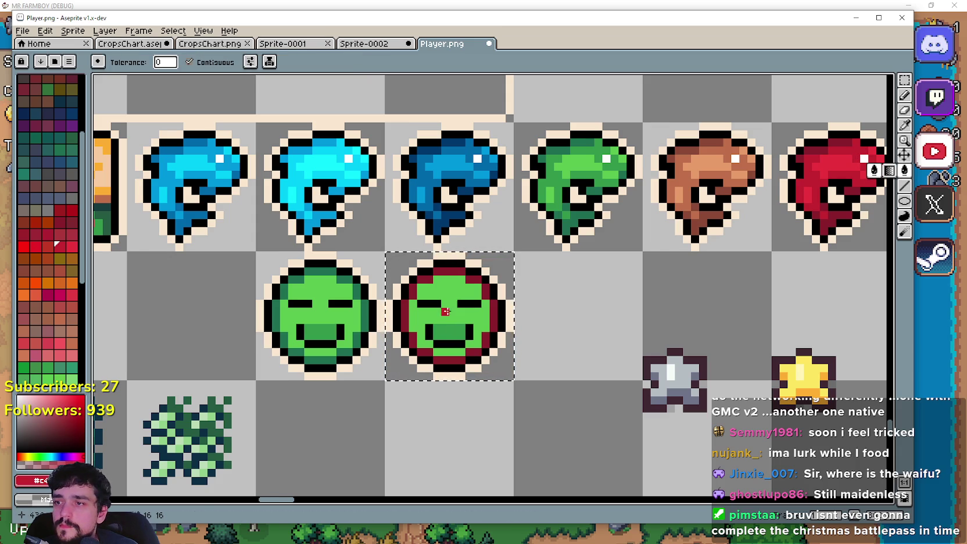
left_click(449, 329)
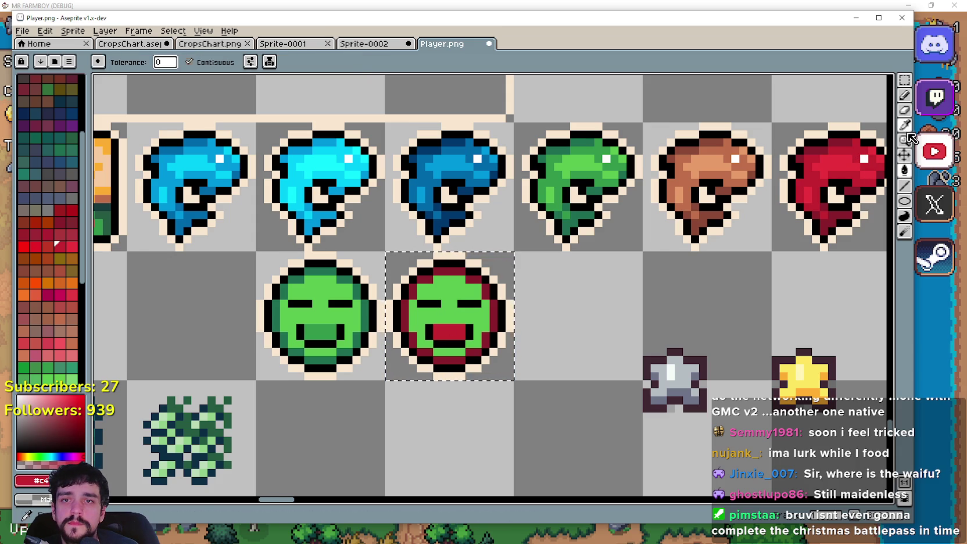
key("i")
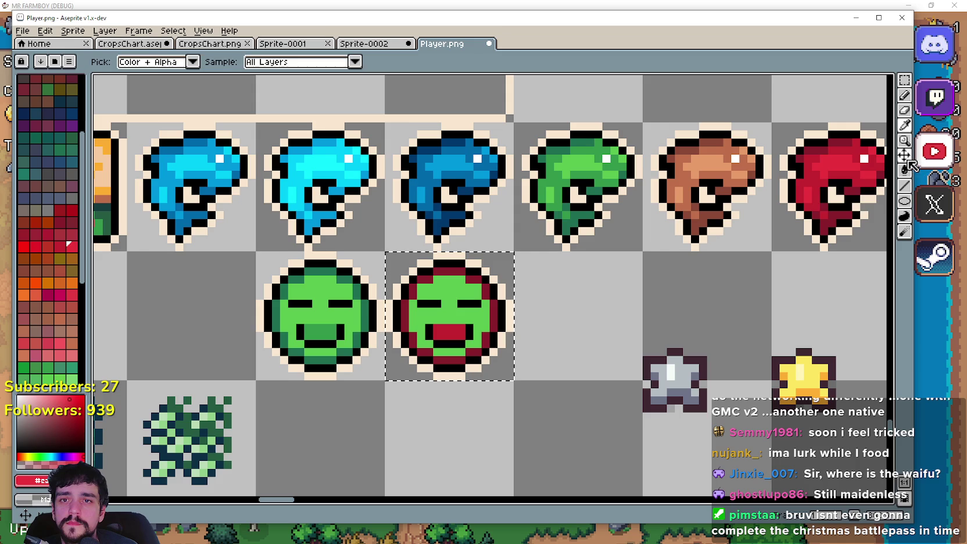
left_click(904, 170)
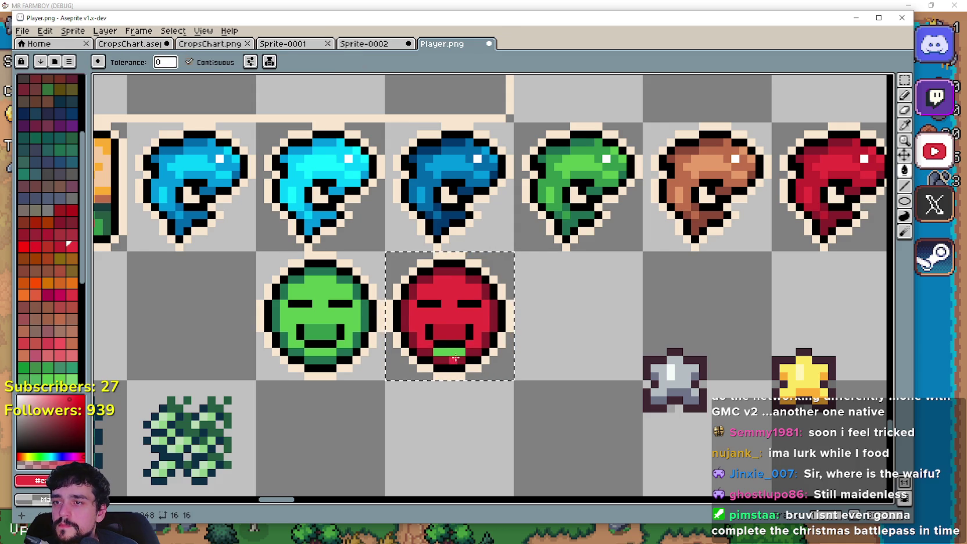
left_click(455, 357)
scroll(541, 357, "down", 1)
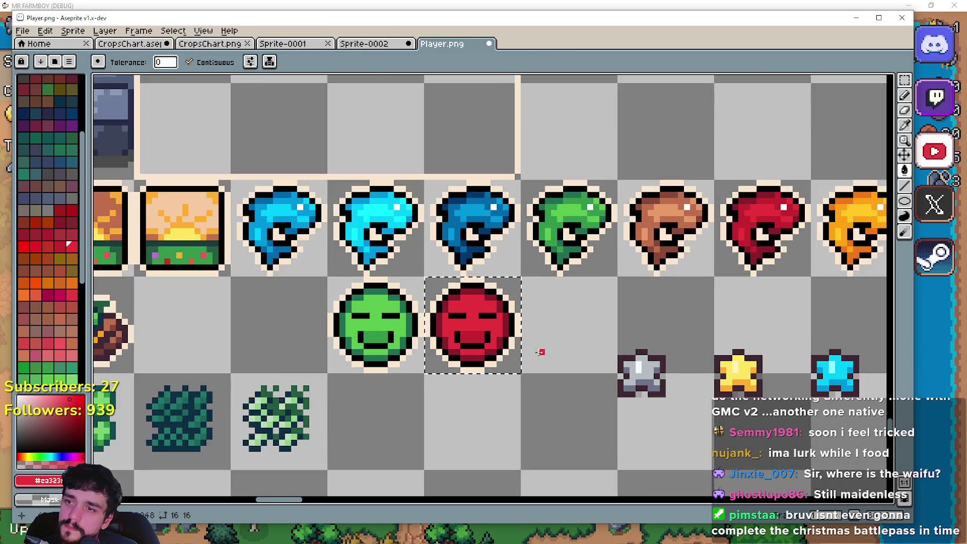
scroll(546, 325, "up", 2)
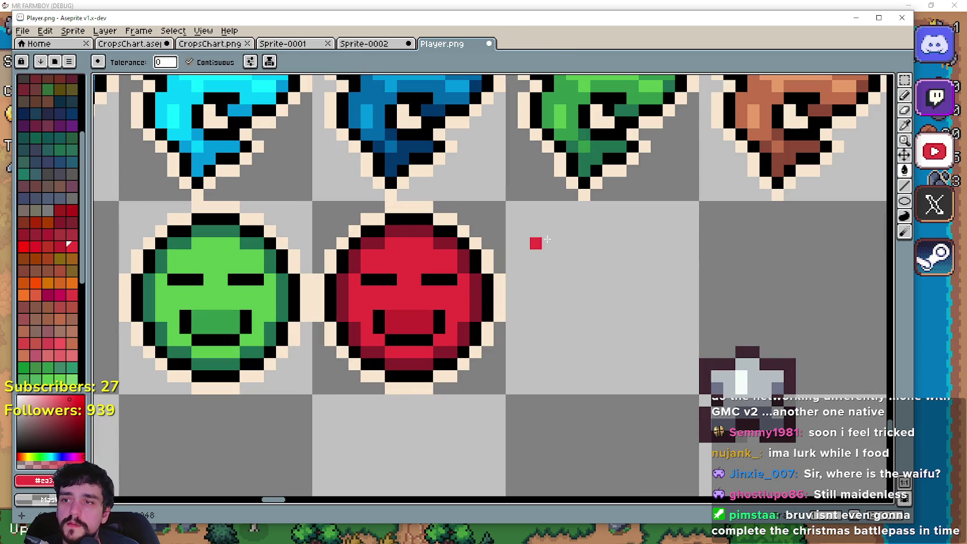
key("shift+q")
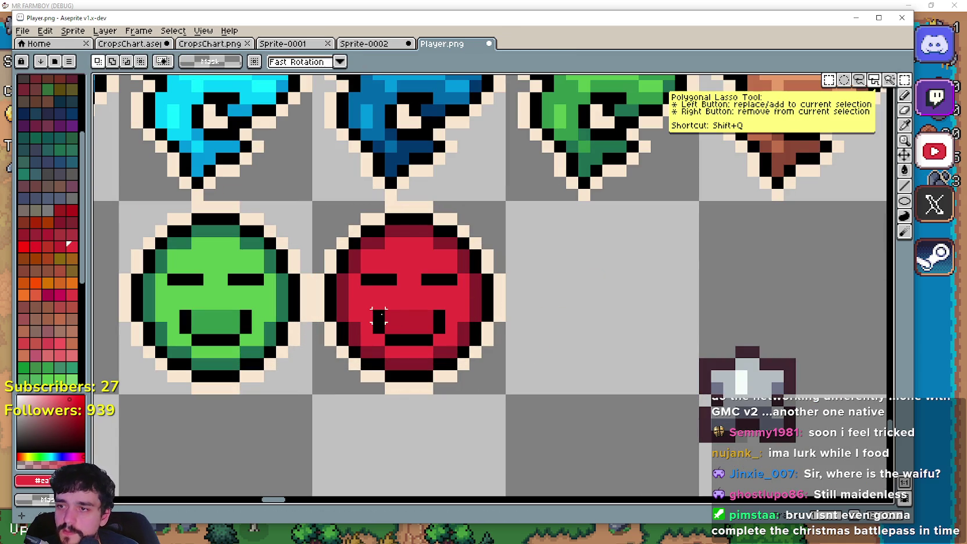
- Select the red face's mouth and flip it vertically into a frown
left_click_drag(378, 316, 440, 342)
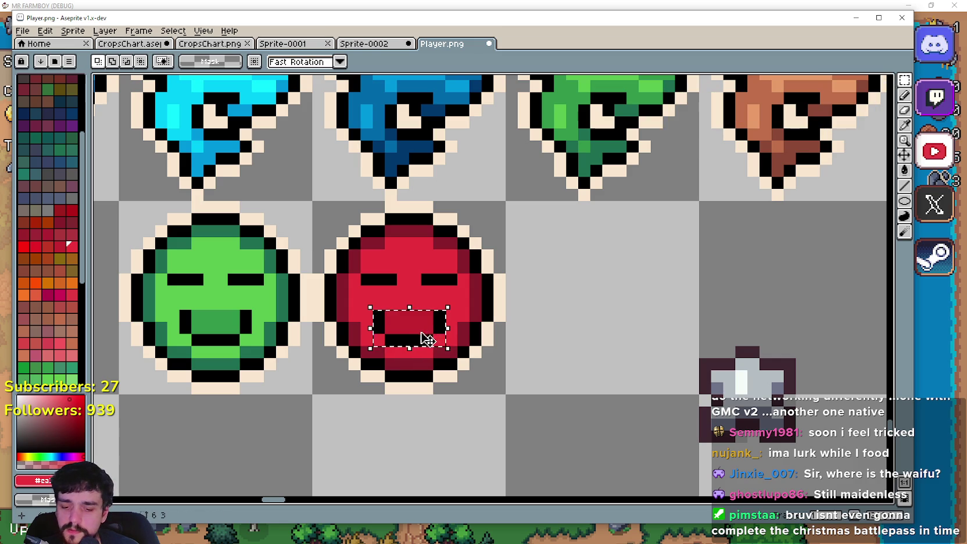
left_click(440, 342)
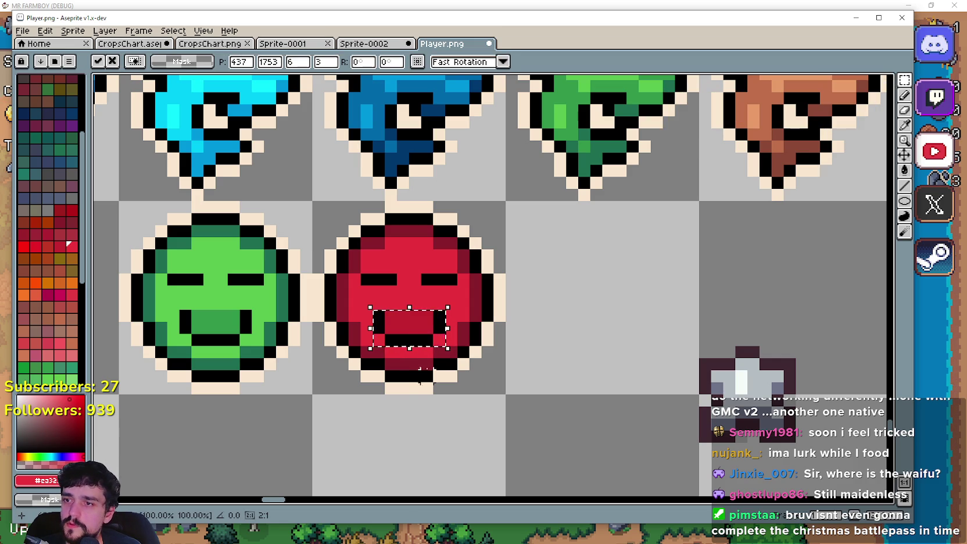
key("ctrl+z")
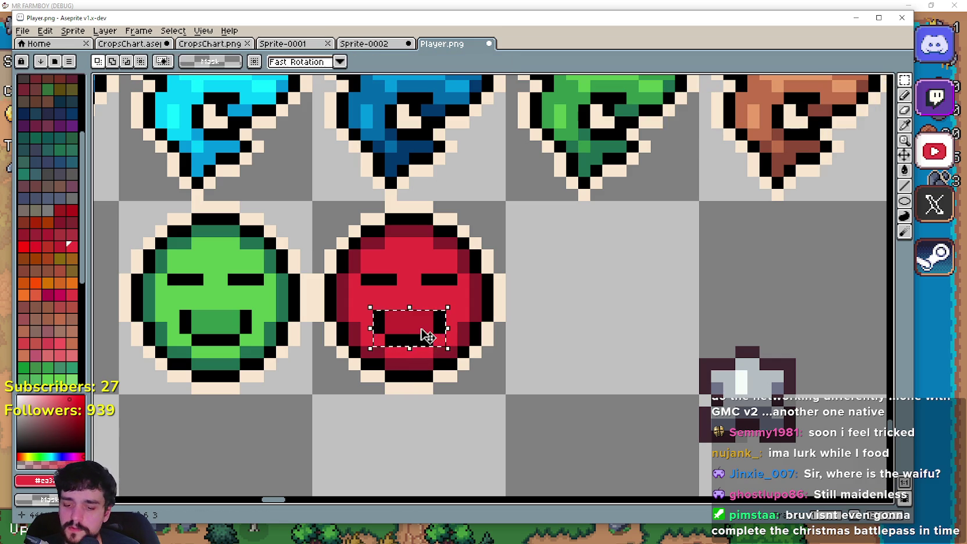
left_click(73, 31)
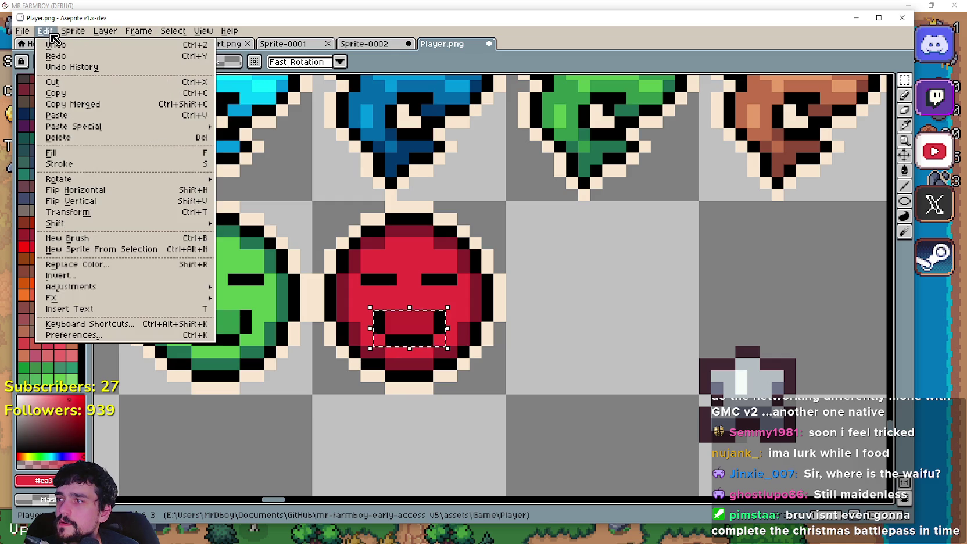
left_click(103, 202)
scroll(493, 389, "down", 1)
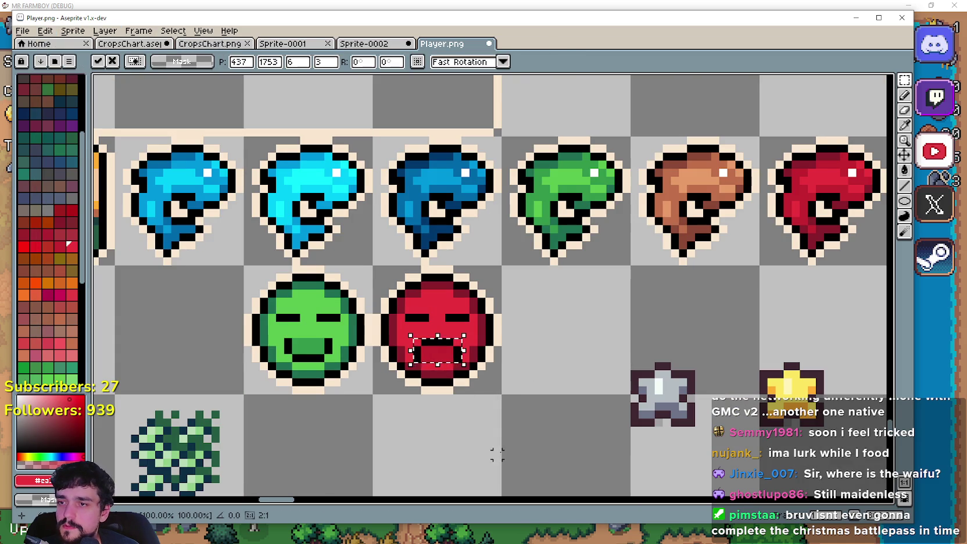
left_click_drag(493, 454, 470, 384)
left_click(501, 351)
scroll(390, 264, "up", 1)
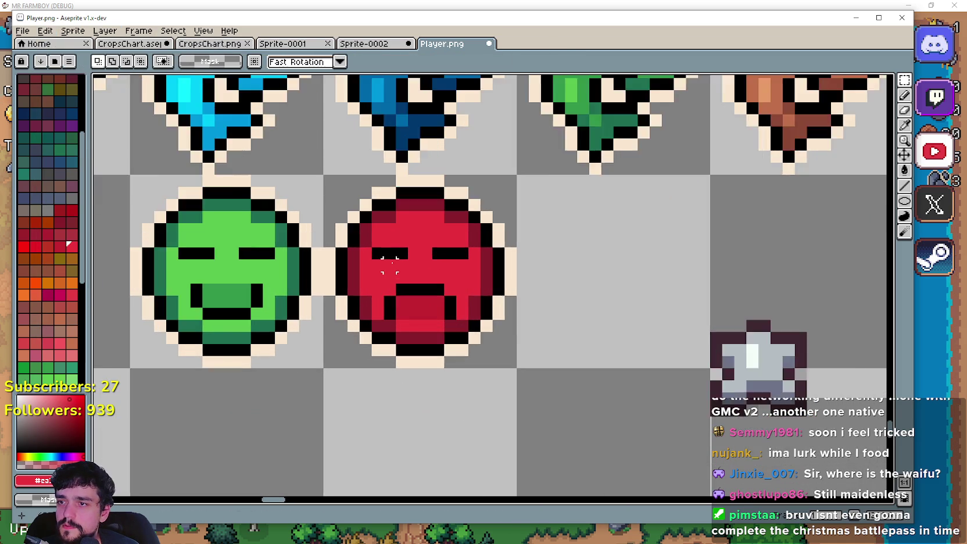
scroll(378, 253, "up", 1)
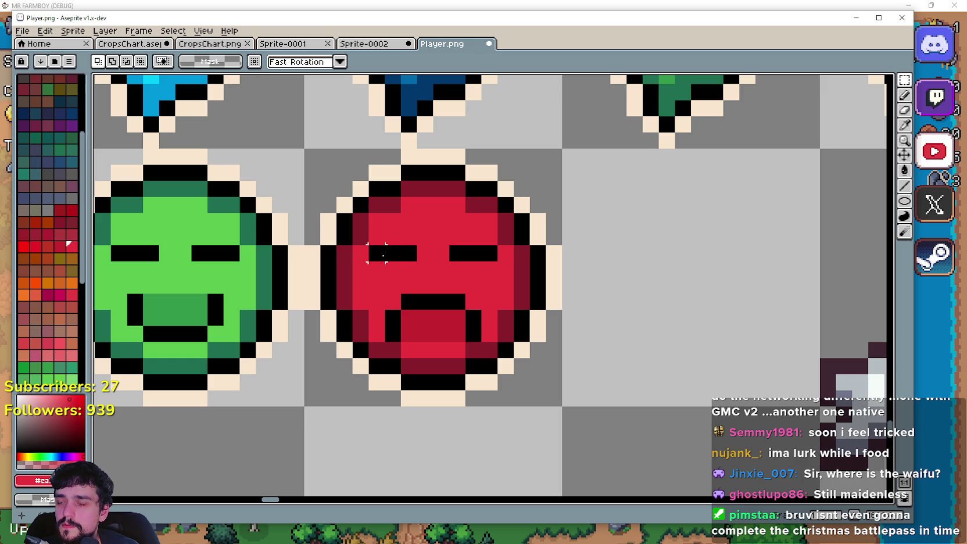
- Lower the inner left-eye pixels by one pixel to slant the eyes angrily
left_click_drag(383, 256, 397, 258)
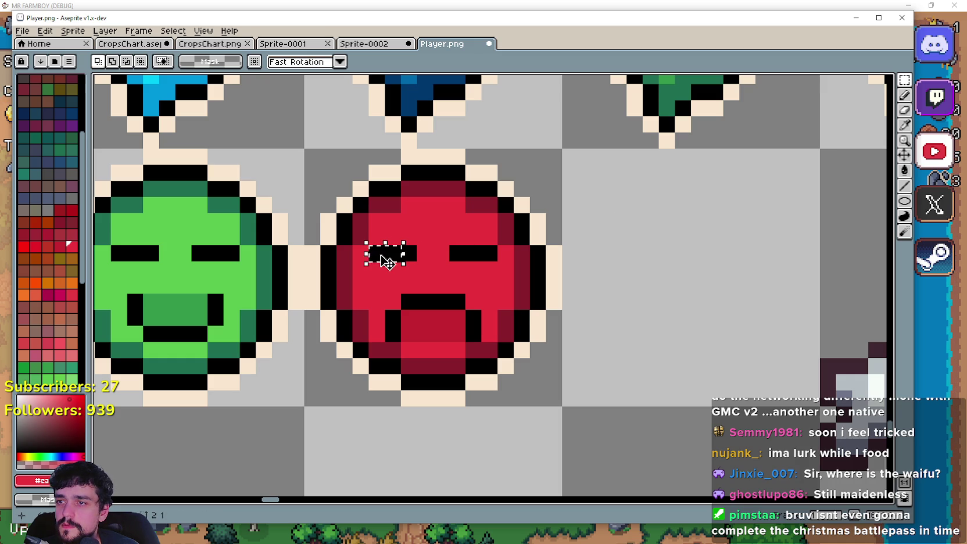
left_click(376, 253)
left_click_drag(377, 253, 377, 248)
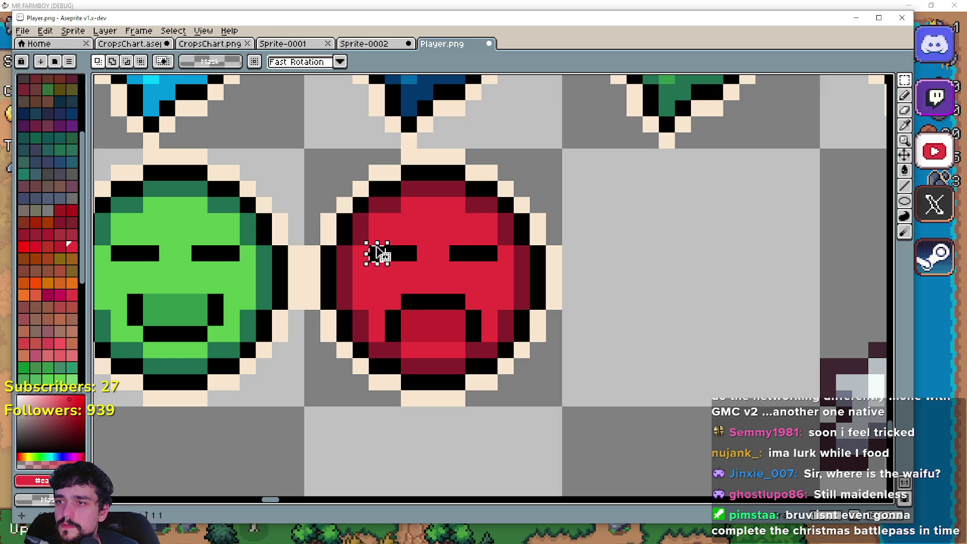
key("ctrl+a")
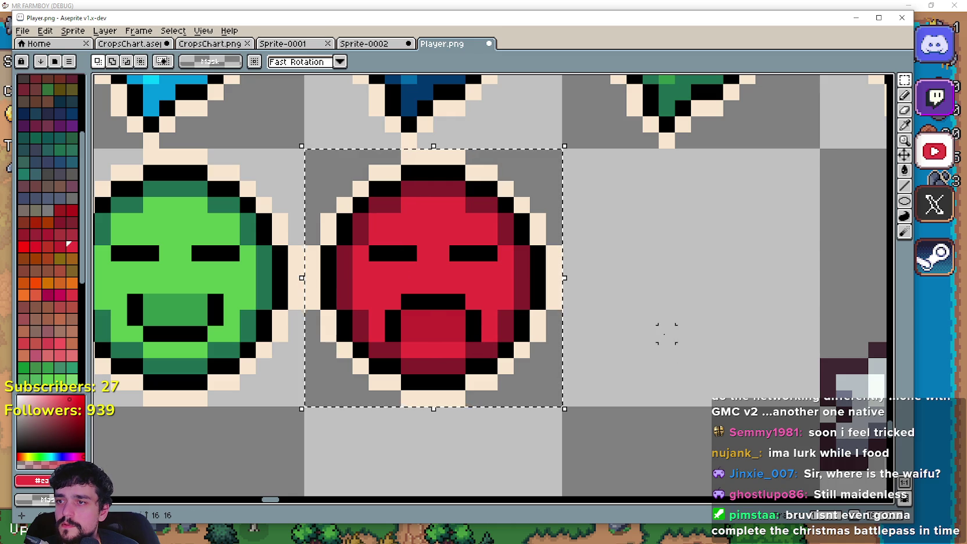
key("ctrl+d")
mouse_move(367, 227)
left_mouse_down()
mouse_move(387, 263)
mouse_move(383, 283)
left_mouse_up()
left_click(377, 253)
left_click(458, 286)
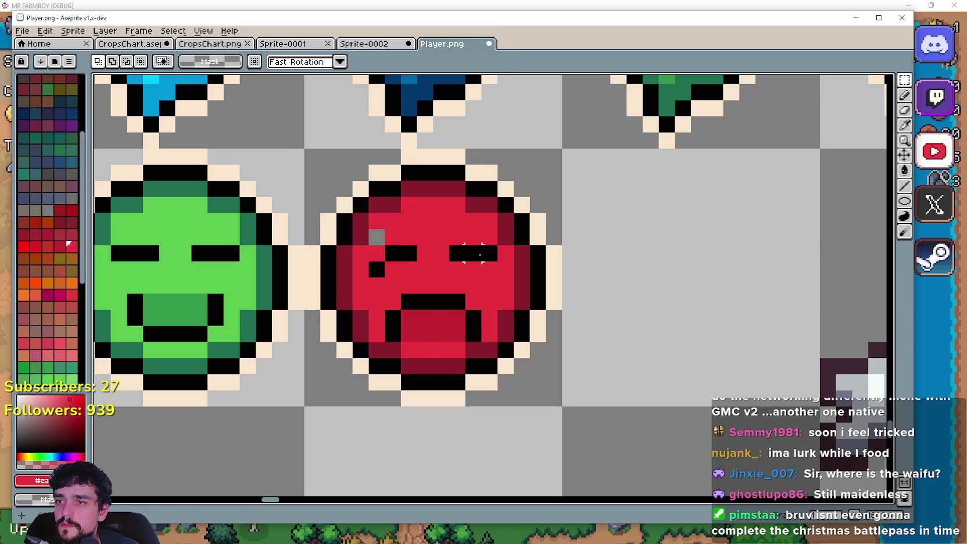
left_click_drag(465, 244, 496, 276)
key("ctrl+d")
scroll(602, 285, "down", 2)
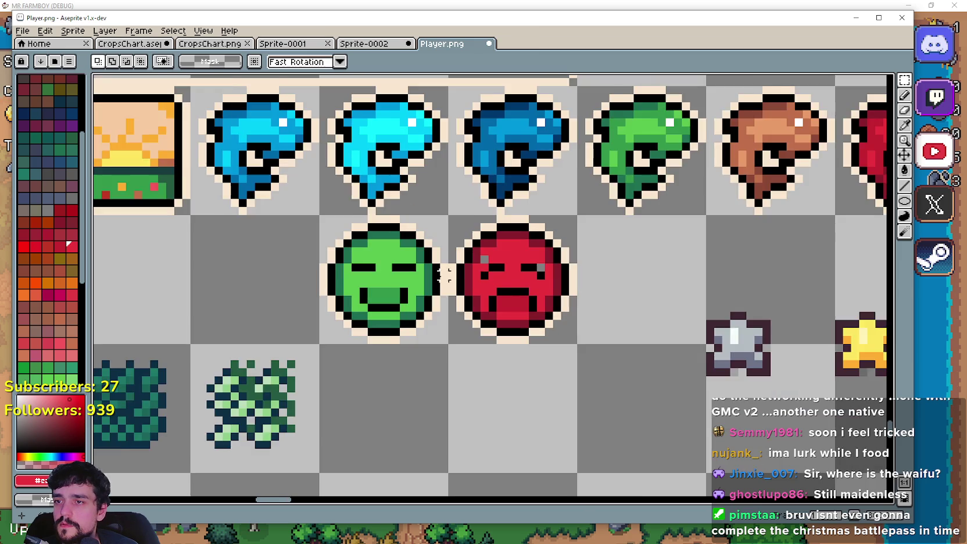
scroll(477, 279, "up", 2)
- Sample the face red and pencil over the grey gaps beside the eyes
left_click(906, 132)
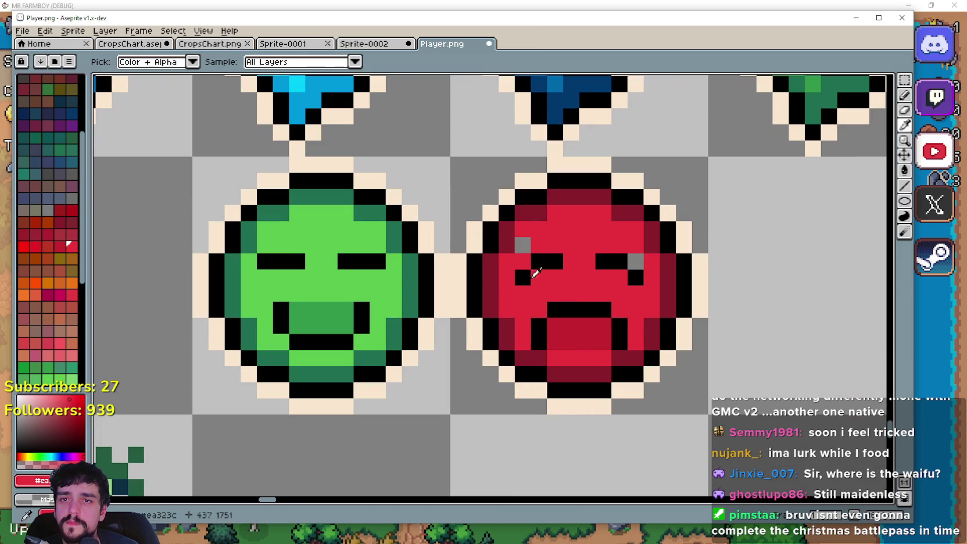
left_click(904, 96)
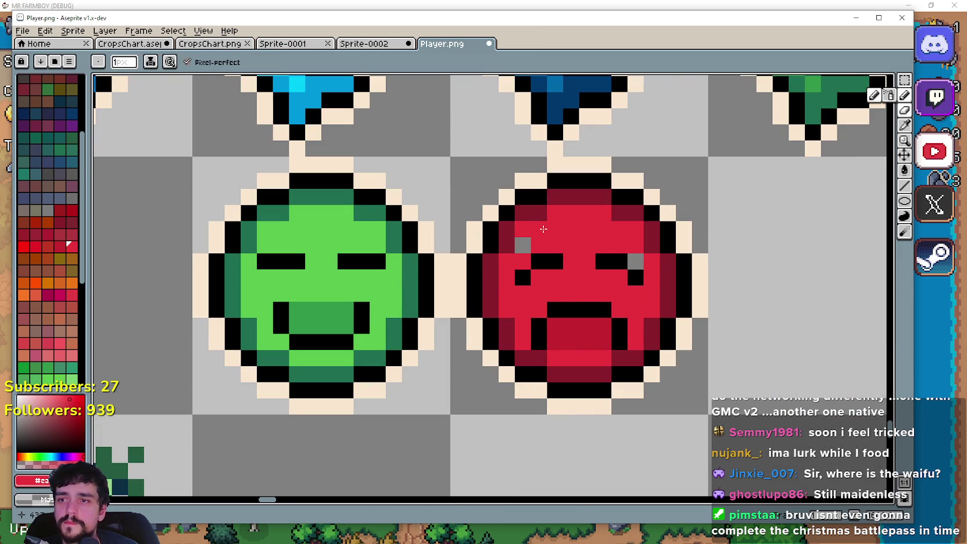
left_click(523, 244)
scroll(625, 262, "down", 3)
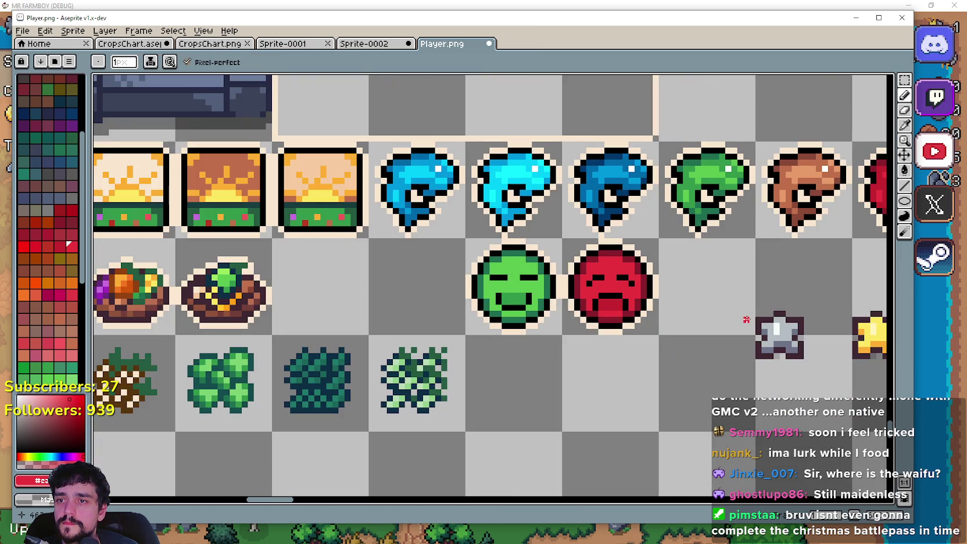
scroll(587, 299, "right", 3)
scroll(531, 365, "down", 1)
left_click_drag(532, 364, 608, 341)
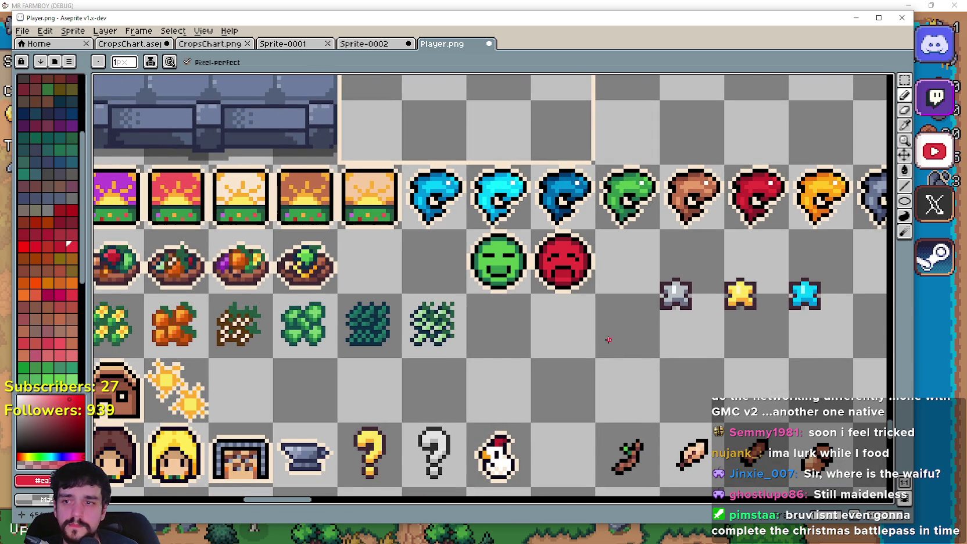
scroll(598, 331, "up", 1)
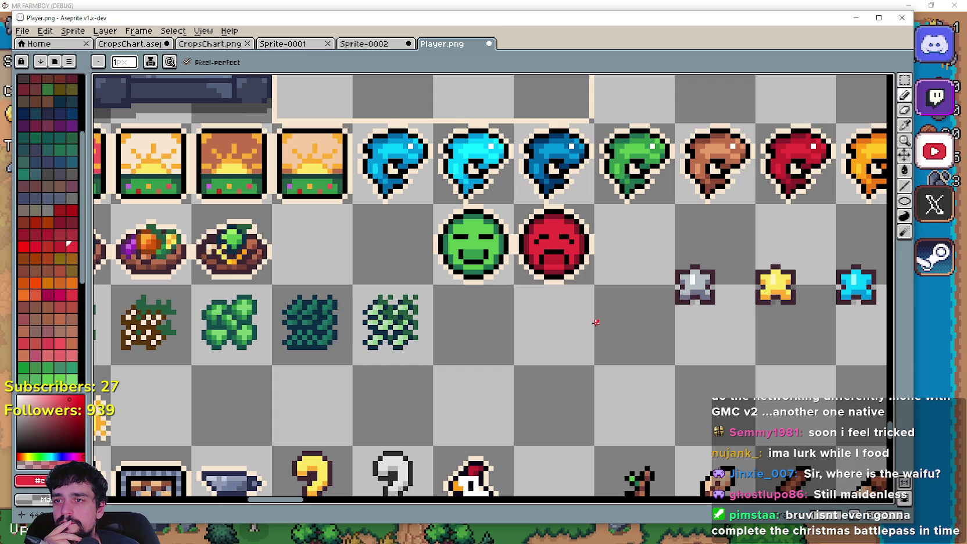
scroll(570, 282, "up", 1)
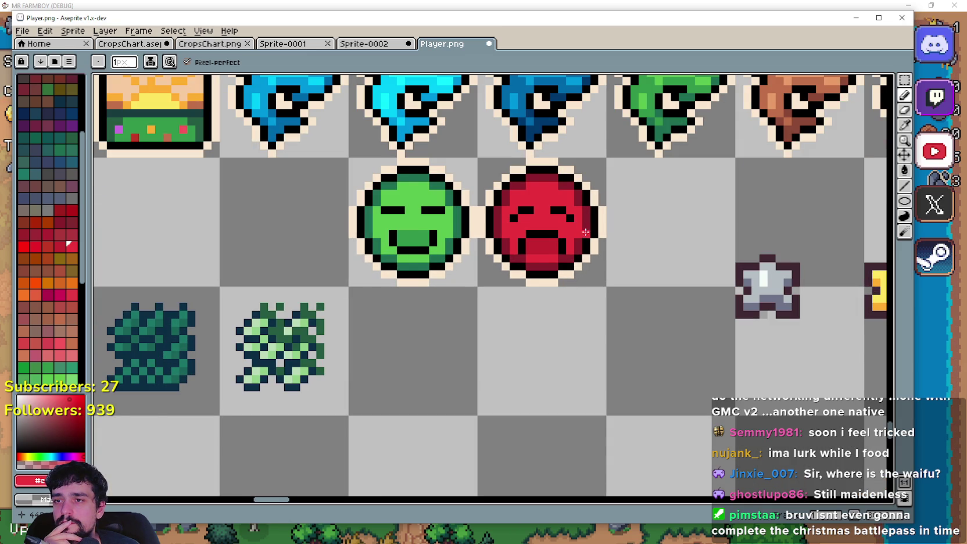
scroll(584, 230, "up", 1)
scroll(669, 305, "down", 3)
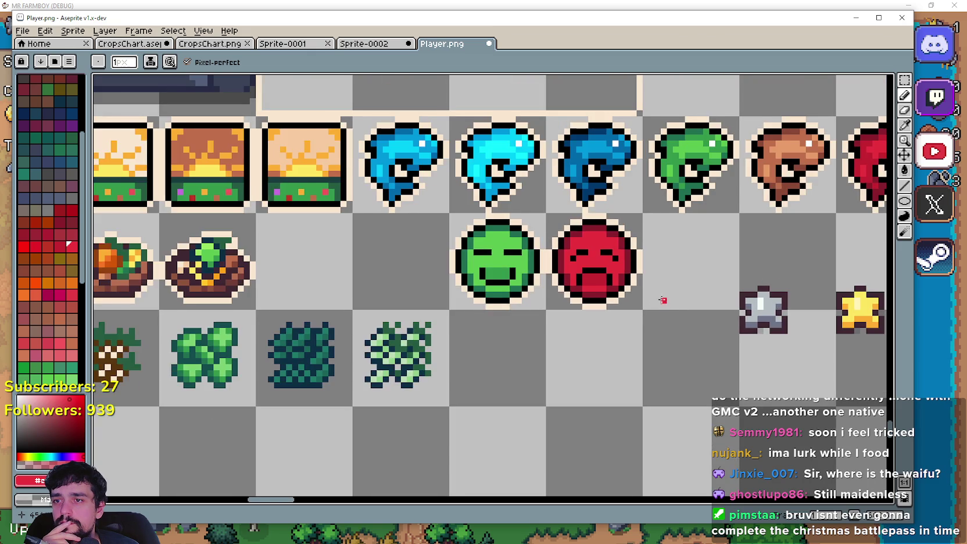
scroll(599, 348, "down", 1)
scroll(589, 323, "up", 1)
scroll(589, 323, "up", 1)
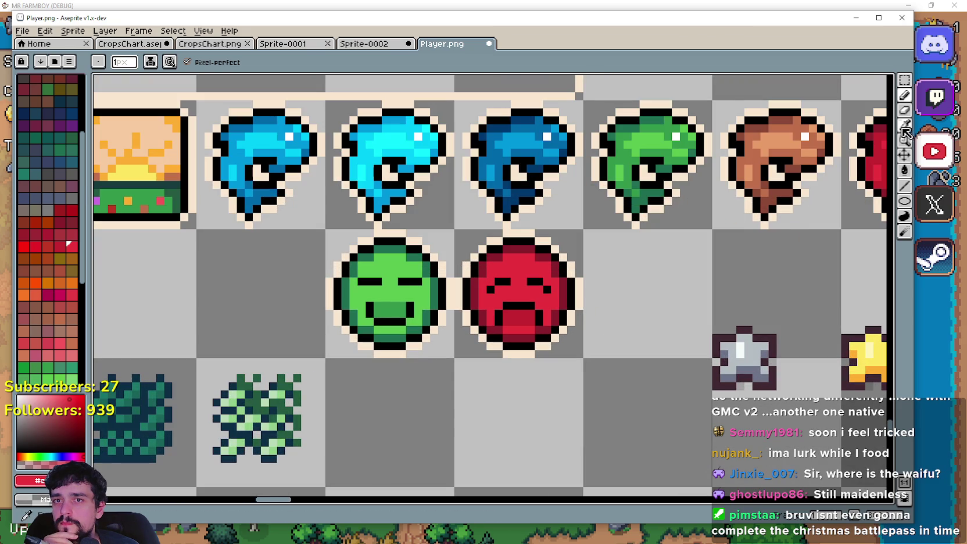
scroll(712, 293, "down", 2)
scroll(526, 283, "up", 1)
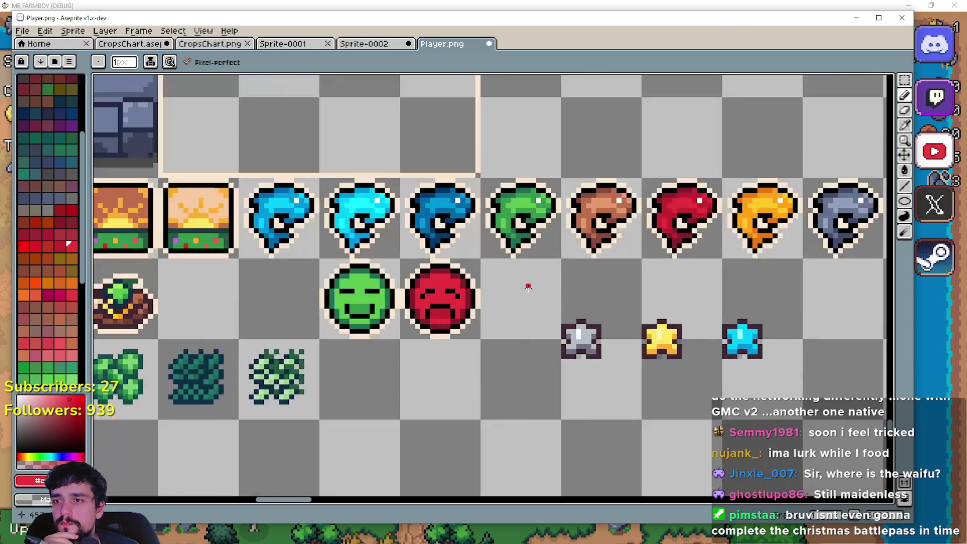
scroll(564, 322, "down", 4)
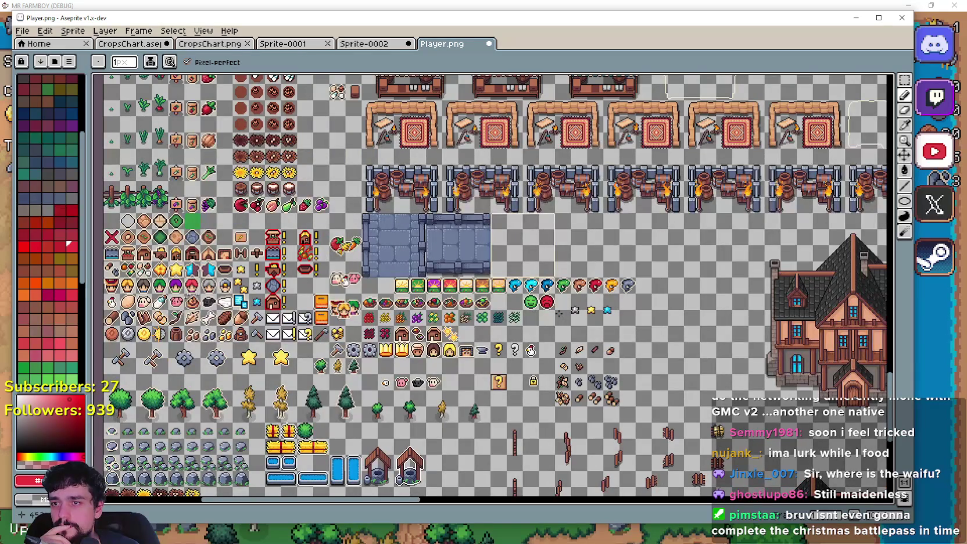
scroll(552, 305, "up", 2)
scroll(549, 303, "up", 1)
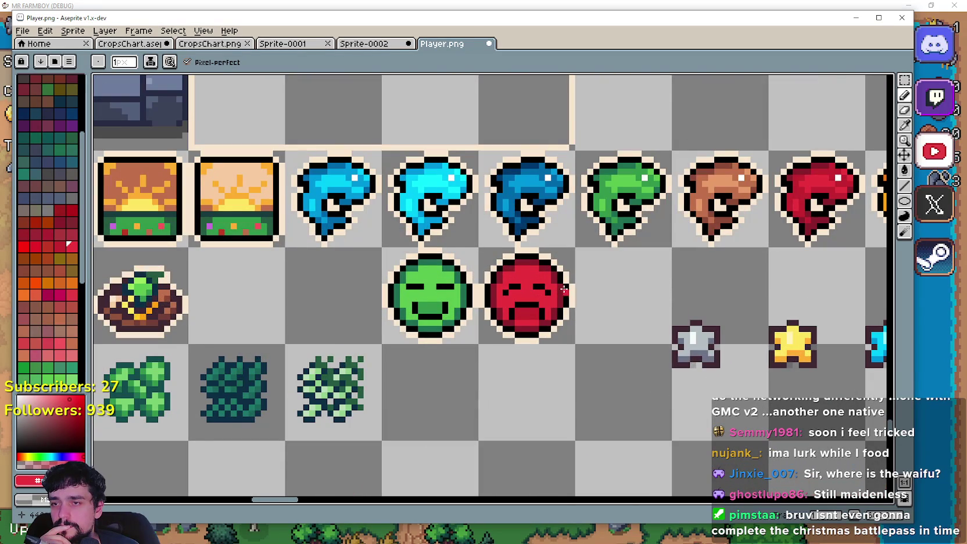
scroll(554, 294, "up", 1)
mouse_move(687, 260)
left_mouse_down()
mouse_move(427, 290)
mouse_move(651, 284)
left_mouse_up()
scroll(508, 312, "down", 1)
scroll(509, 312, "down", 1)
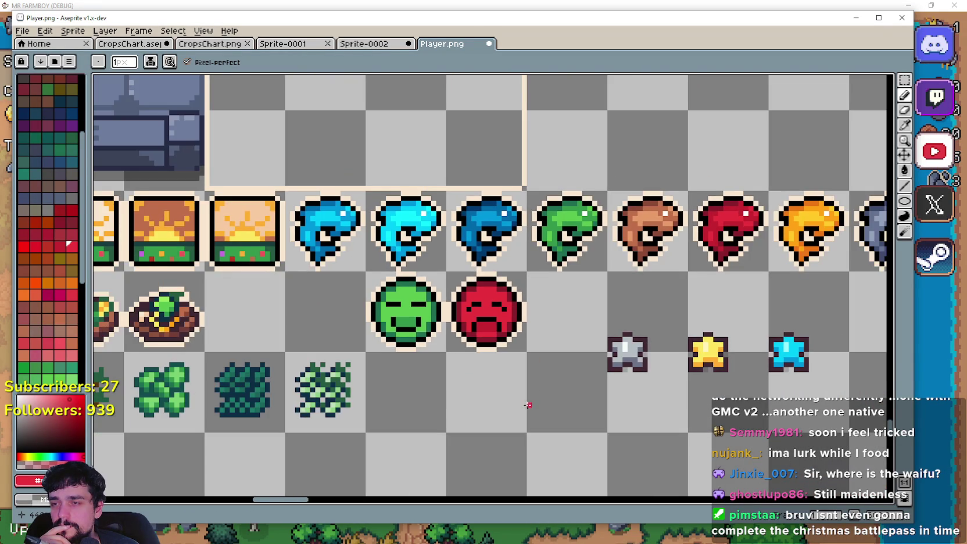
left_click_drag(529, 405, 580, 362)
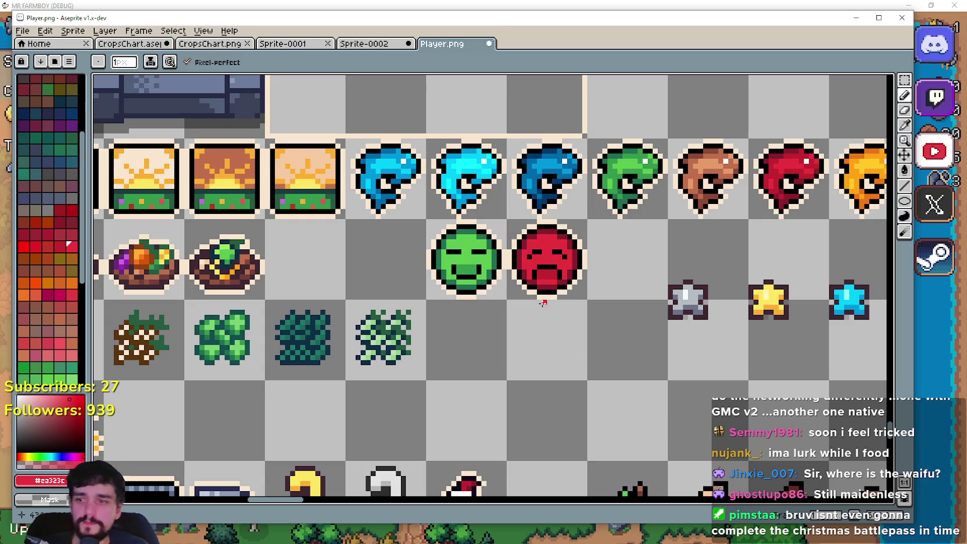
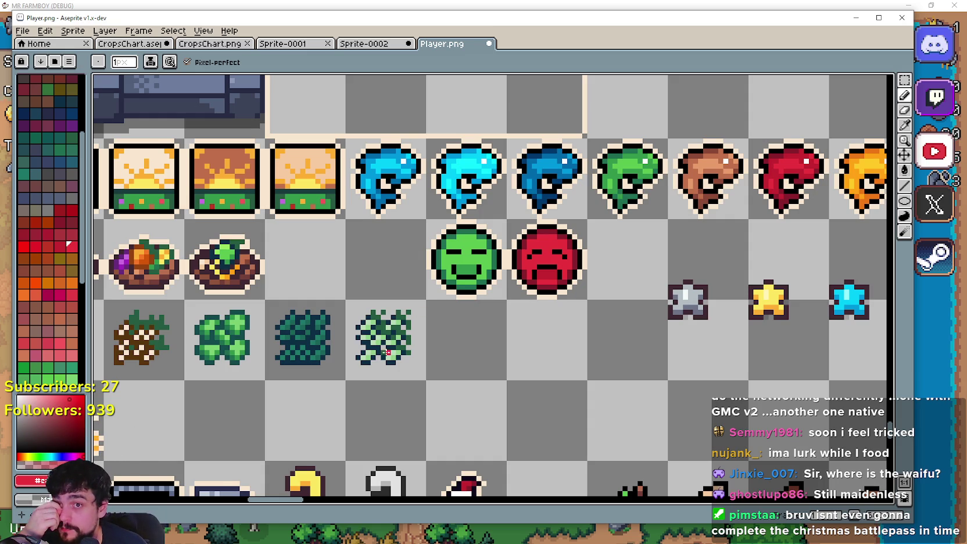
- Save Player.png in Aseprite with the red sad-face icon beside the green one
left_click(904, 79)
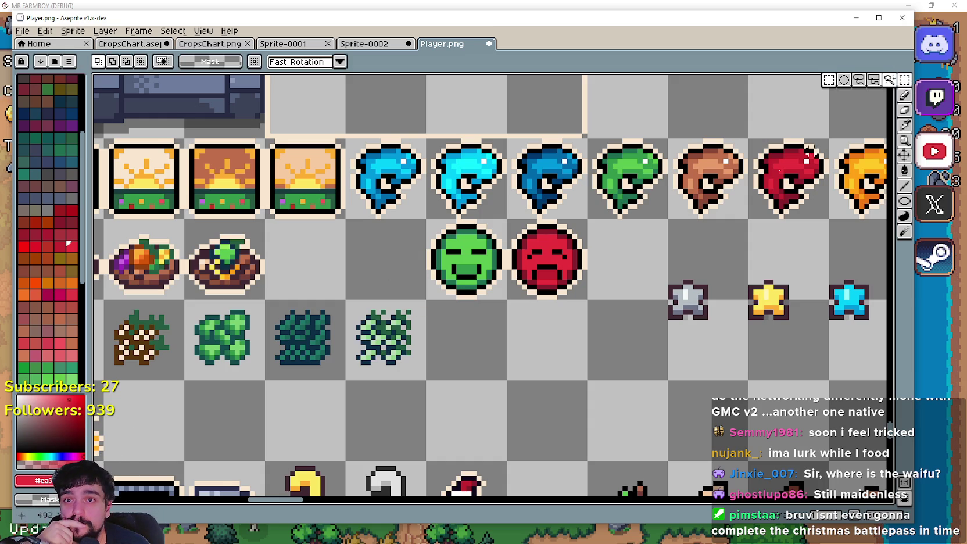
left_click_drag(479, 289, 489, 223)
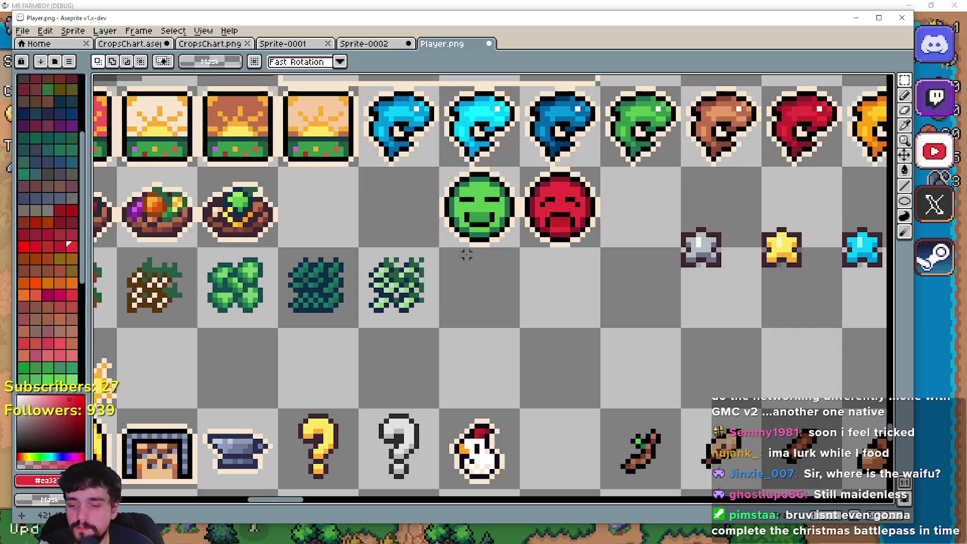
key("ctrl+s")
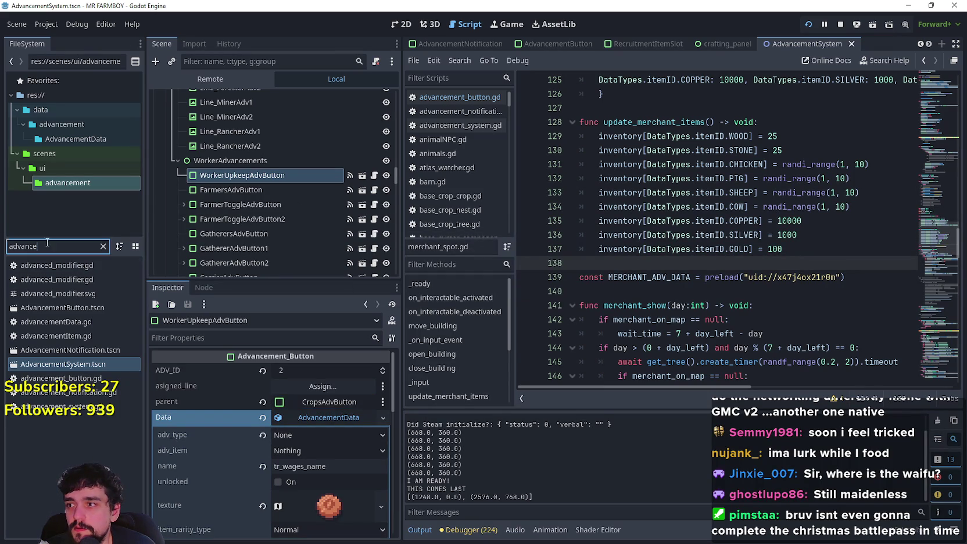
- Filter the FileSystem for 'currency' and open the currency_panel.gd script
double_click(24, 246)
type("currency")
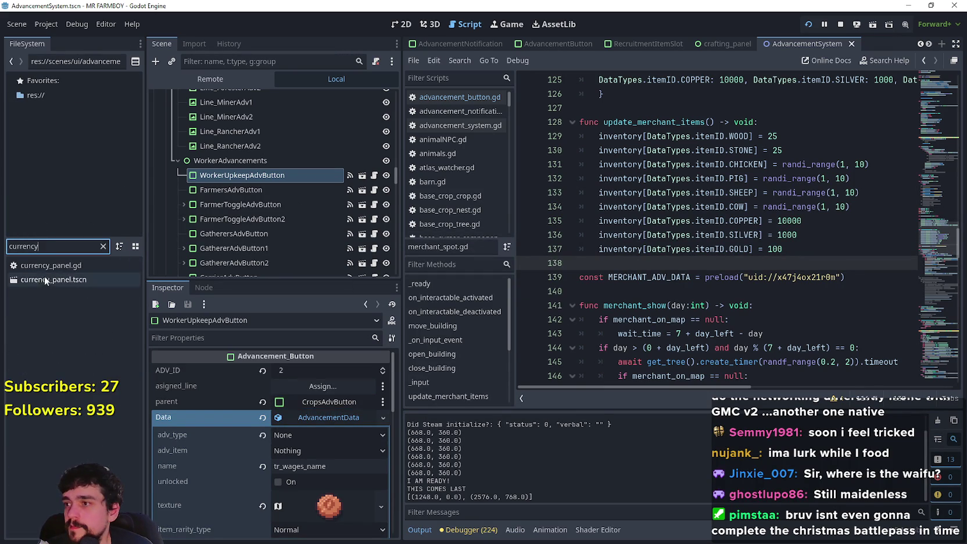
left_click(42, 267)
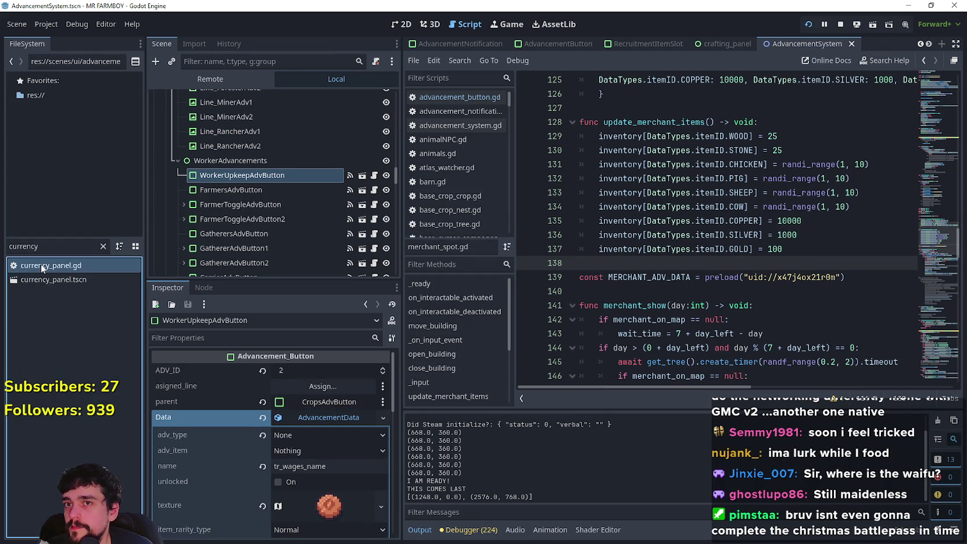
double_click(40, 265)
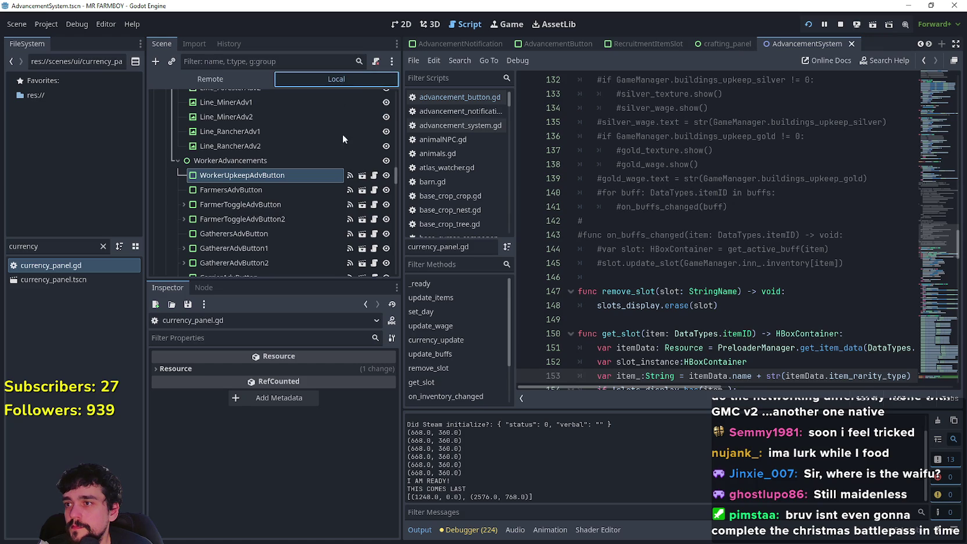
scroll(360, 163, "up", 5)
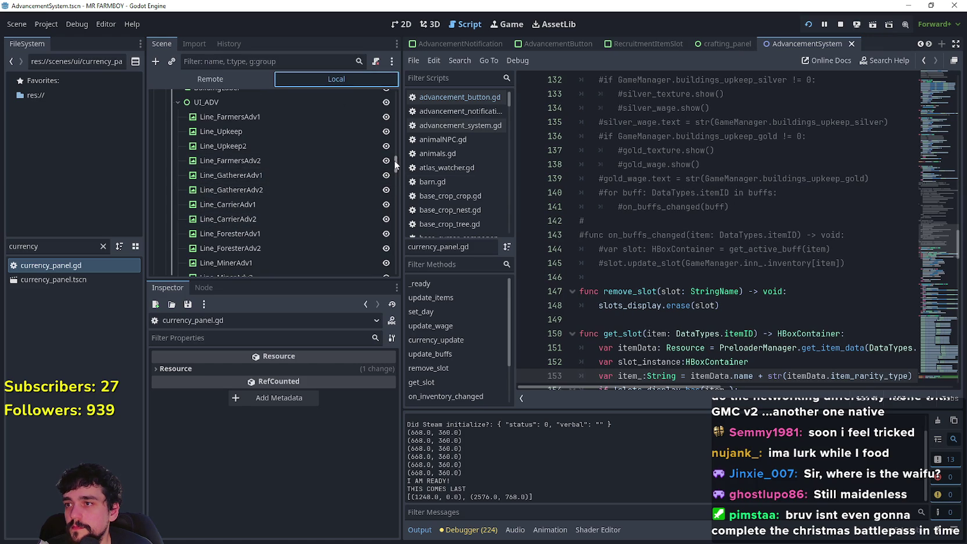
scroll(395, 160, "up", 3)
- Open the currency_panel.tscn scene in the 2D view
left_click(63, 279)
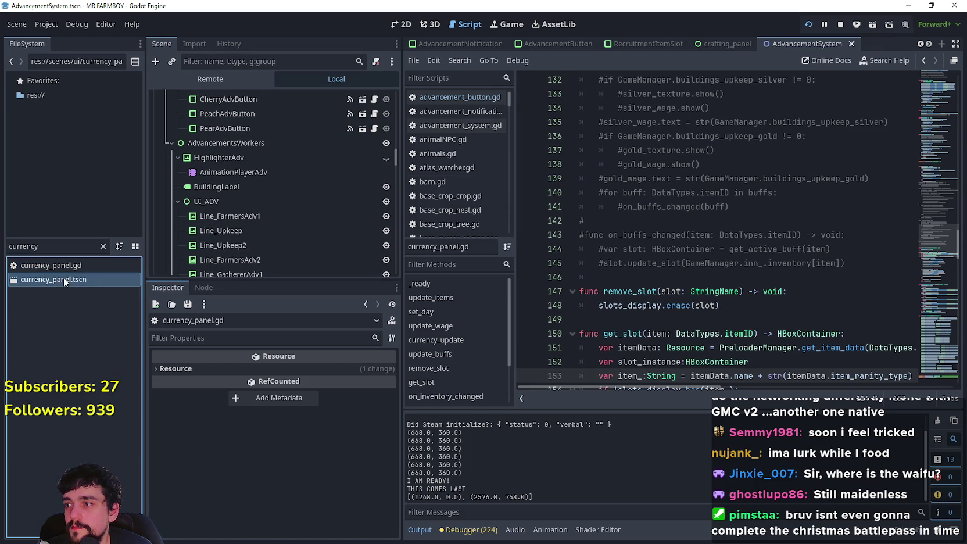
double_click(63, 279)
left_click(406, 24)
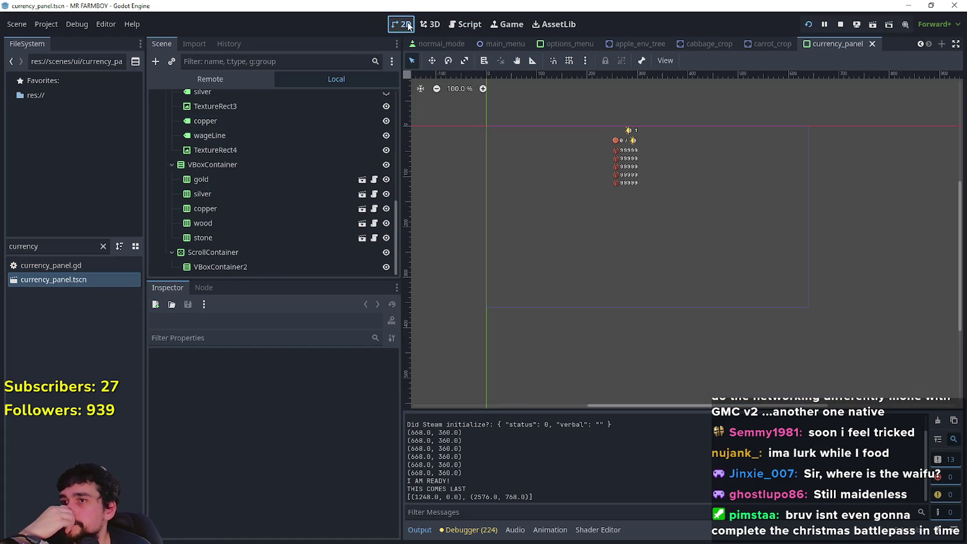
scroll(633, 160, "up", 10)
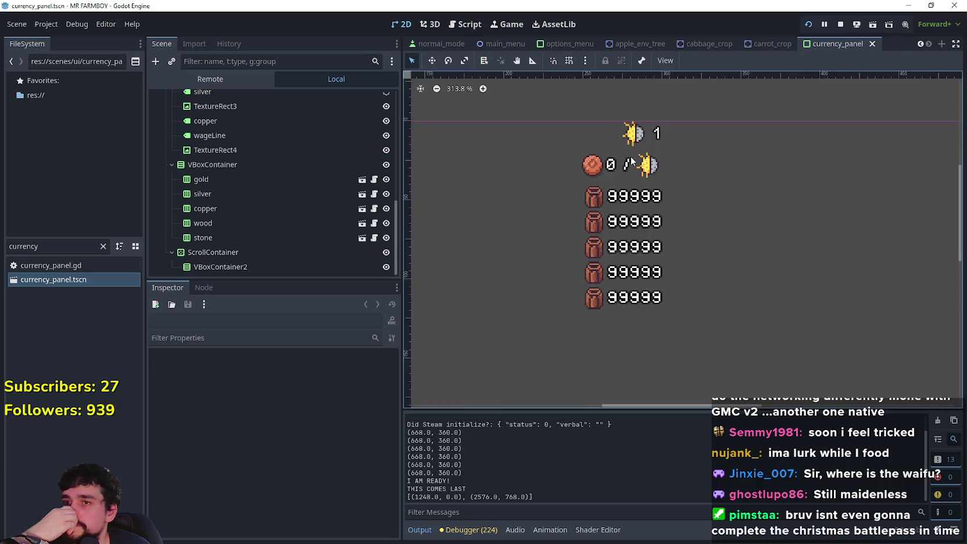
scroll(632, 163, "up", 2)
scroll(297, 206, "up", 1)
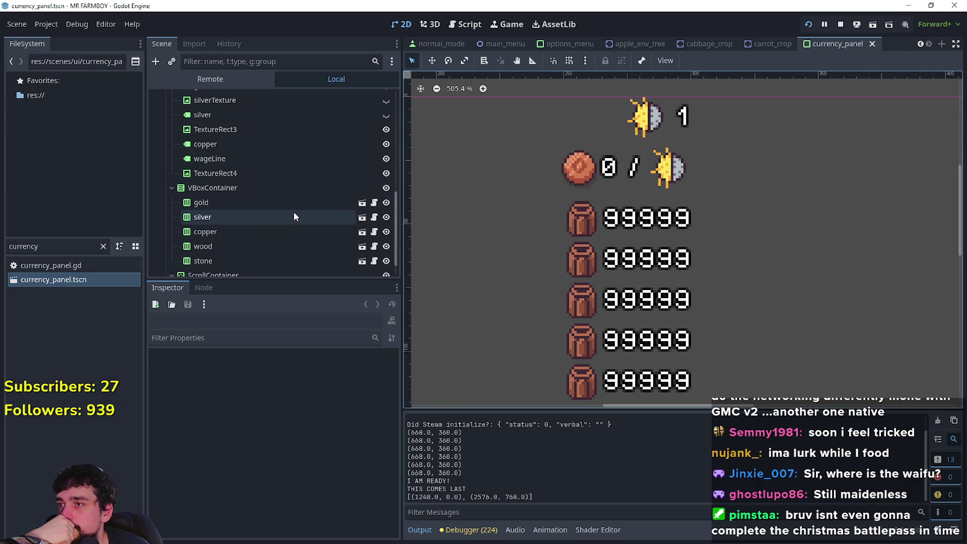
- Inspect the wage row nodes: gold, silver and copper labels, their icons, and wageLine
left_click(293, 213)
scroll(288, 220, "up", 5)
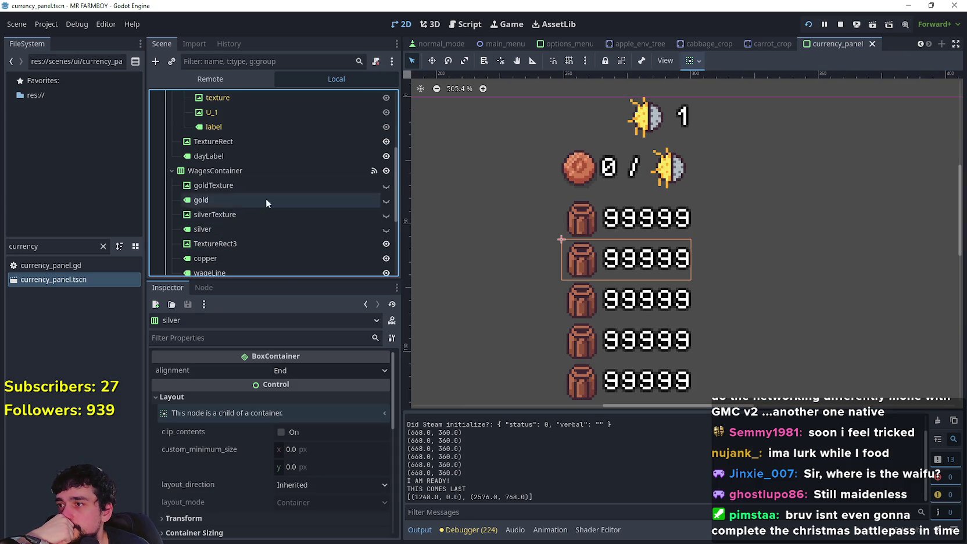
left_click(260, 186)
left_click(259, 201)
left_click(266, 217)
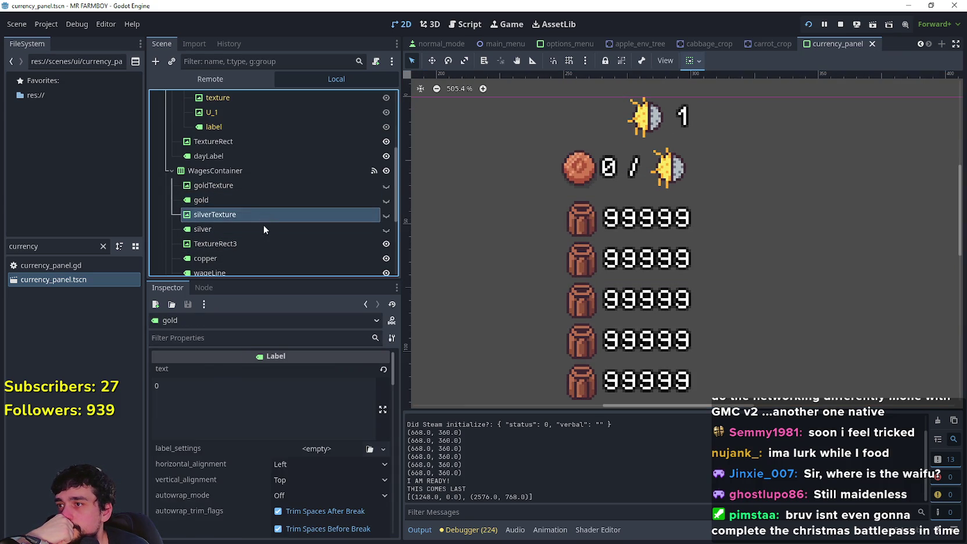
left_click(263, 228)
scroll(300, 215, "down", 3)
left_click(293, 192)
left_click(289, 205)
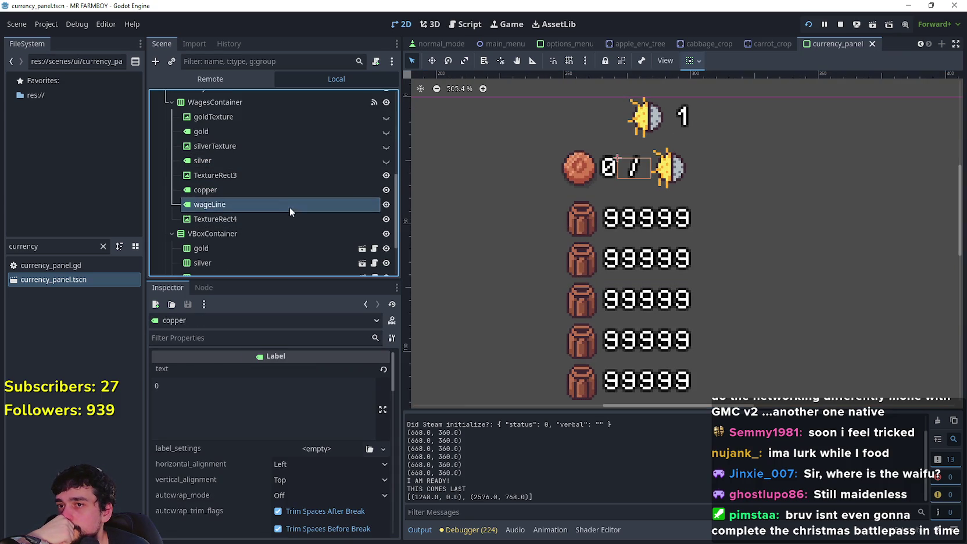
left_click(290, 219)
left_click(251, 204)
left_click(261, 189)
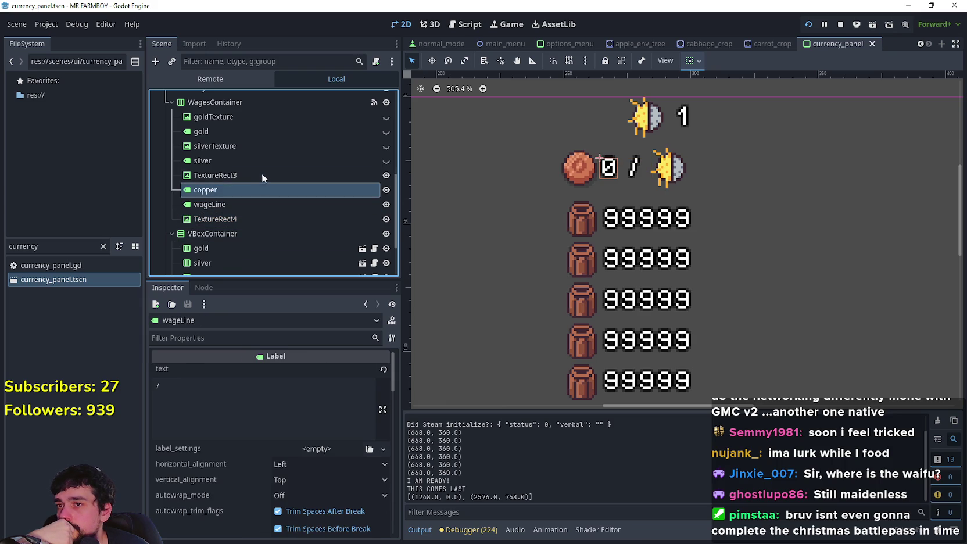
left_click(250, 117)
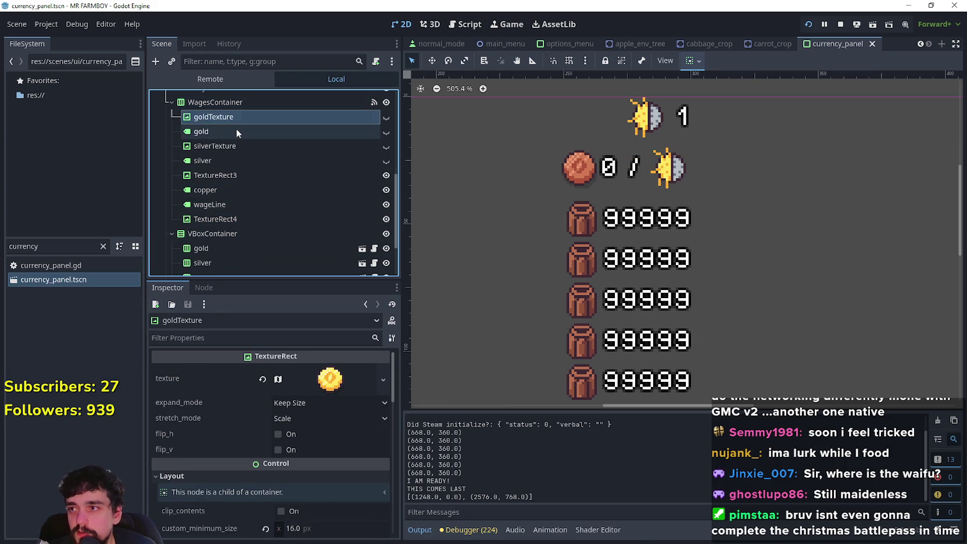
- Duplicate goldTexture and gold to the top of WagesContainer, renaming goldTexture2 to UpkeepTexture
left_click(236, 129, "shift")
key("ctrl+d")
mouse_move(234, 146)
left_mouse_down()
mouse_move(224, 107)
mouse_move(233, 129)
left_mouse_up()
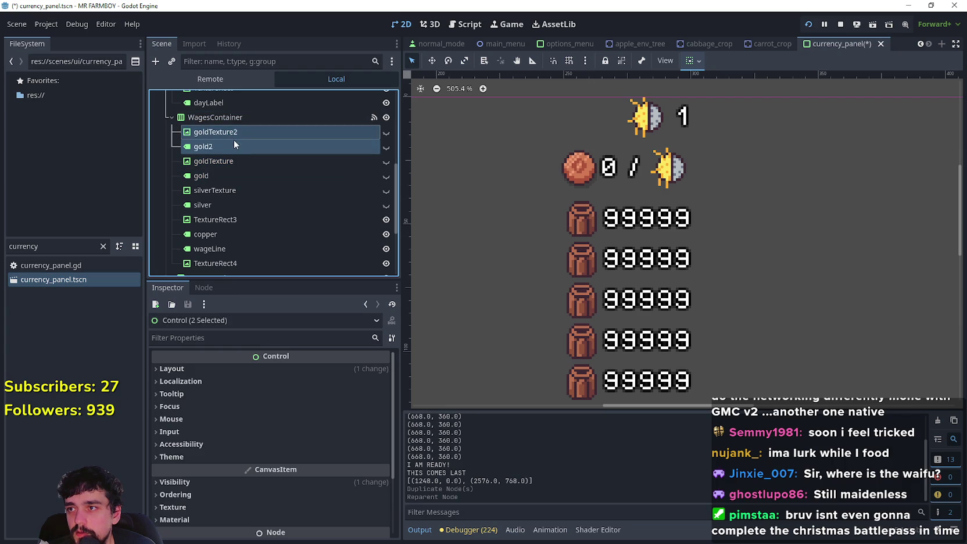
left_click(236, 132)
left_click(240, 132)
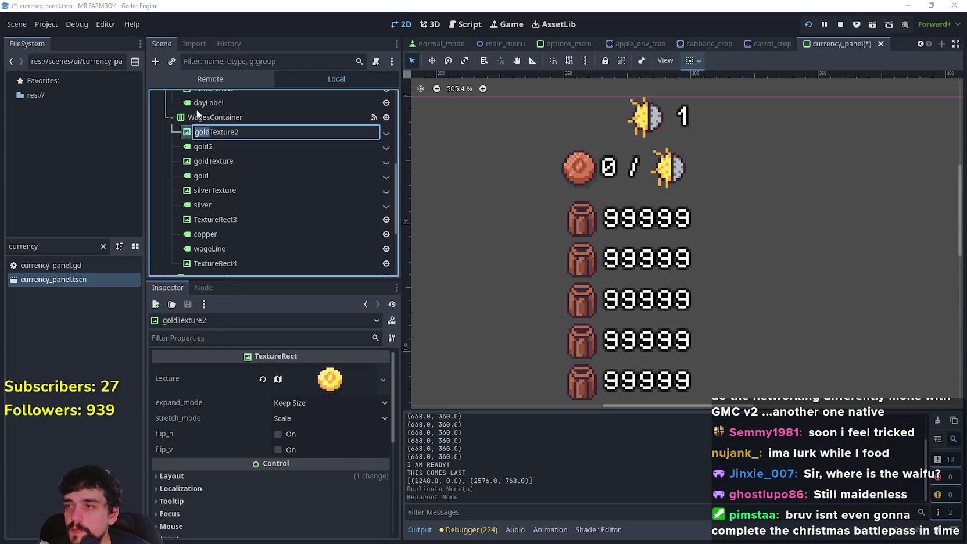
type("Up")
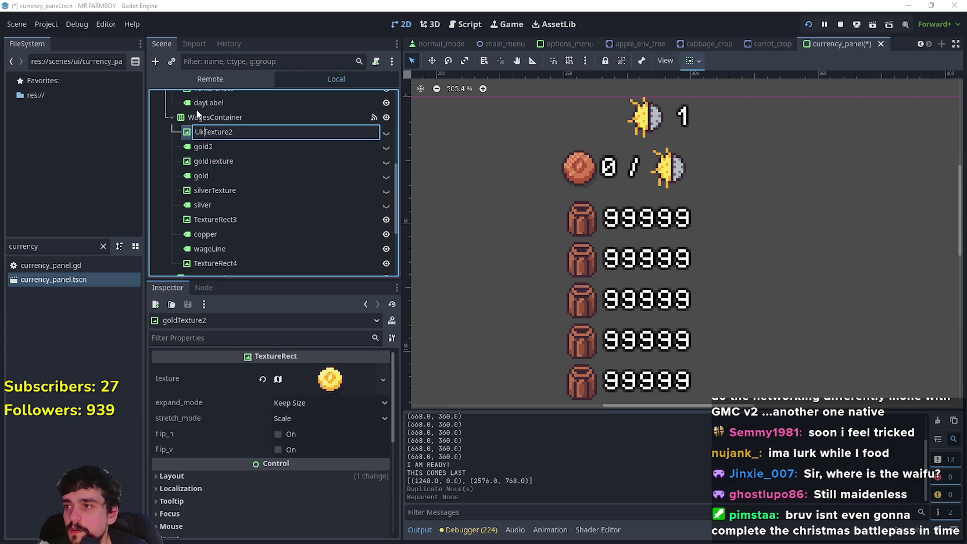
type("k")
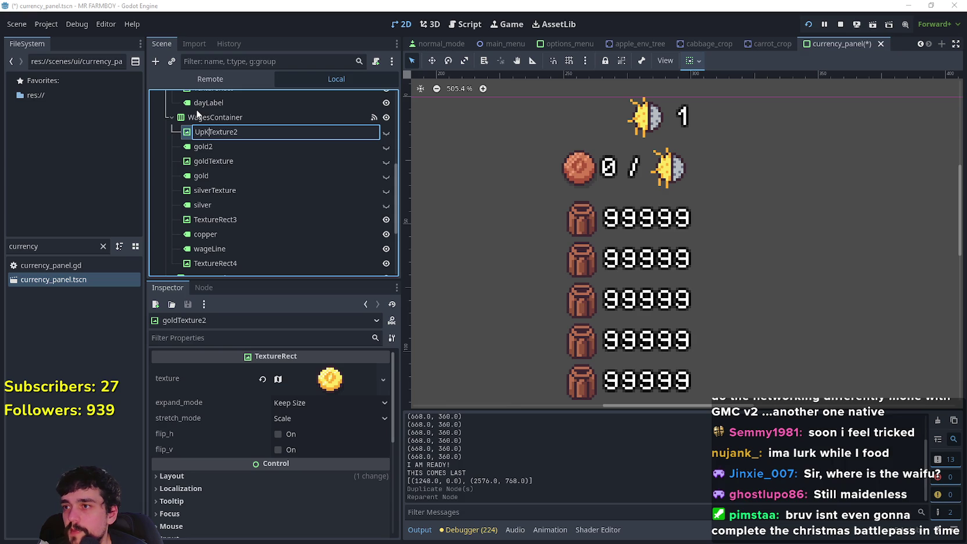
type("eep")
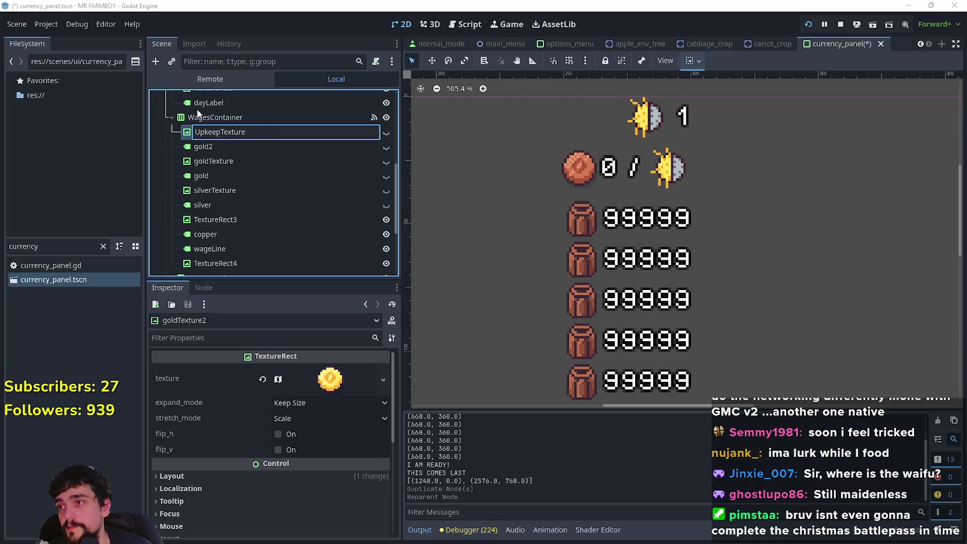
key("Return")
- Delete the extra gold2 label copy and reselect UpkeepTexture
left_click(244, 145)
left_click(234, 148)
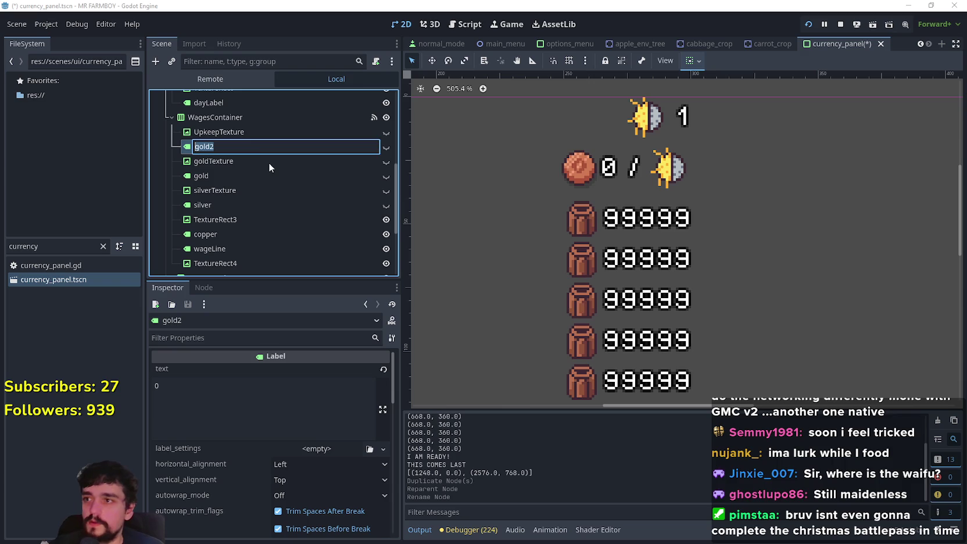
key("Escape")
right_click(296, 153)
left_click(397, 476)
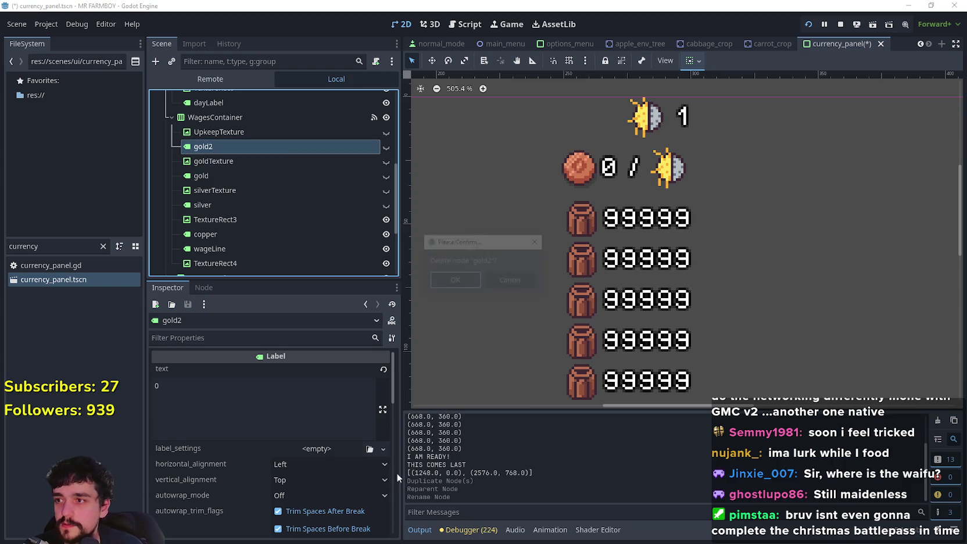
left_click(452, 282)
left_click(227, 132)
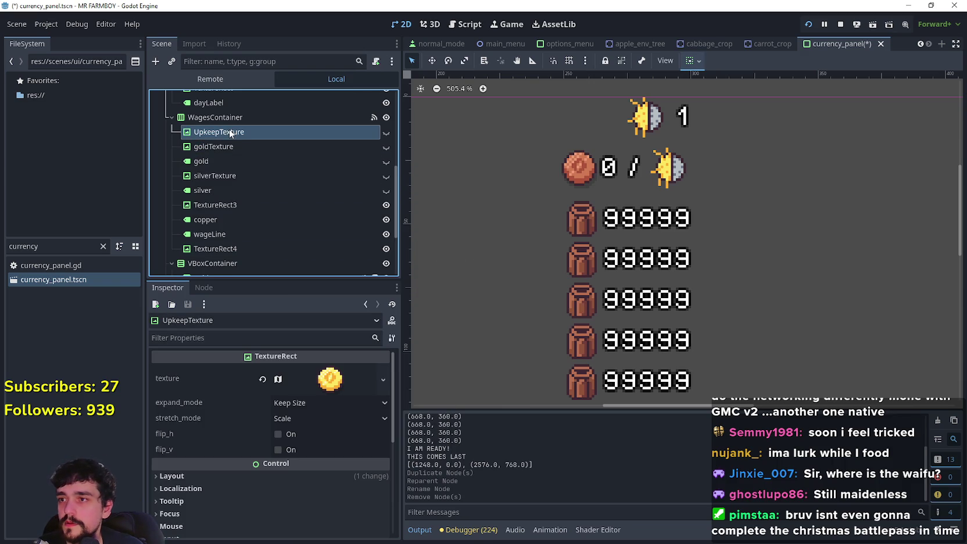
- Replace UpkeepTexture's texture with a new AtlasTexture
left_click(331, 384)
right_click(325, 384)
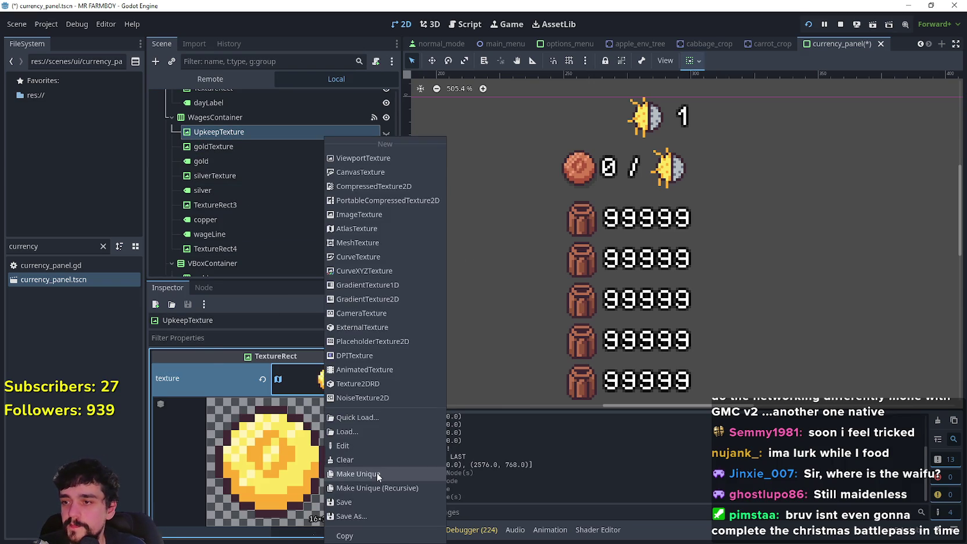
left_click(376, 472)
scroll(265, 470, "down", 2)
- Set the atlas region to the green face icon, 16x16 at x 416, y 1744
left_click(266, 471)
scroll(431, 251, "down", 5)
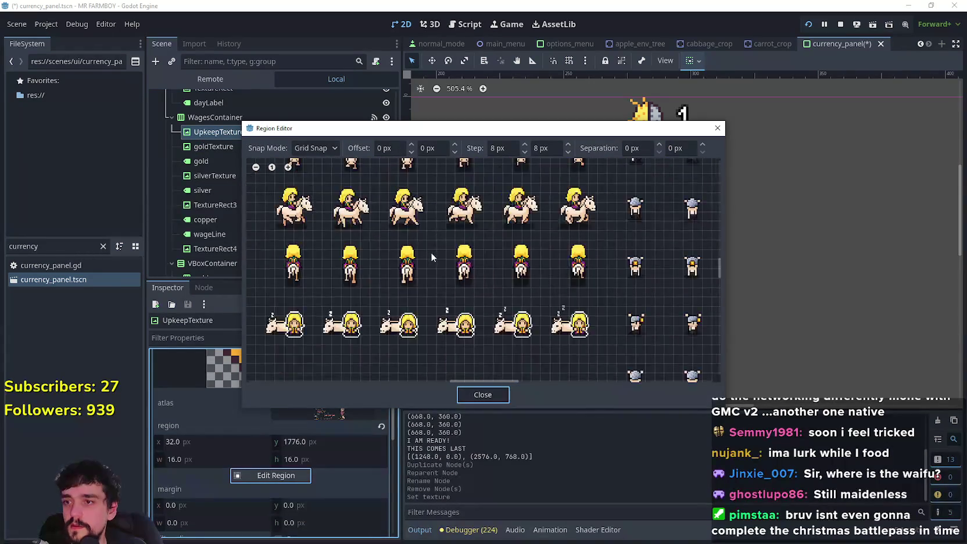
scroll(435, 289, "down", 2)
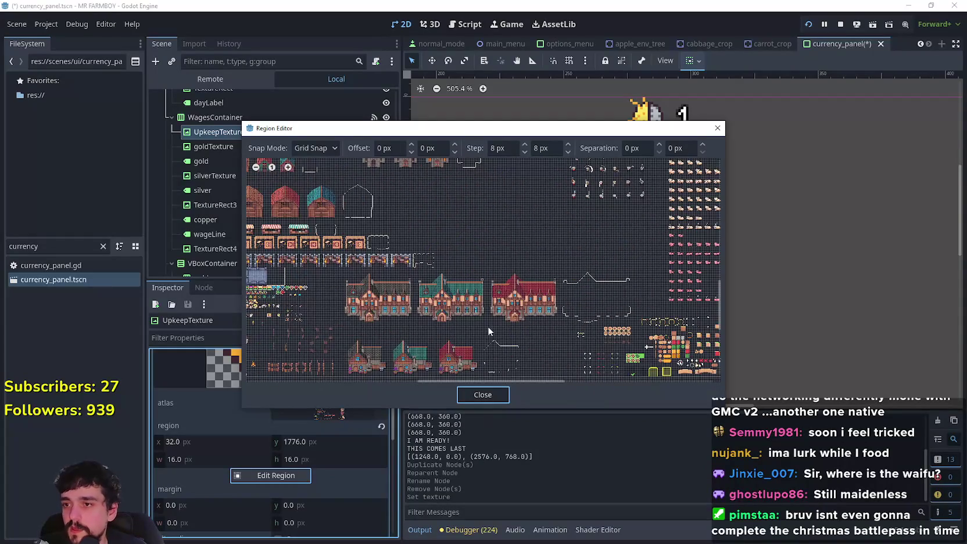
scroll(487, 325, "down", 3)
scroll(589, 244, "up", 2)
scroll(446, 268, "down", 1)
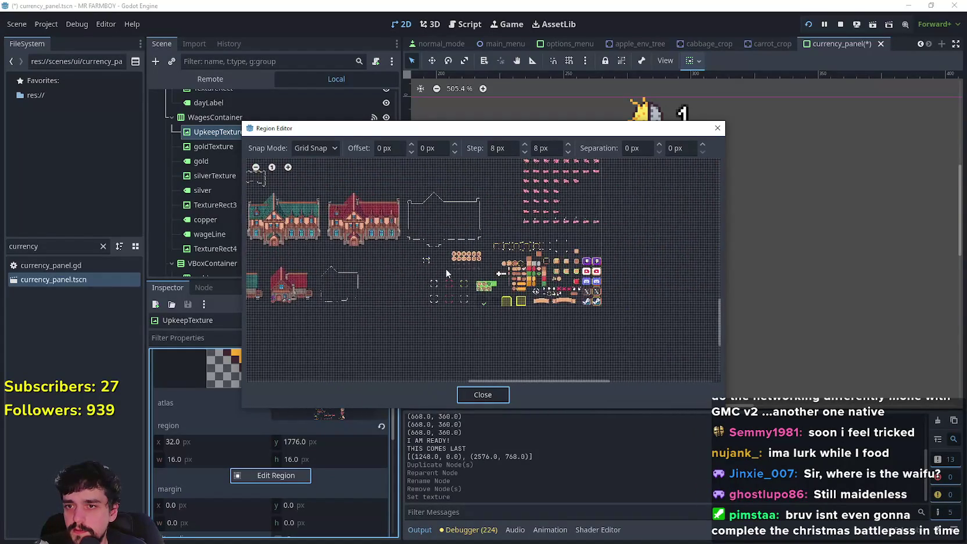
scroll(358, 263, "up", 3)
scroll(359, 262, "up", 5)
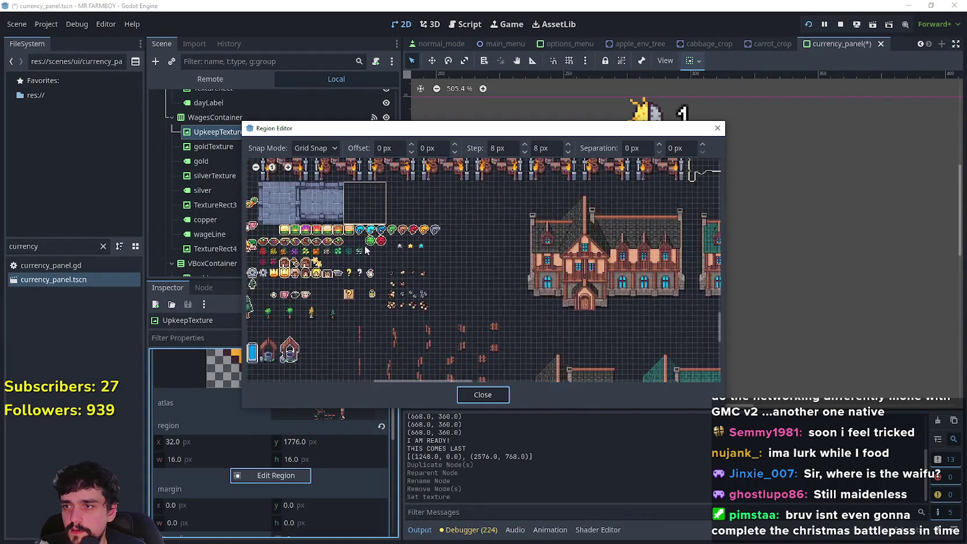
left_click_drag(370, 247, 399, 216)
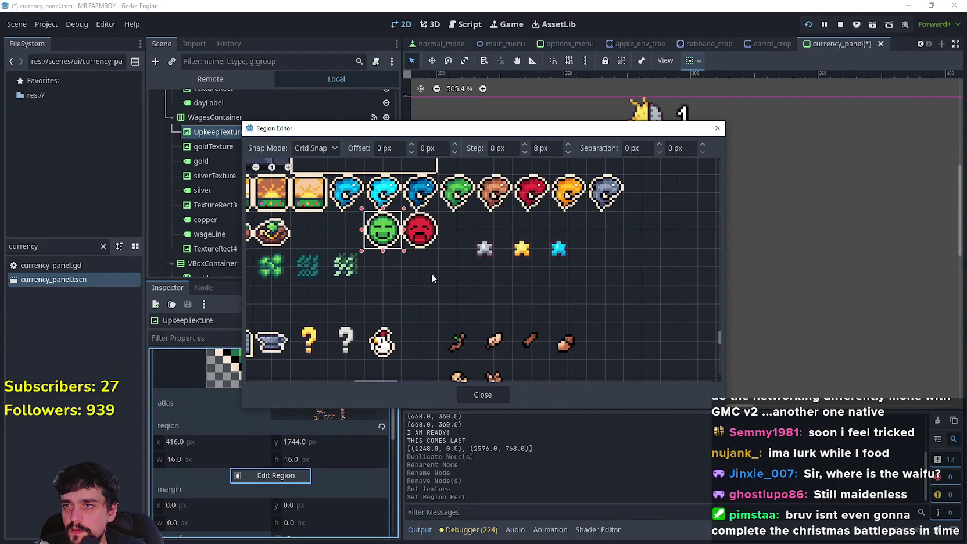
left_click(482, 395)
scroll(556, 186, "down", 4)
scroll(354, 150, "up", 3)
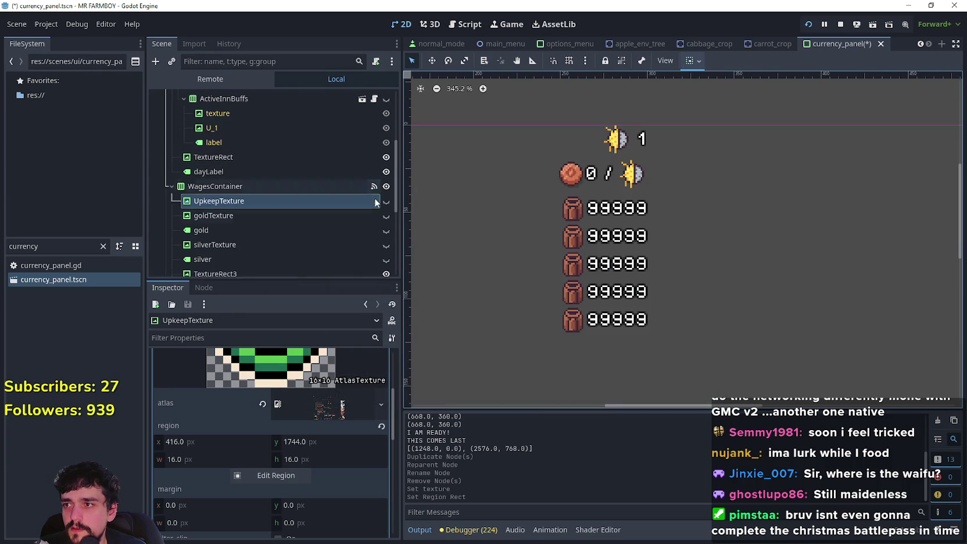
- Make the UpkeepTexture face icon visible in the wage row and save the currency_panel scene
left_click(386, 200)
scroll(607, 150, "up", 2)
scroll(576, 200, "left", 3)
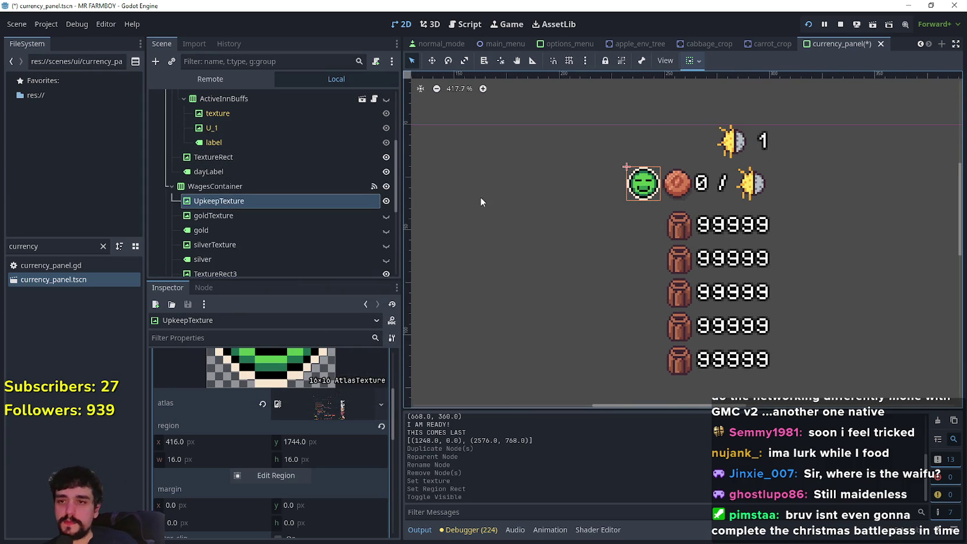
scroll(741, 201, "down", 2)
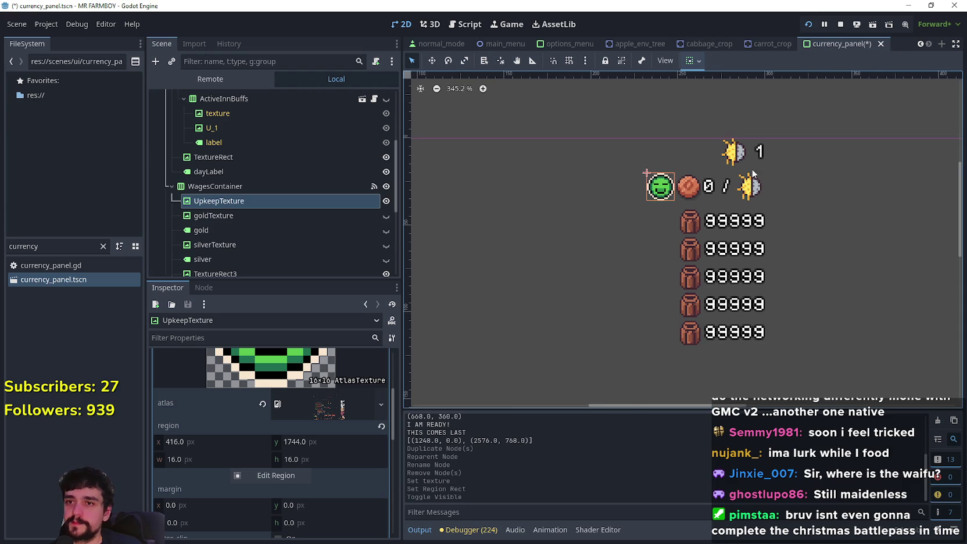
left_click(304, 183)
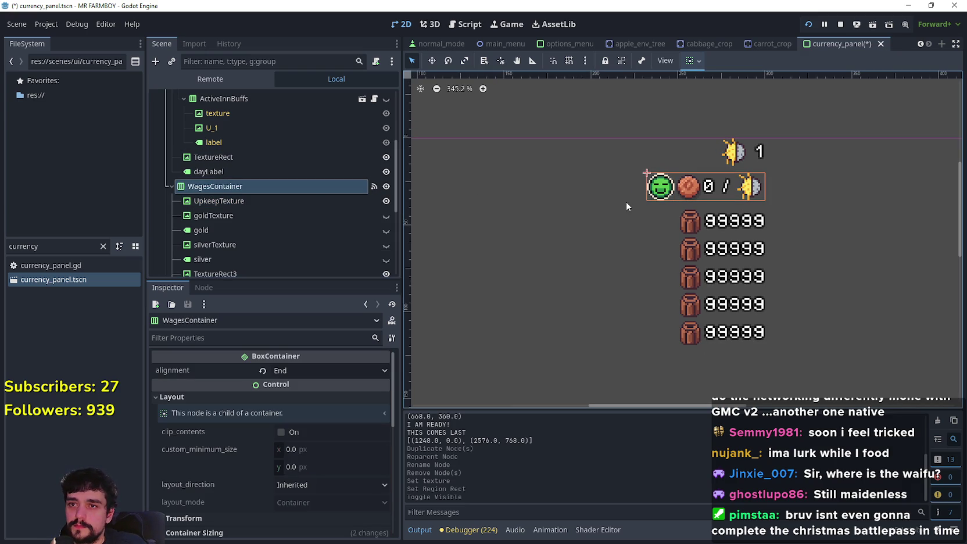
key("ctrl+s")
- Select UpkeepTexture and collapse its atlas texture settings in the Inspector
scroll(528, 215, "up", 1)
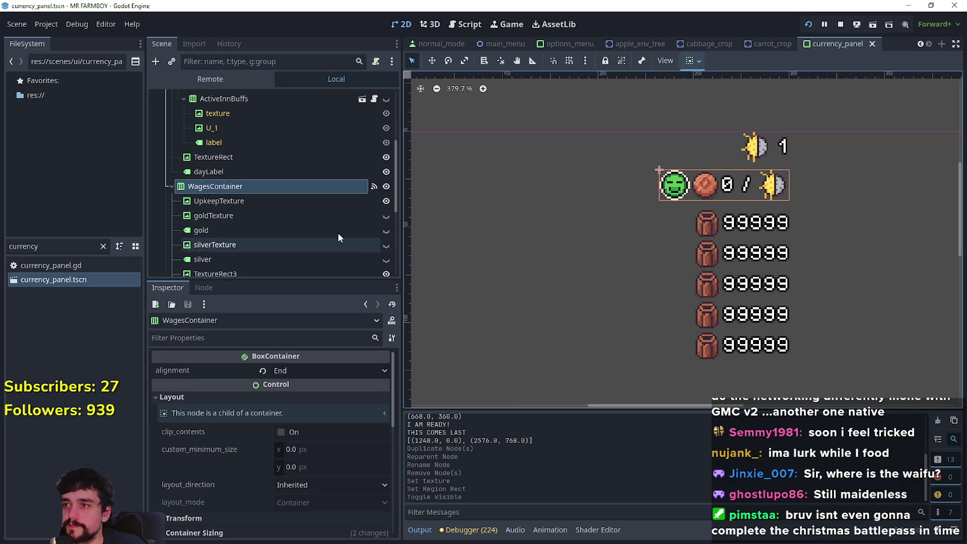
left_click(321, 200)
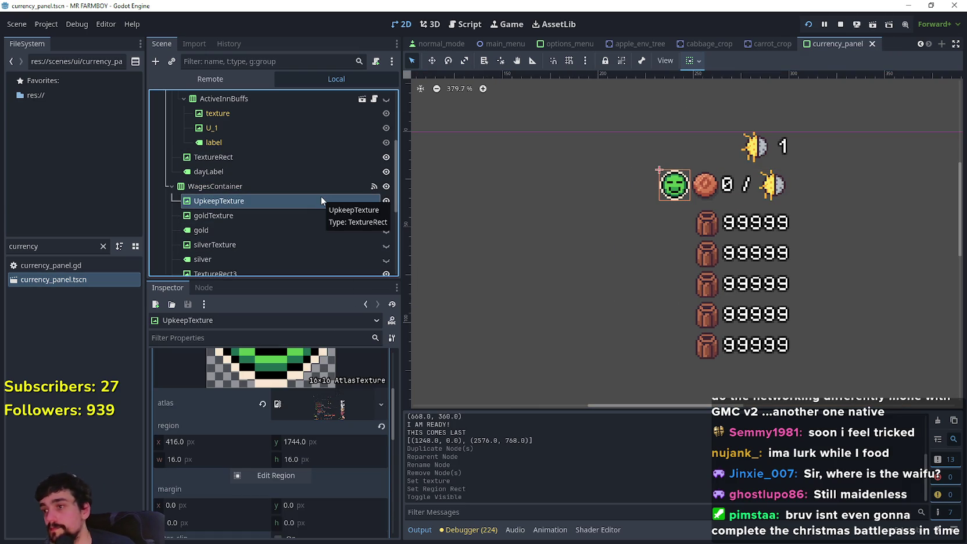
scroll(214, 467, "up", 2)
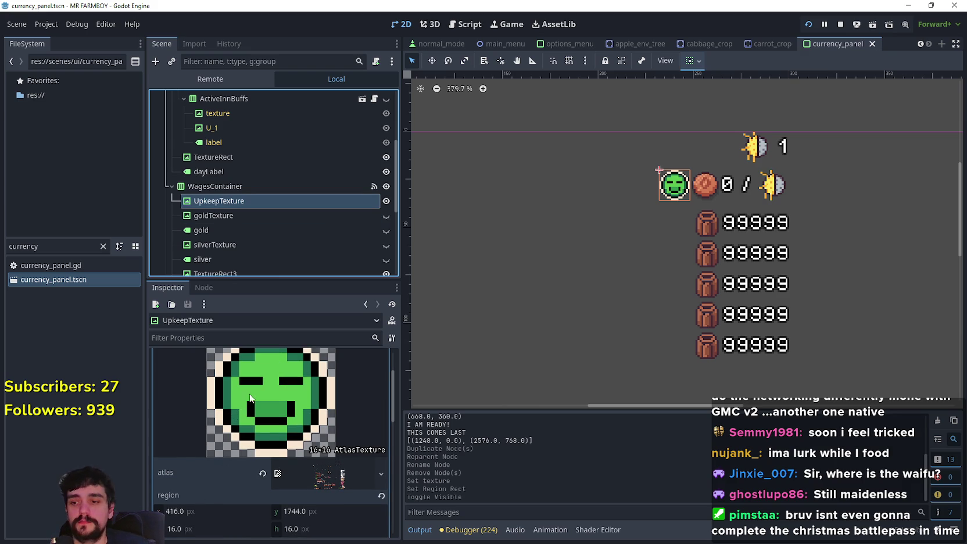
scroll(250, 407, "up", 2)
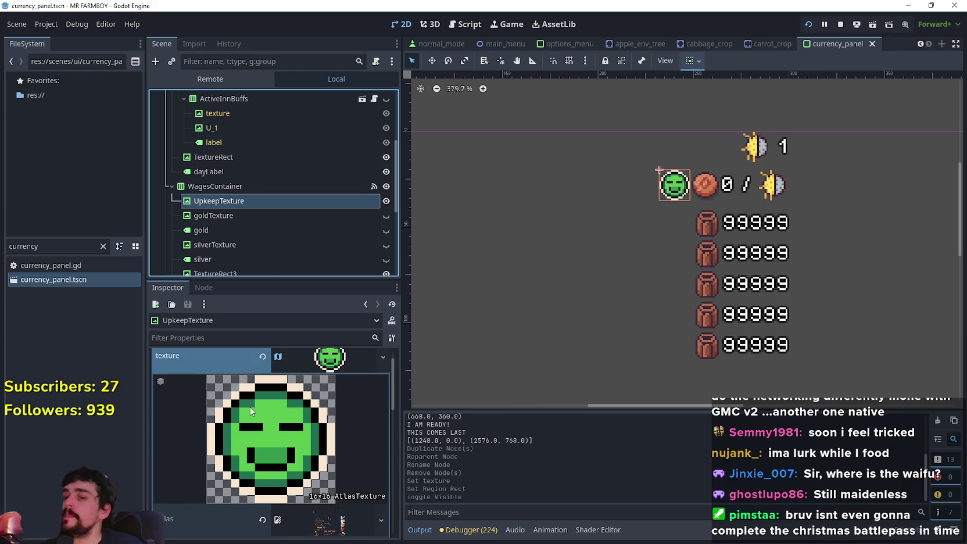
scroll(248, 406, "up", 1)
left_click(327, 381)
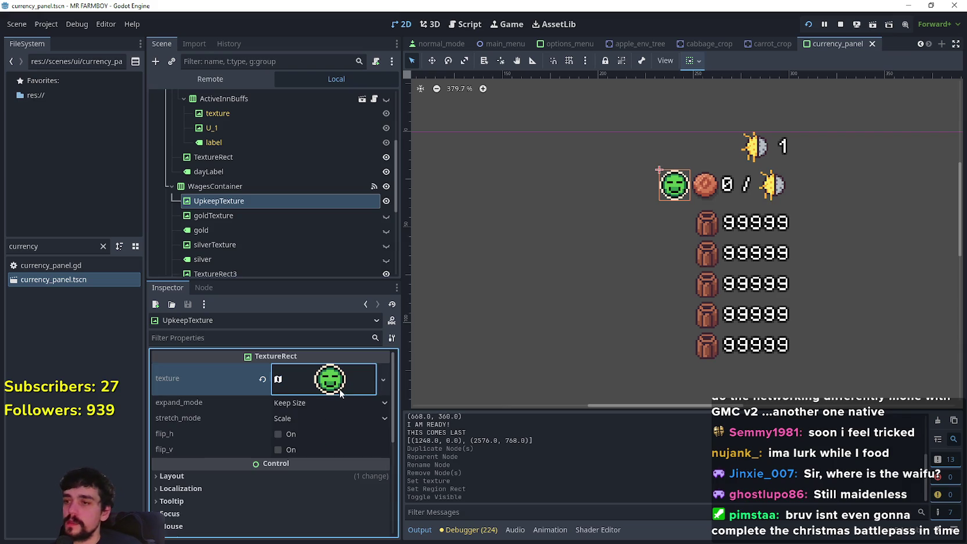
scroll(349, 193, "up", 3)
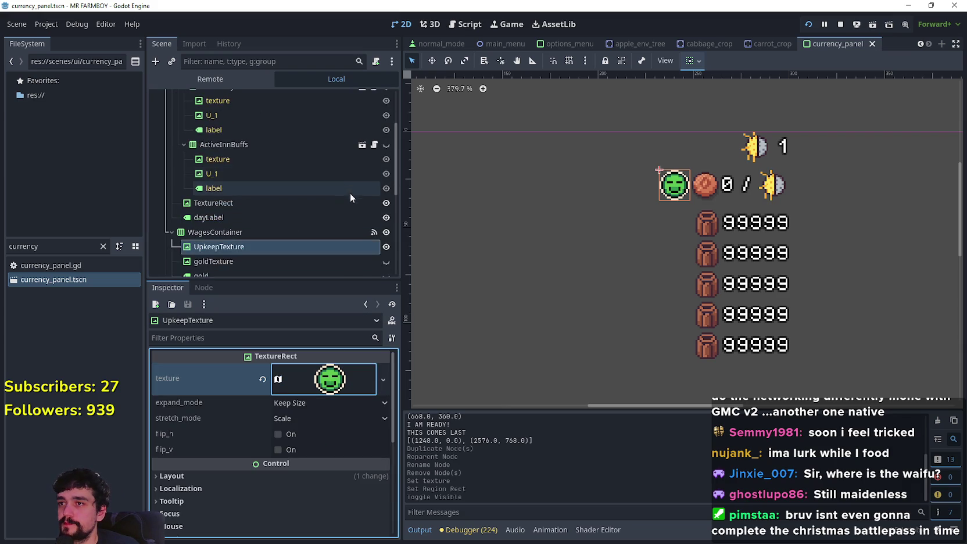
left_click_drag(396, 134, 394, 103)
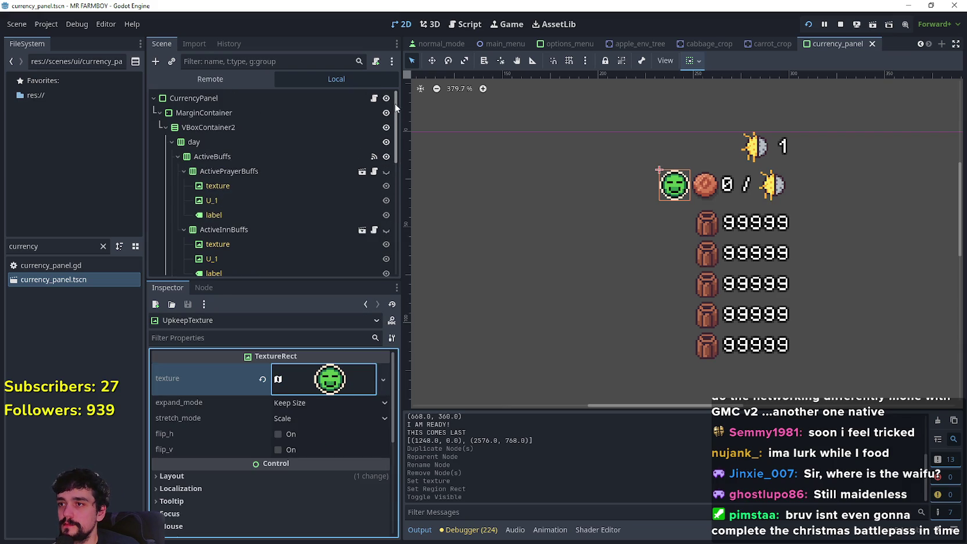
- Open a buff slot's attached script in the Script editor
left_click(377, 171)
left_click(638, 209)
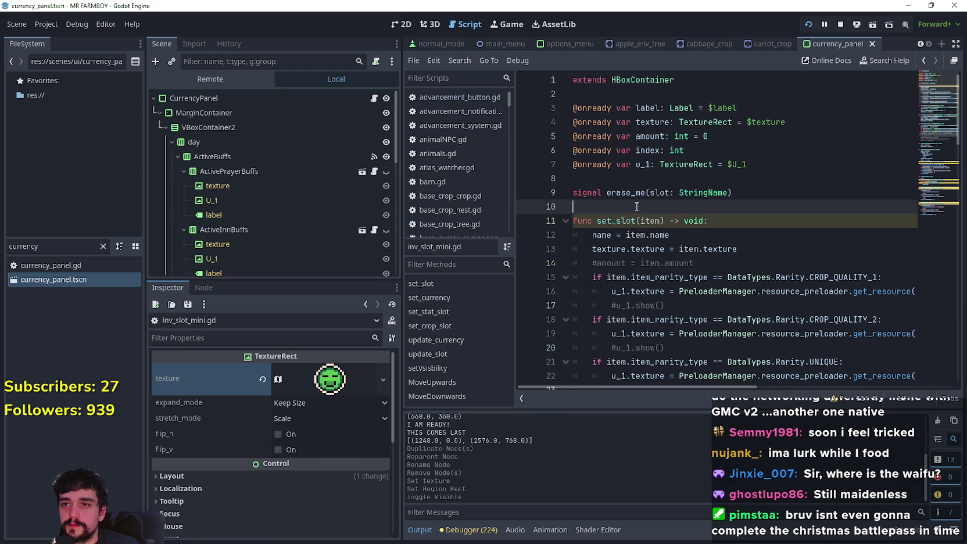
scroll(639, 200, "down", 7)
scroll(639, 197, "down", 7)
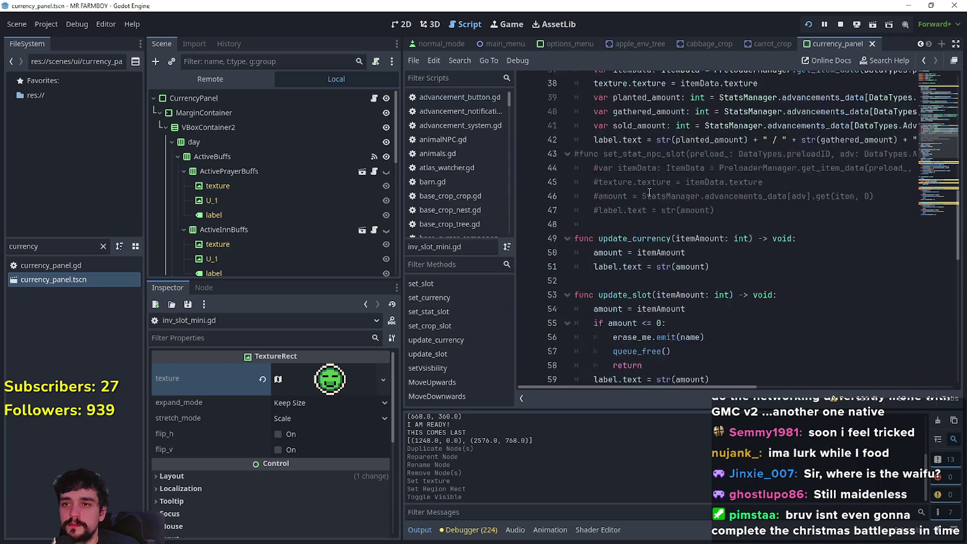
scroll(632, 205, "down", 2)
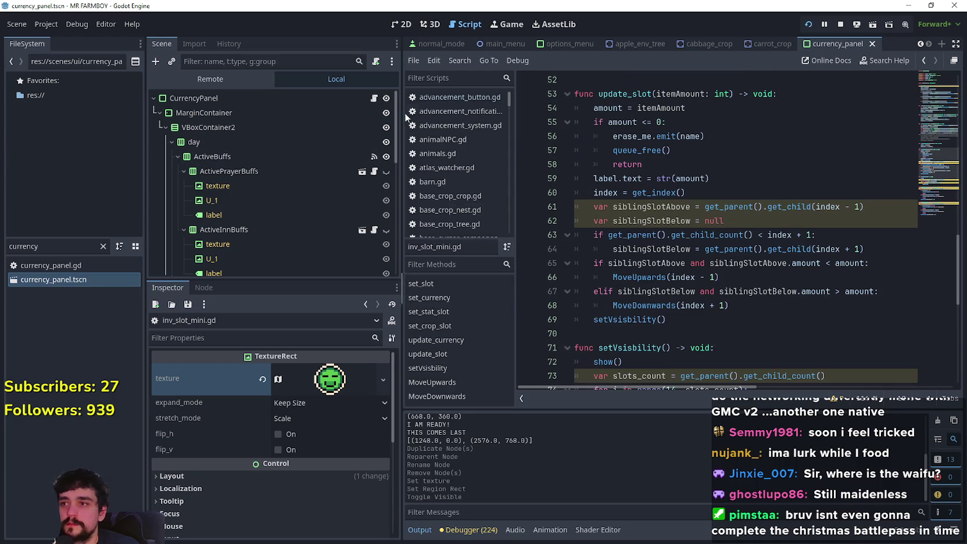
- Switch to currency_panel.gd and scroll up to its variable declarations
left_click(374, 98)
scroll(293, 210, "down", 3)
scroll(293, 209, "down", 2)
scroll(710, 267, "down", 6)
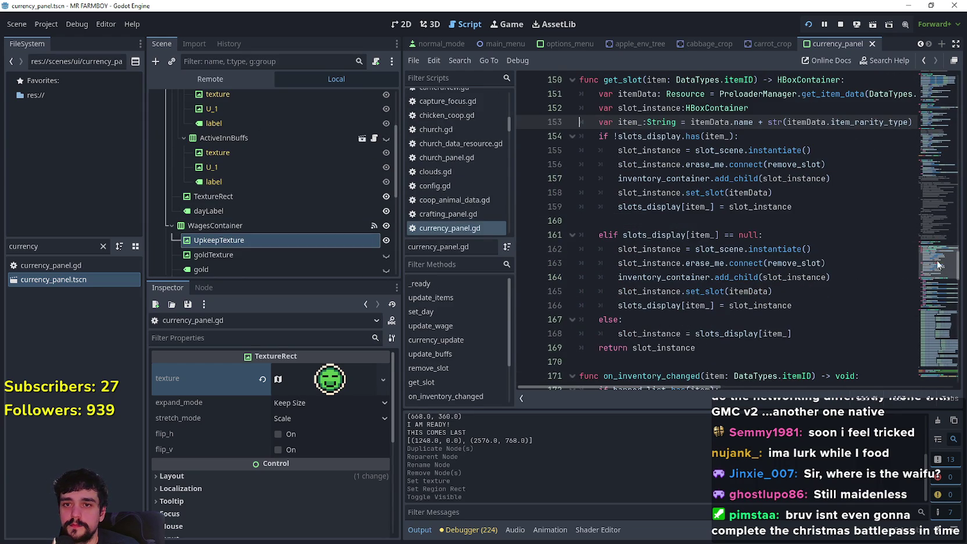
left_click_drag(943, 284, 927, 75)
- Add an onready upkeep_texture reference to UpkeepTexture below the variable declarations
scroll(639, 250, "down", 3)
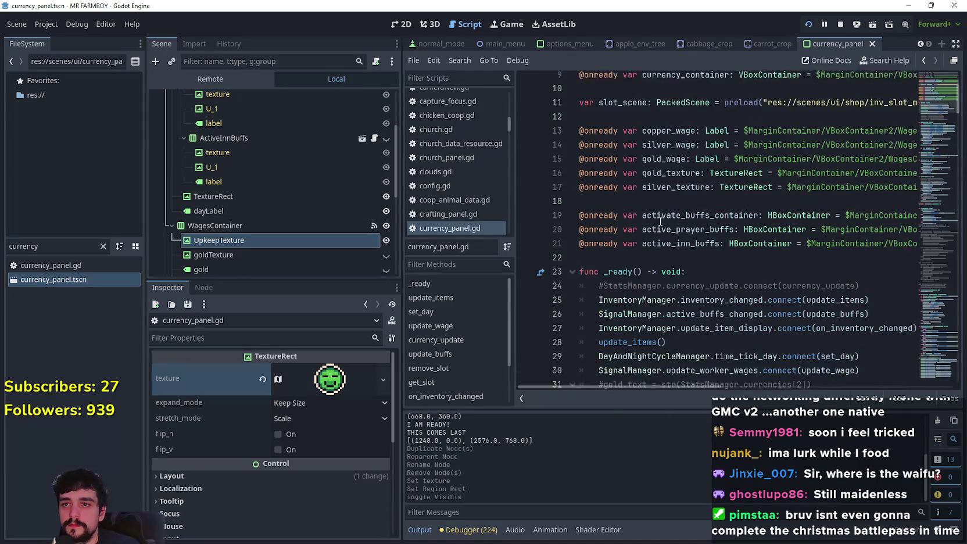
left_click(636, 251)
key("Return")
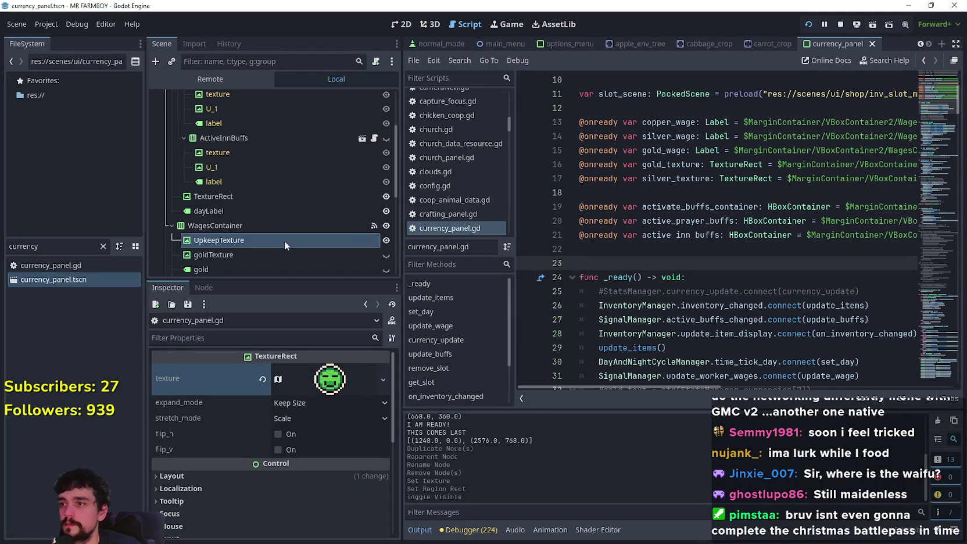
mouse_move(284, 240)
left_mouse_down()
mouse_move(690, 269)
mouse_move(650, 265)
left_mouse_up()
double_click(669, 263)
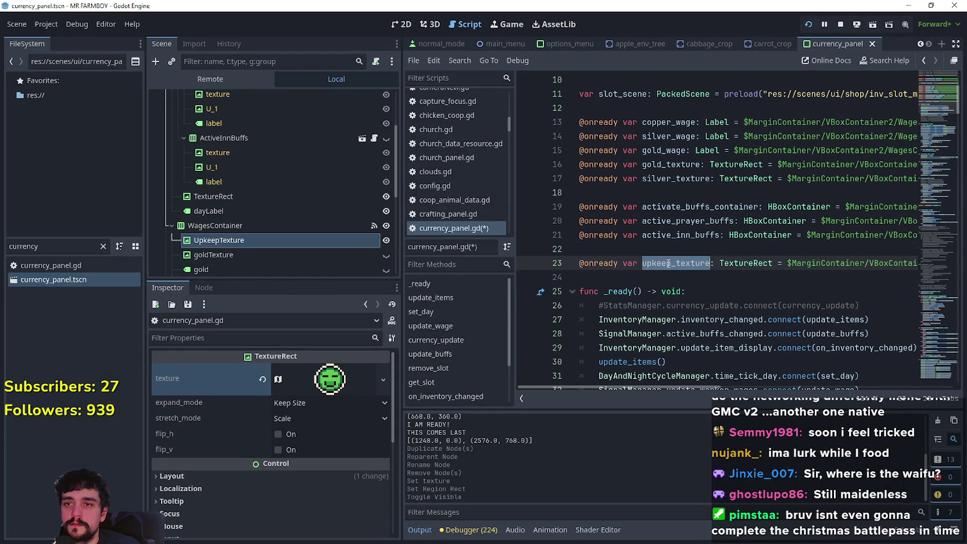
left_click(661, 280)
scroll(665, 278, "down", 1)
scroll(670, 267, "down", 4)
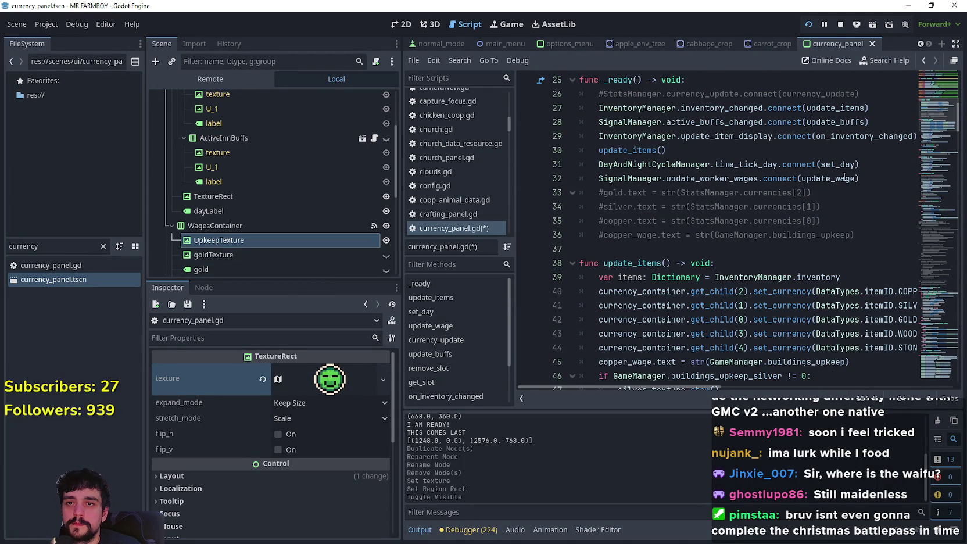
- Jump to update_wage and append an if GameManager.upKeepPaid check at its end
right_click(844, 177)
left_click(871, 366)
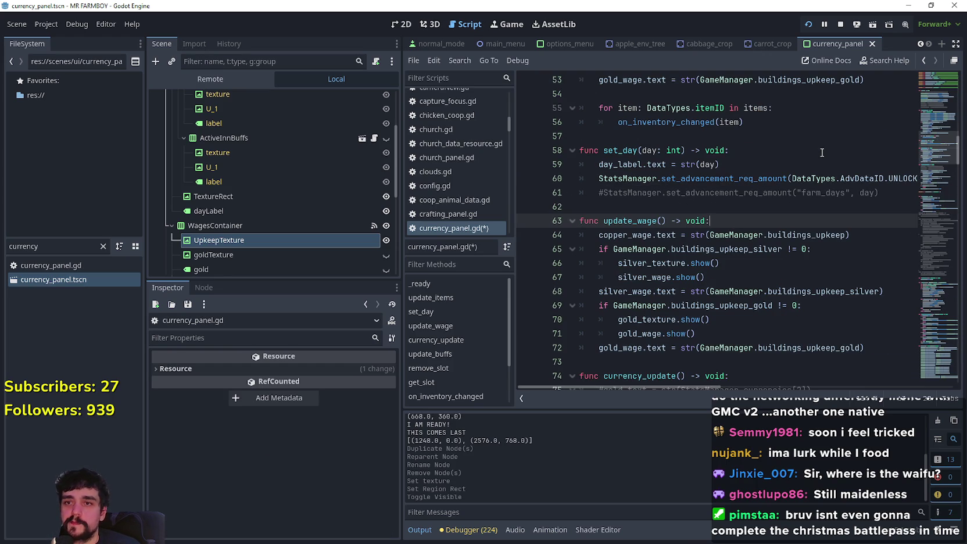
scroll(753, 286, "down", 1)
left_click(859, 306)
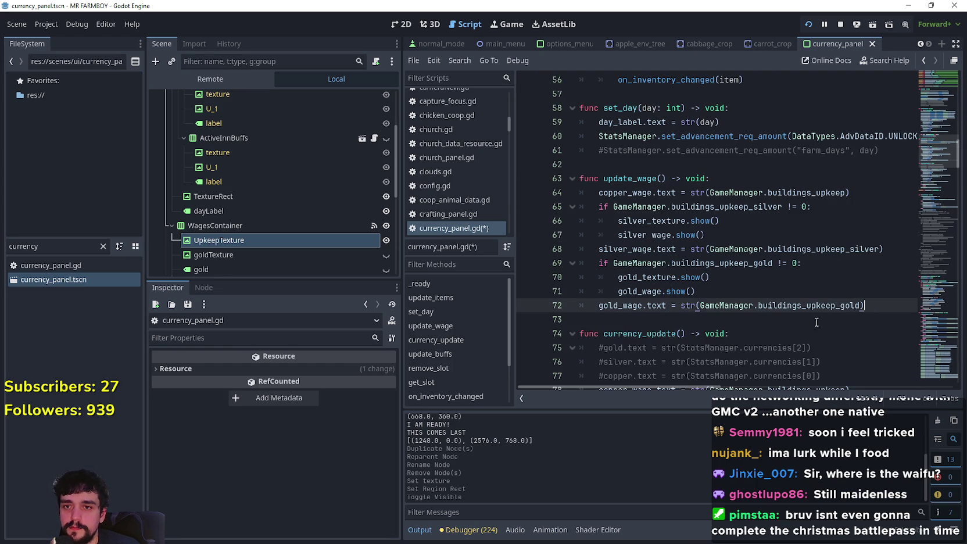
key("Return")
key("Return")
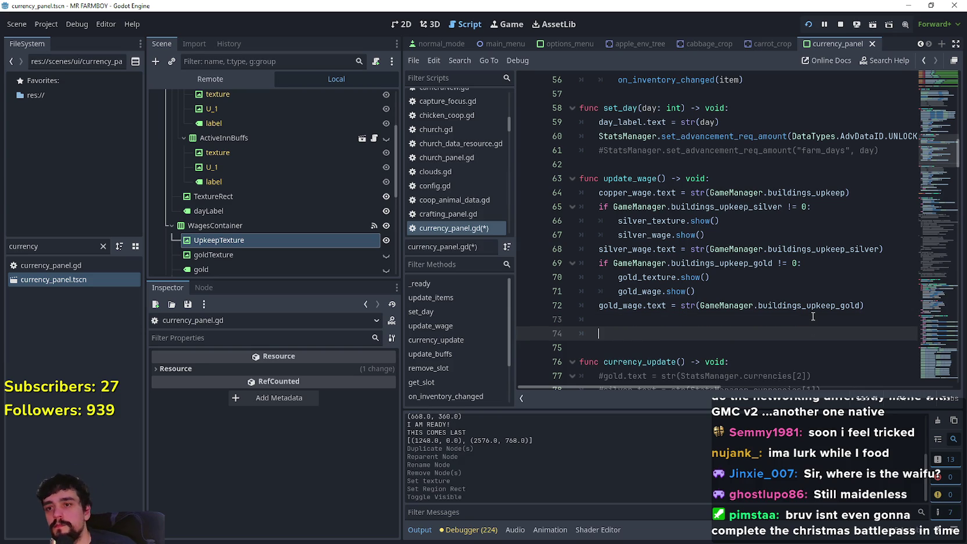
type("upkeep_texture")
key("ctrl+BackSpace")
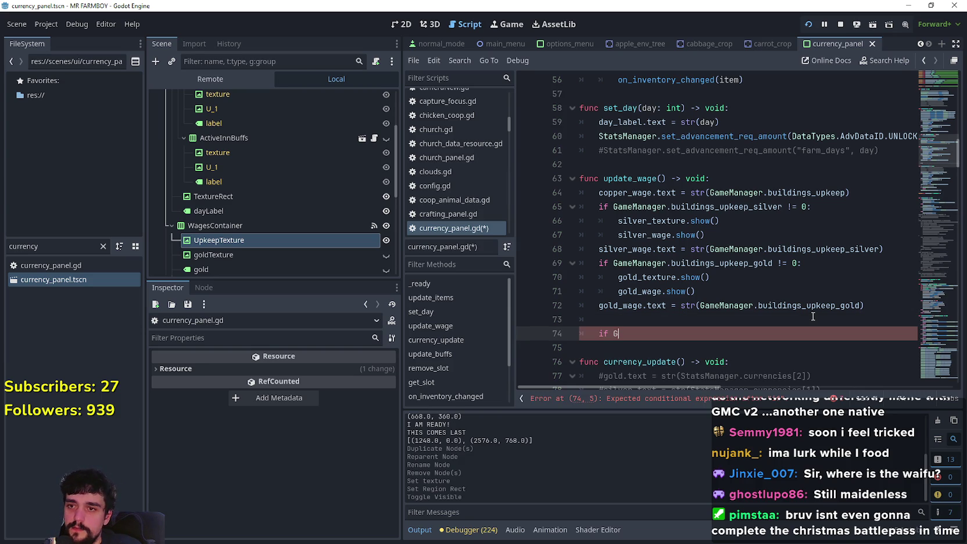
type("ame")
key("Return")
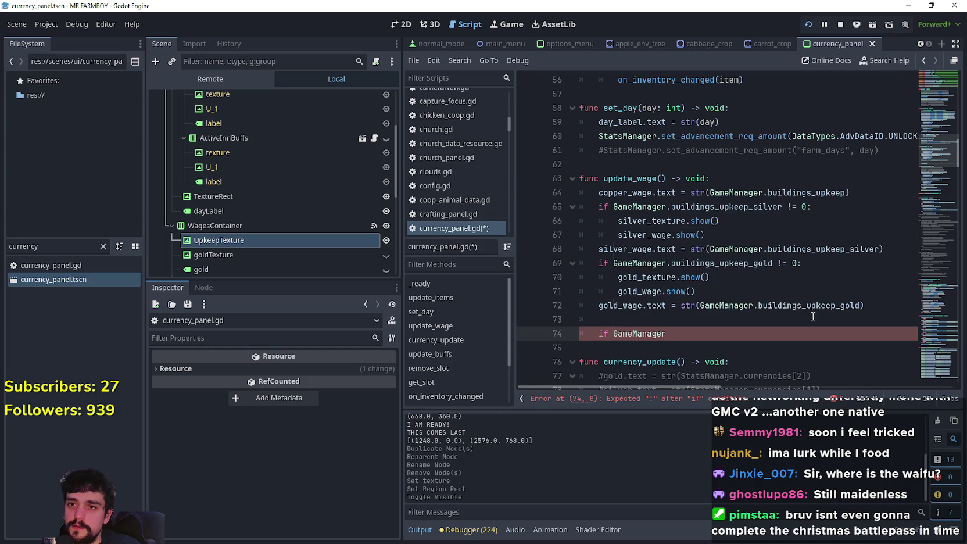
type("upk")
key("Return")
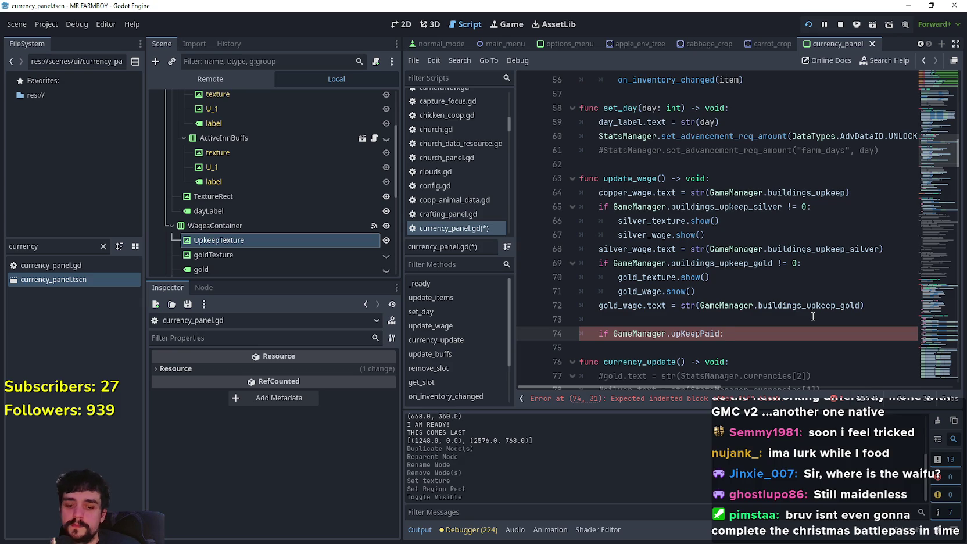
- Under the upKeepPaid check, write upkeep_texture.texture, consulting UpkeepTexture's properties
key("Return")
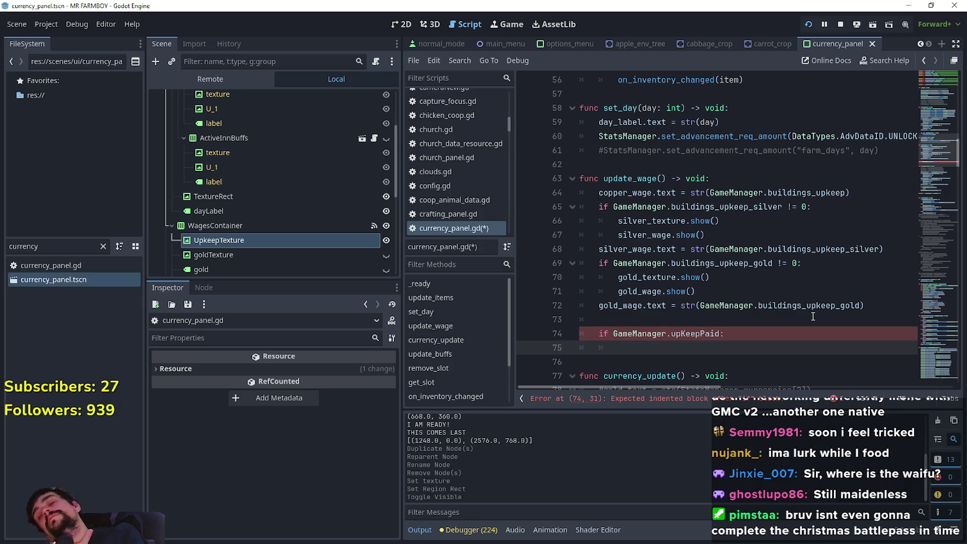
type("upkeep_texture")
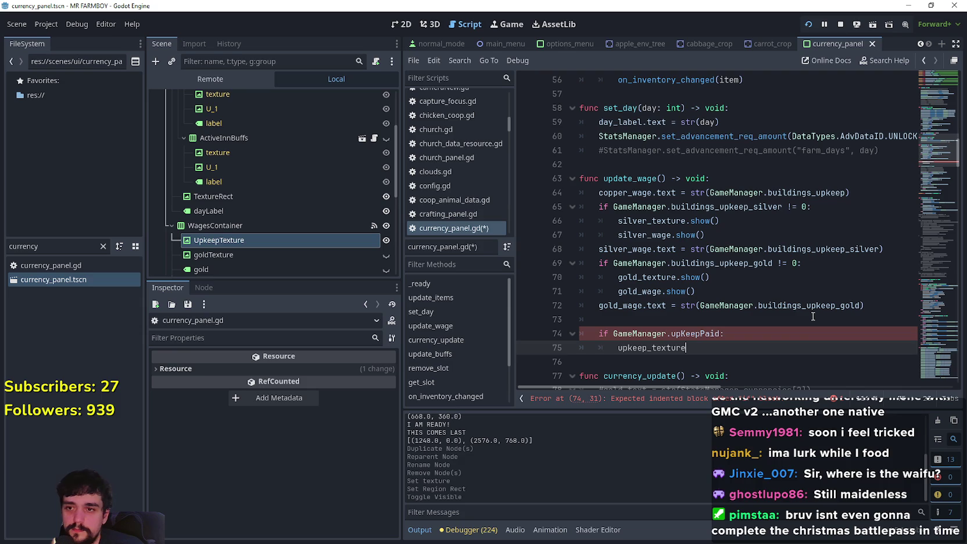
type(".")
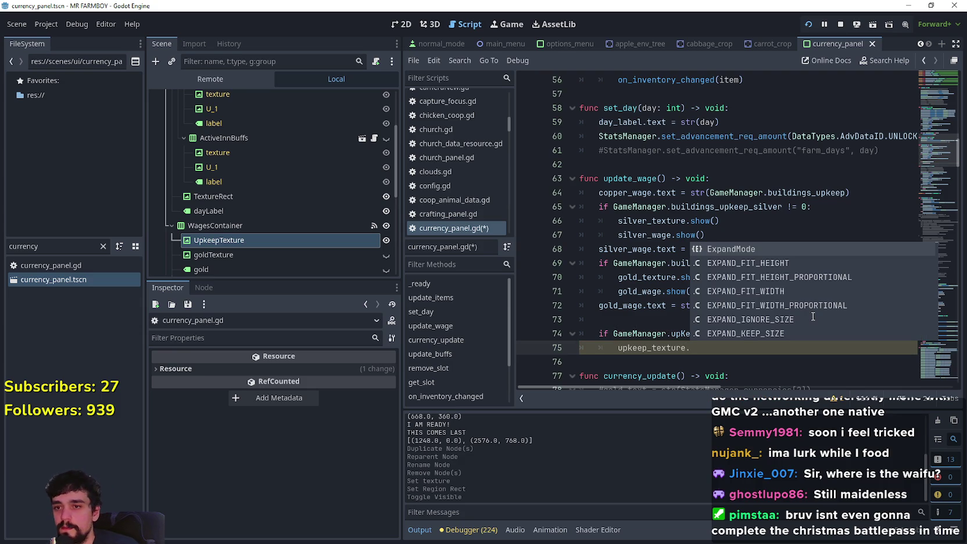
left_click(276, 237)
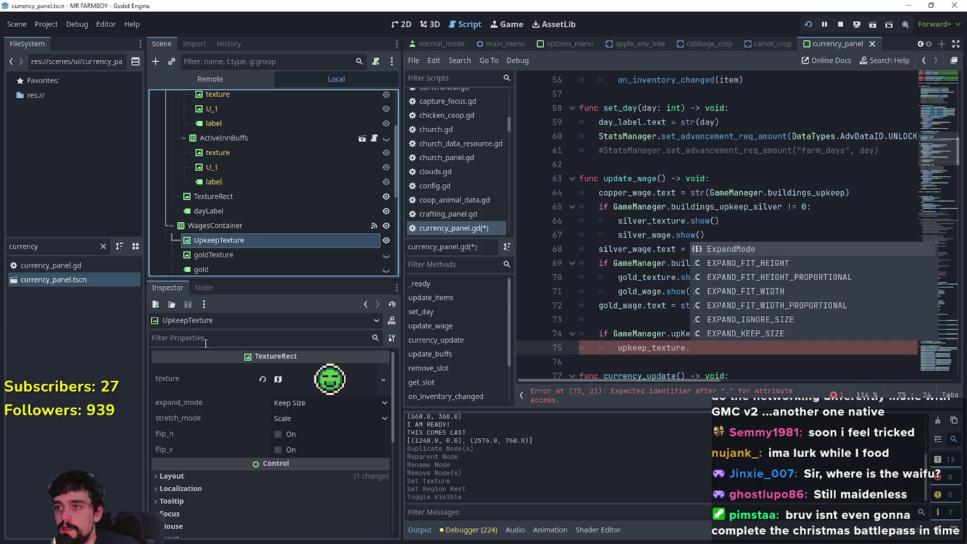
left_click(700, 352)
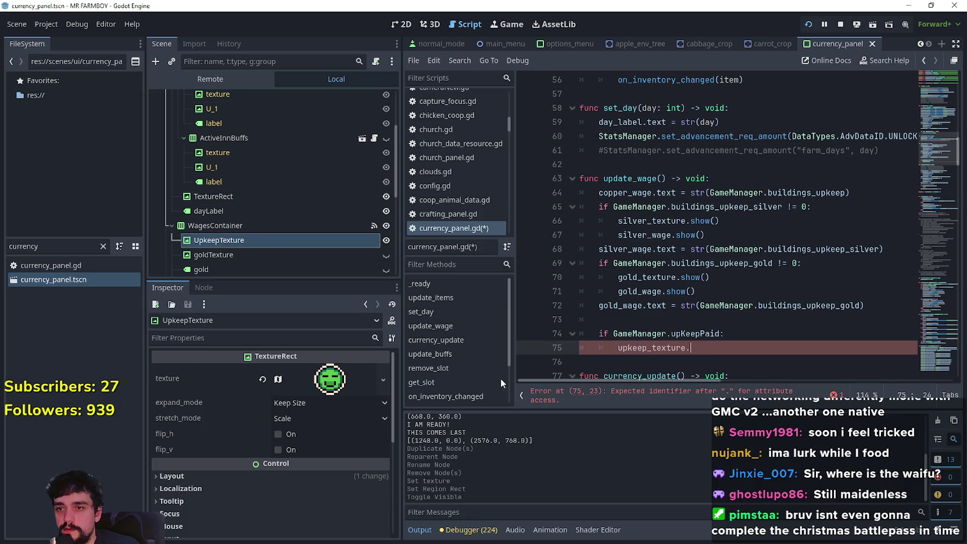
type("tex")
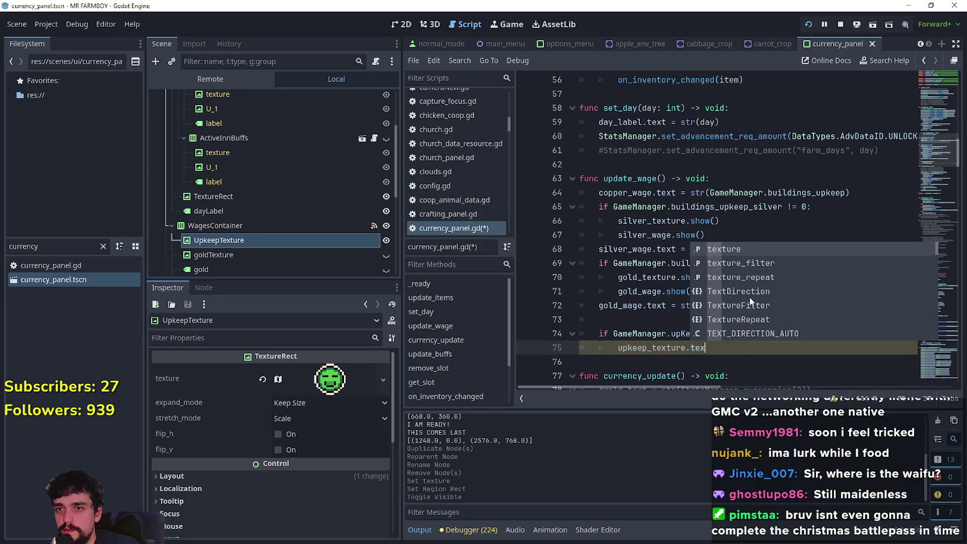
left_click(745, 249)
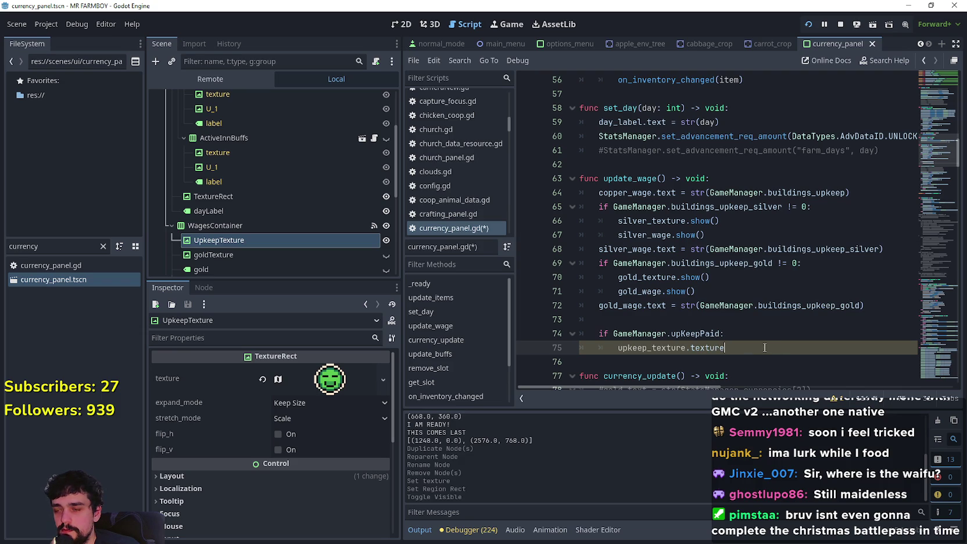
scroll(750, 357, "down", 1)
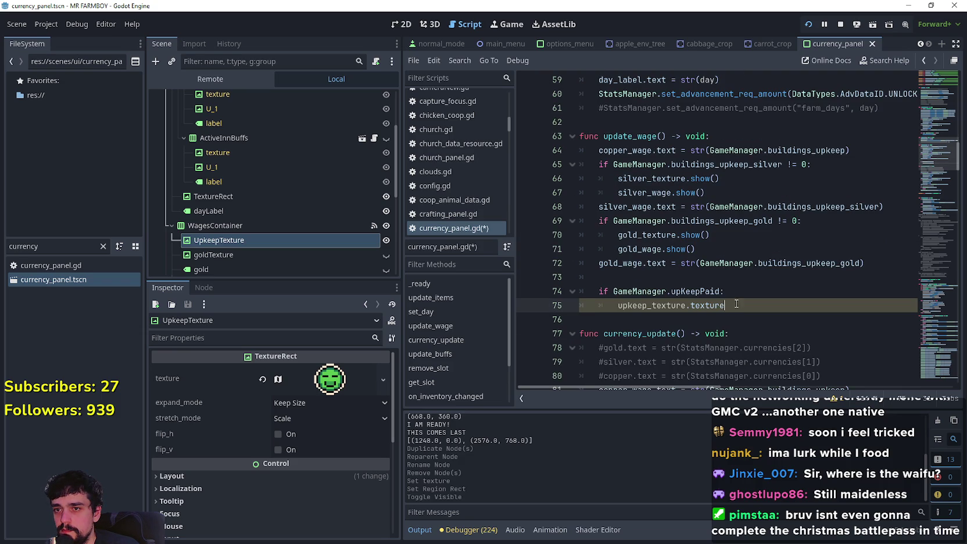
double_click(711, 291)
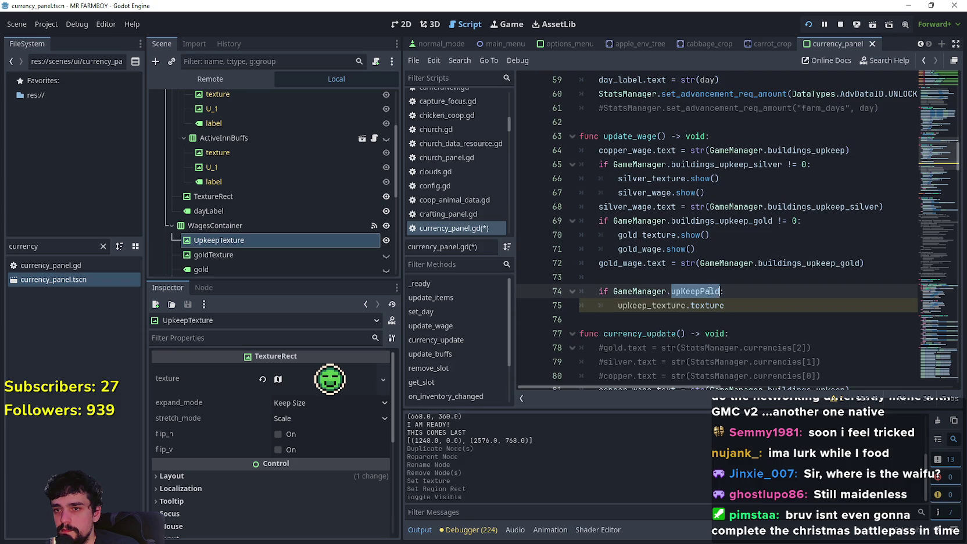
left_click(754, 306)
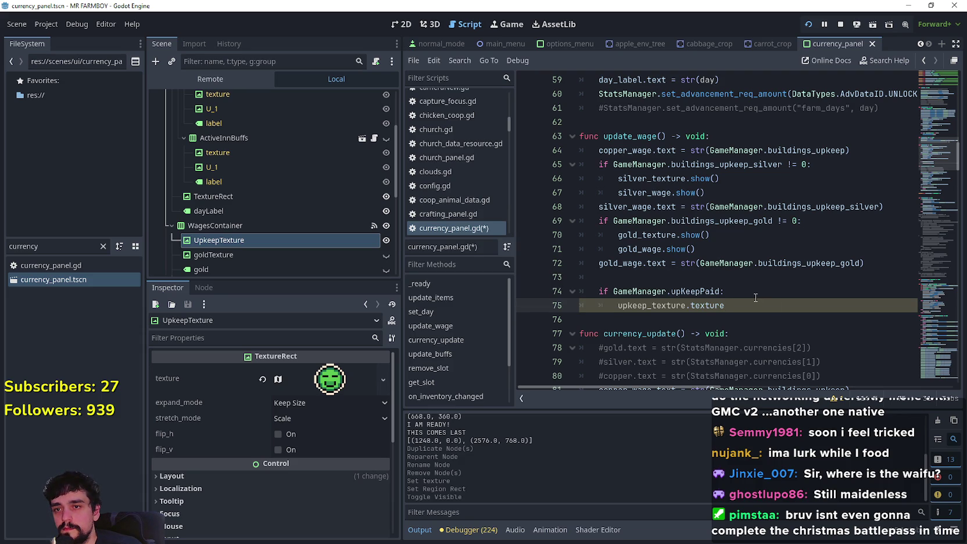
scroll(755, 298, "down", 1)
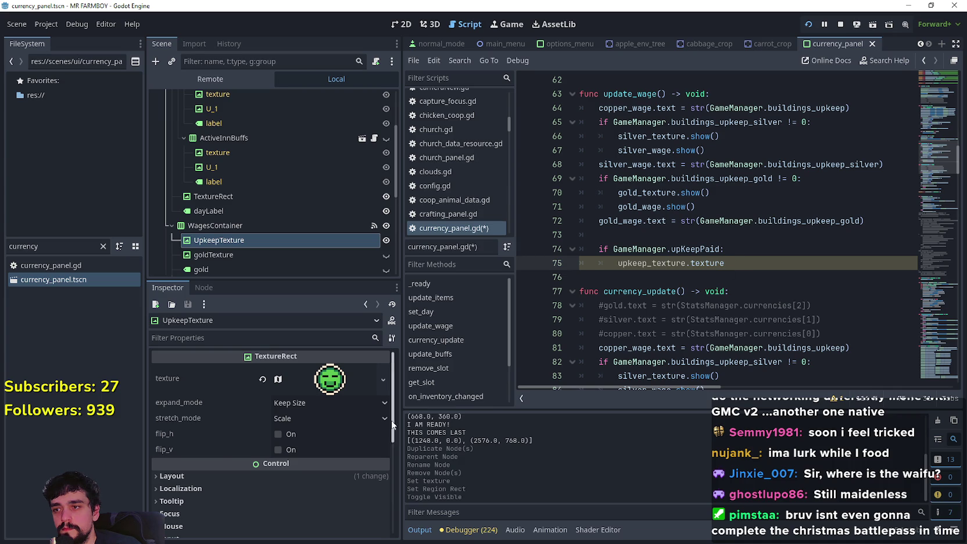
- Check the UpkeepTexture atlas region values in the Inspector
left_click(330, 379)
scroll(336, 505, "down", 5)
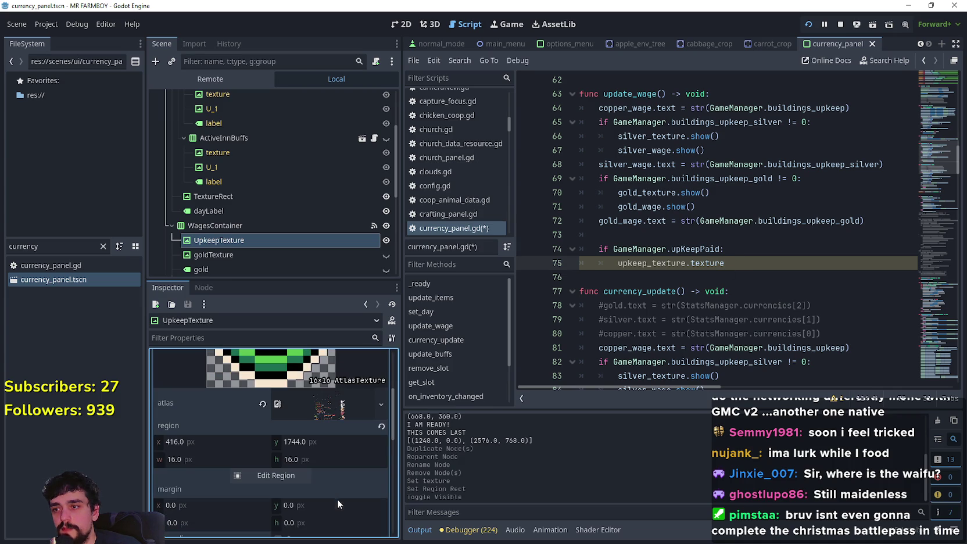
scroll(337, 498, "up", 3)
scroll(337, 497, "down", 2)
scroll(336, 494, "up", 2)
scroll(329, 442, "down", 1)
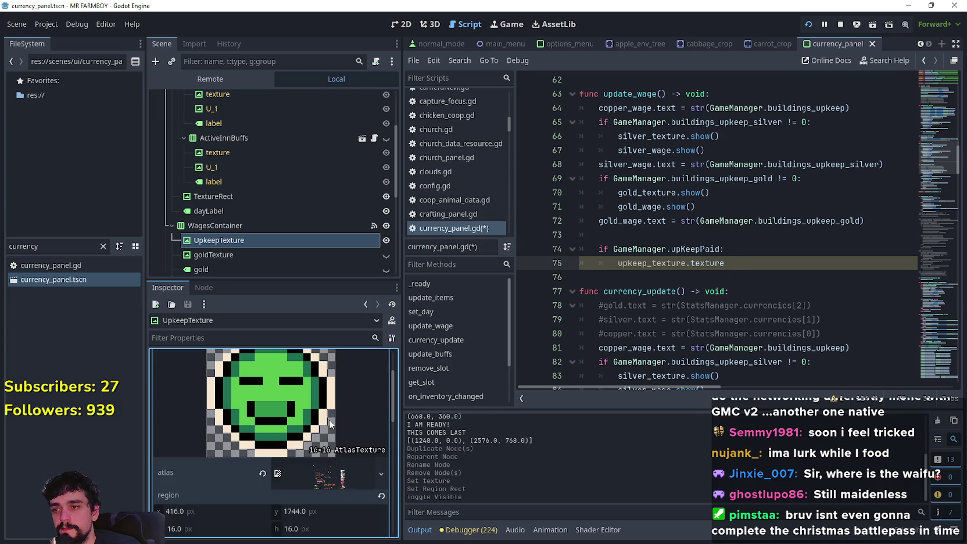
left_click(736, 263)
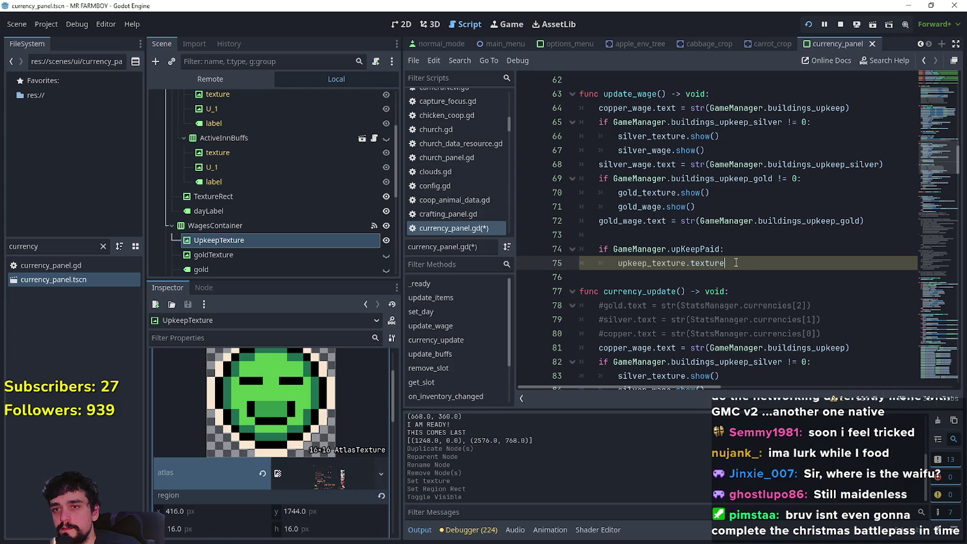
scroll(659, 311, "up", 1)
scroll(752, 269, "down", 2)
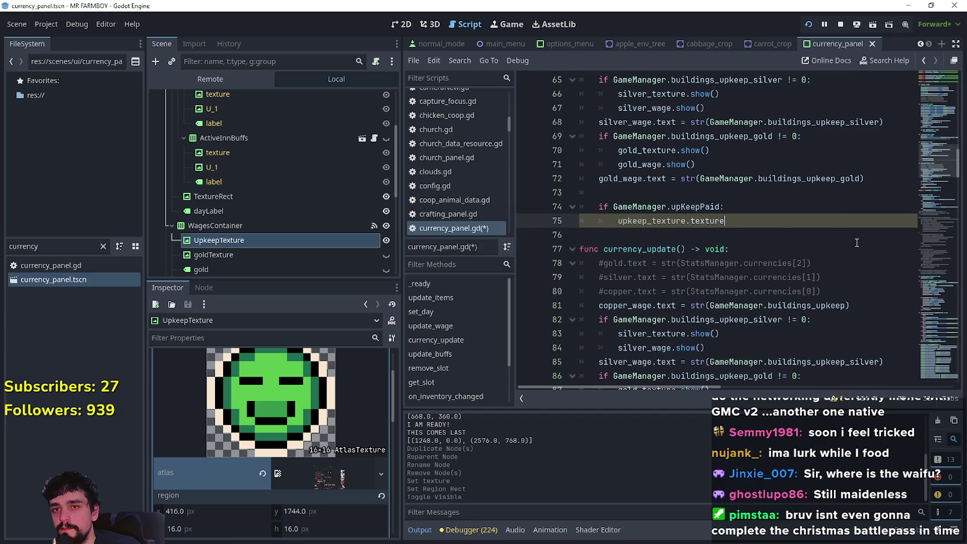
scroll(379, 474, "up", 1)
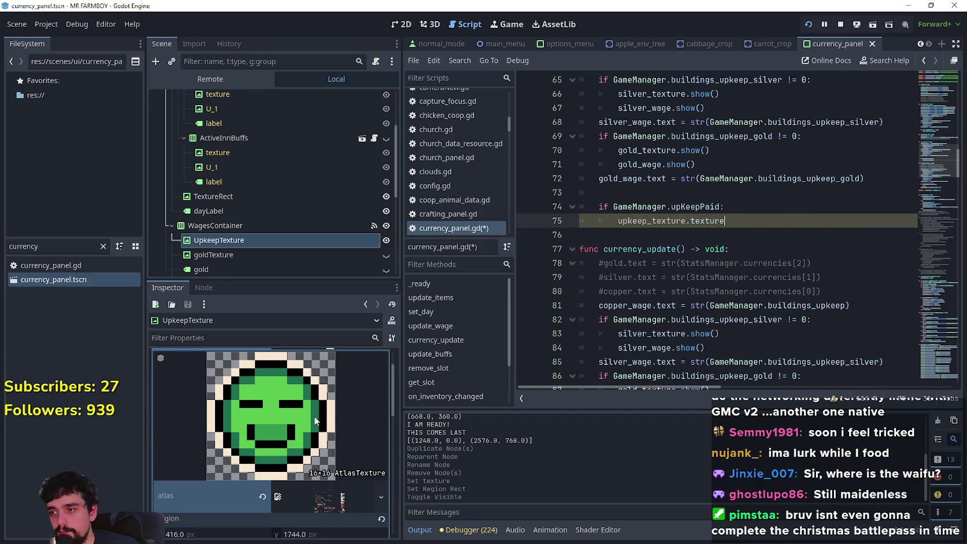
scroll(249, 414, "down", 4)
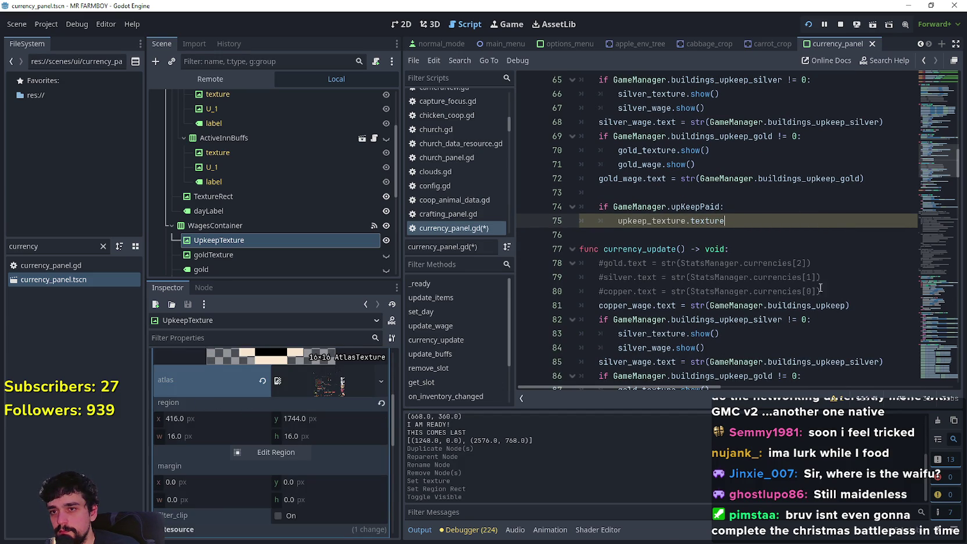
- Complete line 75 as upkeep_texture.texture.region = Rect2(416, 1744, 16, 16)
type(".reg")
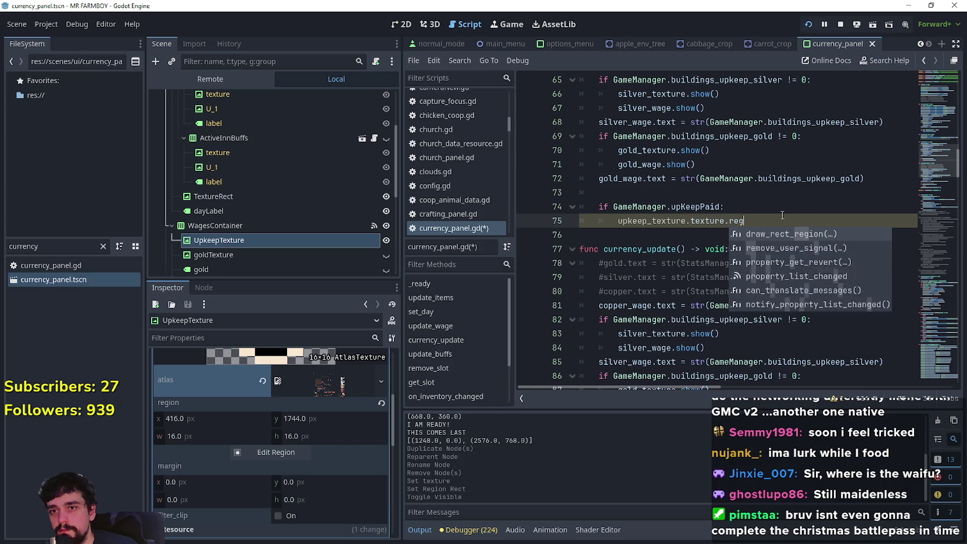
type("ion")
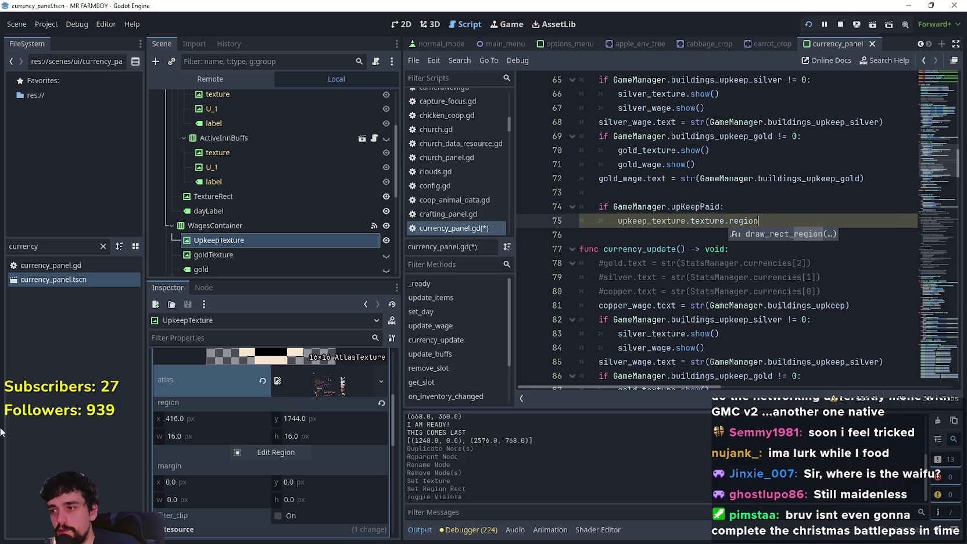
mouse_move(178, 404)
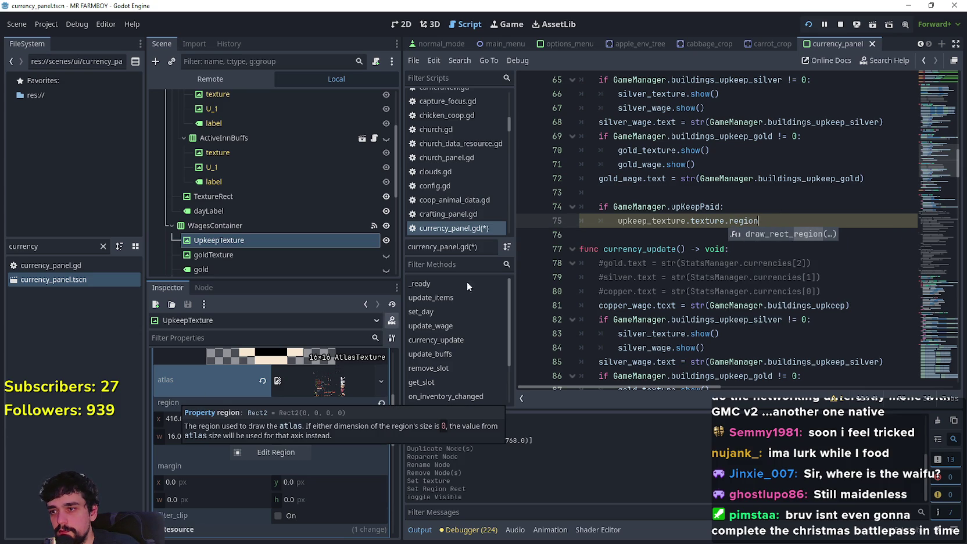
type(" = r")
type("ect")
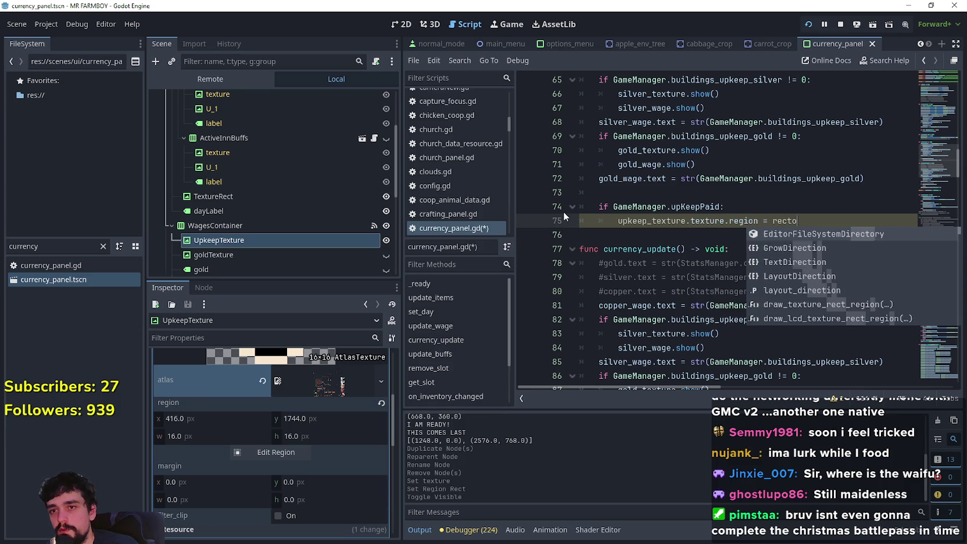
key("Return")
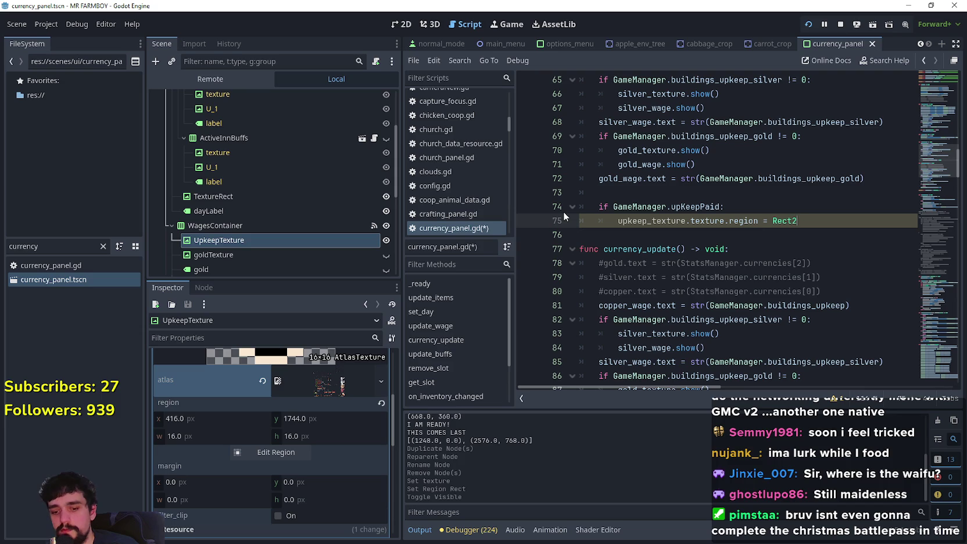
type("(416m 1")
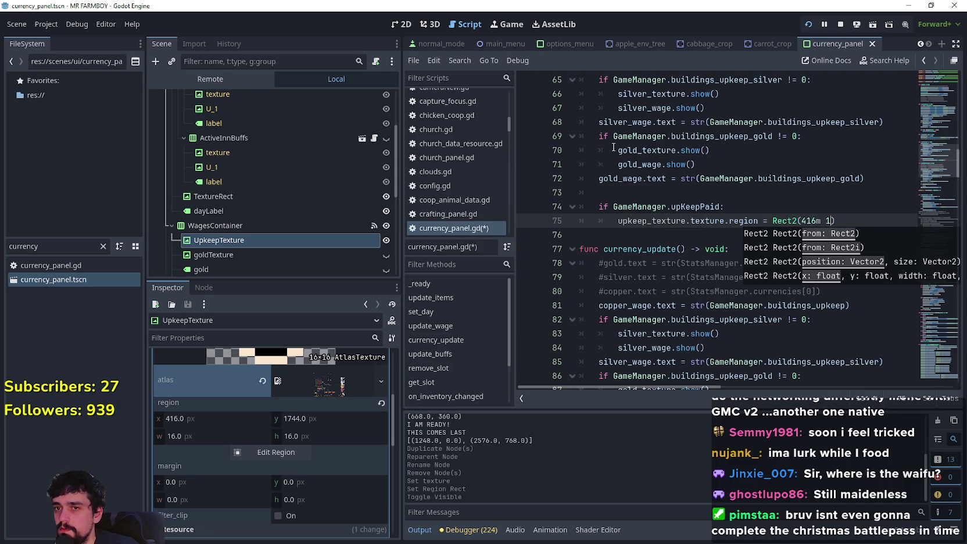
key("BackSpace")
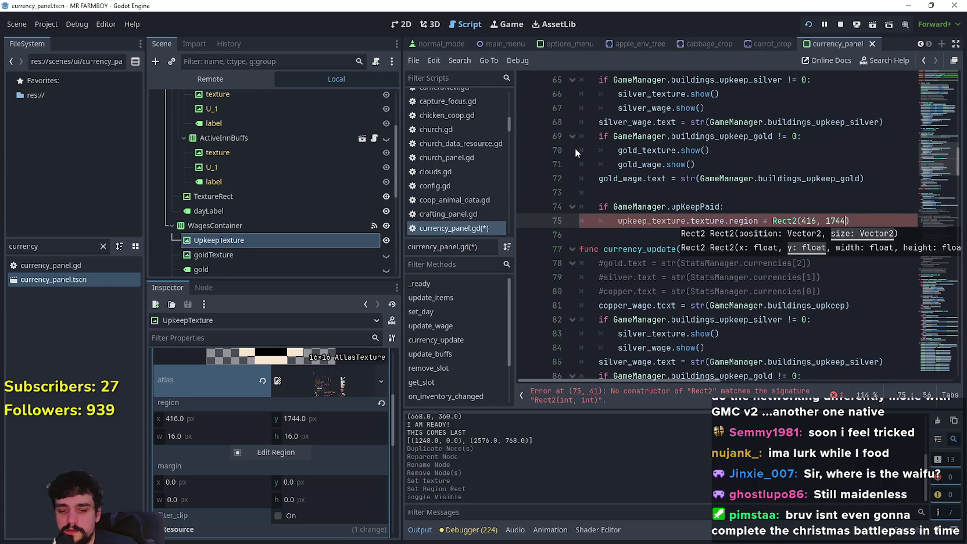
type(", 16, 16")
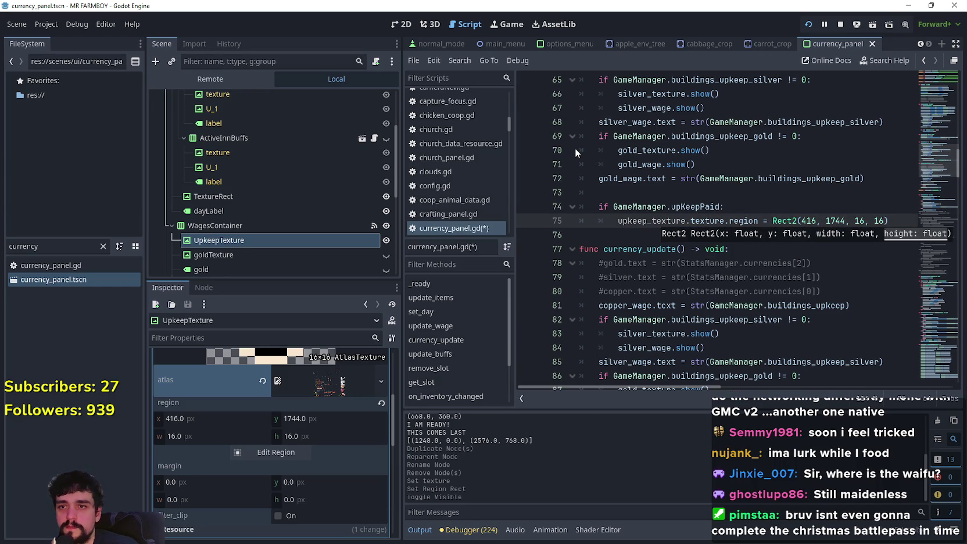
left_click(758, 209)
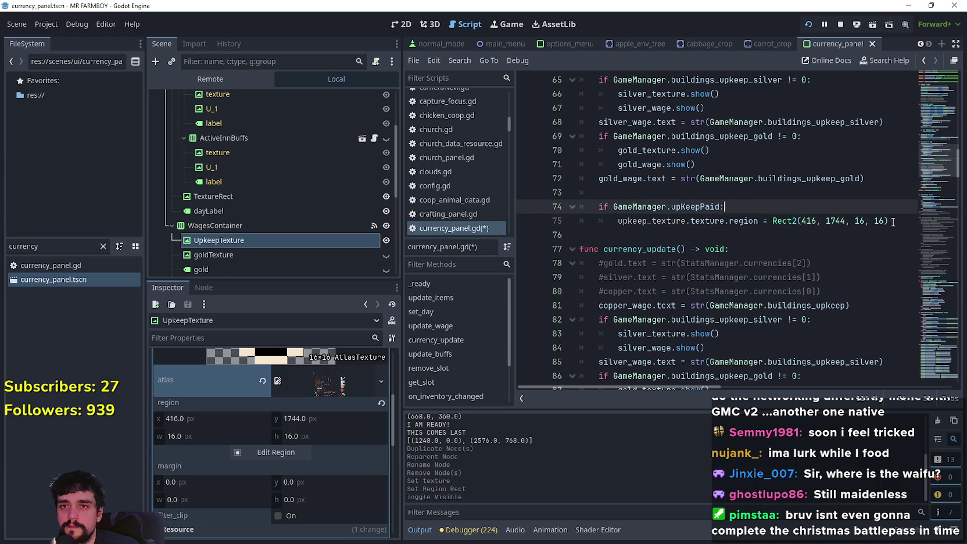
- Add an else branch below the region assignment for the unpaid case
left_click_drag(894, 222, 604, 223)
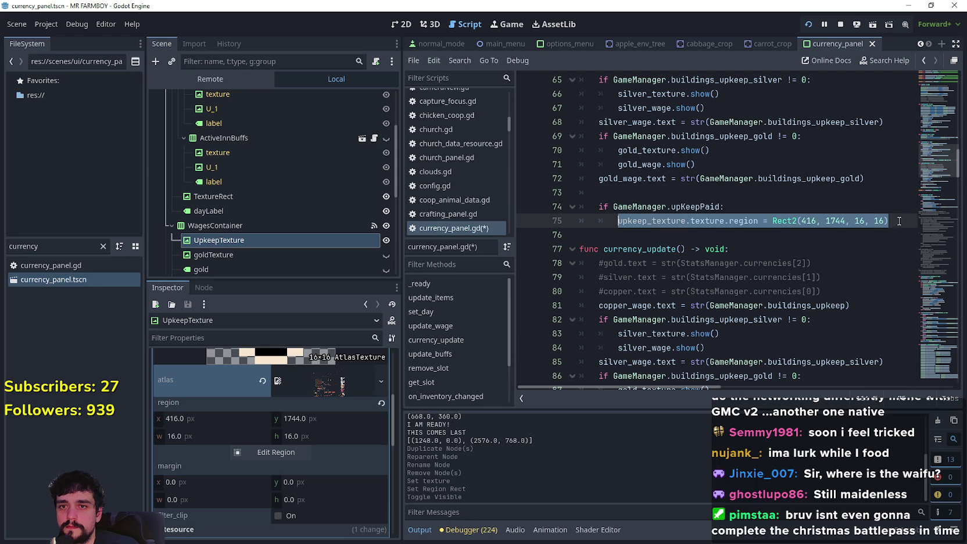
key("Return")
type("els")
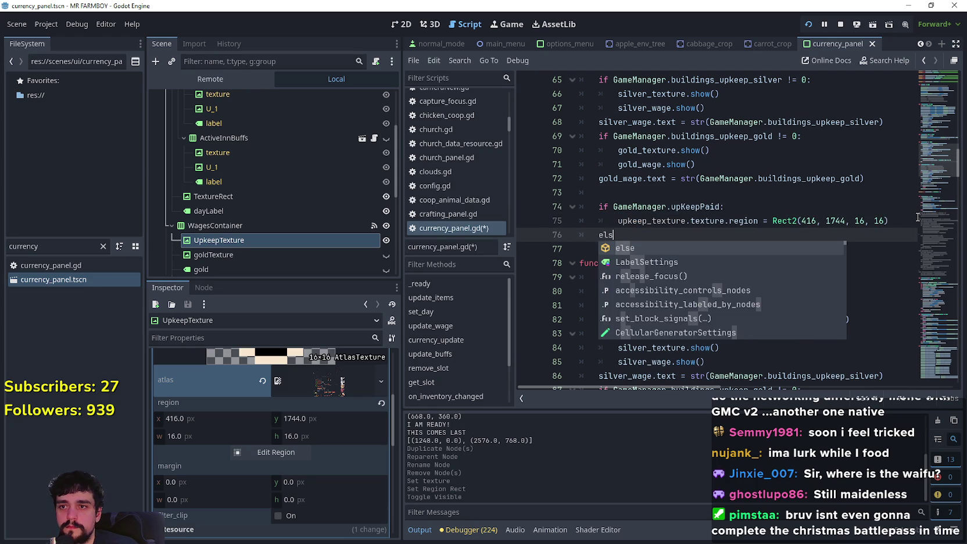
type("e:")
key("Return")
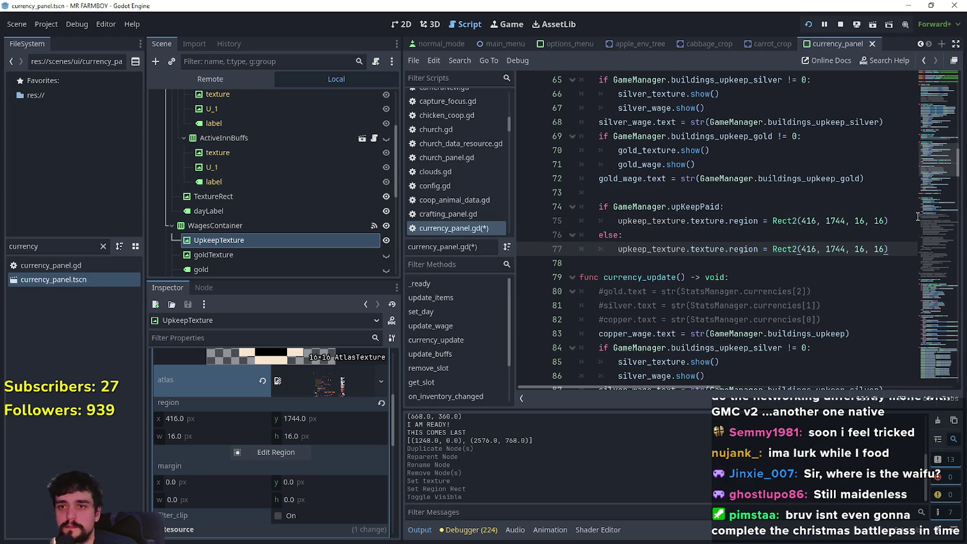
scroll(340, 388, "up", 3)
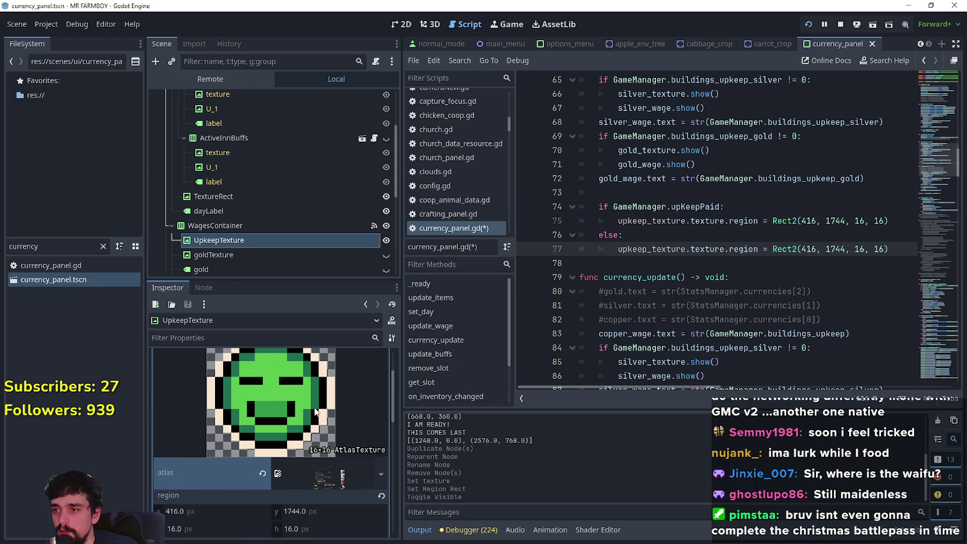
scroll(317, 466, "down", 2)
scroll(310, 466, "up", 2)
scroll(313, 461, "down", 2)
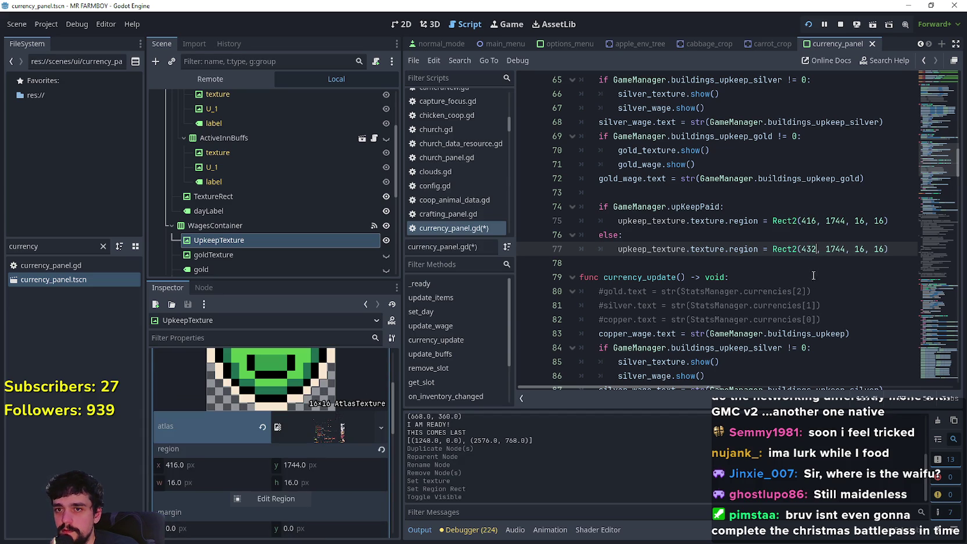
- Confirm UpkeepTexture's atlas region sits on the green face at 416, 1744 (16×16), and save currency_panel
left_click(822, 237)
key("ctrl+s")
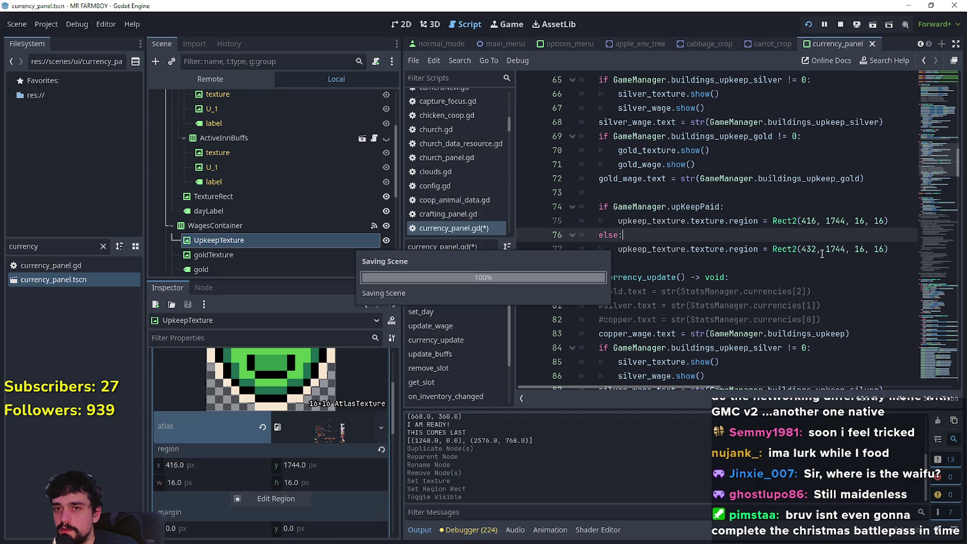
left_click(267, 498)
scroll(476, 267, "down", 2)
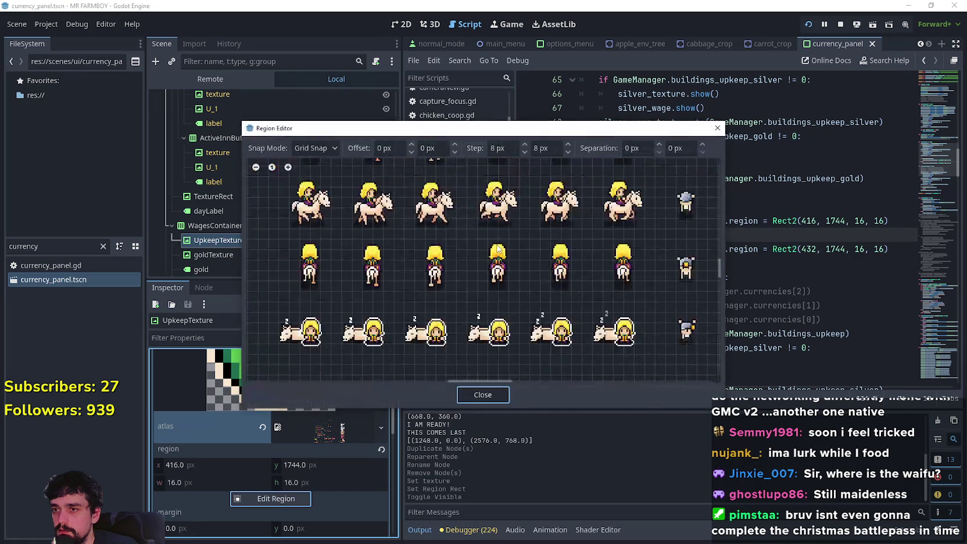
scroll(470, 255, "down", 5)
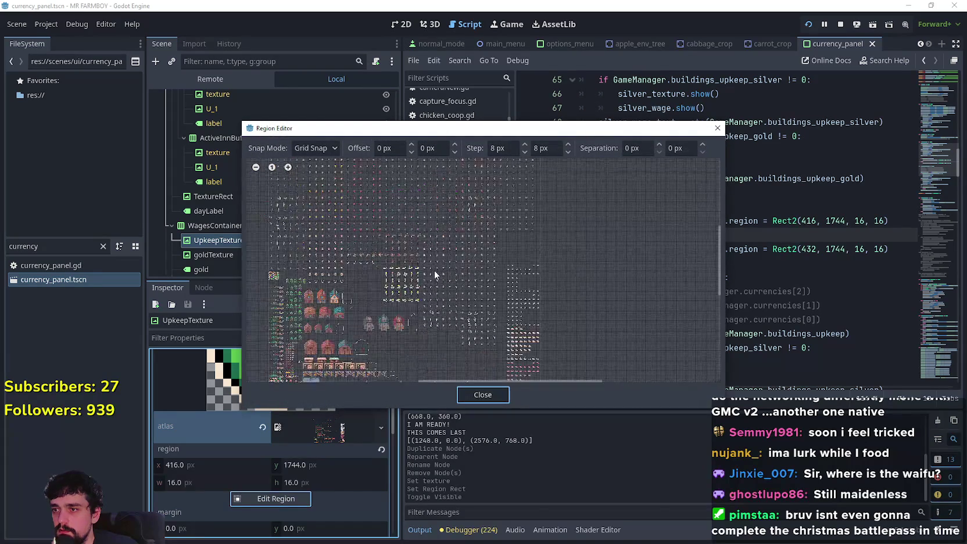
scroll(460, 279, "up", 8)
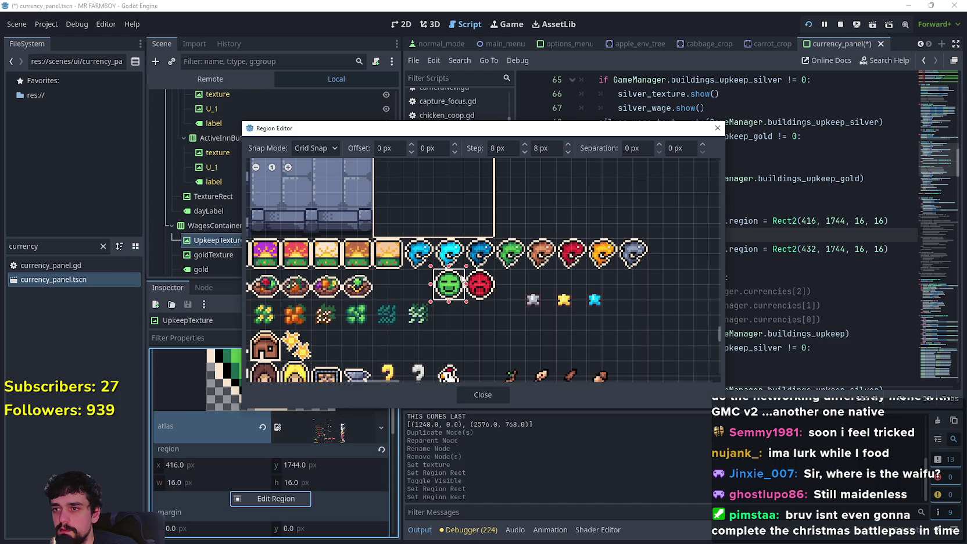
left_click(500, 396)
key("ctrl+s")
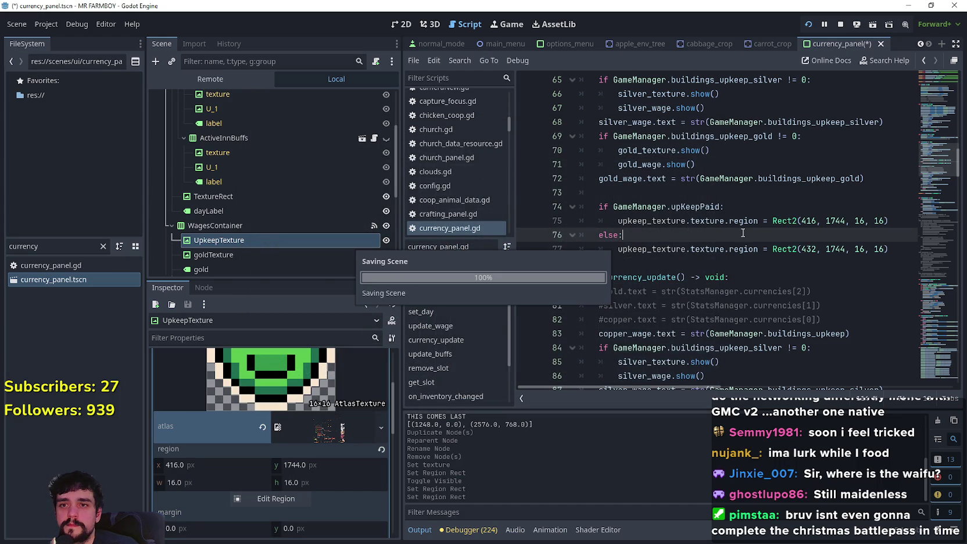
left_click(708, 260)
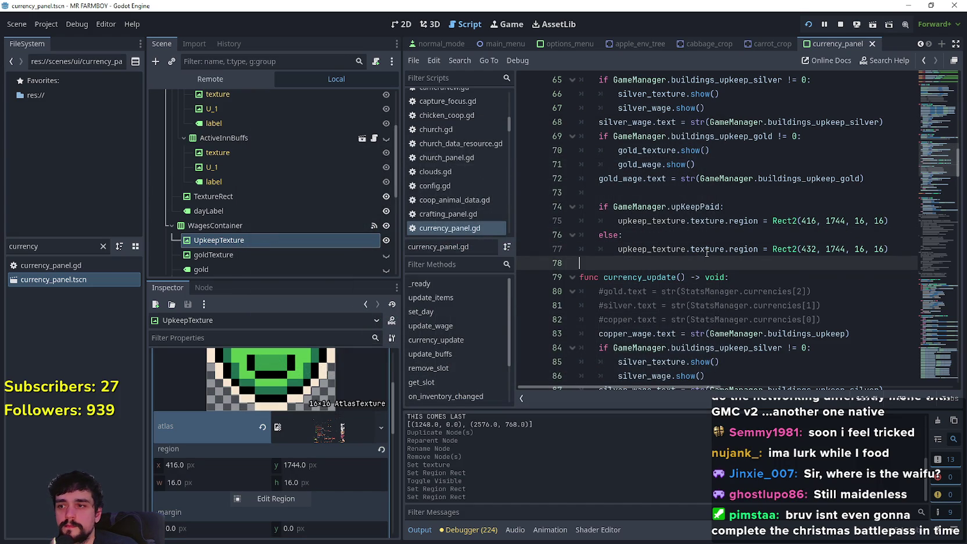
- Quit the running game and relaunch the MR FARMBOY project for a fresh playtest
double_click(727, 247)
left_click(717, 266)
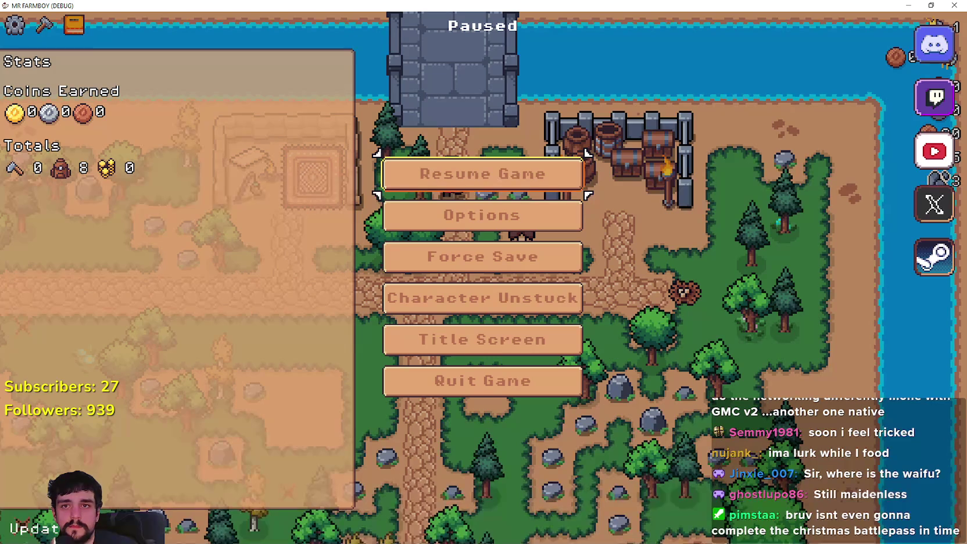
left_click(546, 386)
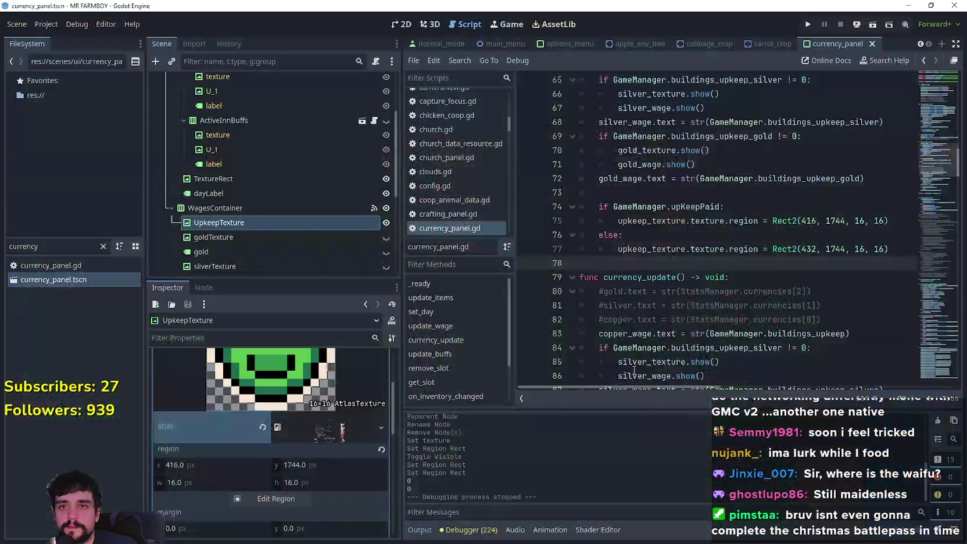
left_click(759, 192)
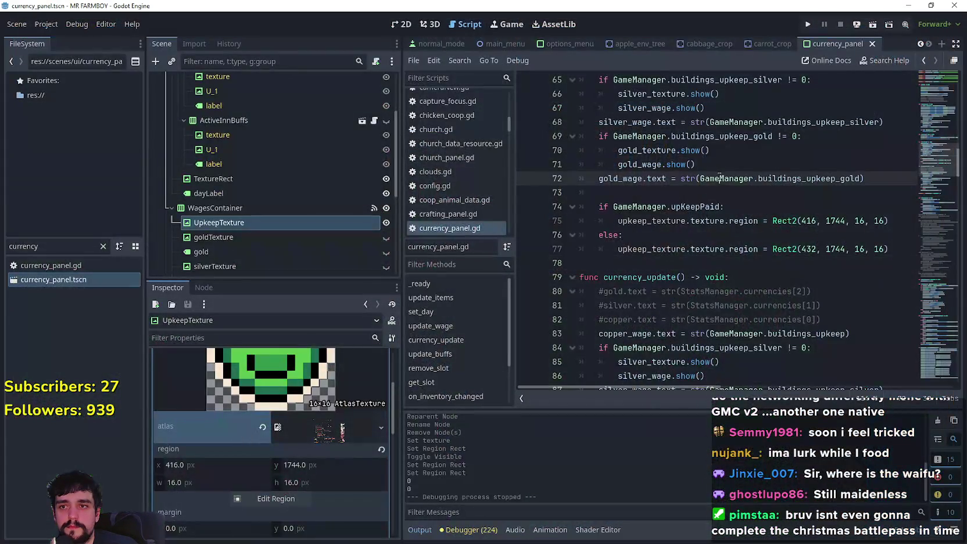
left_click(808, 27)
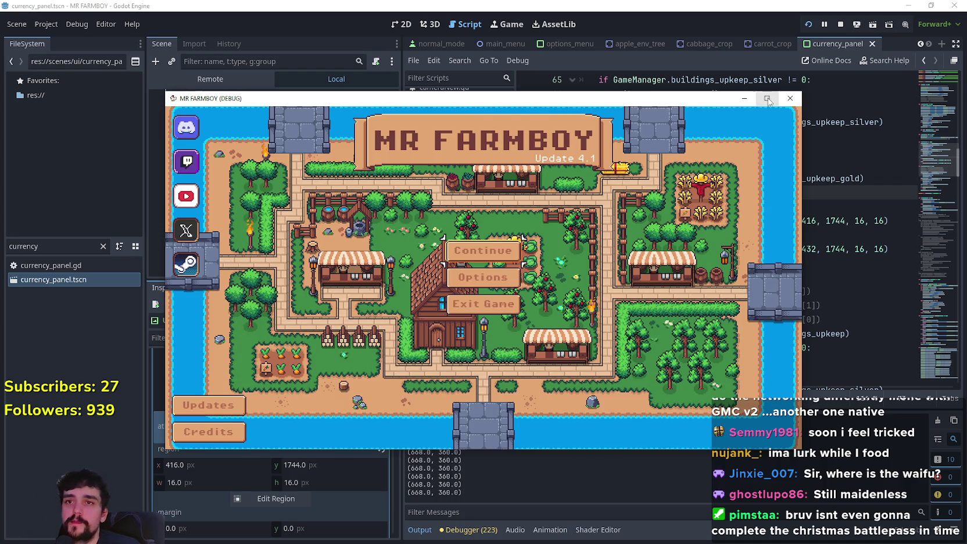
- Maximize the game window and delete the existing Save 7 from the saved games list
left_click(767, 100)
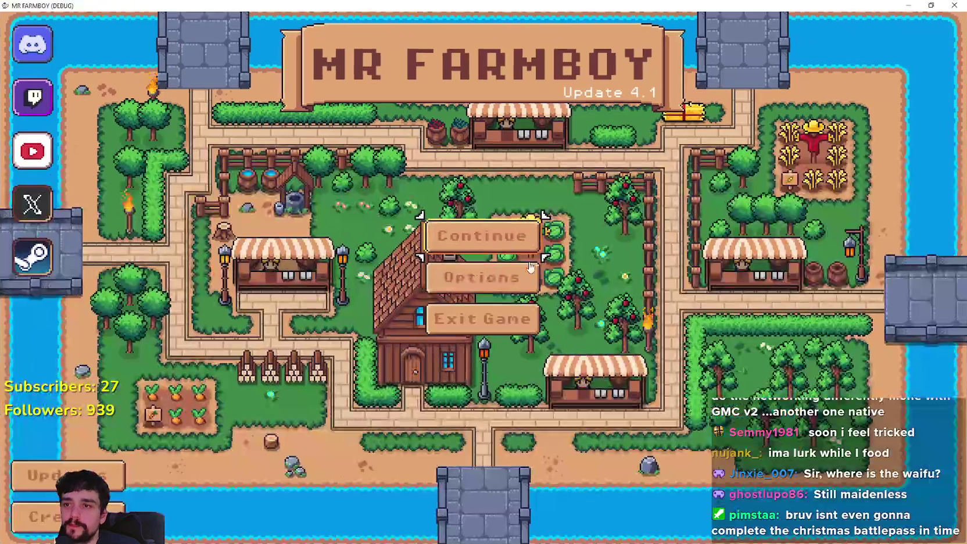
left_click(482, 235)
scroll(545, 305, "down", 3)
scroll(544, 305, "down", 3)
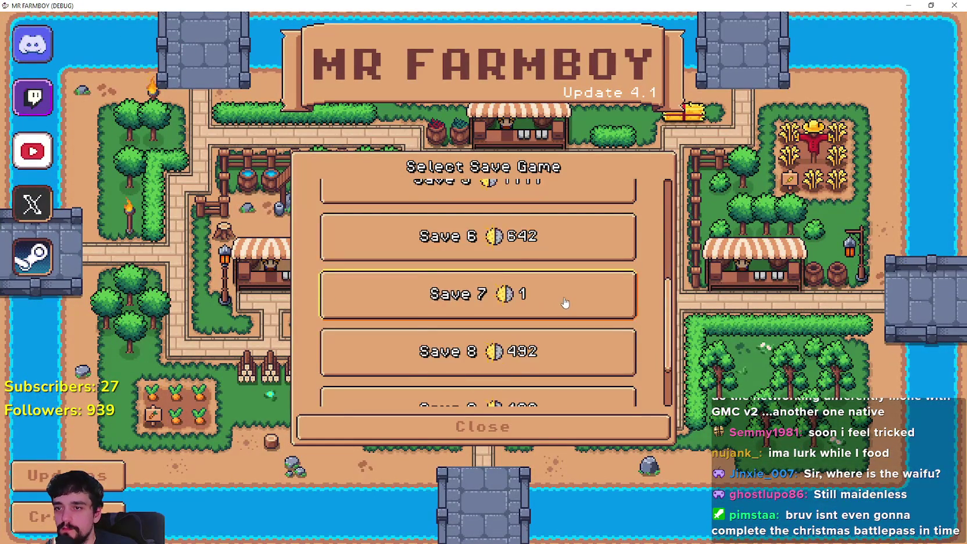
left_click(519, 229)
left_click(519, 227)
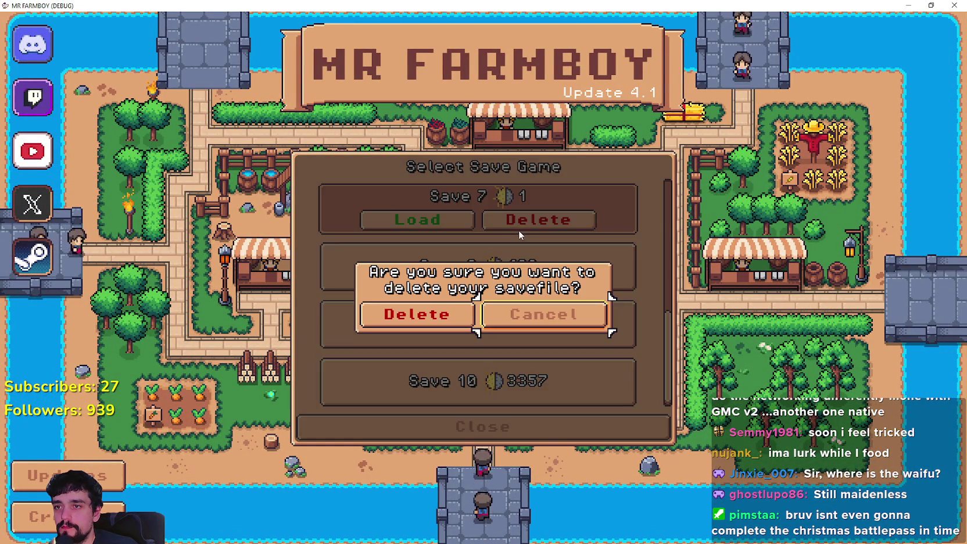
left_click(453, 317)
- Create a new Save 7 with Realistic Economy and dismiss the King's intro letter
left_click(454, 226)
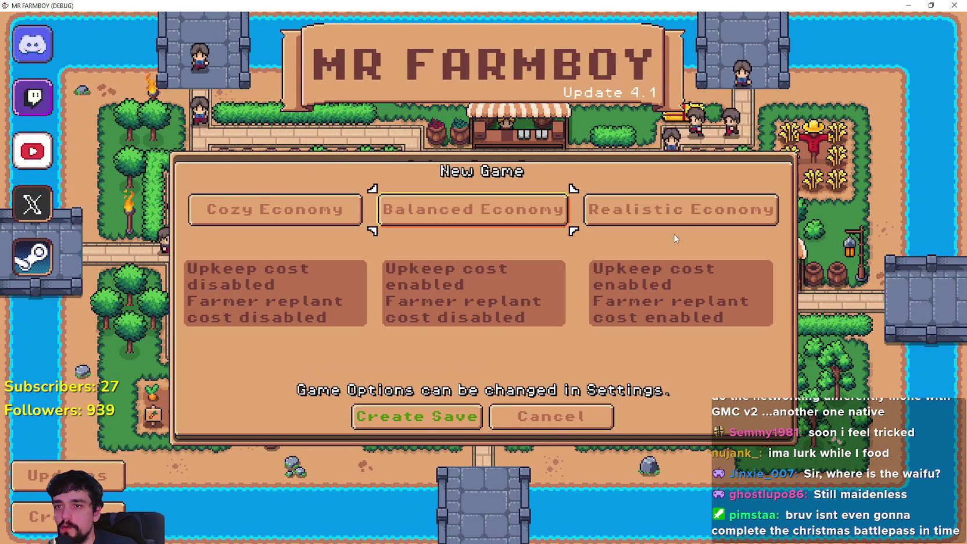
left_click(676, 212)
left_click(416, 416)
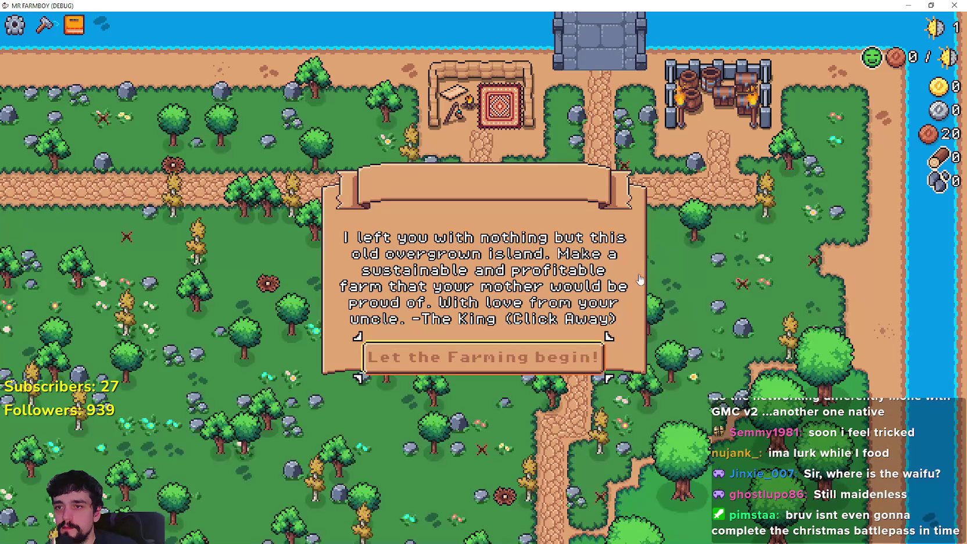
left_click(575, 314)
- Walk the farmer up the path to mine a rock and chop nearby trees for wood
mouse_move(876, 65)
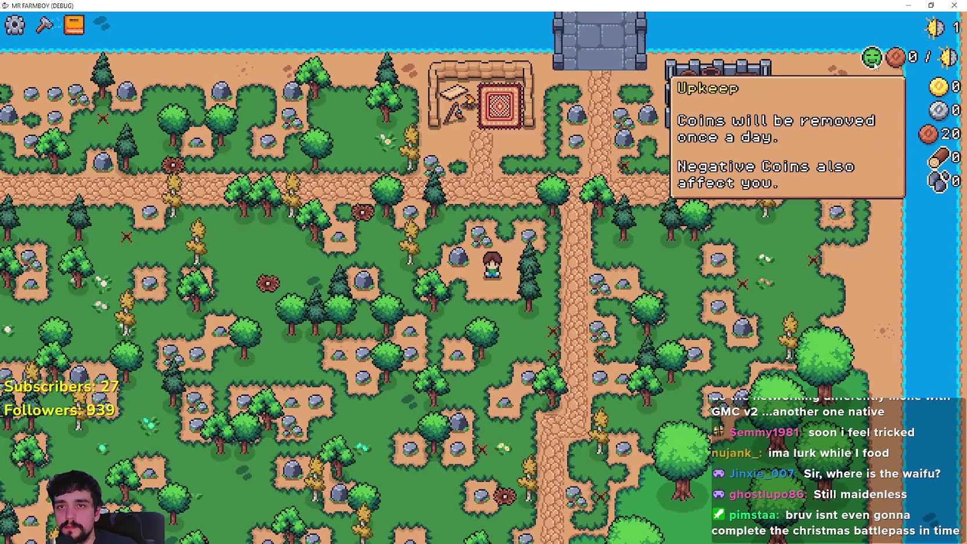
scroll(876, 65, "up", 4)
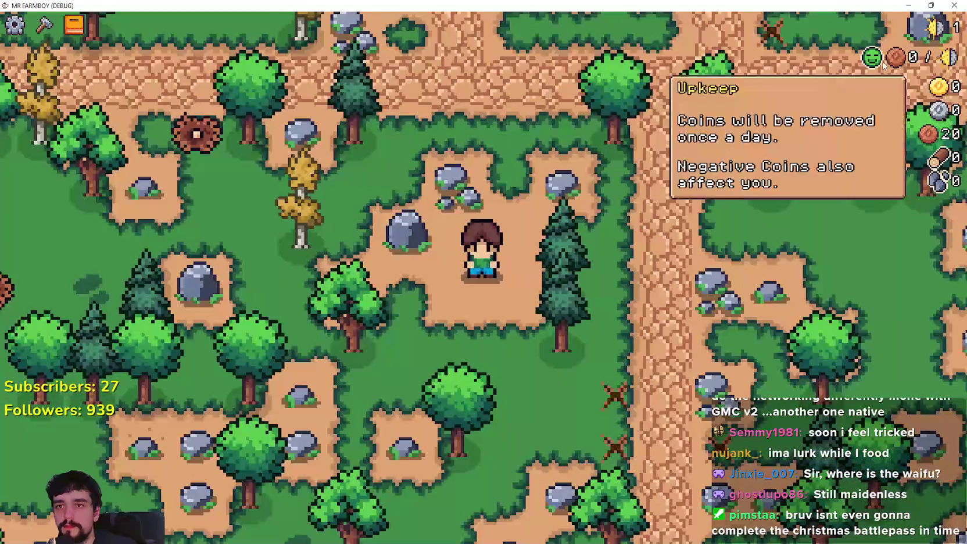
key("d")
key("w")
key("s")
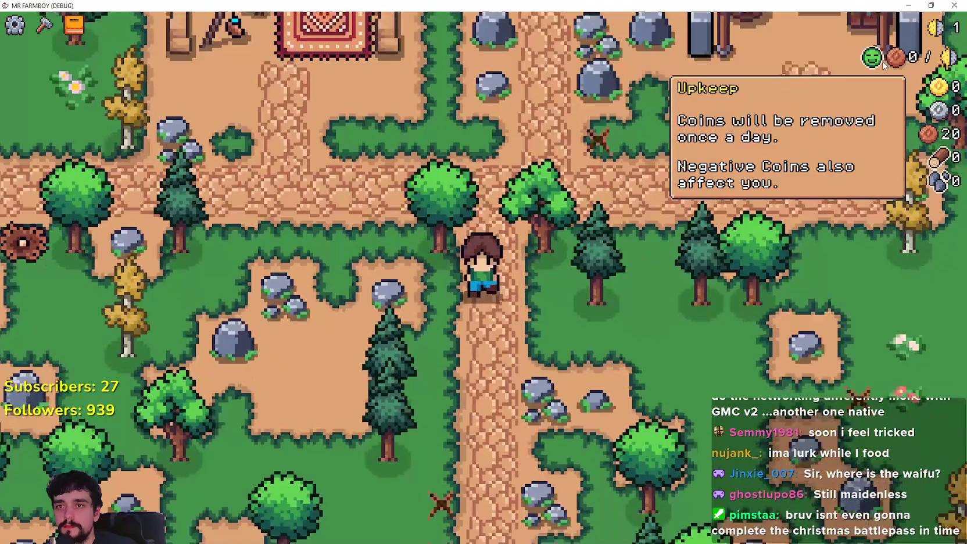
key("a")
scroll(617, 305, "down", 5)
scroll(689, 346, "up", 3)
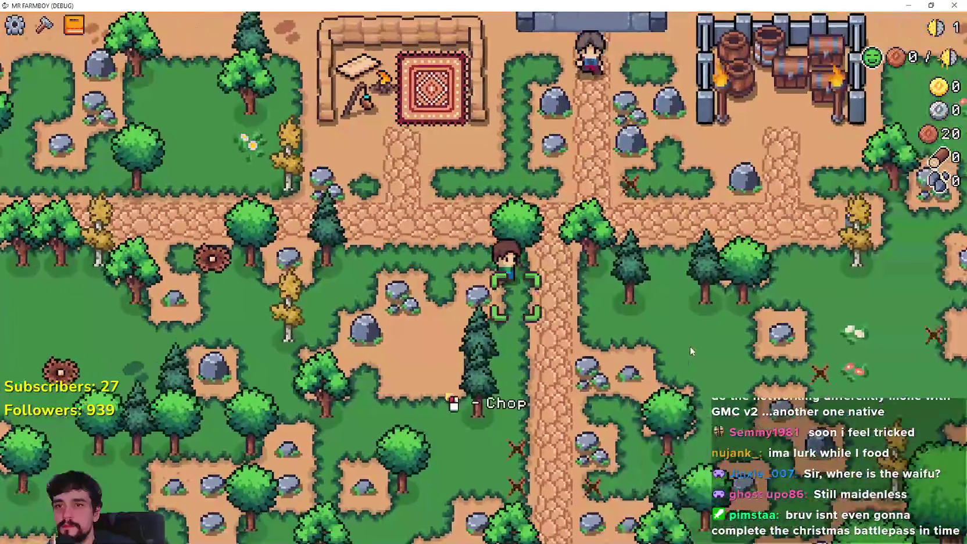
key("w")
key("space")
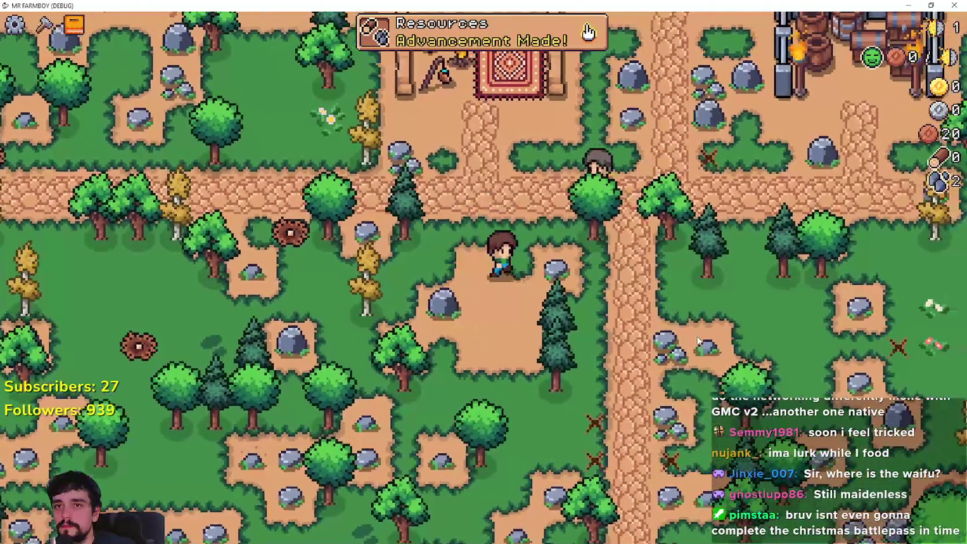
key("w")
key("d")
key("space")
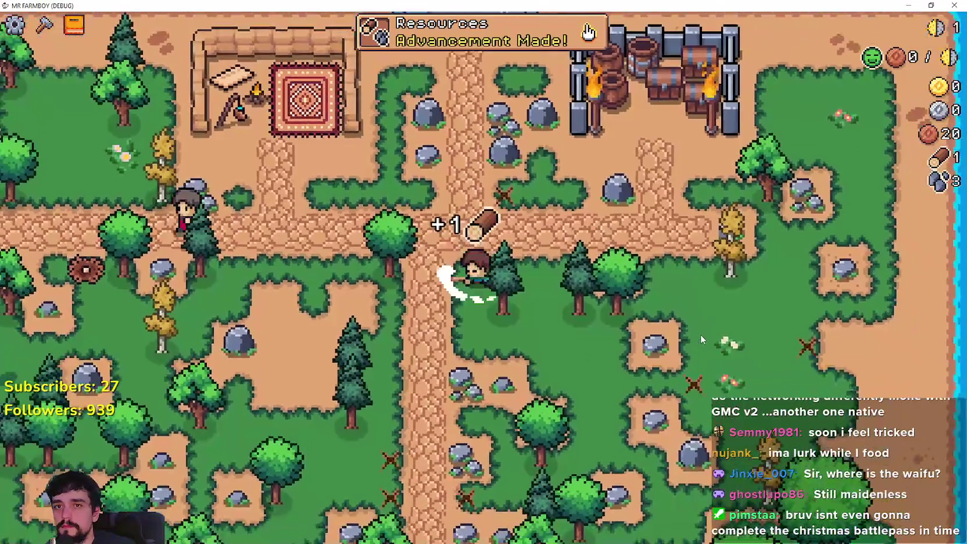
key("a")
key("space")
key("d")
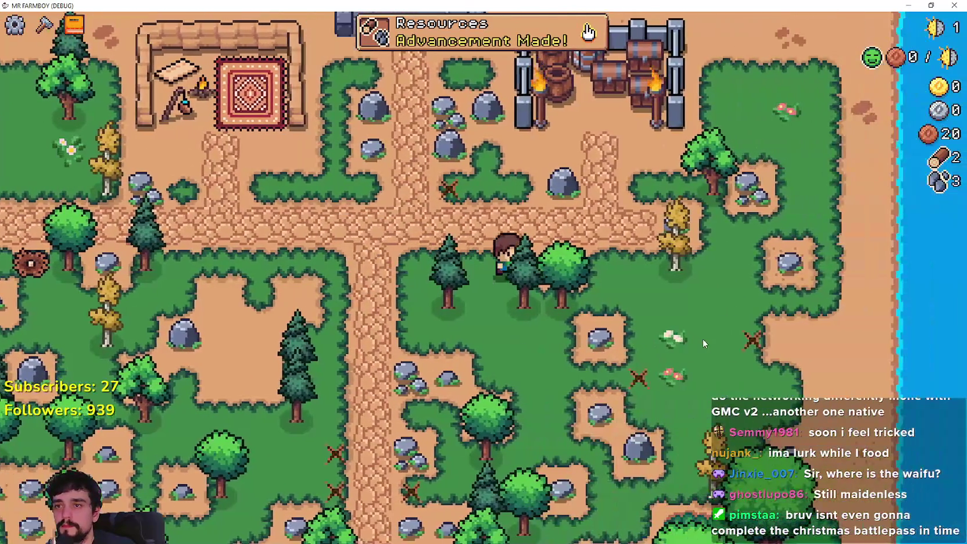
key("space")
- Keep chopping trees and mining rocks until wood and stone reach 29 and 40
key("a")
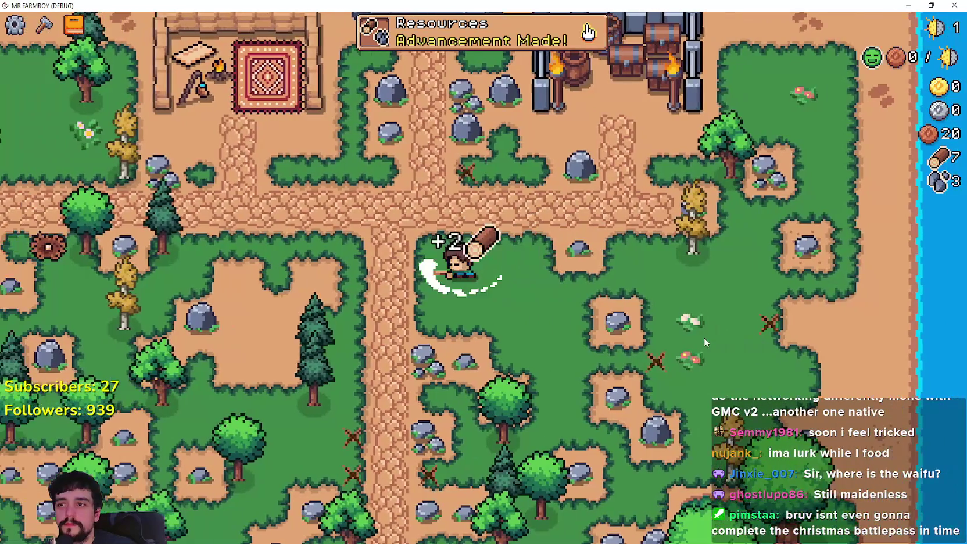
key("a")
key("s")
key("space")
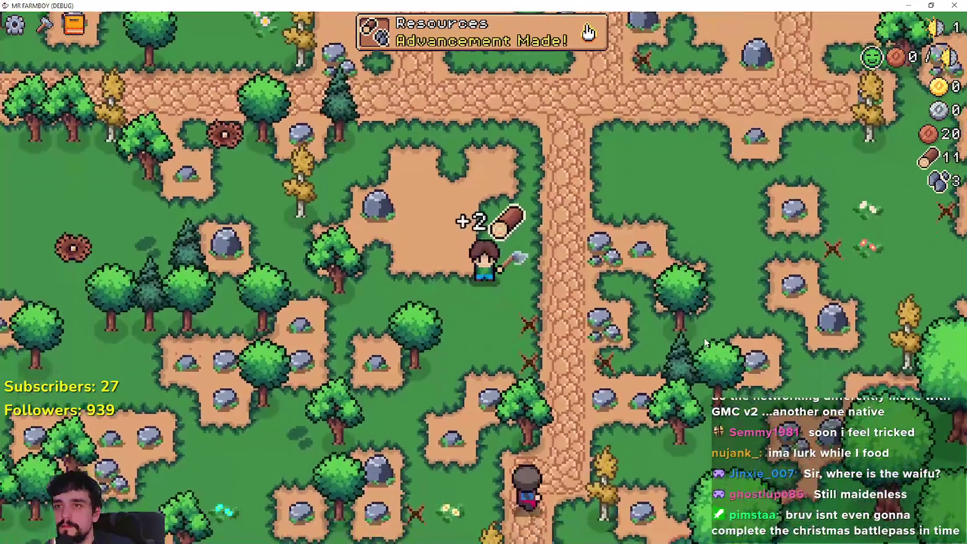
key("w")
key("a")
key("space")
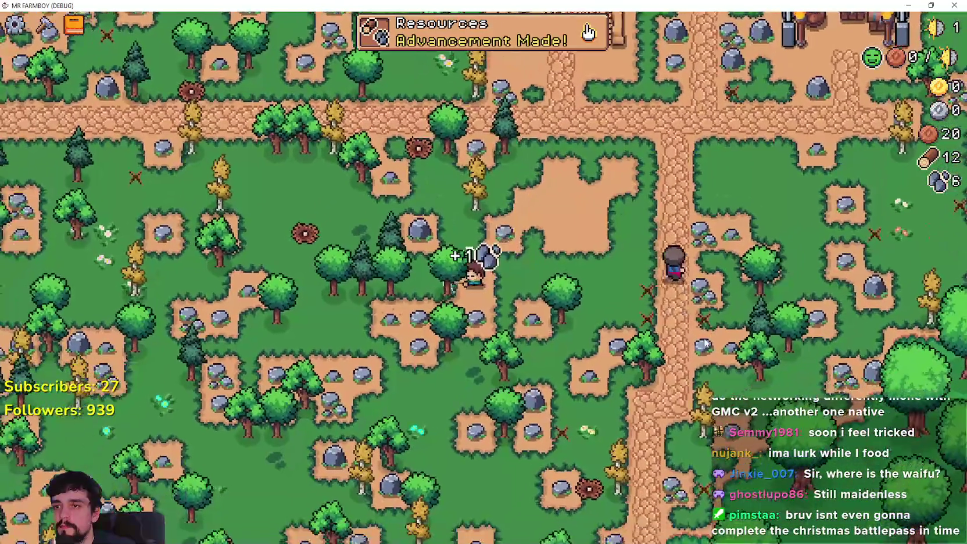
key("d")
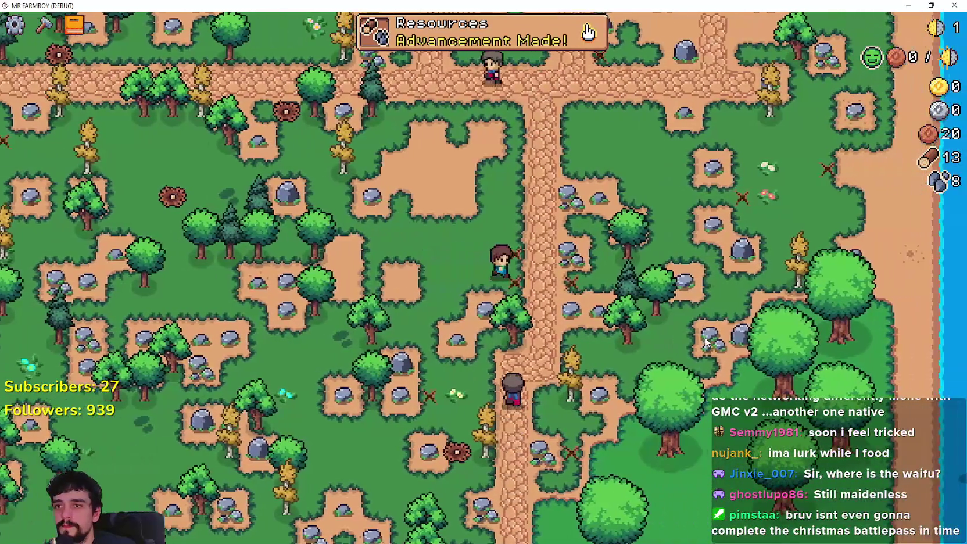
key("d")
key("w")
key("space")
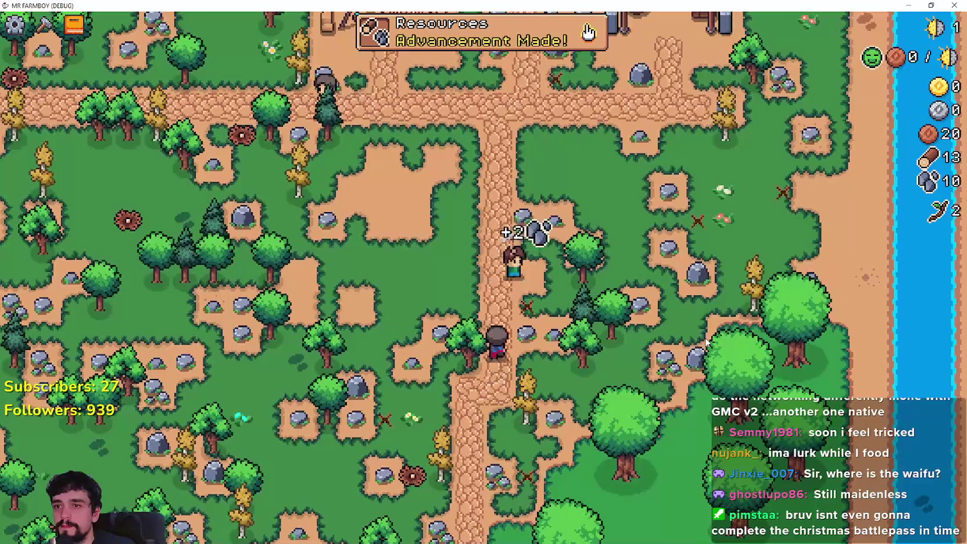
key("w")
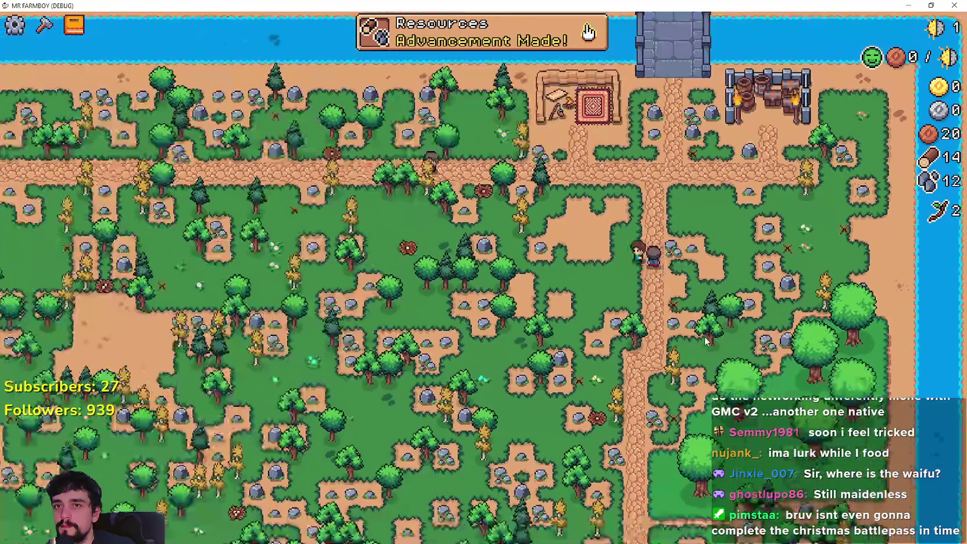
key("w")
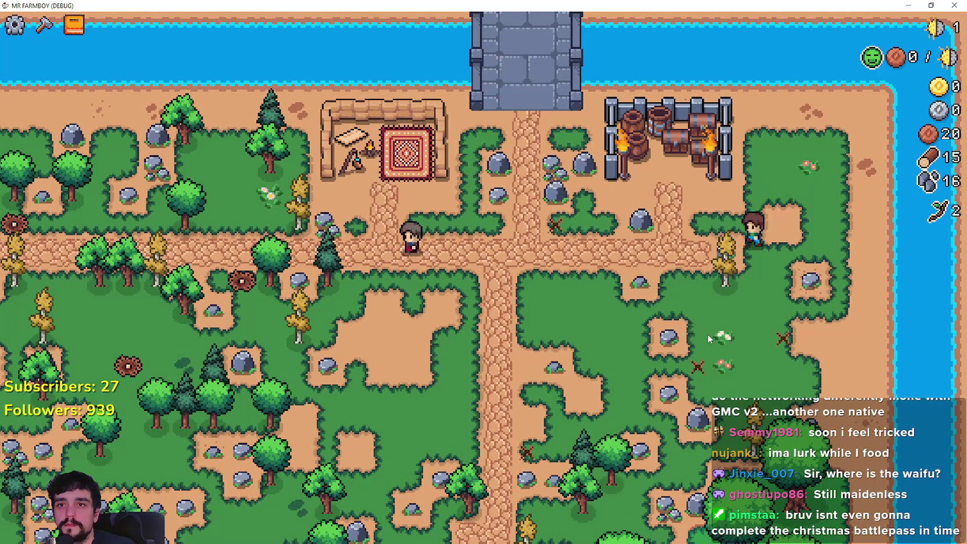
key("s")
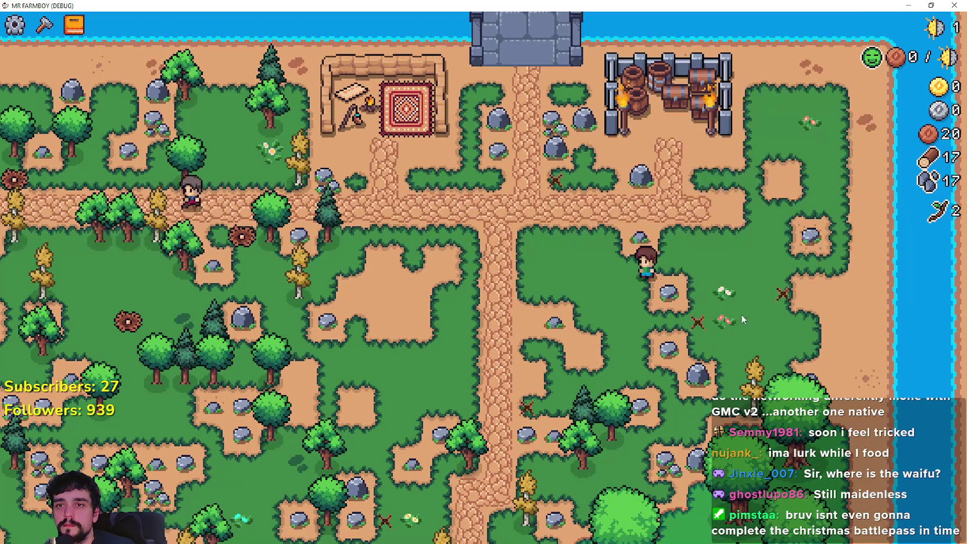
key("w")
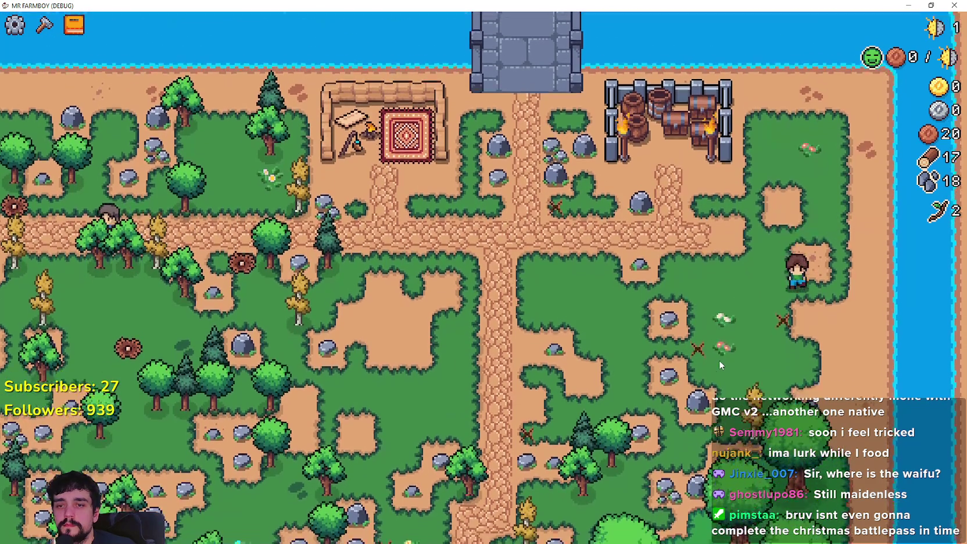
key("a")
key("s")
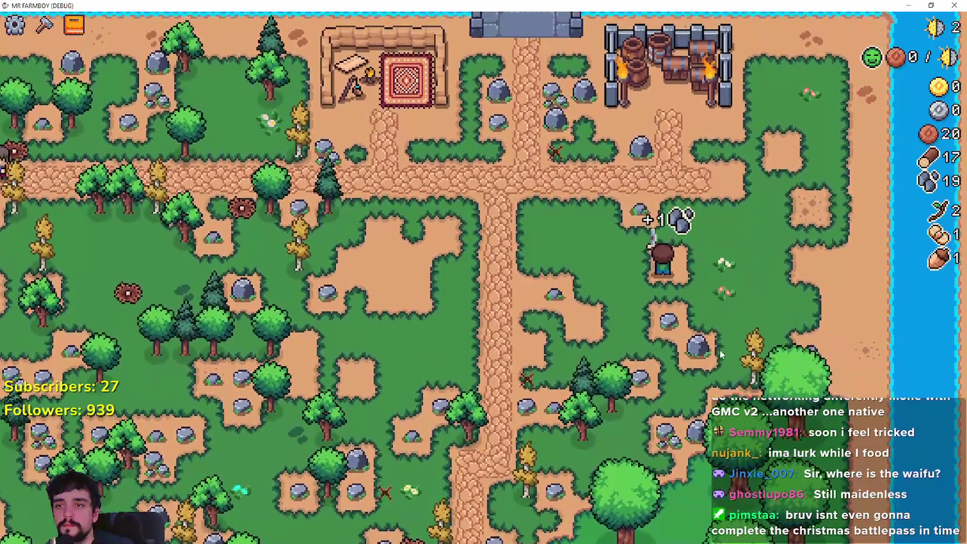
key("w")
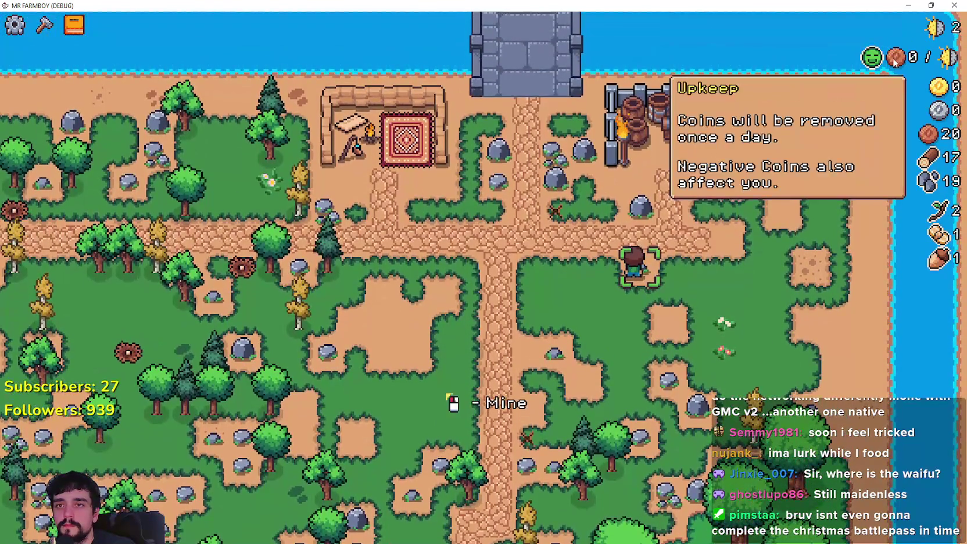
key("w")
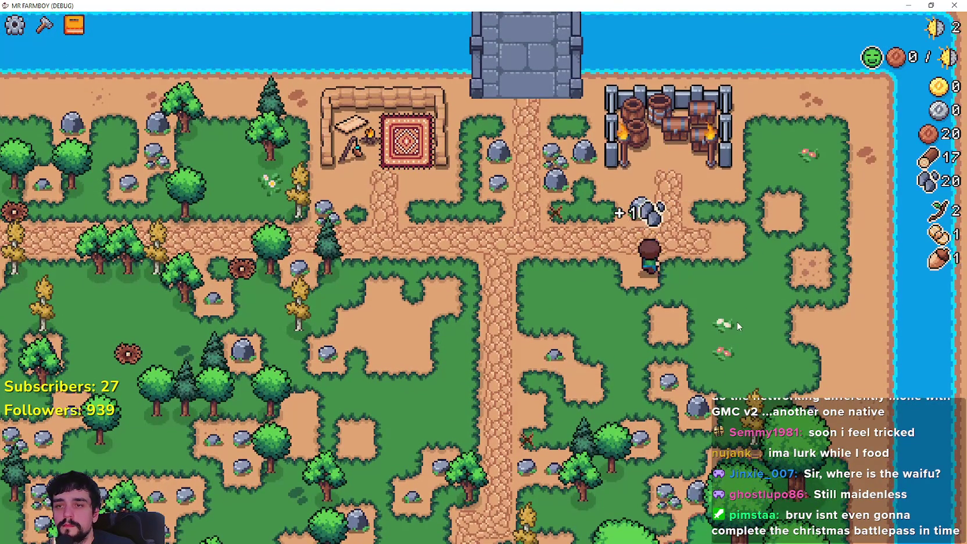
key("a")
key("a")
key("w")
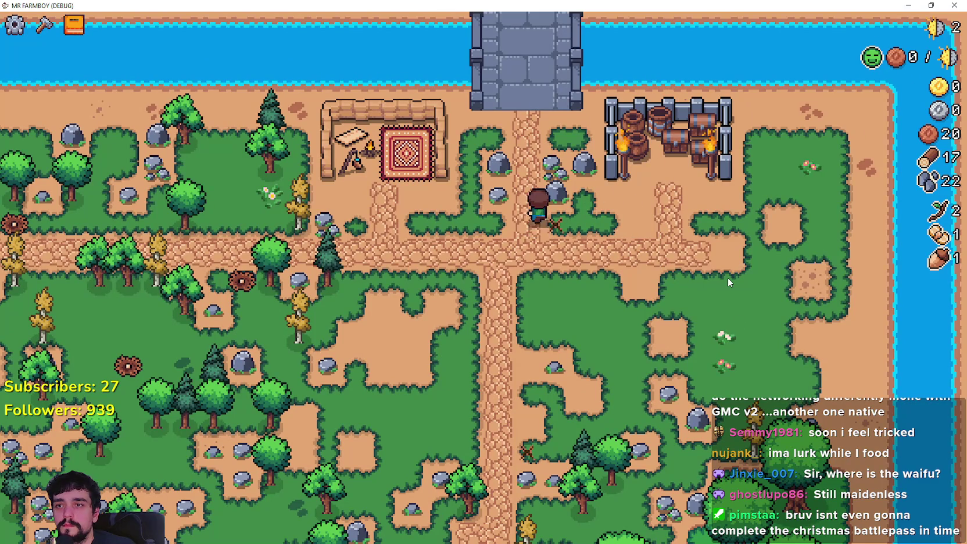
- Glance at the advancement tree to see the Market unlocked
key("Tab")
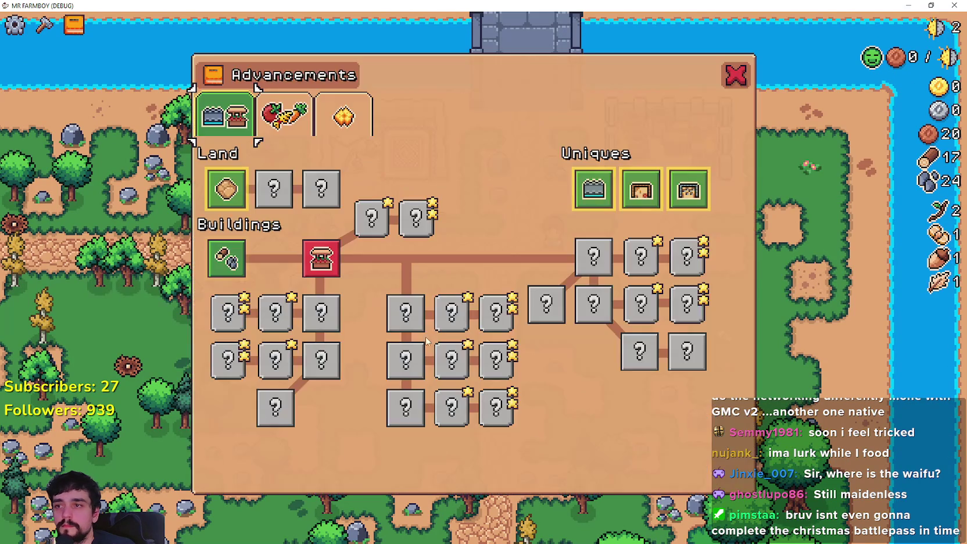
key("Escape")
key("s")
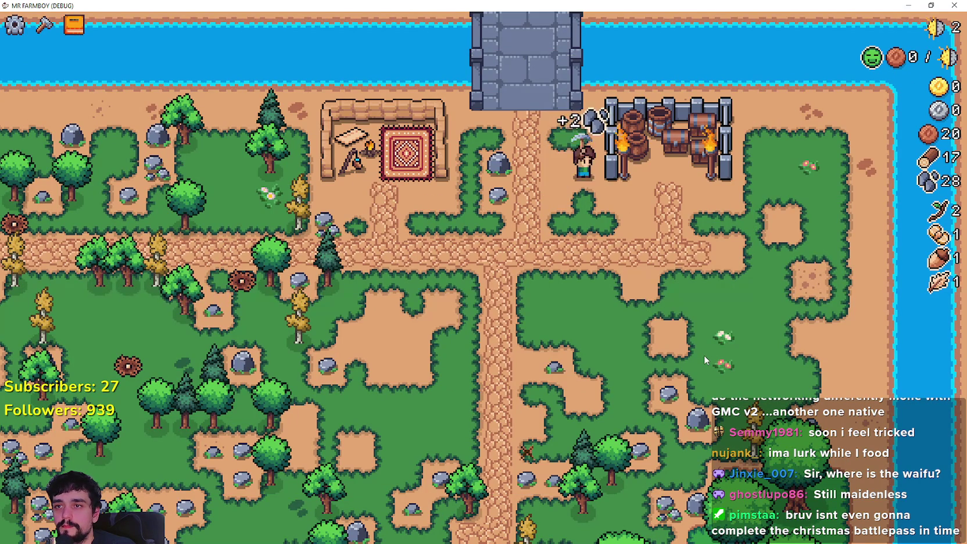
- Harvest more trees and rocks to the left, picking up an acorn along the way
key("s")
key("a")
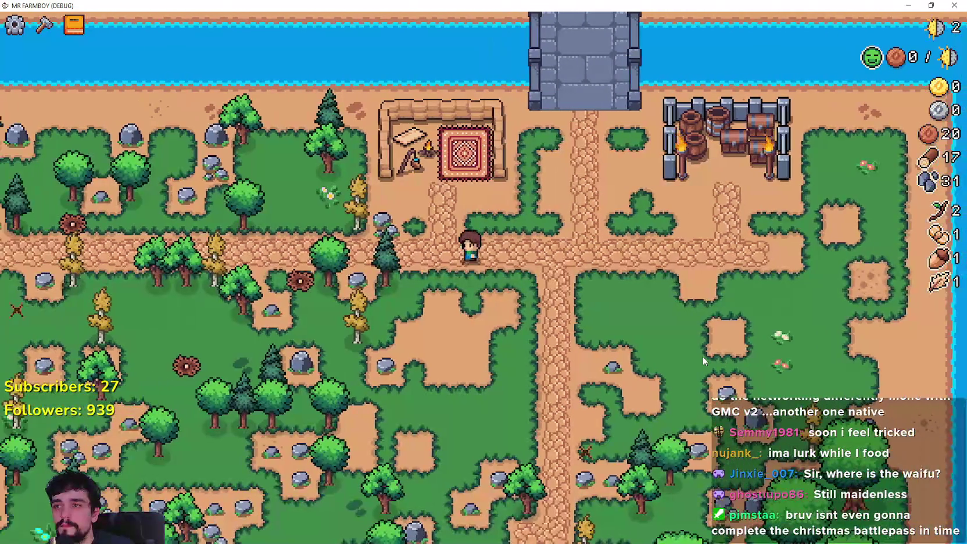
key("w")
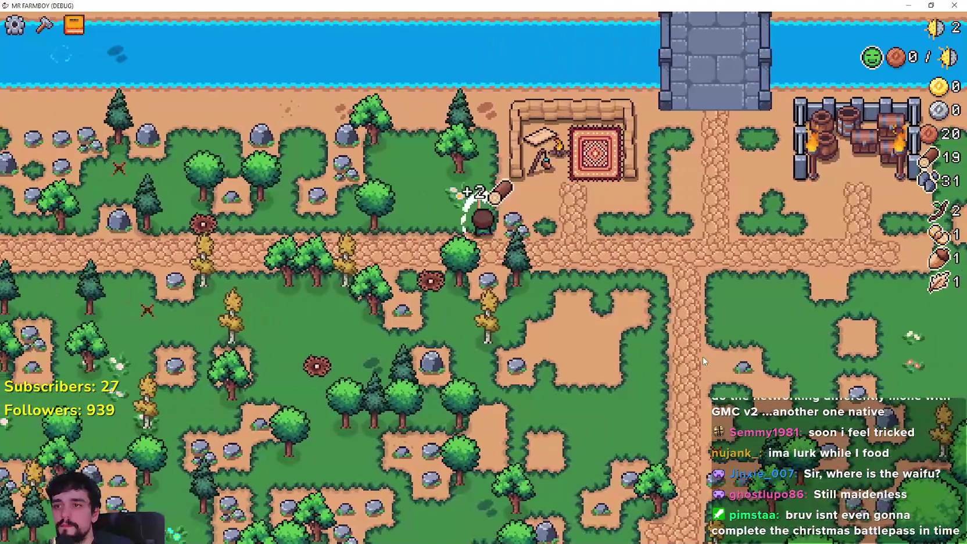
key("a")
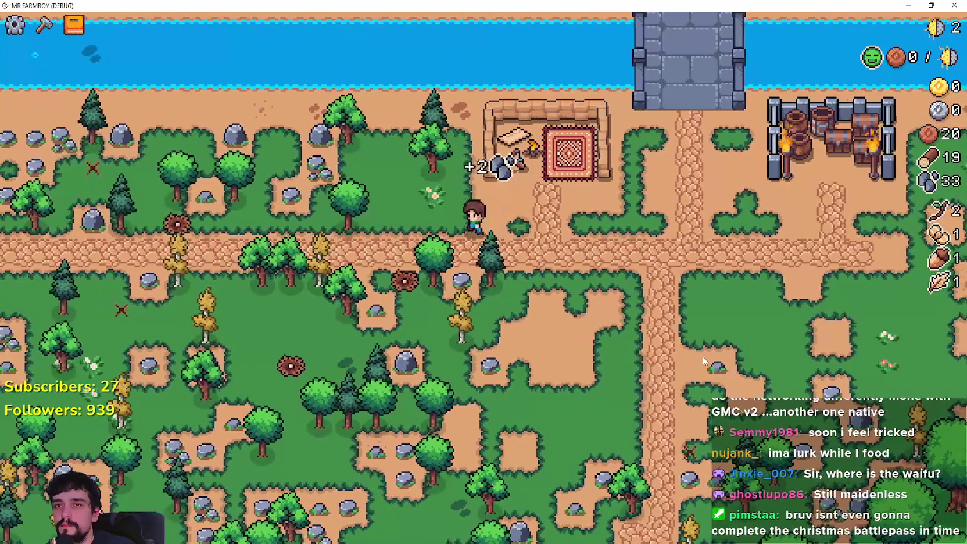
key("w")
key("a")
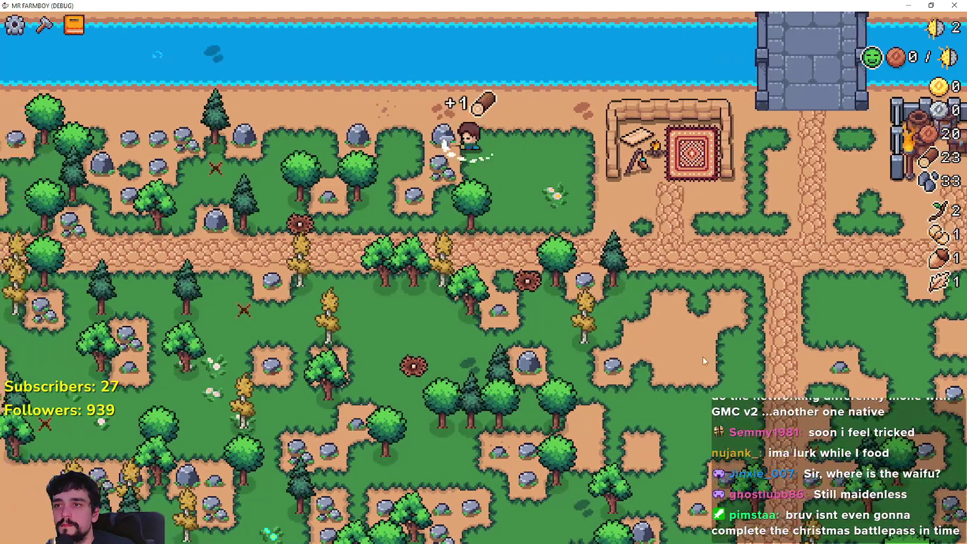
key("d")
key("s")
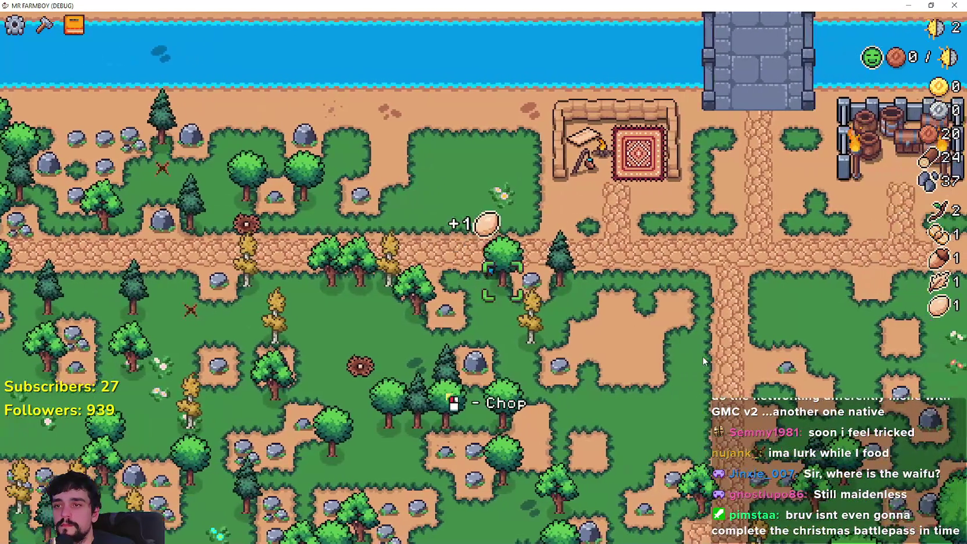
key("d")
key("s")
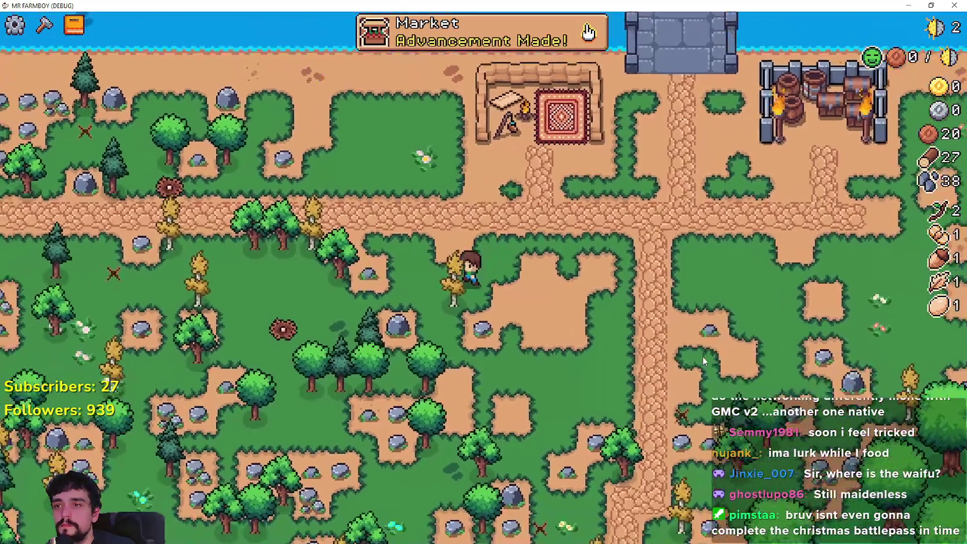
key("s")
key("d")
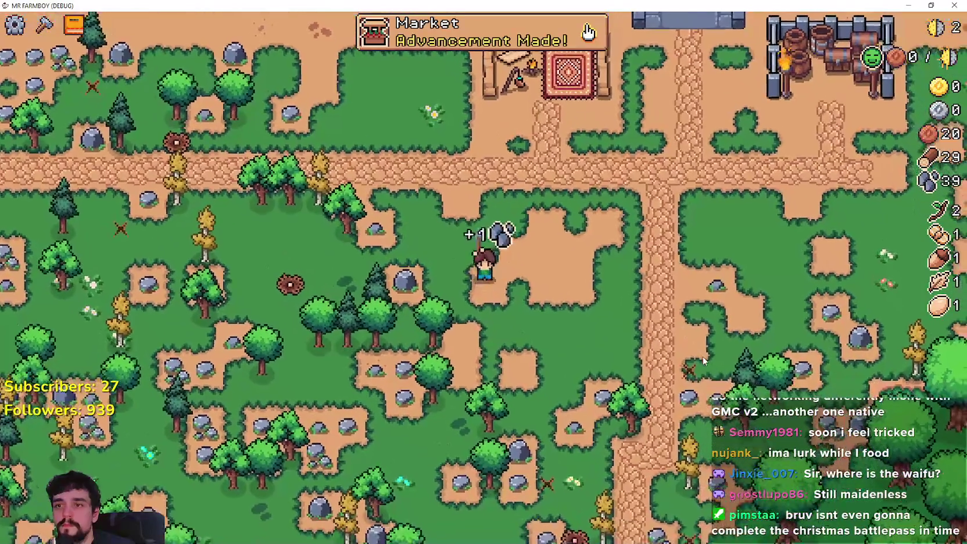
- Build a Market stall from the Crafting panel beside the path
key("c")
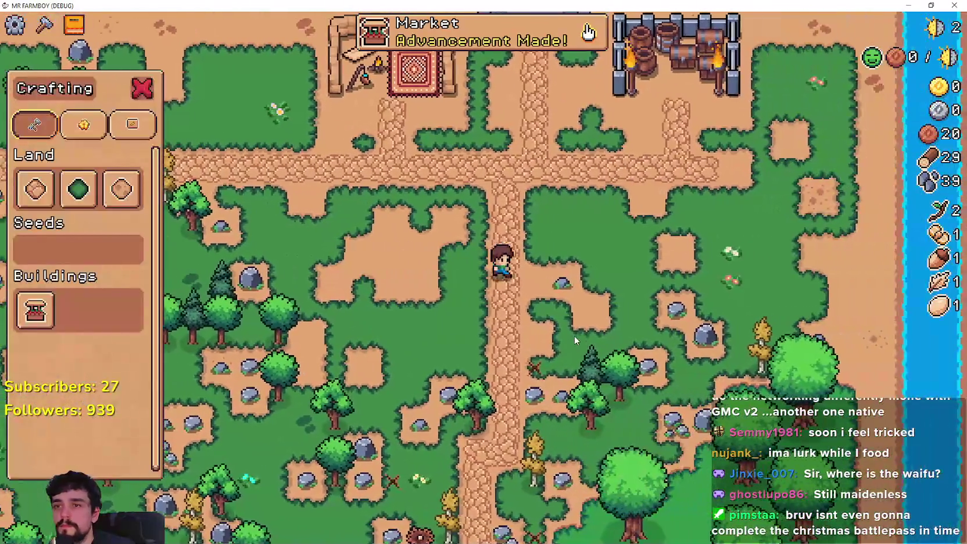
key("d")
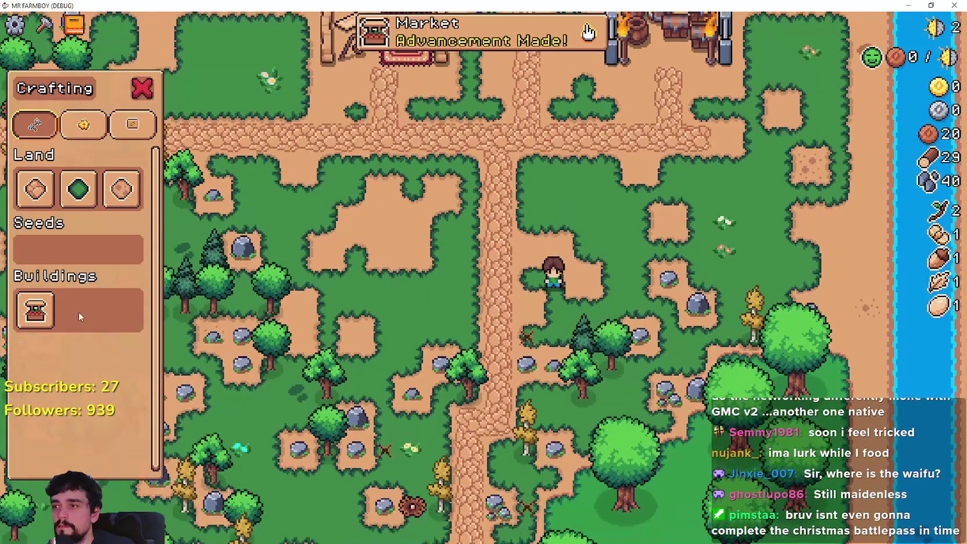
left_click(34, 311)
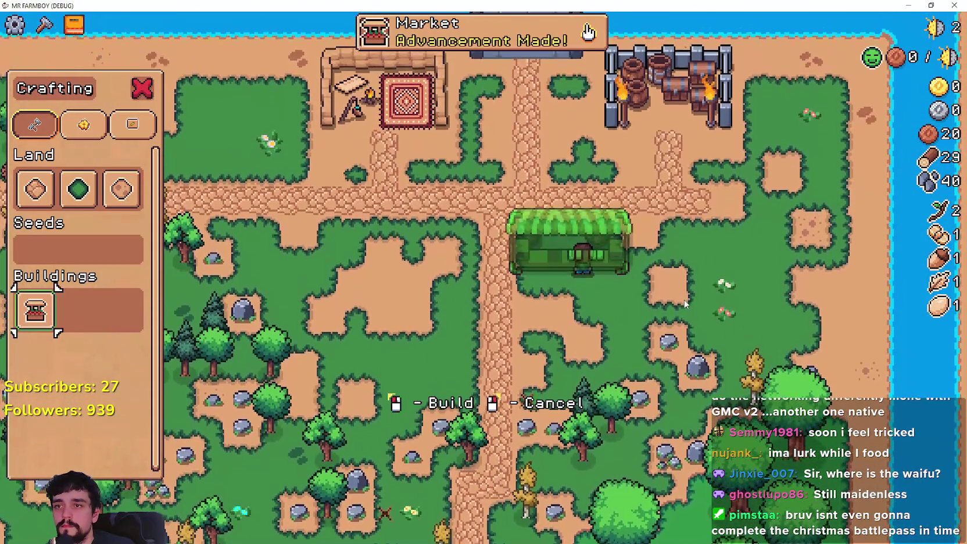
left_click(688, 302)
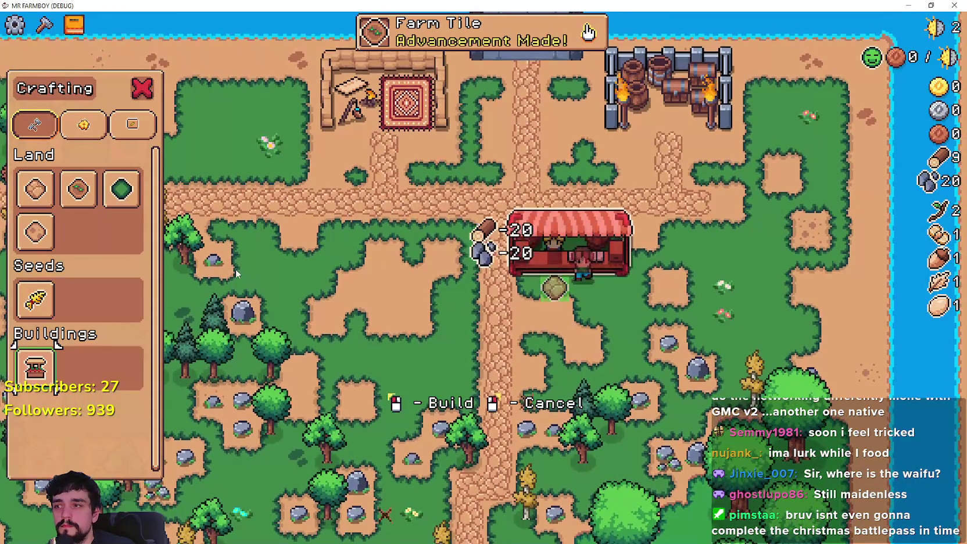
key("s")
left_click(35, 188)
key("w")
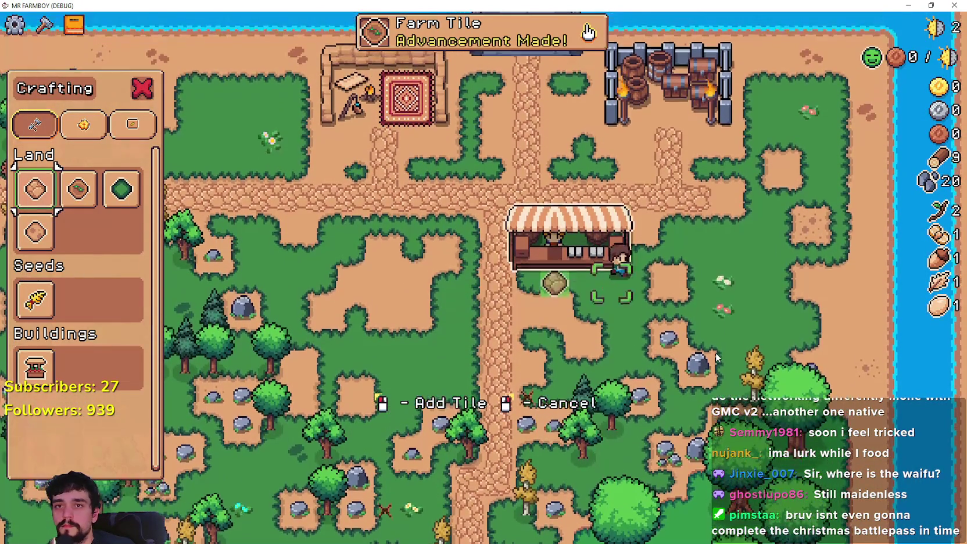
key("a")
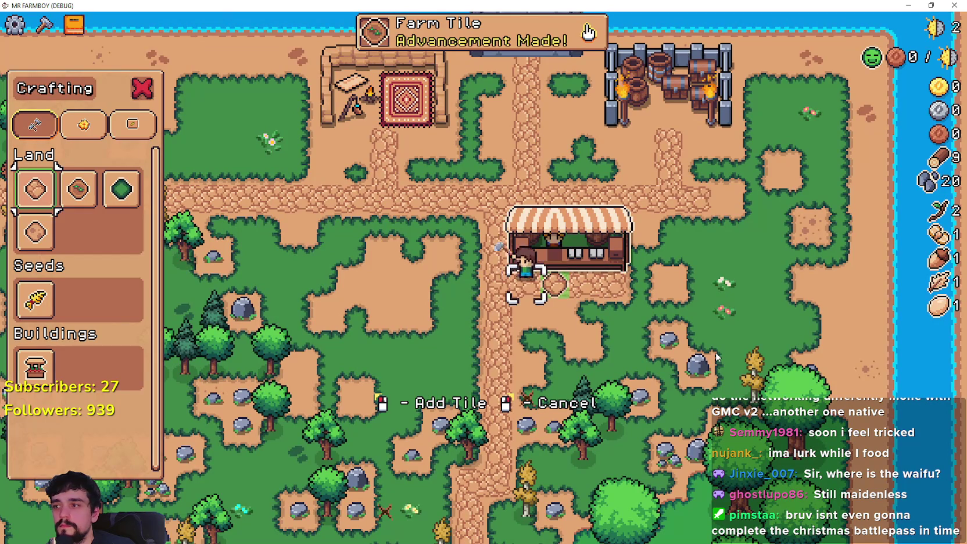
key("Escape")
- Sell the Egg and a second item at the Market stall
key("e")
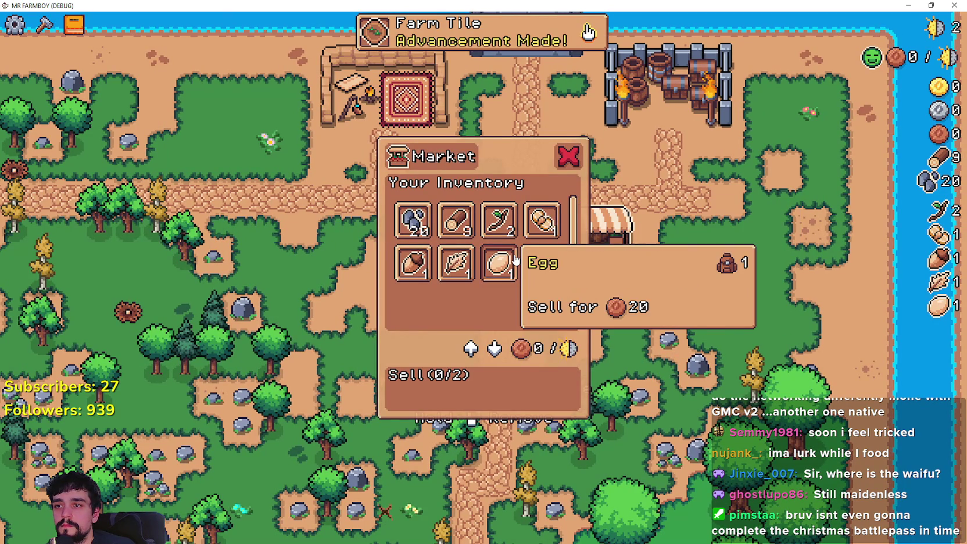
left_click(498, 263)
left_click(541, 208)
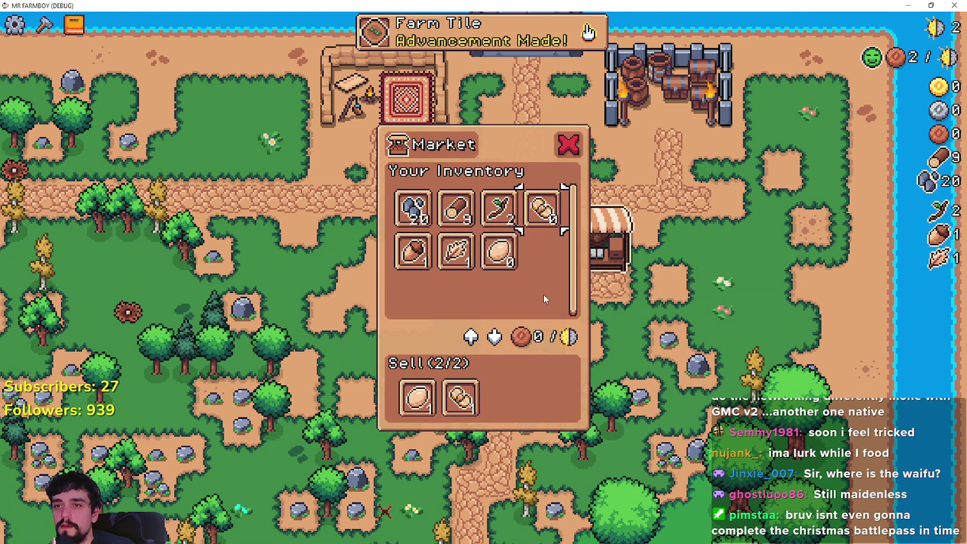
key("s")
key("a")
- Choose the Farm Tile and till a dirt patch beside the market
key("c")
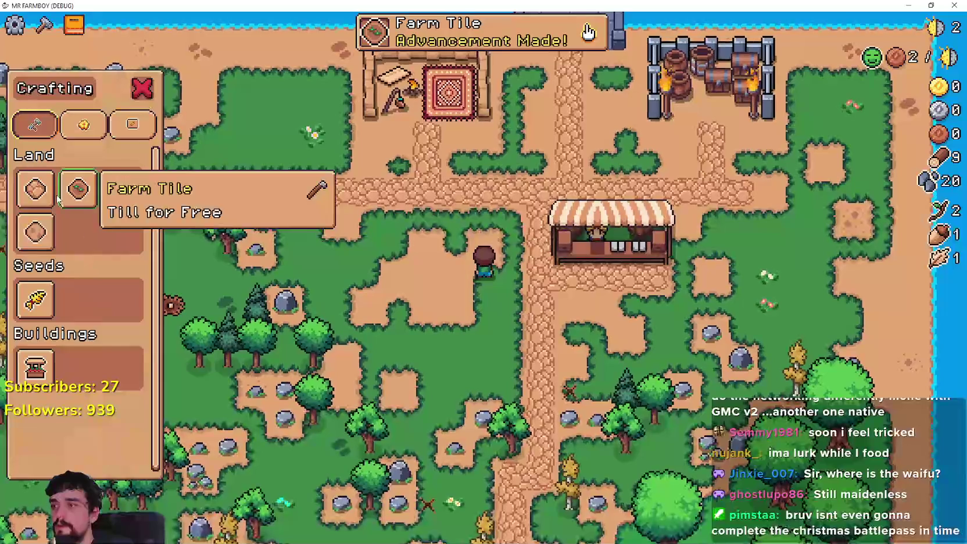
key("d")
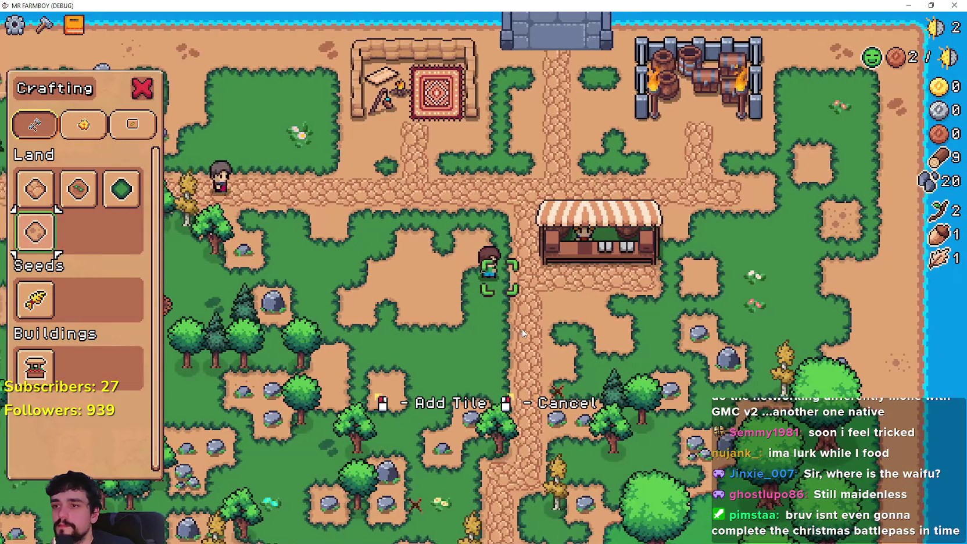
left_click(79, 188)
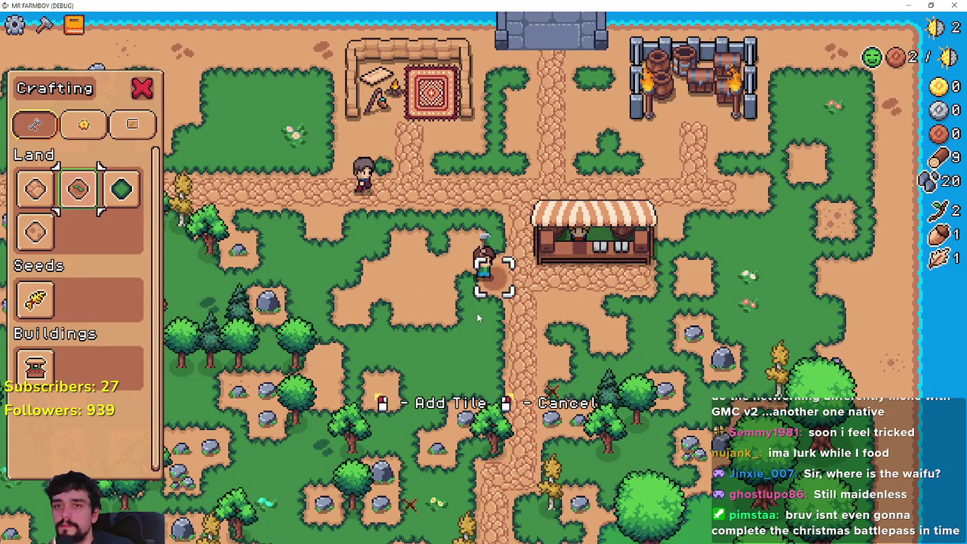
key("a")
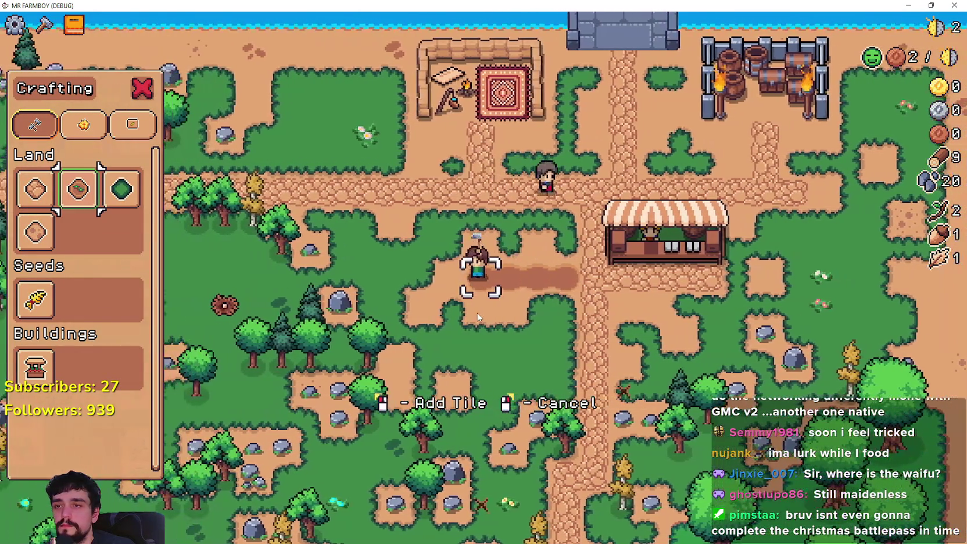
key("w")
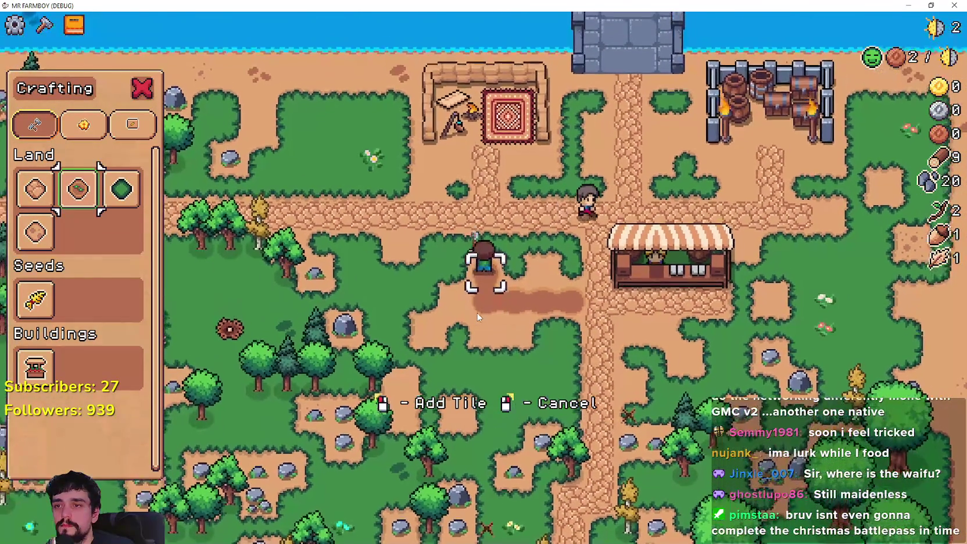
key("d")
key("a")
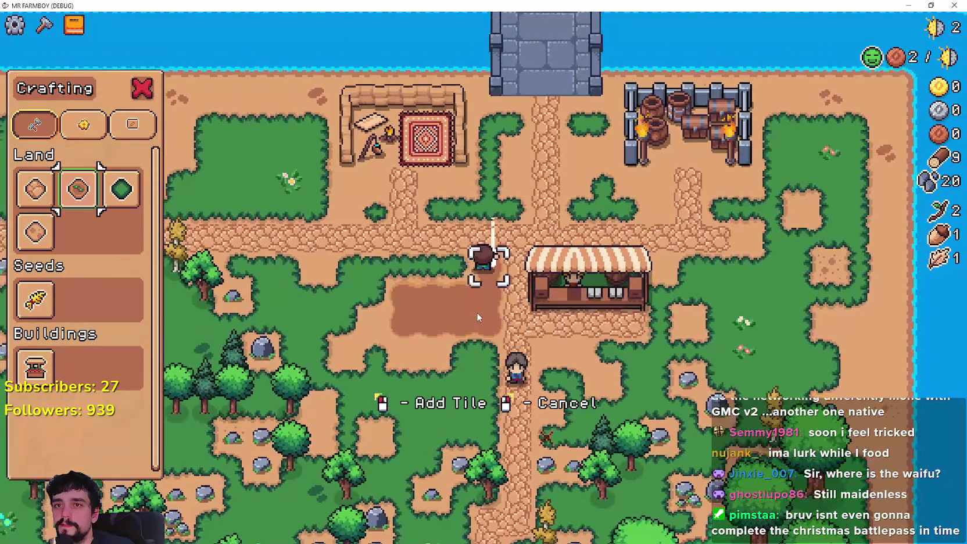
key("s")
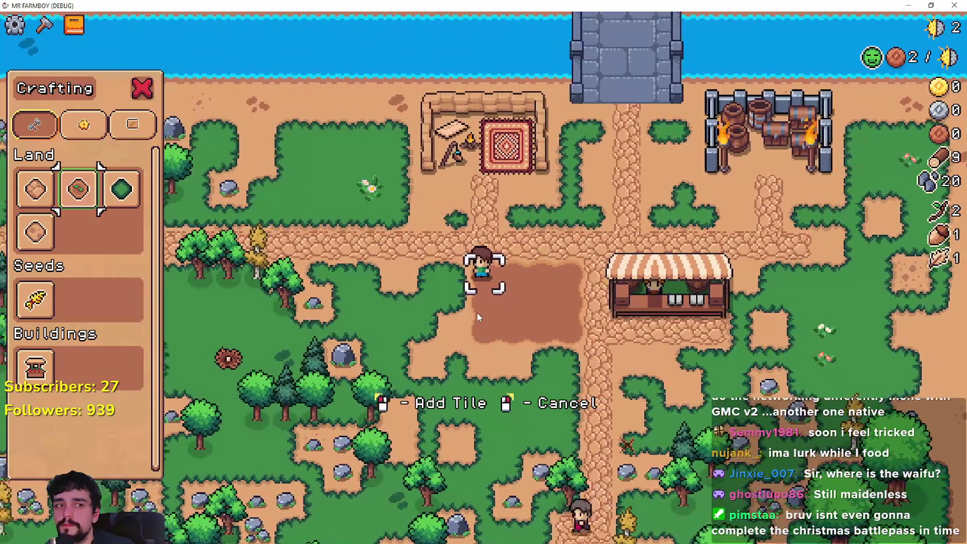
scroll(480, 308, "up", 1)
- Extend the tilled plot to the right and along its lower edge
key("d")
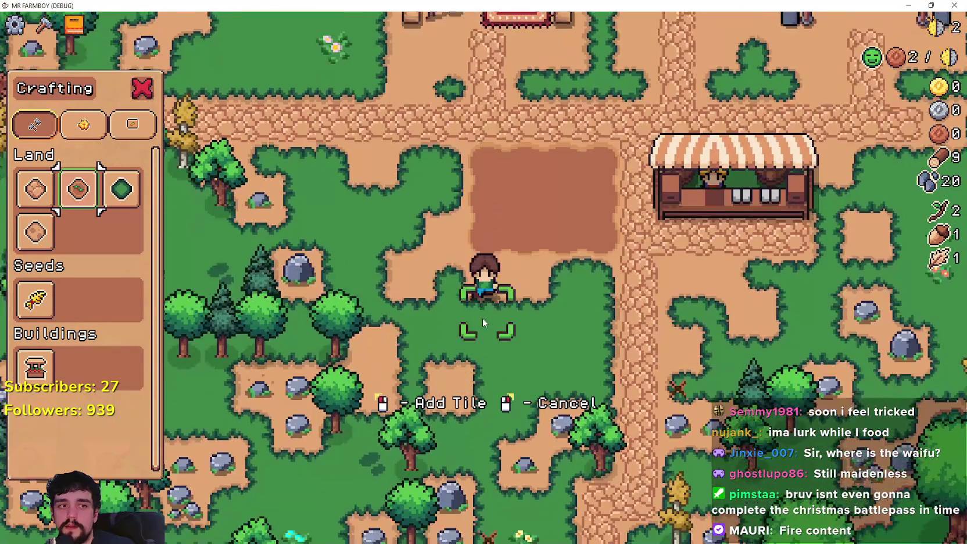
key("a")
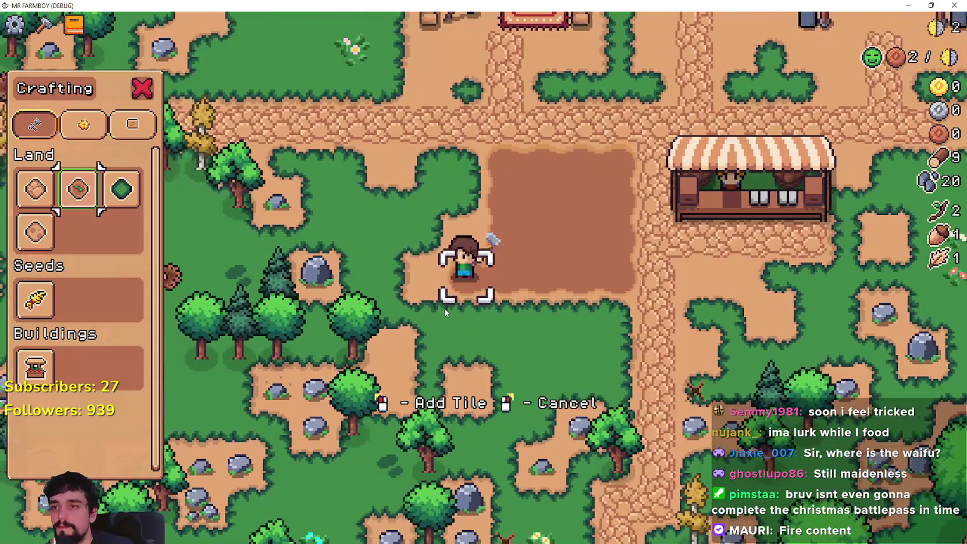
key("w")
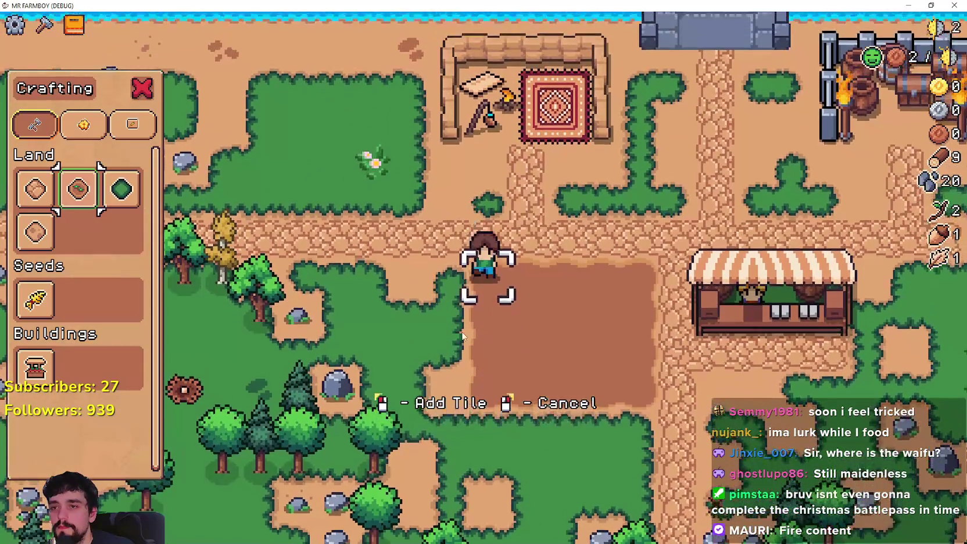
key("s")
key("d")
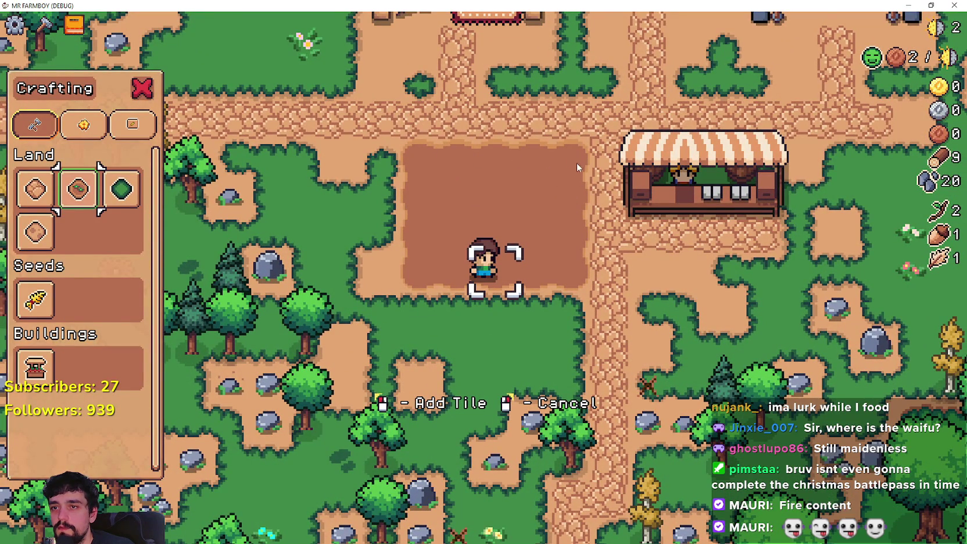
key("d")
key("s")
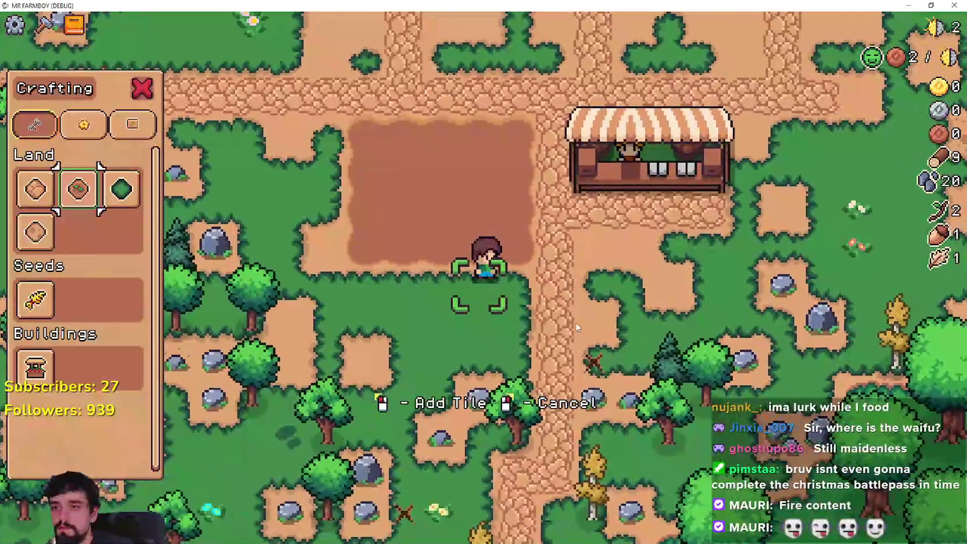
left_click(576, 322)
key("a")
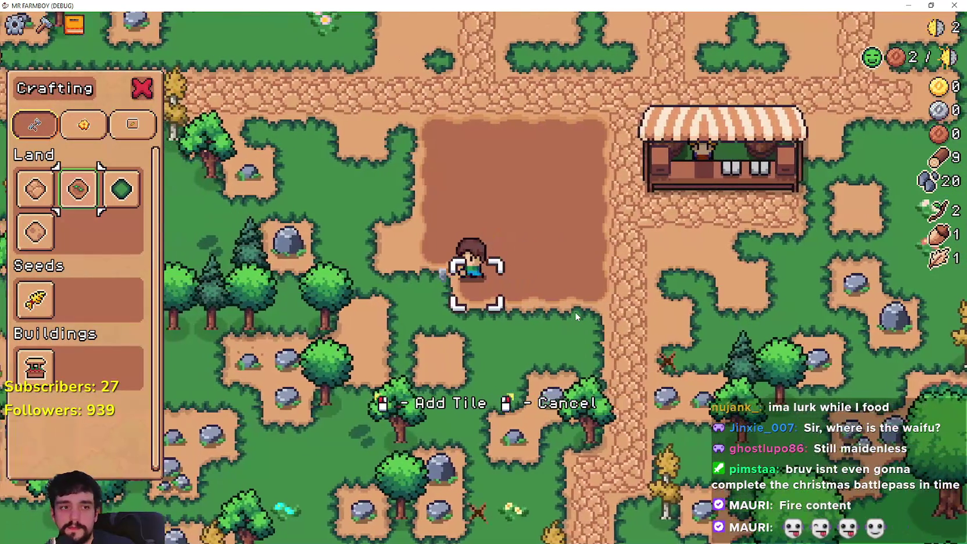
key("d")
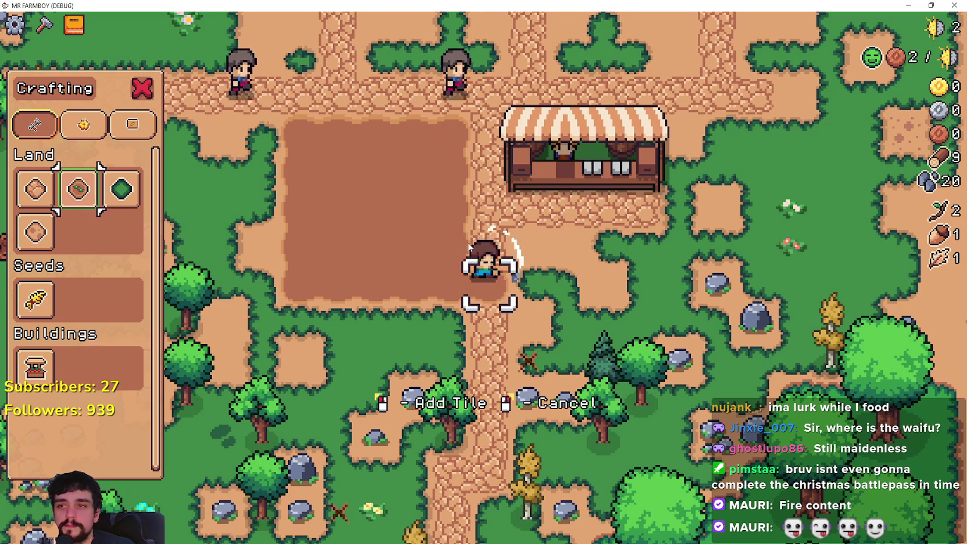
key("d")
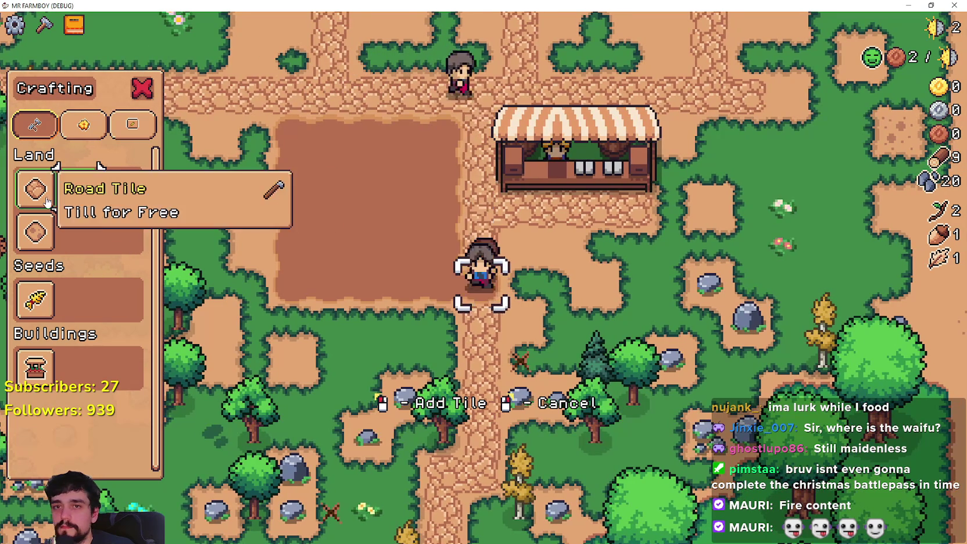
- Select Road Tile, put crafting away, and mine the adjacent rock for stone
left_click(37, 196)
key("d")
right_click(671, 370)
- Walk back to the dirt plot and choose Wheat seeds from the crafting choices
key("w")
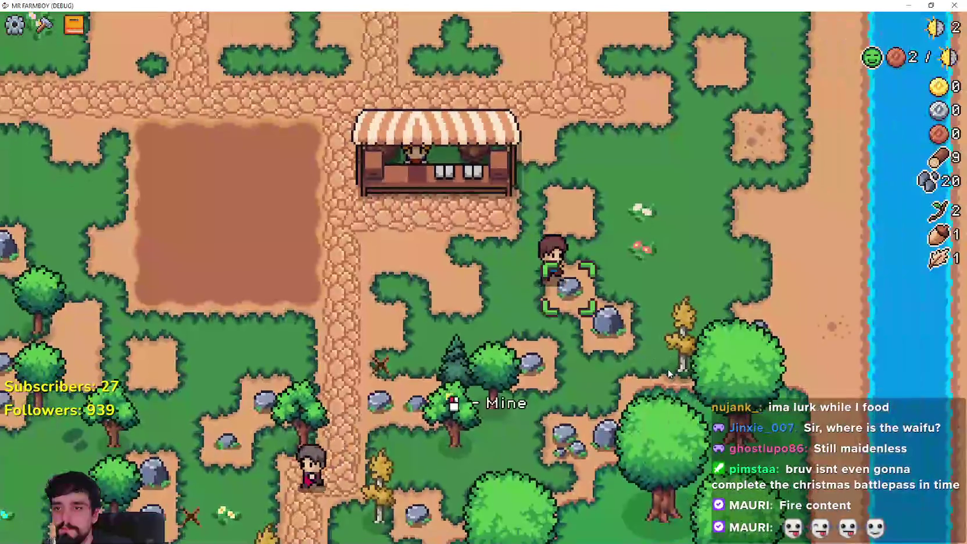
key("a")
key("w")
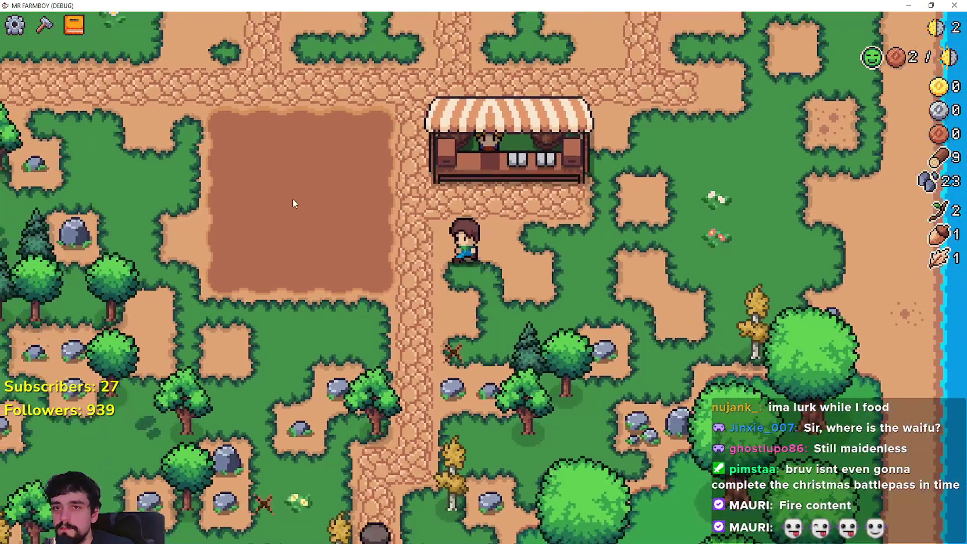
left_click(44, 25)
left_click(35, 300)
- Plant and water wheat along the plot's top rows
key("w")
left_click(551, 350)
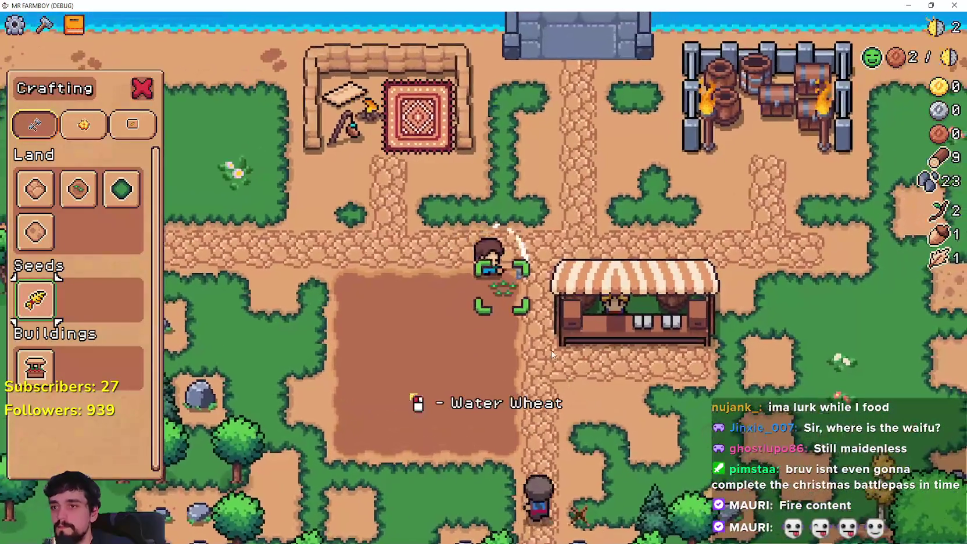
left_click(531, 340)
key("a")
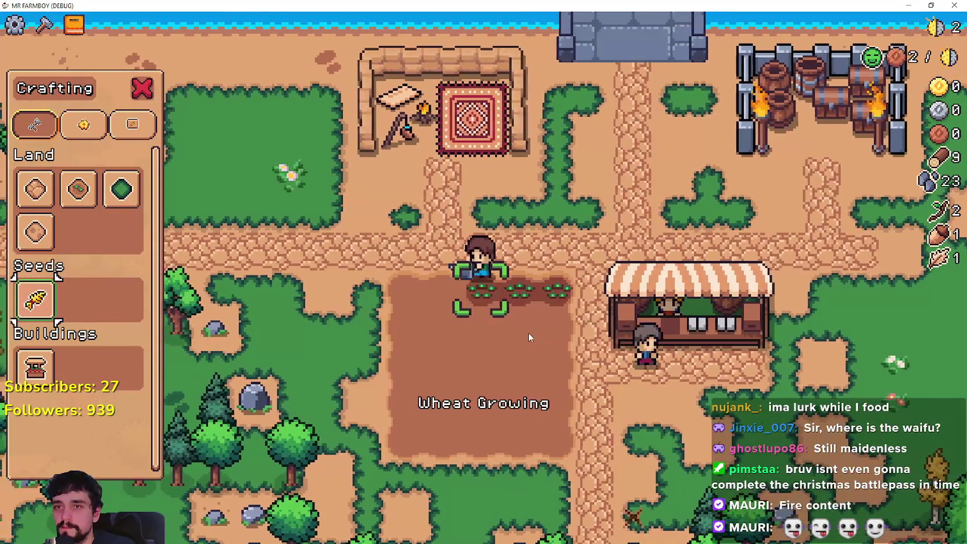
left_click(529, 333)
left_click(520, 318)
key("s")
left_click(523, 229)
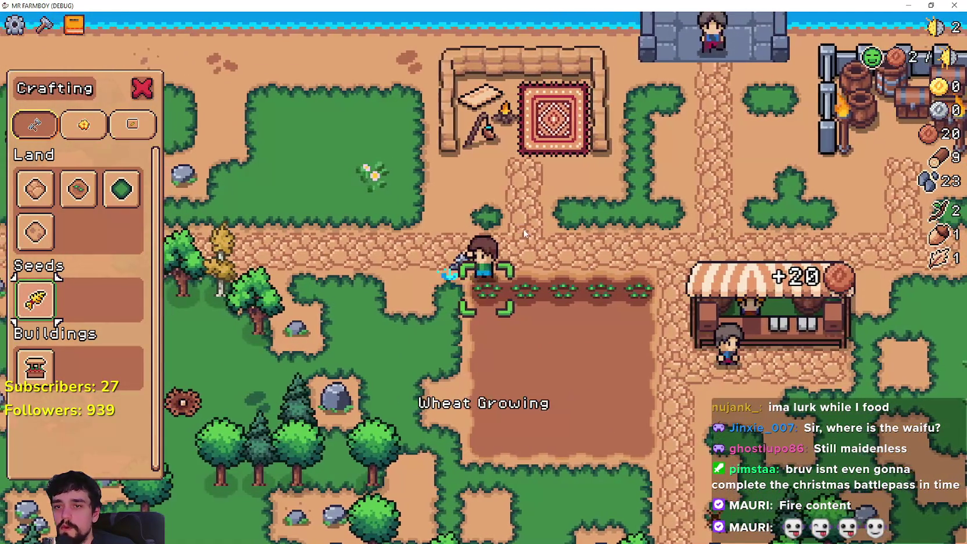
key("a")
left_click(435, 317)
key("d")
key("d")
key("d")
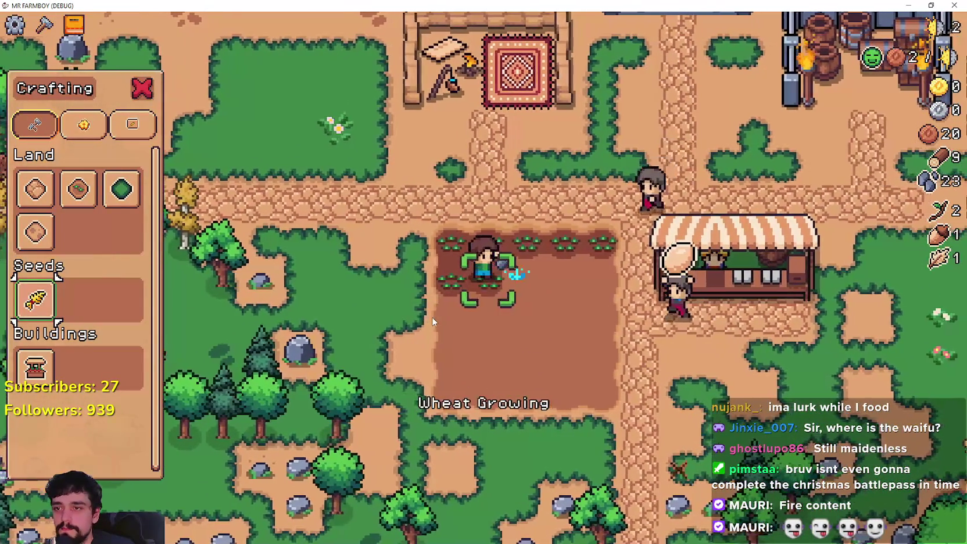
left_click(433, 321)
left_click(432, 317)
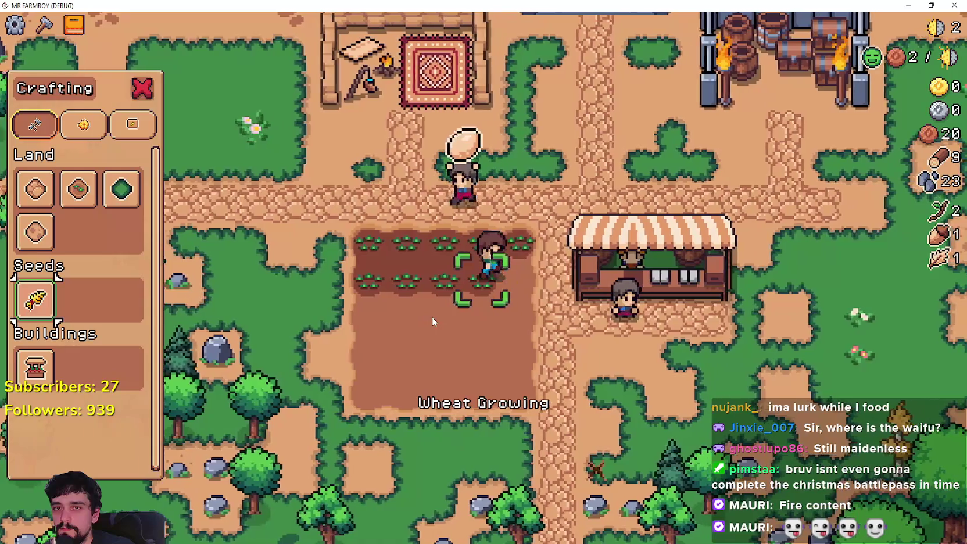
key("d")
left_click(432, 312)
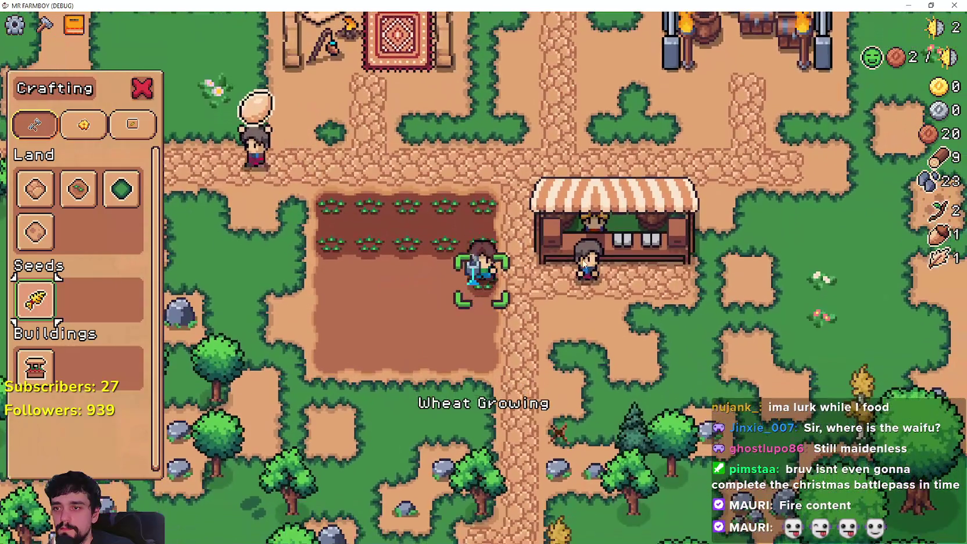
key("a")
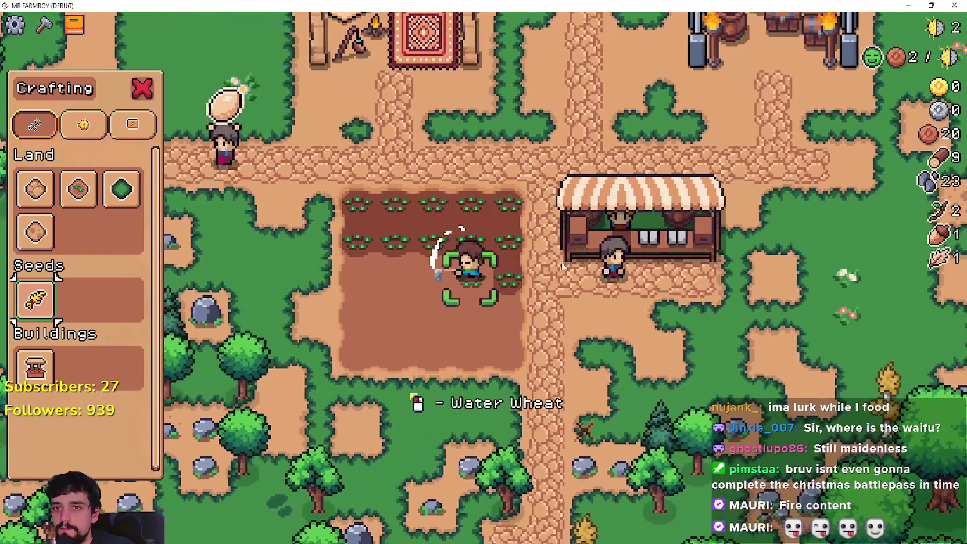
left_click(562, 262)
key("a")
left_click(561, 263)
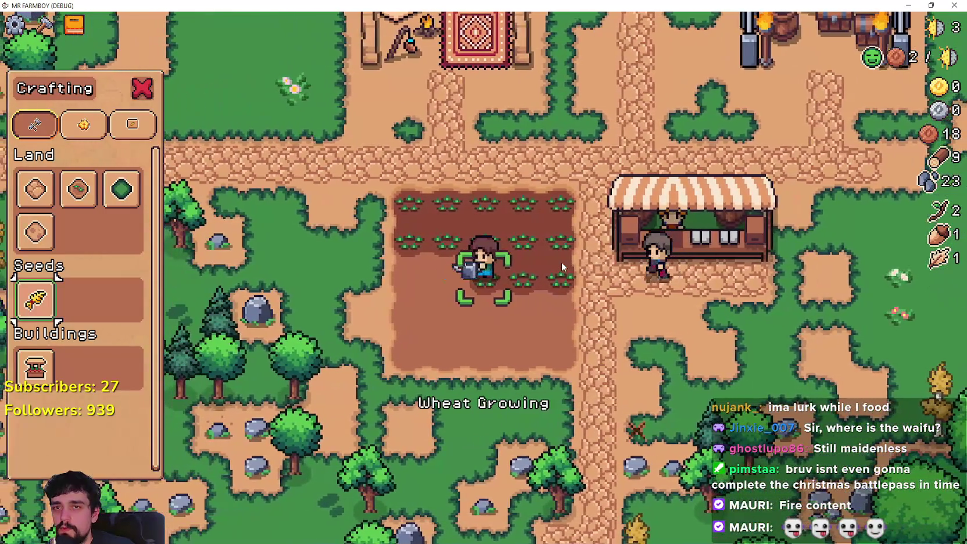
- Plant and water wheat across the lower rows, then put the crafting choices away
key("a")
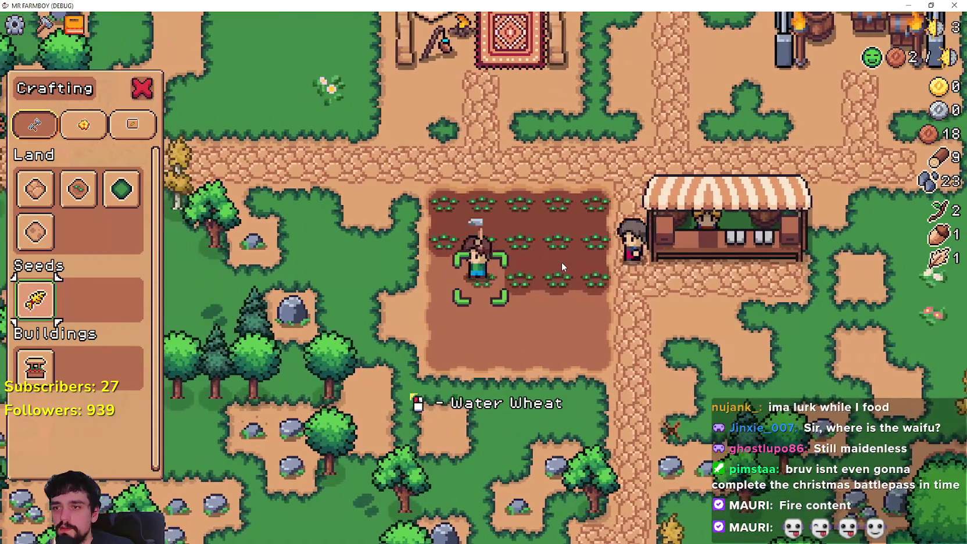
left_click(562, 262)
key("a")
key("s")
key("d")
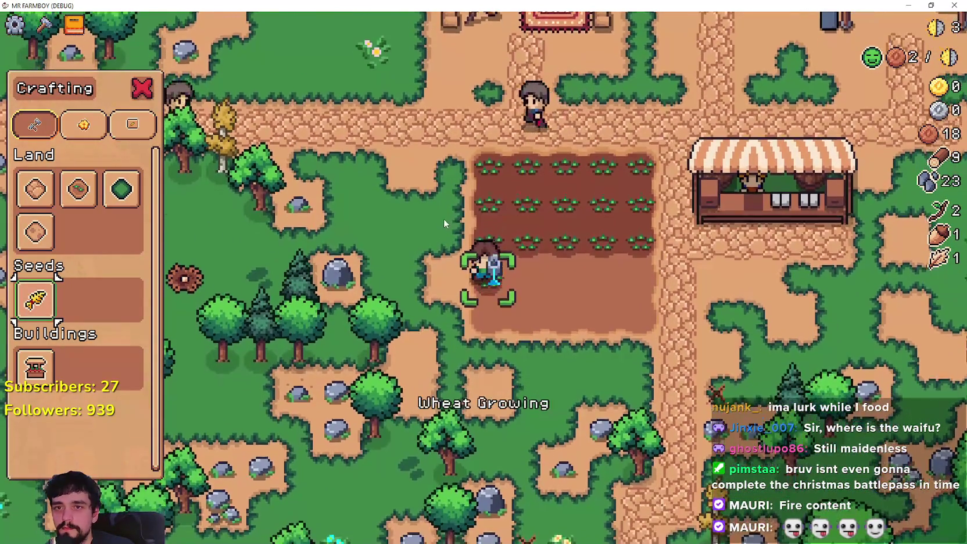
left_click(477, 238)
key("d")
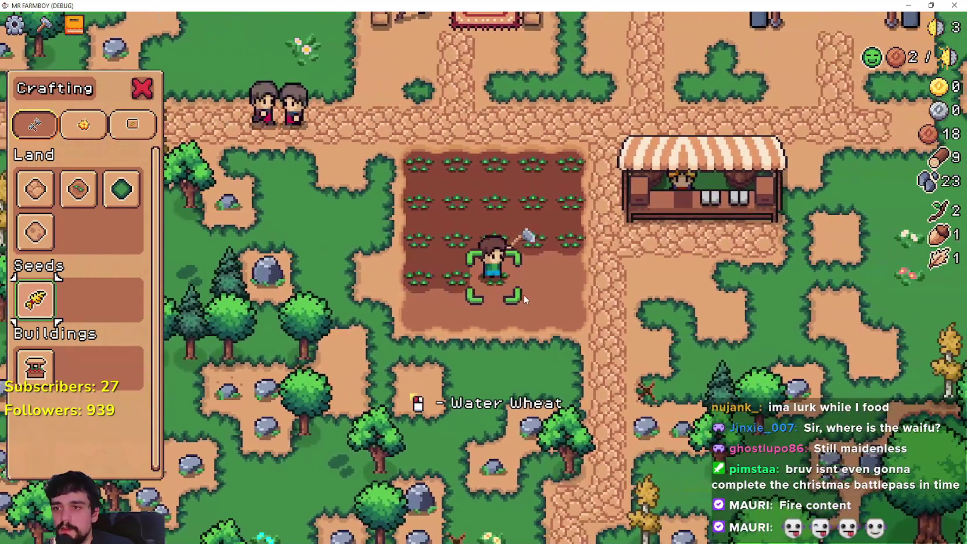
left_click(523, 295)
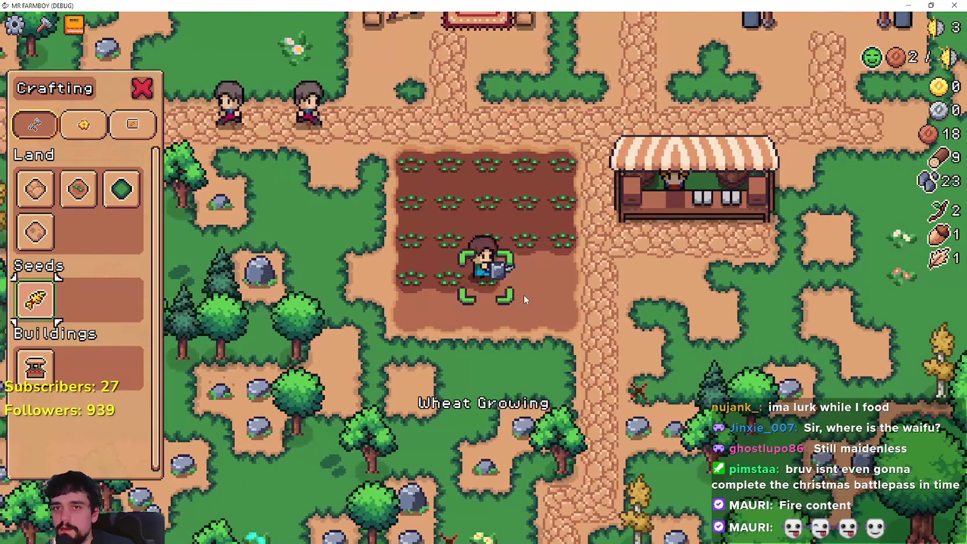
key("d")
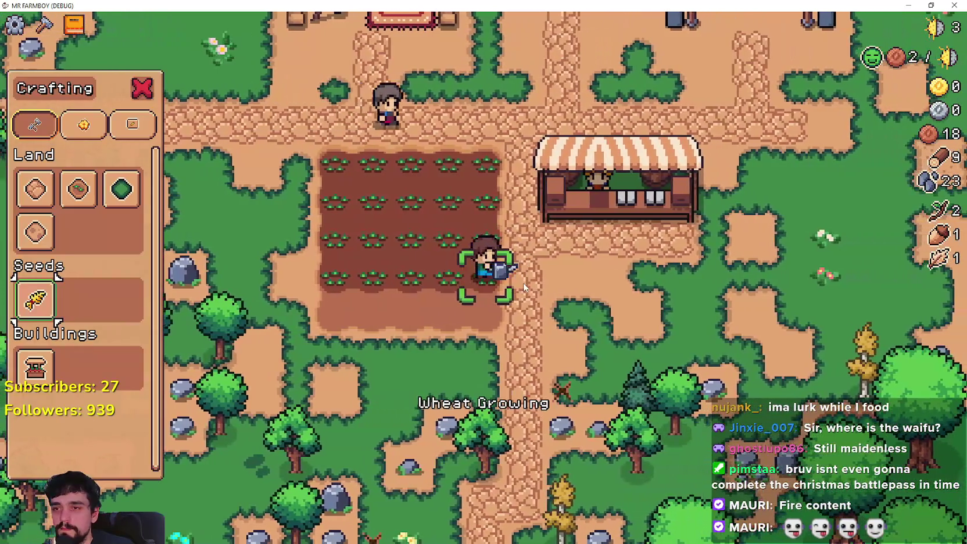
key("s")
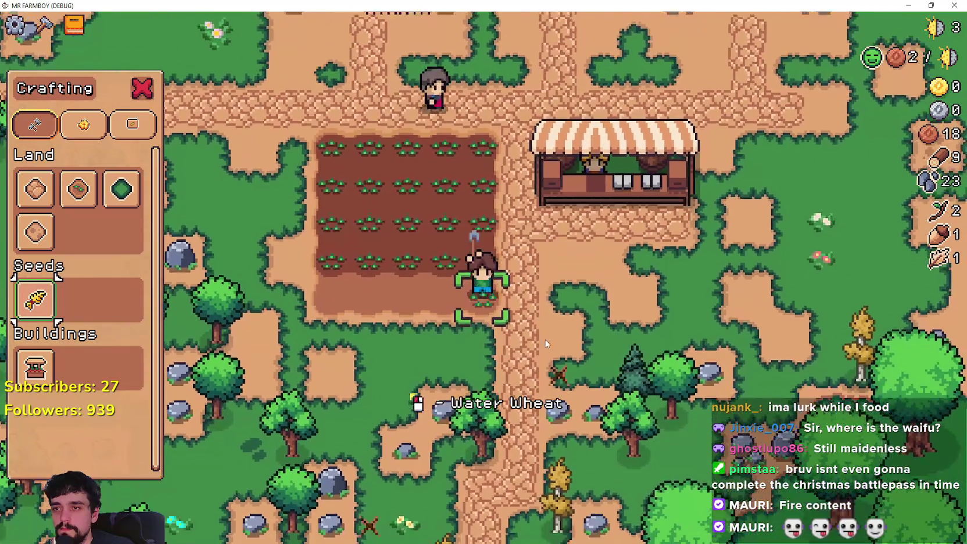
left_click(534, 291)
key("a")
left_click(546, 296)
left_click(546, 296)
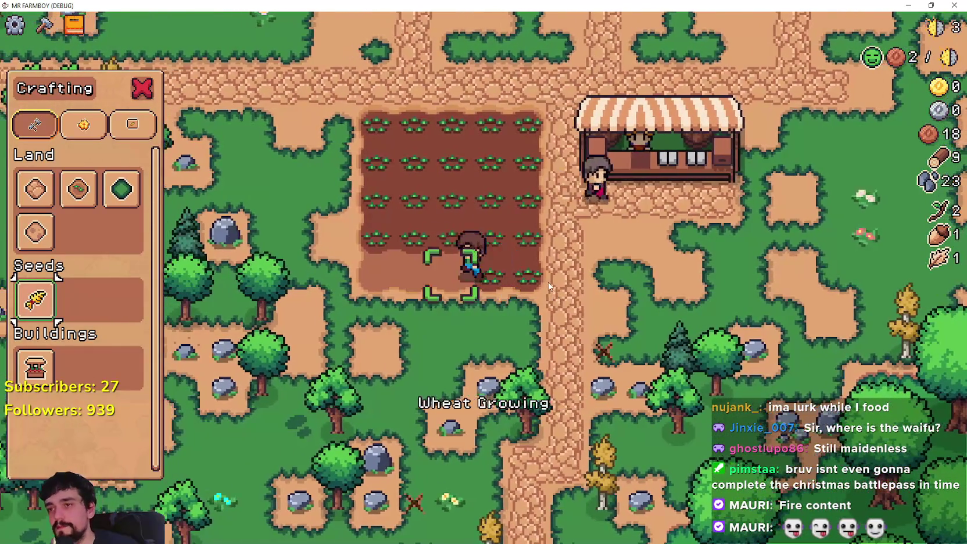
key("a")
left_click(630, 314)
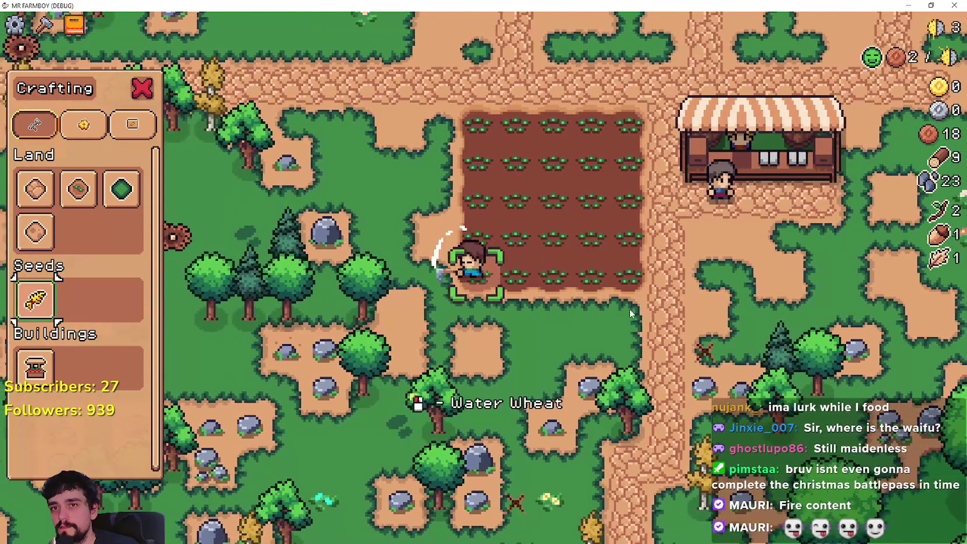
left_click(629, 308)
key("d")
key("Escape")
key("a")
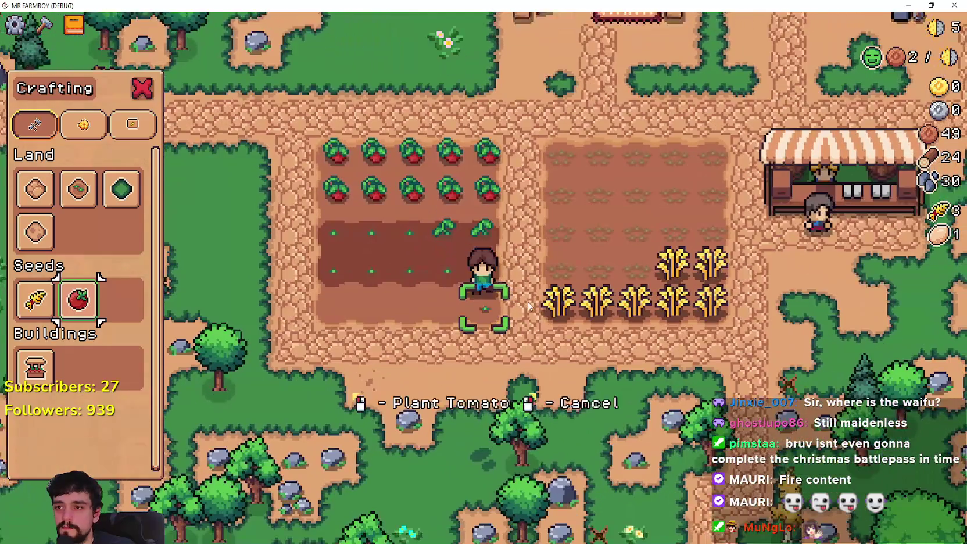
- Plant four more tomato seeds along the tomato plot
left_click(529, 305)
key("a")
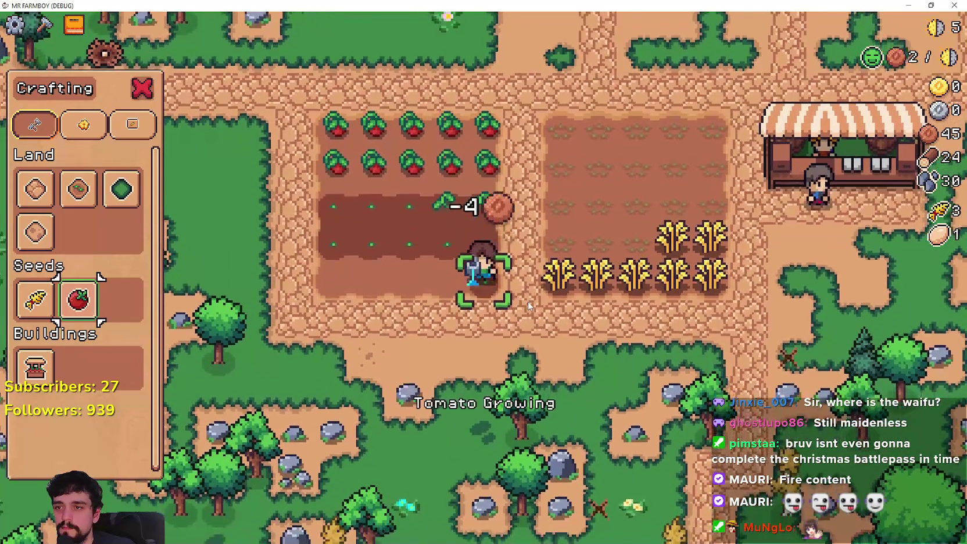
key("s")
left_click(529, 305)
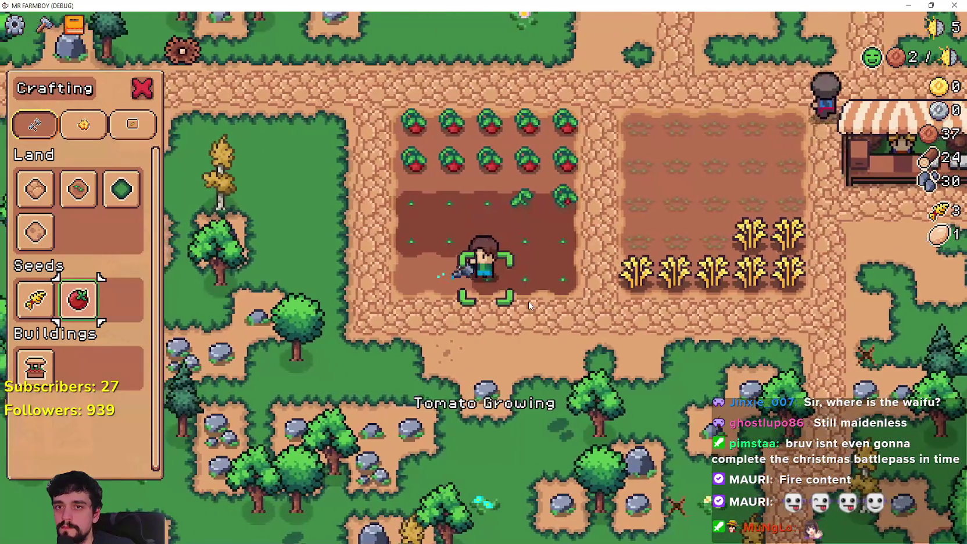
left_click(529, 300)
key("a")
left_click(528, 301)
key("a")
- Put away the crafting choices and harvest all the ripe tomatoes, reaching 10 tomatoes
key("Escape")
key("d")
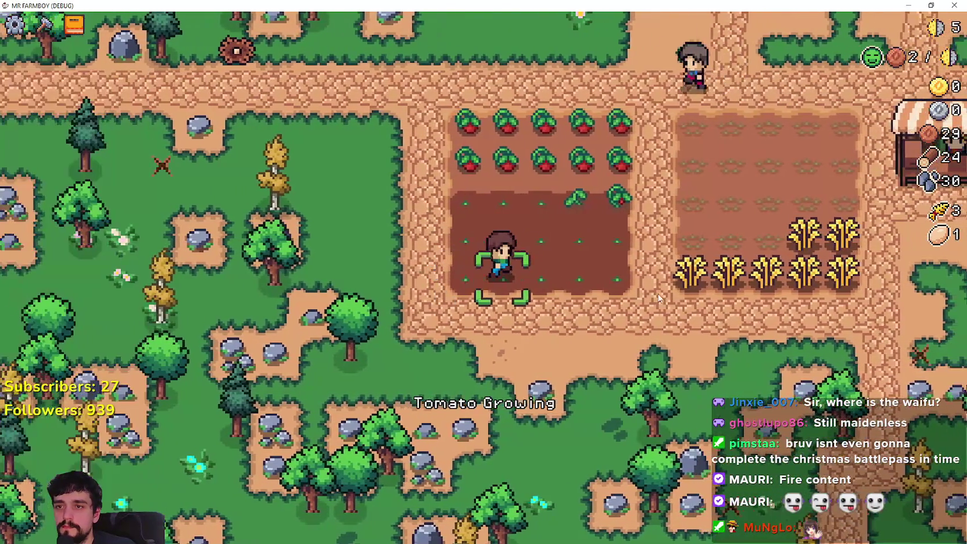
key("w")
left_click(608, 288)
left_click(587, 265)
key("a")
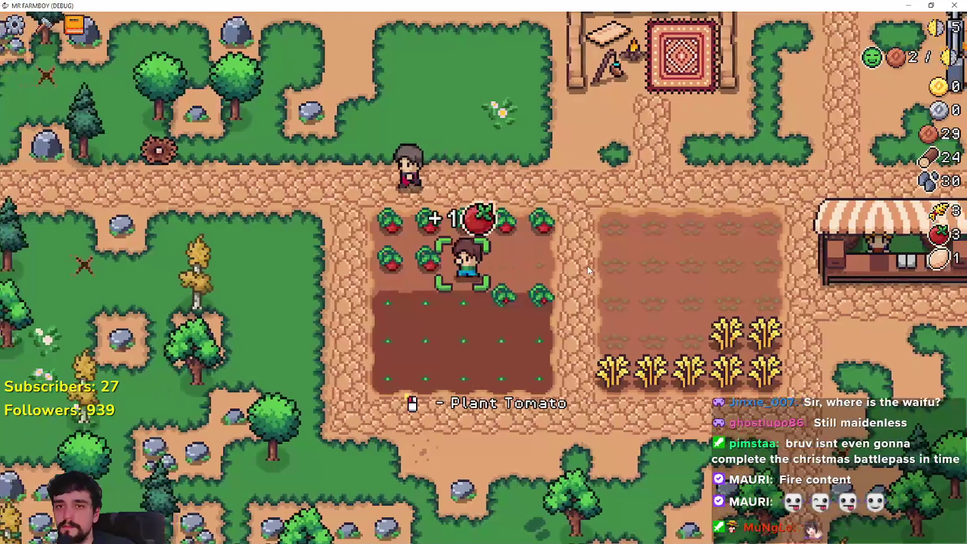
left_click(587, 266)
left_click(587, 265)
key("w")
key("d")
left_click(448, 316)
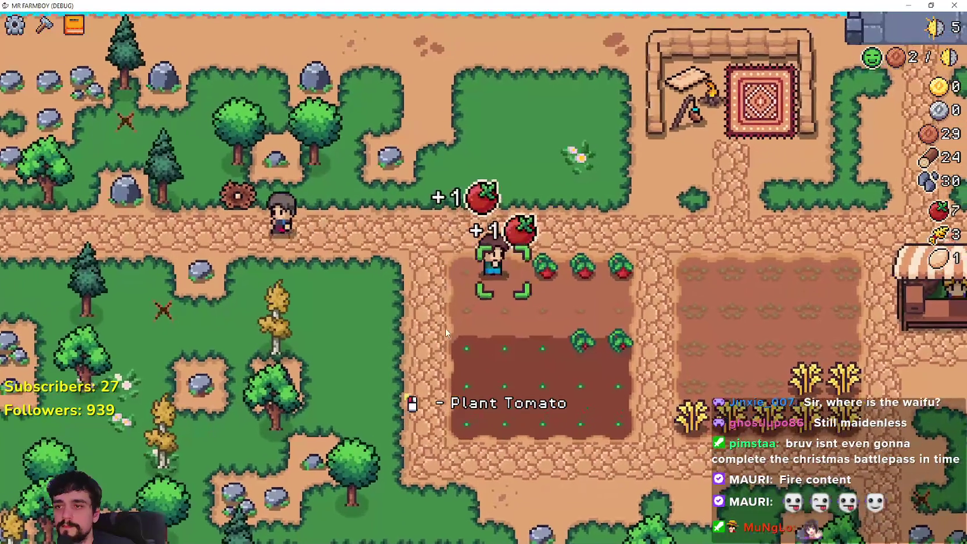
left_click(445, 328)
left_click(446, 328)
left_click(450, 319)
left_click(657, 341)
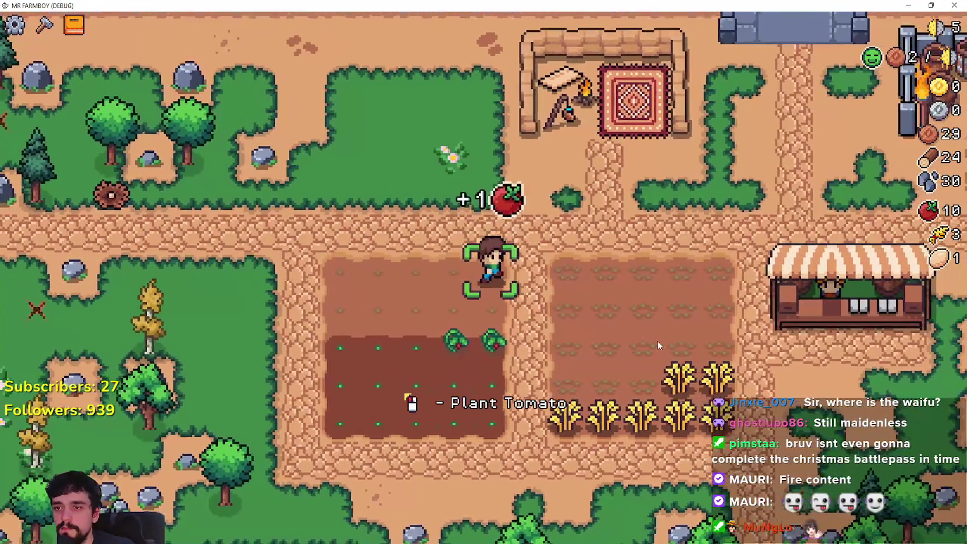
- Harvest the ripe wheat rows, collecting 10 wheat
key("d")
key("s")
left_click(650, 321)
left_click(651, 326)
key("a")
key("s")
left_click(650, 325)
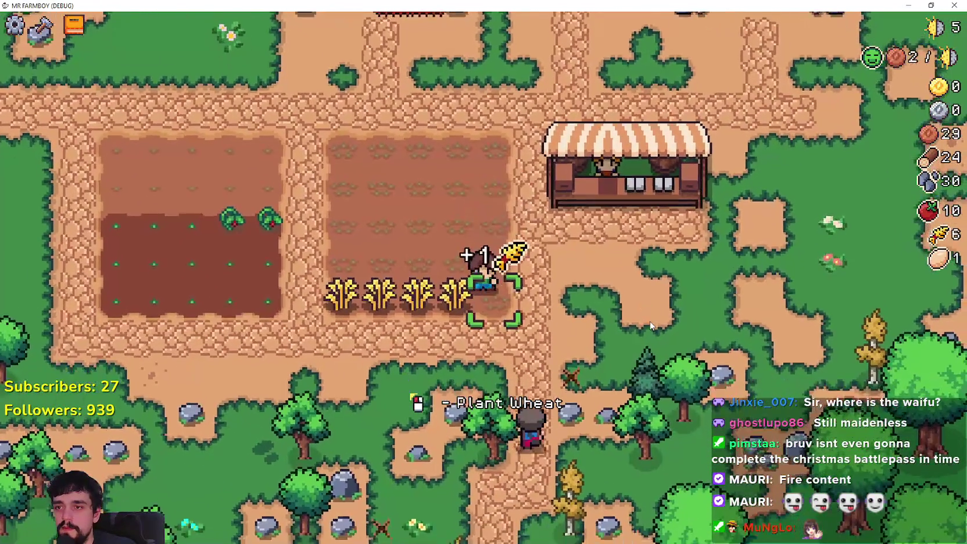
left_click(650, 325)
left_click(650, 326)
left_click(649, 326)
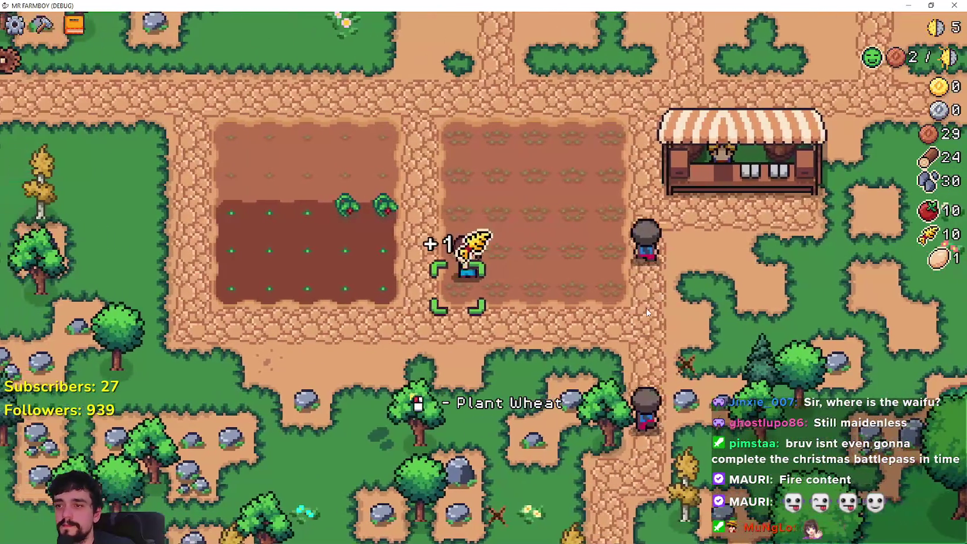
- Go to the market stall and put the tomatoes up for sale
key("d")
key("w")
left_click(676, 288)
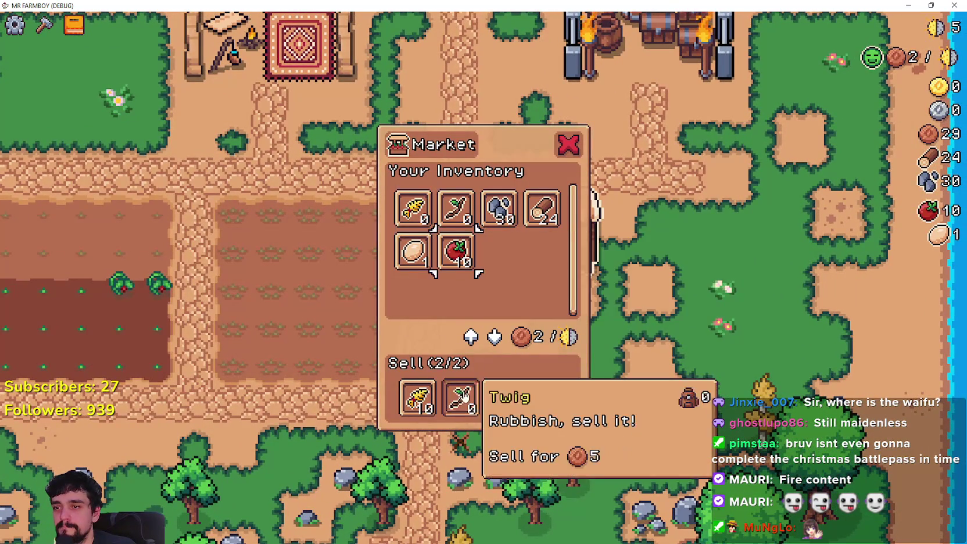
left_click(455, 251)
key("Escape")
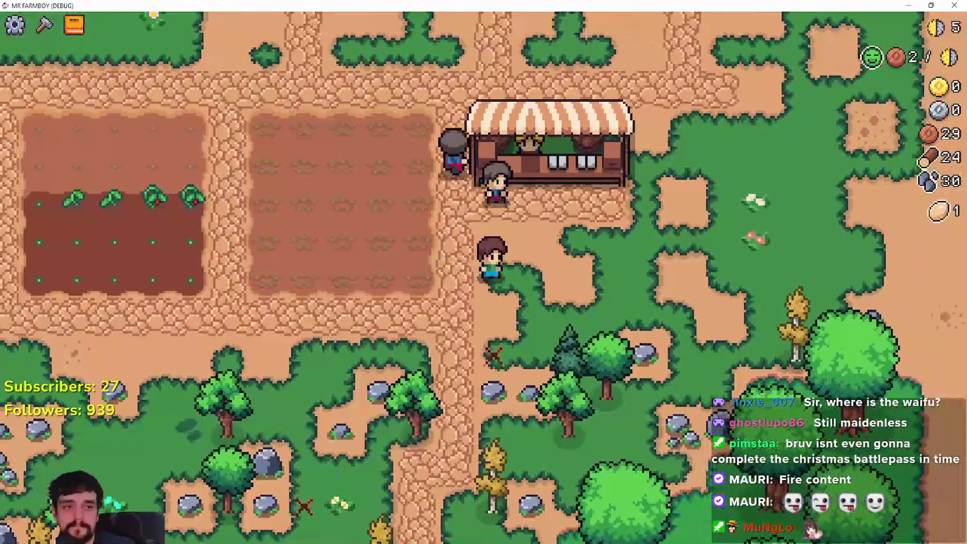
- Walk through the tomato field and pause to view stats showing 155 coins earned
key("a")
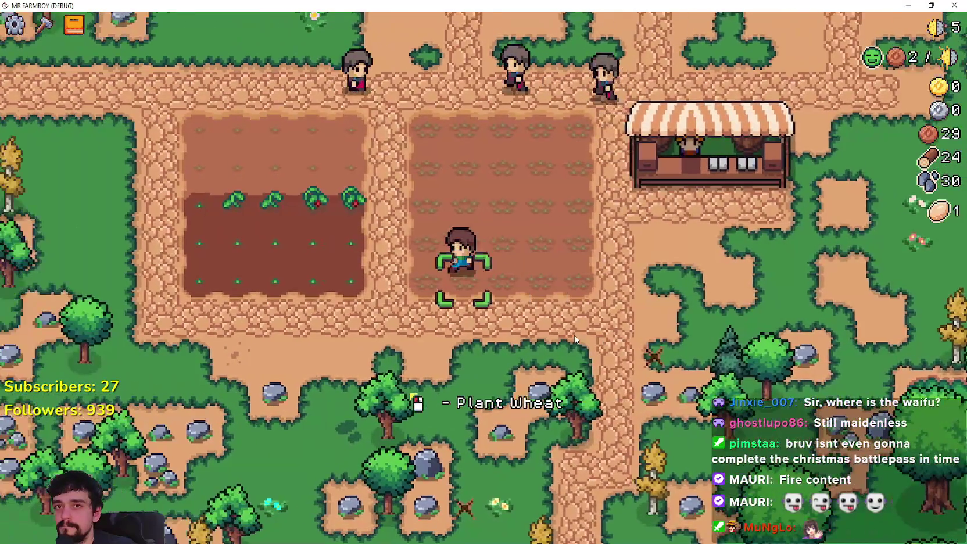
key("w")
key("a")
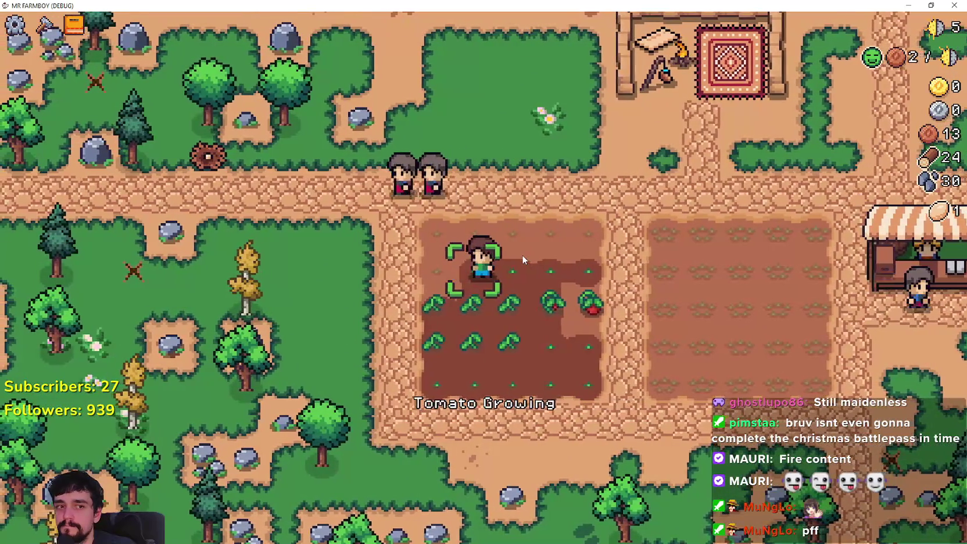
key("a")
key("w")
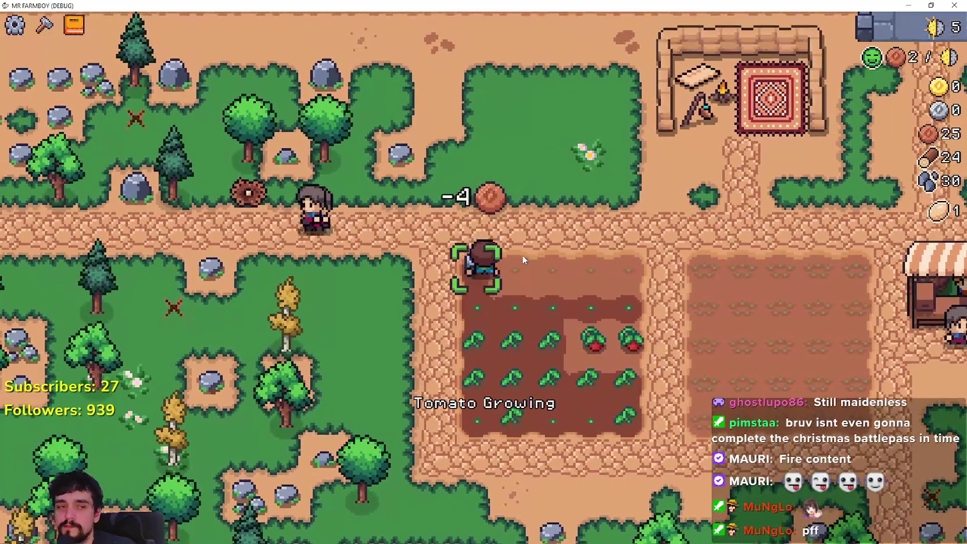
key("d")
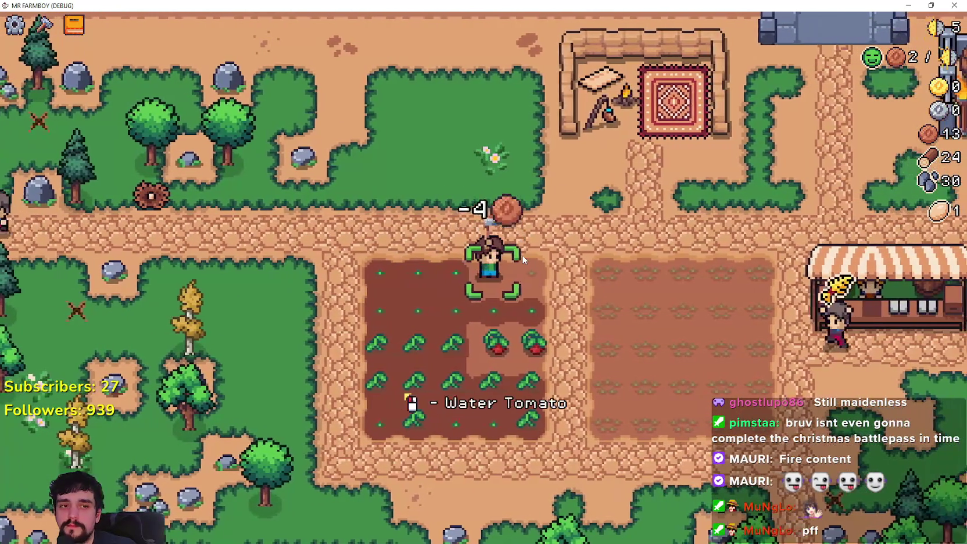
key("d")
key("Escape")
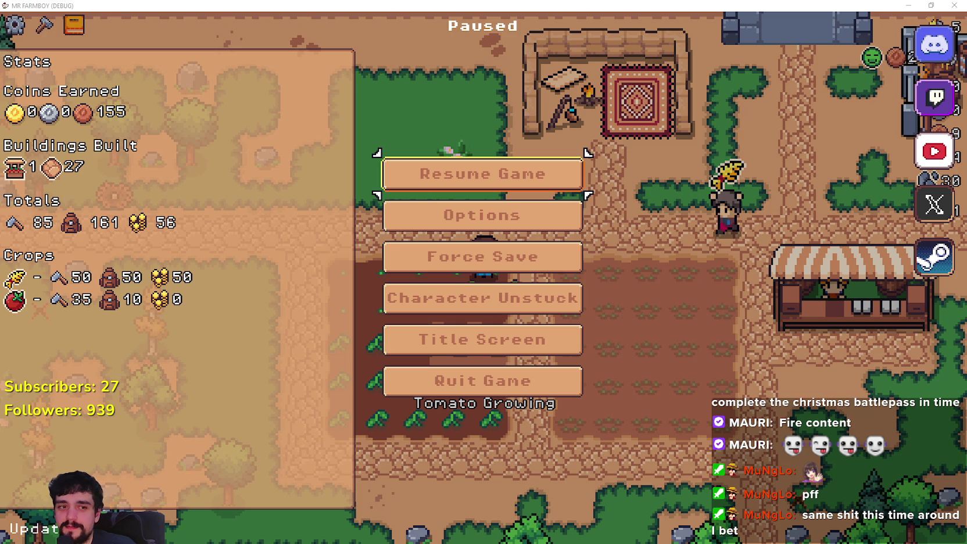
- Resume the game, harvest a ripe tomato, and replant and water that tile
left_click(509, 163)
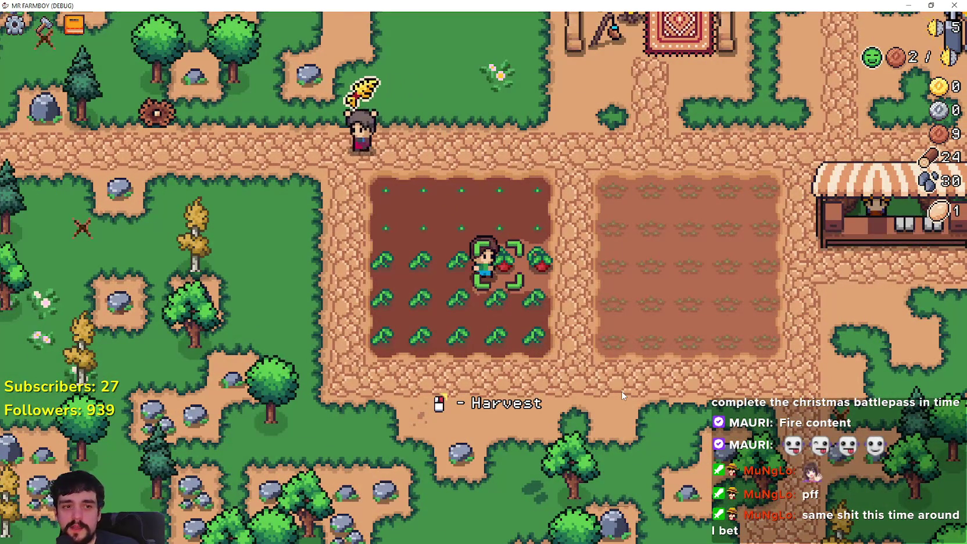
left_click(576, 369)
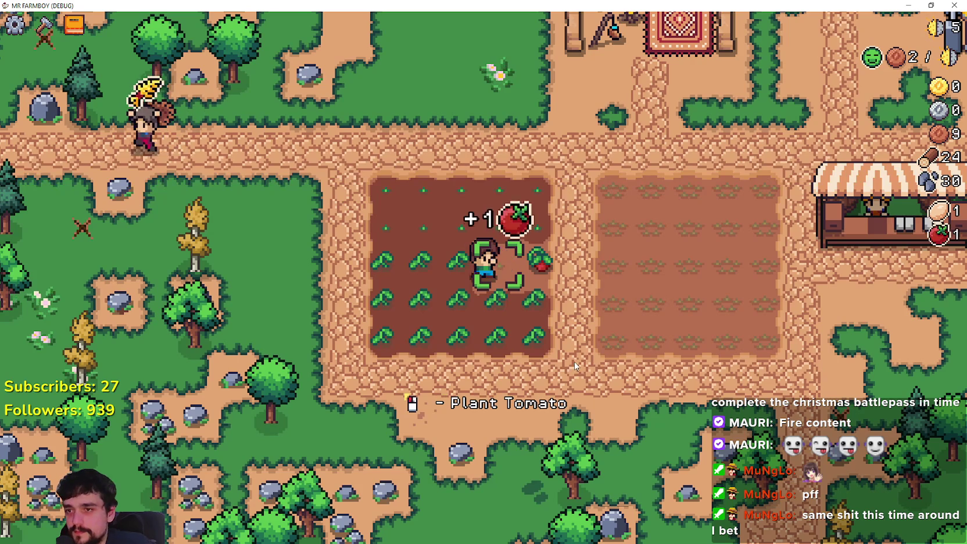
left_click(543, 339)
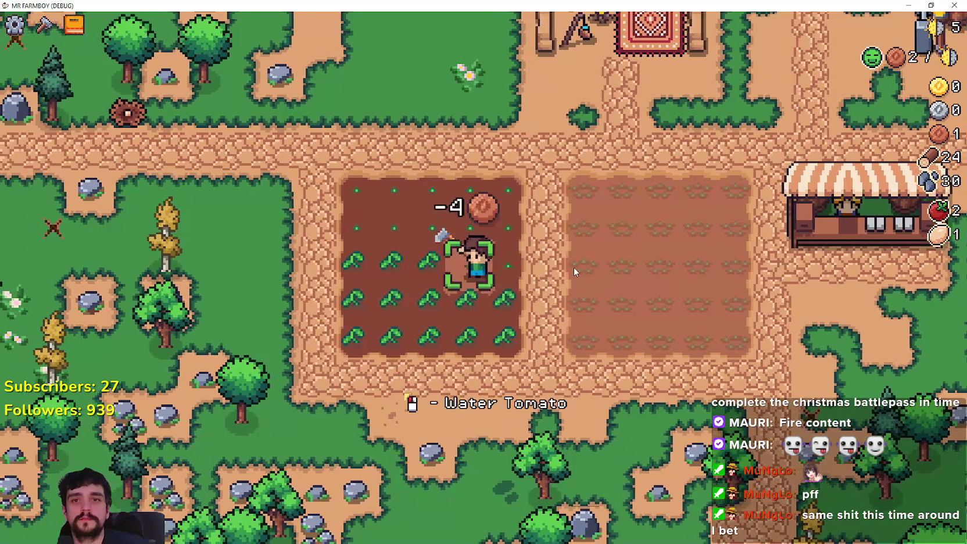
left_click(574, 267)
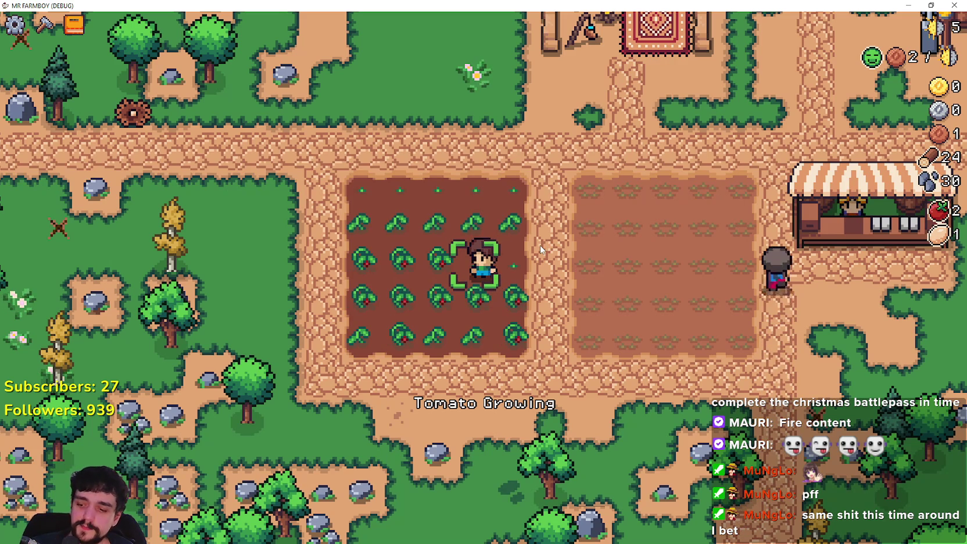
- Plant and water two wheat tiles in the empty field's top row
key("d")
key("w")
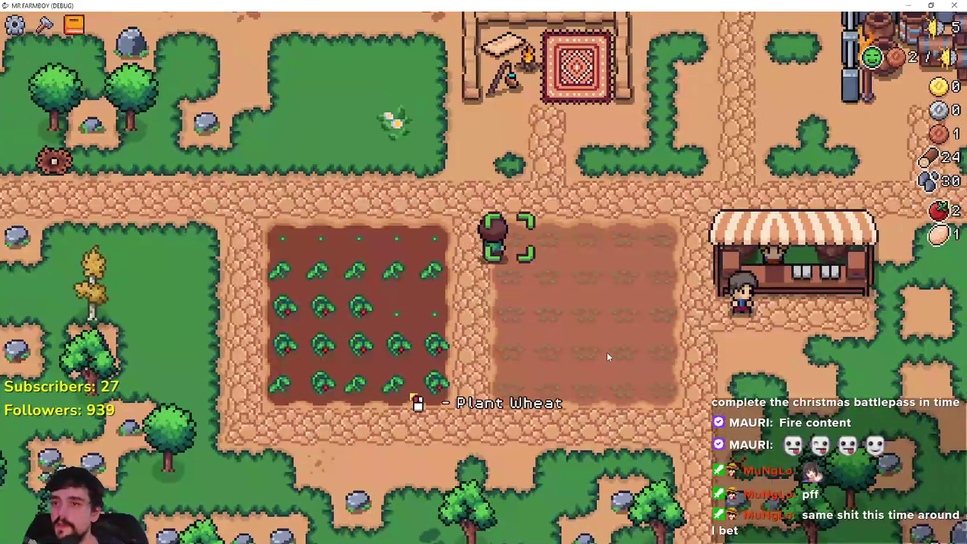
left_click(607, 351)
key("d")
left_click(541, 324)
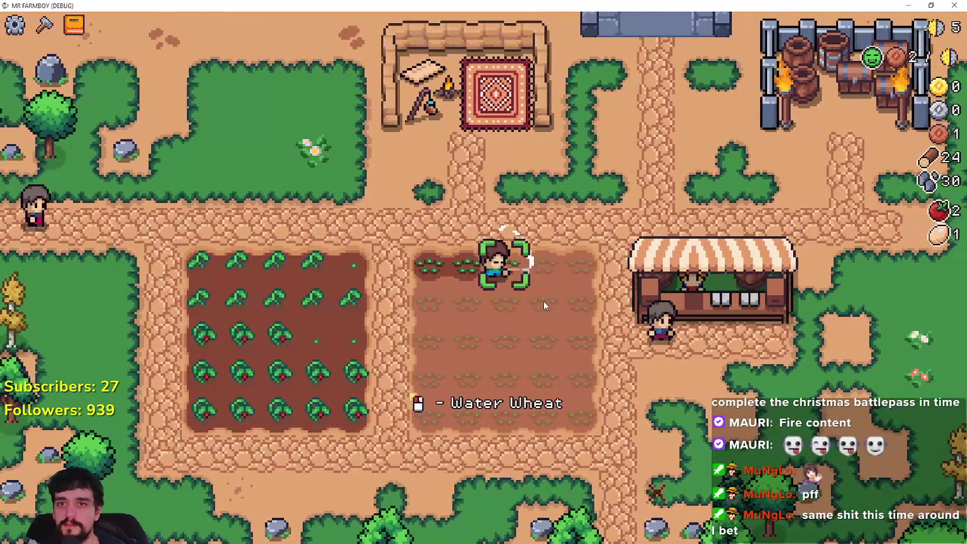
left_click(543, 301)
key("d")
left_click(543, 300)
- Sell at the market stall, water two more wheat tiles, and collect the tomato sale coins
key("d")
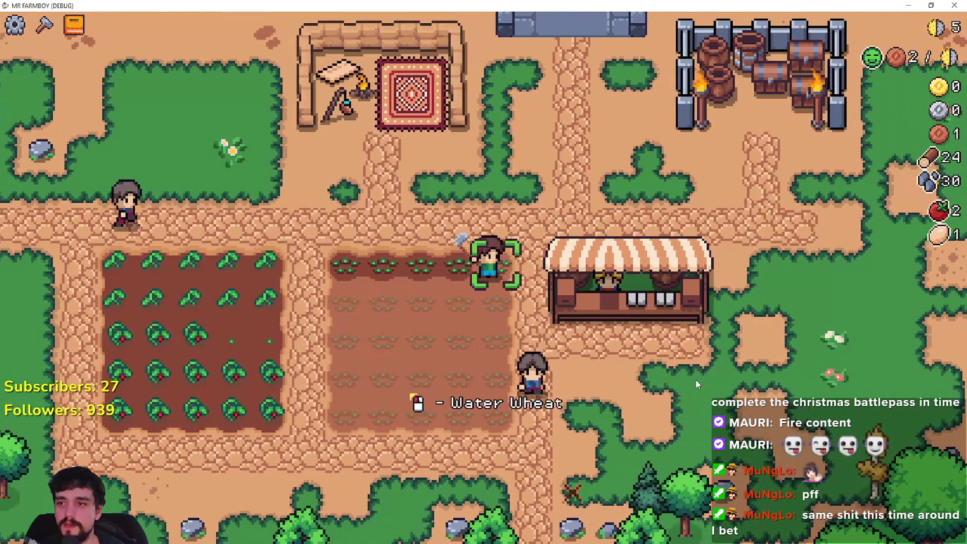
key("d")
key("s")
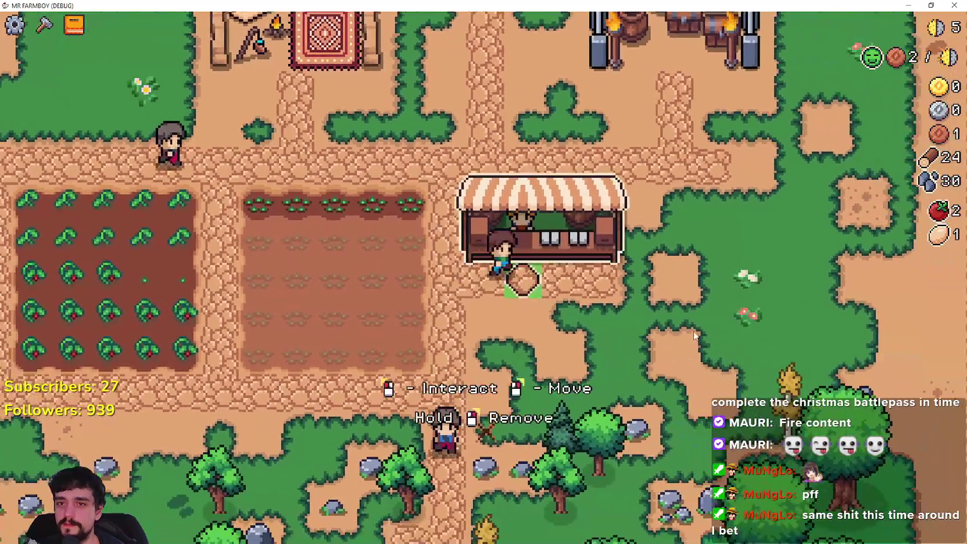
left_click(450, 272)
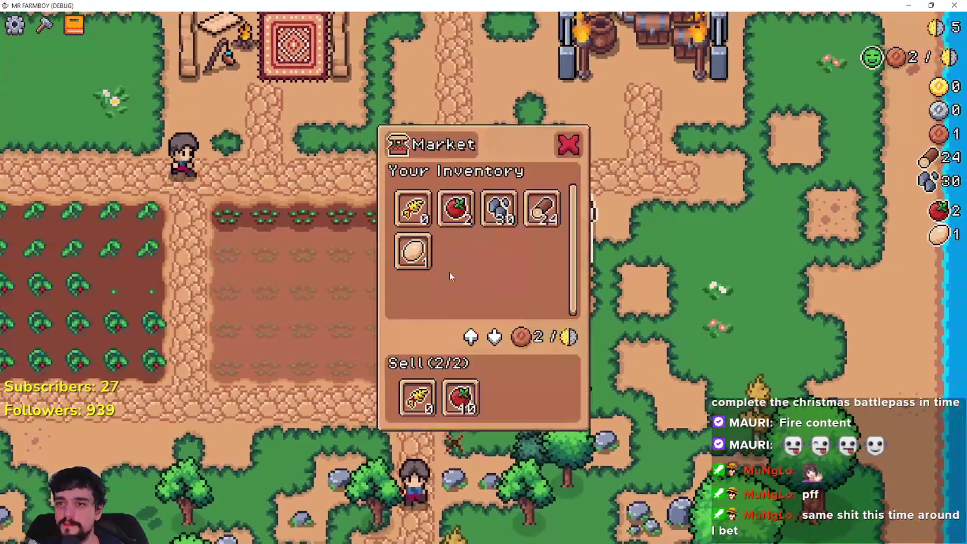
left_click(465, 221)
key("w")
key("a")
left_click(606, 375)
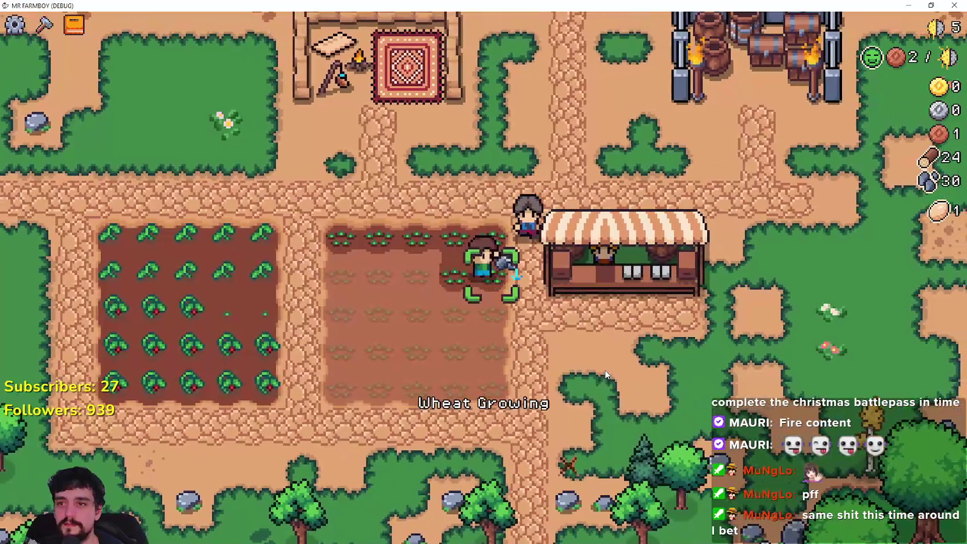
key("a")
left_click(605, 374)
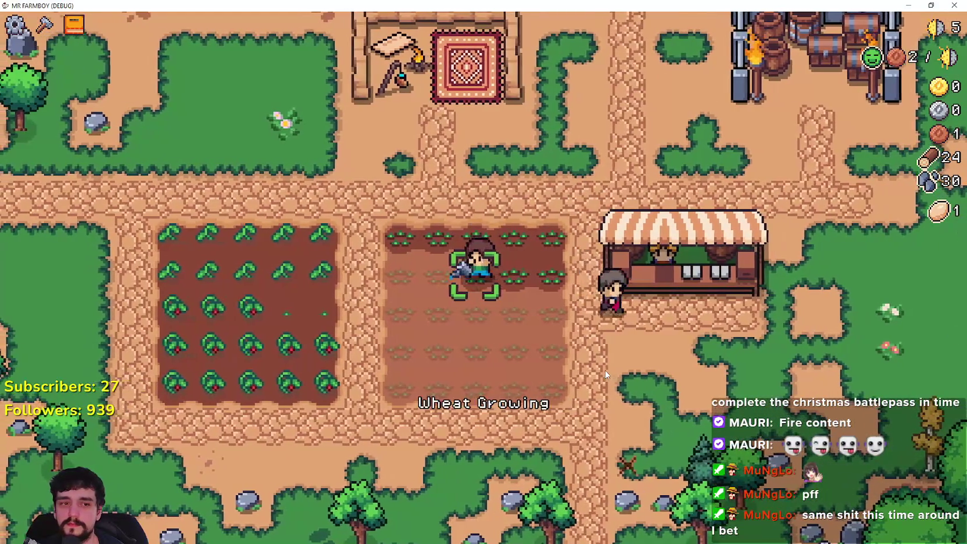
key("d")
key("s")
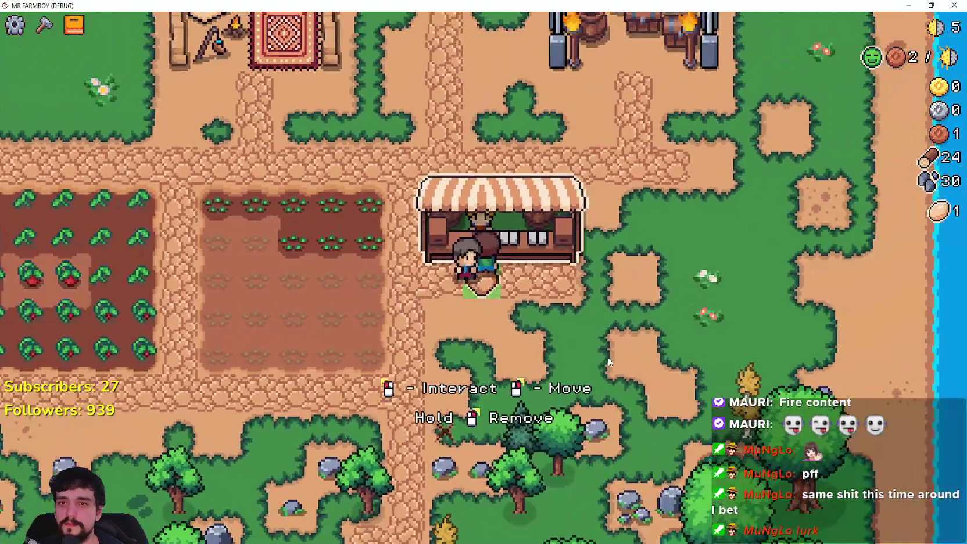
left_click(608, 357)
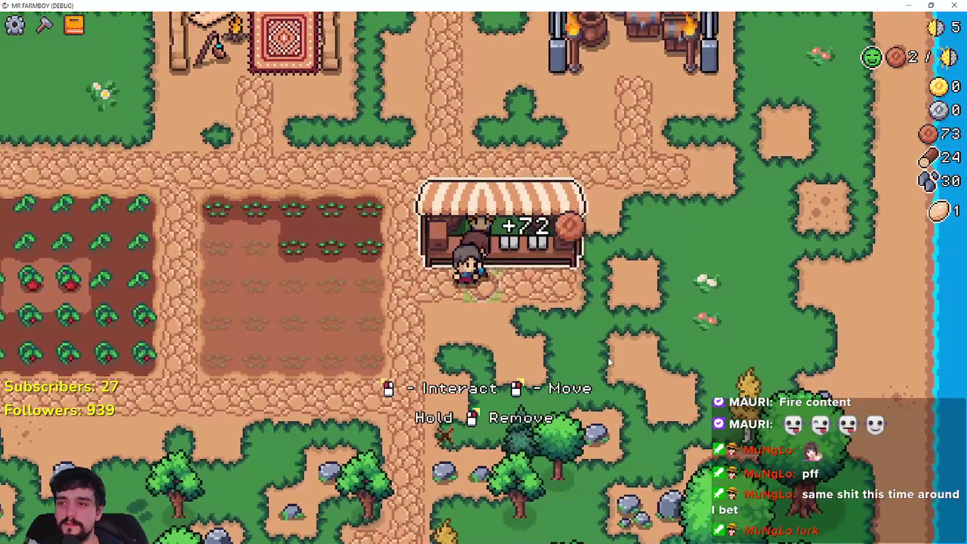
- Plant wheat on two more empty soil tiles
key("a")
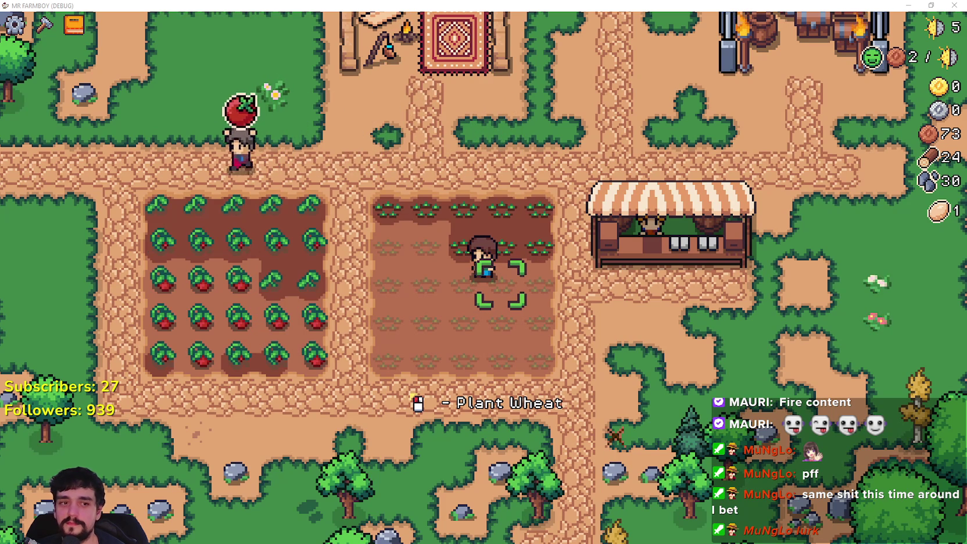
left_click(522, 274)
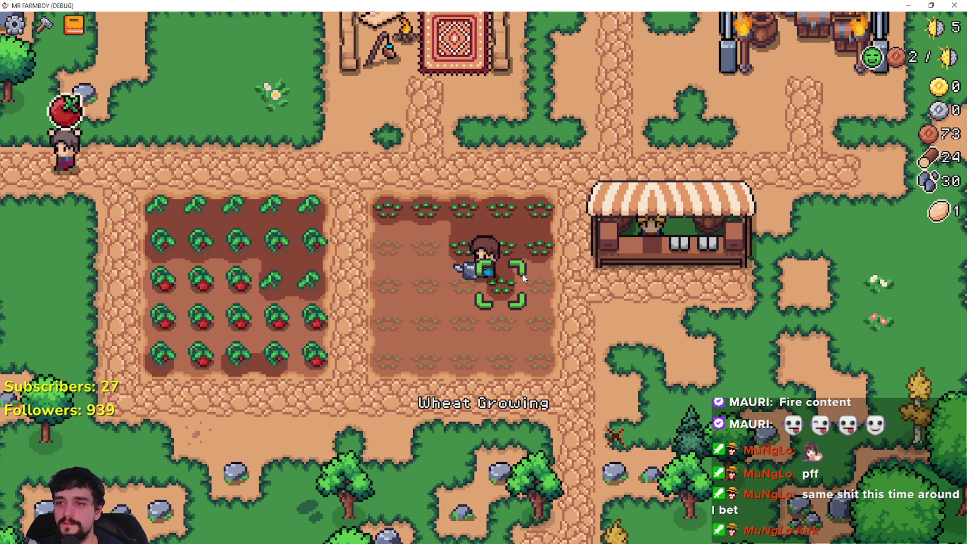
key("a")
left_click(587, 292)
- Harvest the ripe tomatoes in the lower tomato rows
key("a")
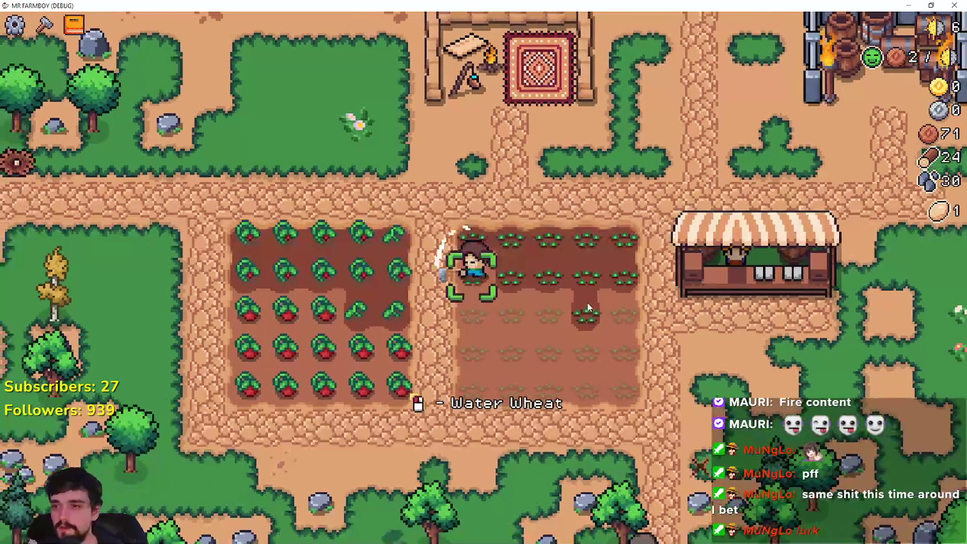
key("s")
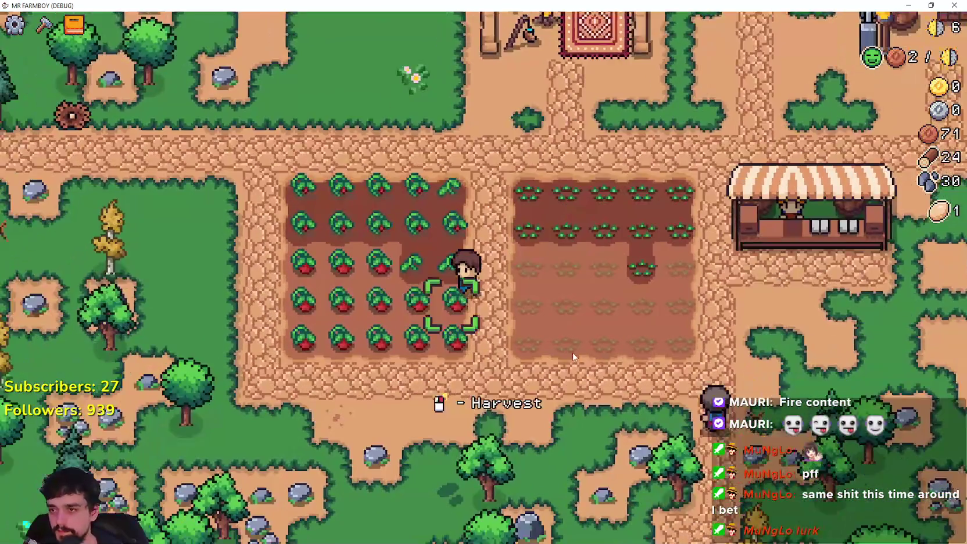
left_click(573, 356)
key("a")
left_click(574, 353)
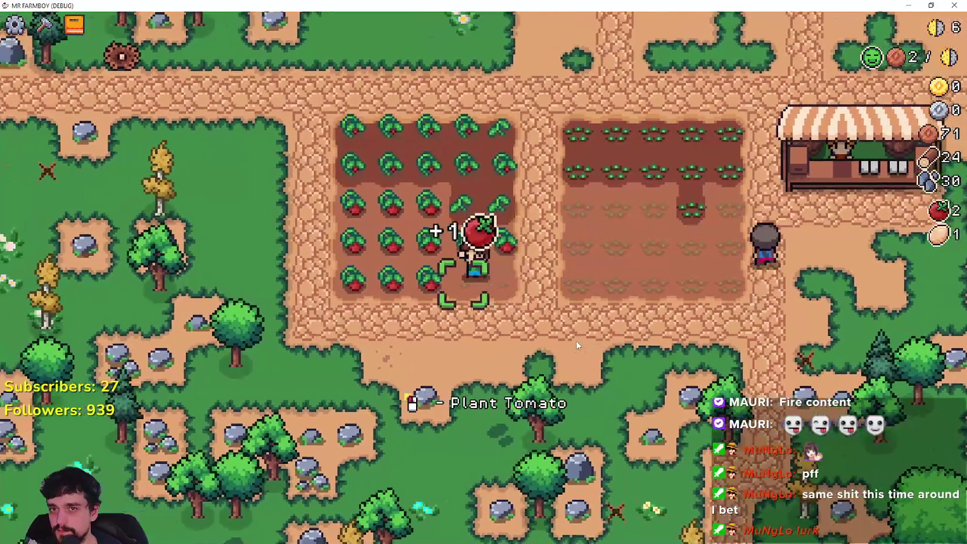
left_click(576, 349)
left_click(577, 345)
key("w")
left_click(577, 344)
key("d")
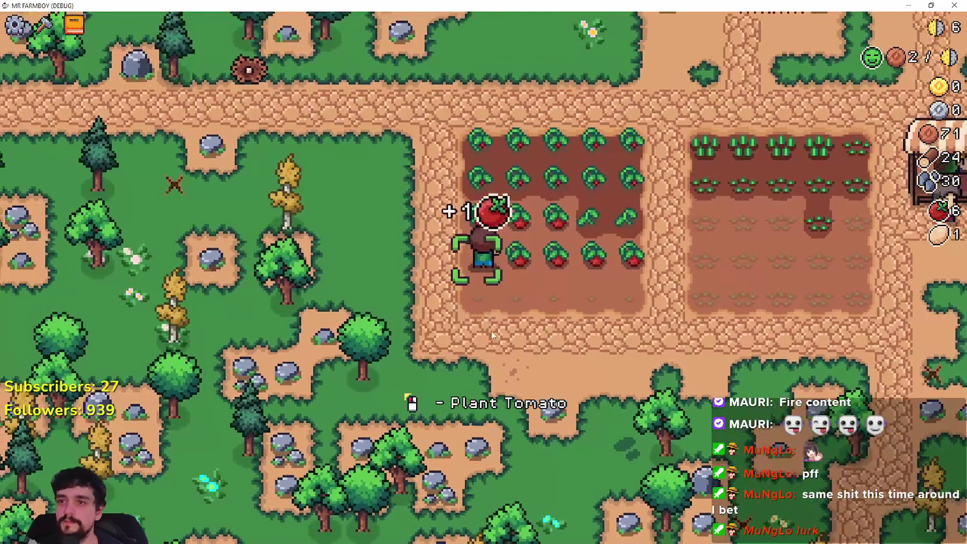
left_click(491, 330)
- Harvest the remaining ripe tomatoes for a total of 13 and open the Advancements tree
left_click(338, 304)
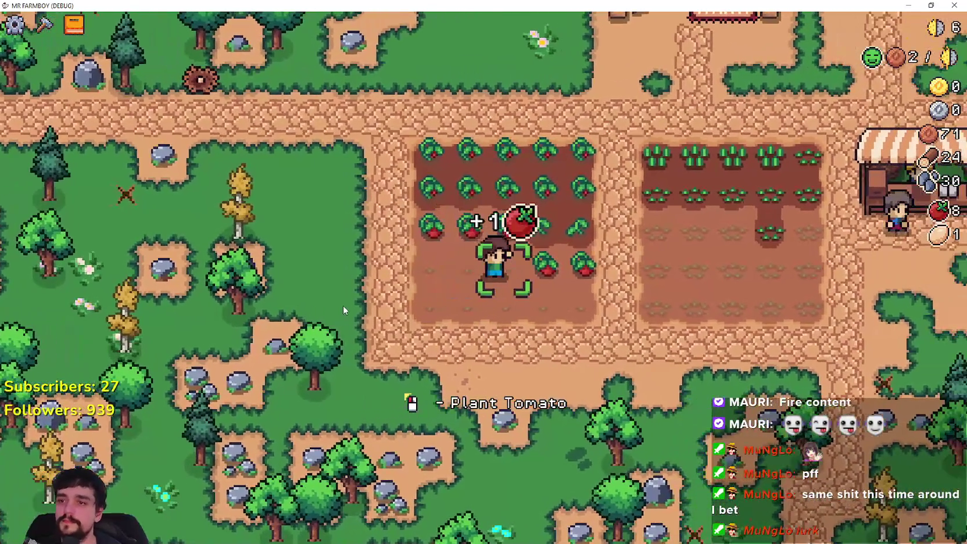
left_click(343, 306)
left_click(344, 305)
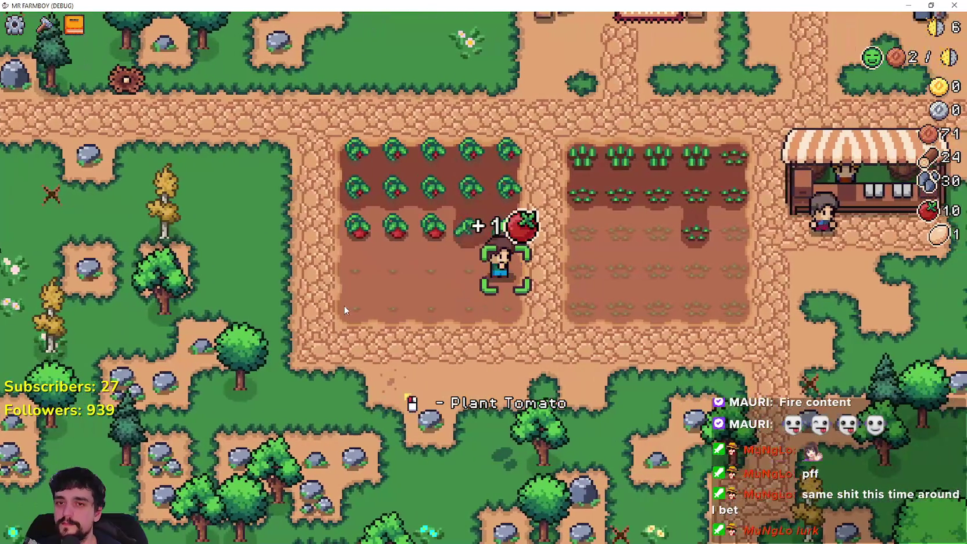
key("a")
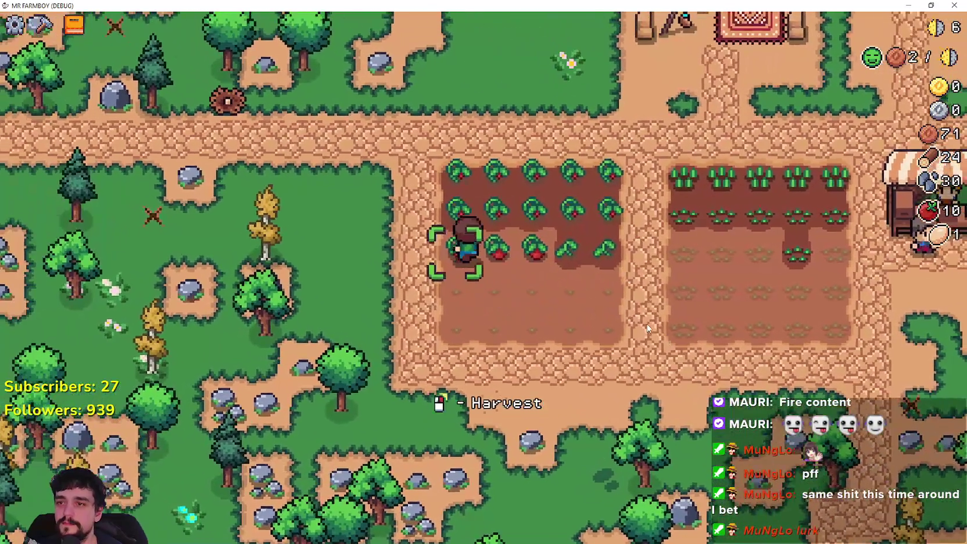
left_click(408, 279)
left_click(444, 269)
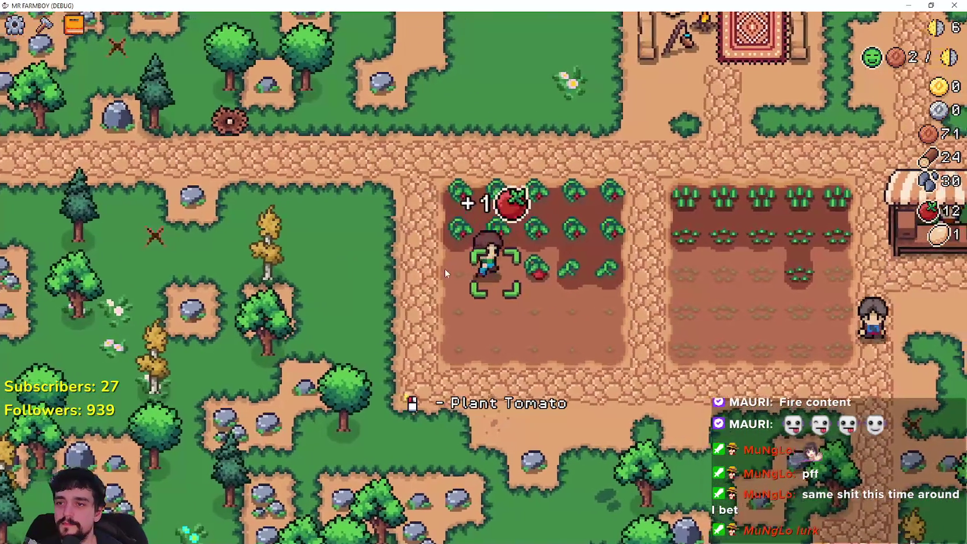
left_click(444, 272)
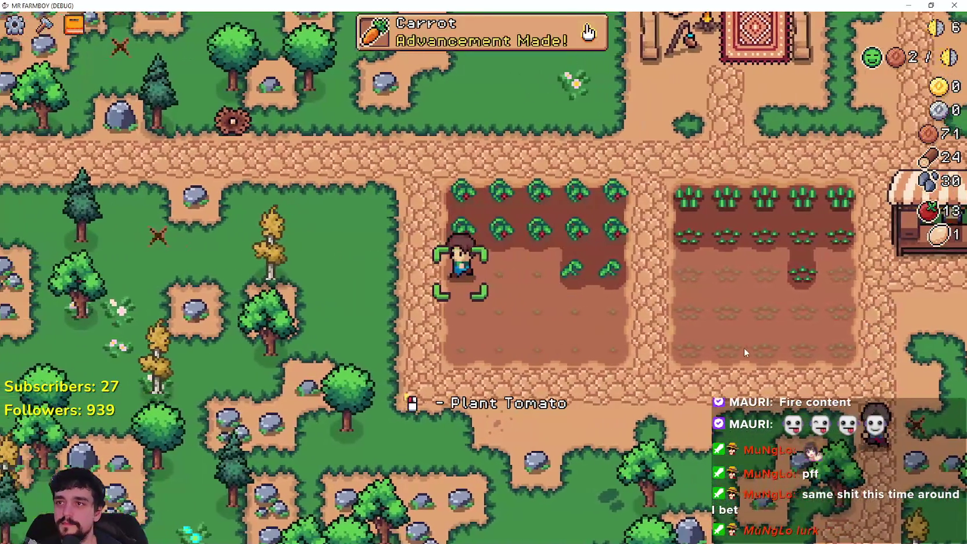
key("d")
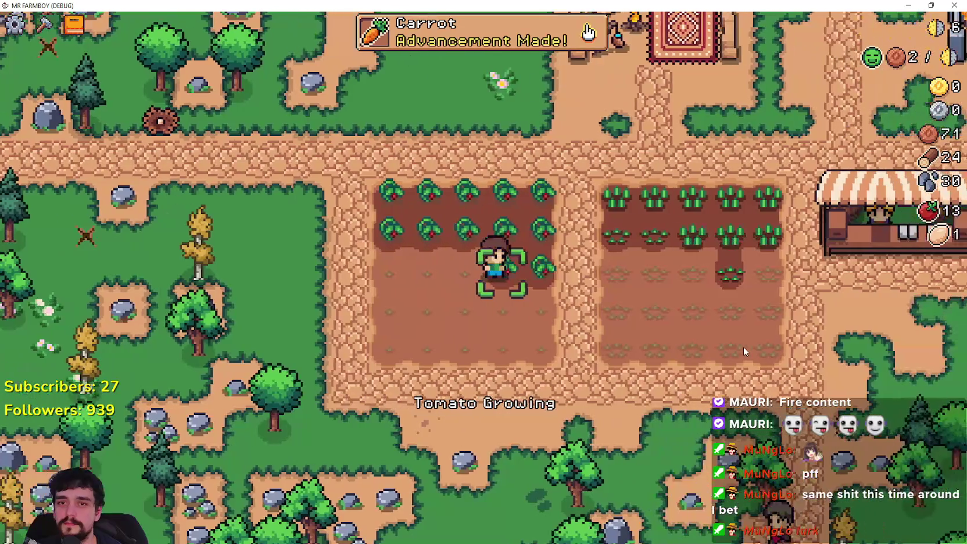
key("Tab")
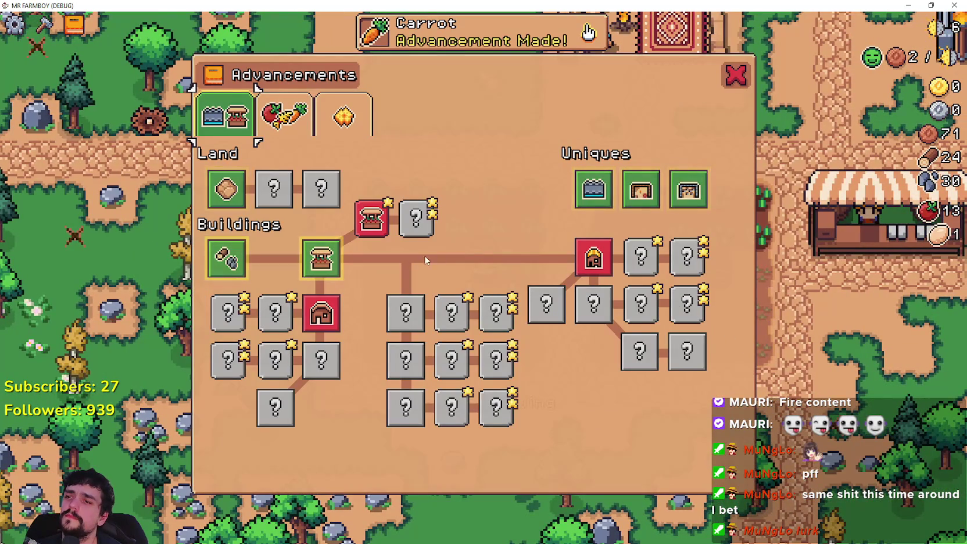
- Read the Market advancement's tooltip, then close the Advancements to pause the game
mouse_move(337, 249)
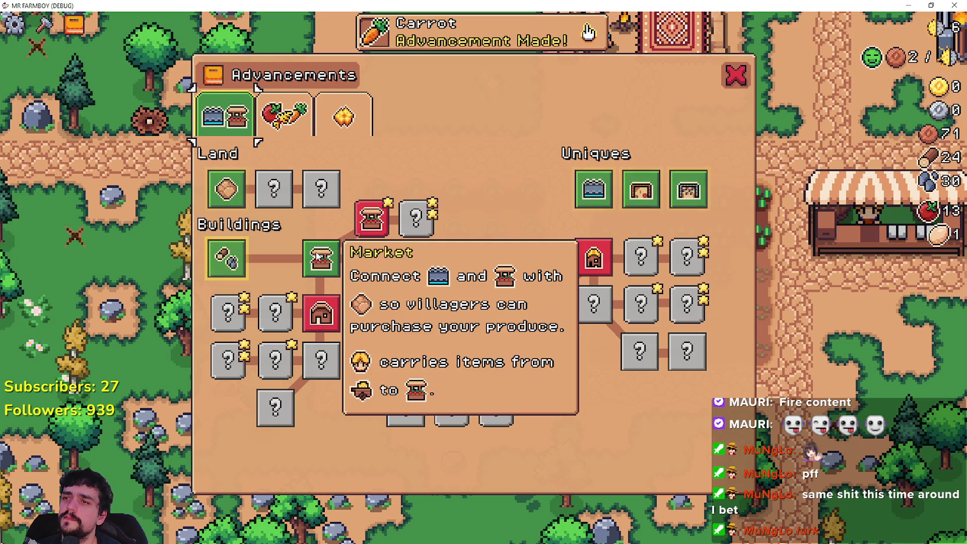
key("Escape")
key("Escape")
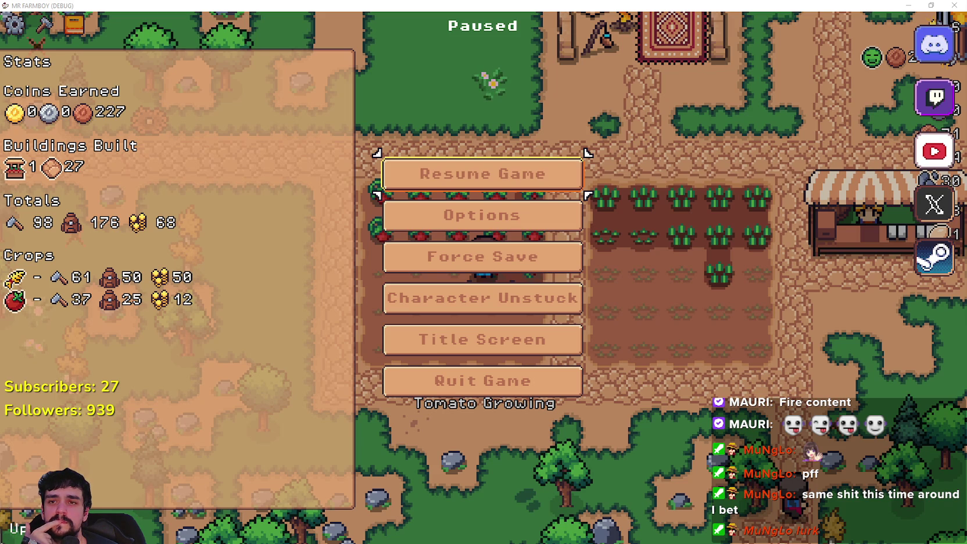
- Resume the game from the pause menu after reviewing the Stats
left_click(558, 179)
- Harvest the ripe tomatoes along the tomato row
key("Tab")
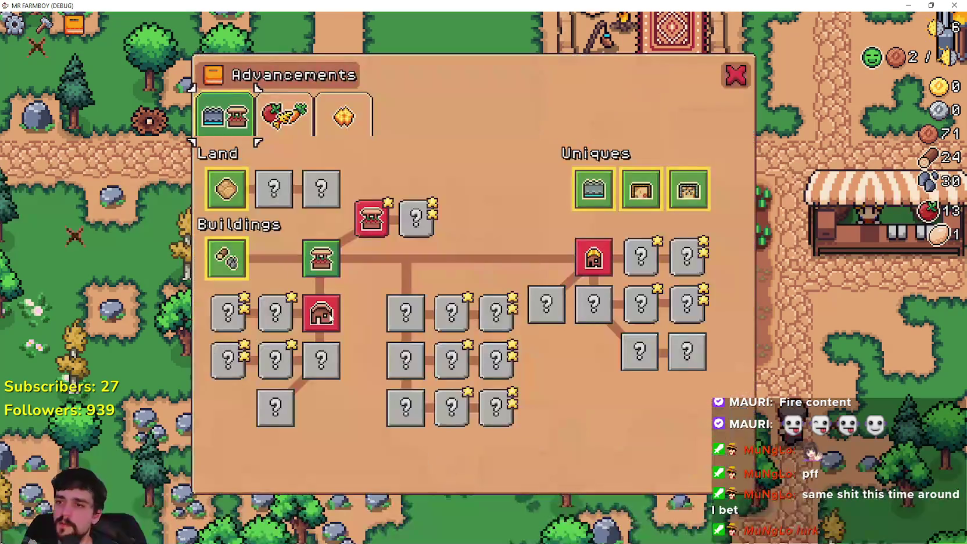
key("Escape")
key("a")
left_click(640, 324)
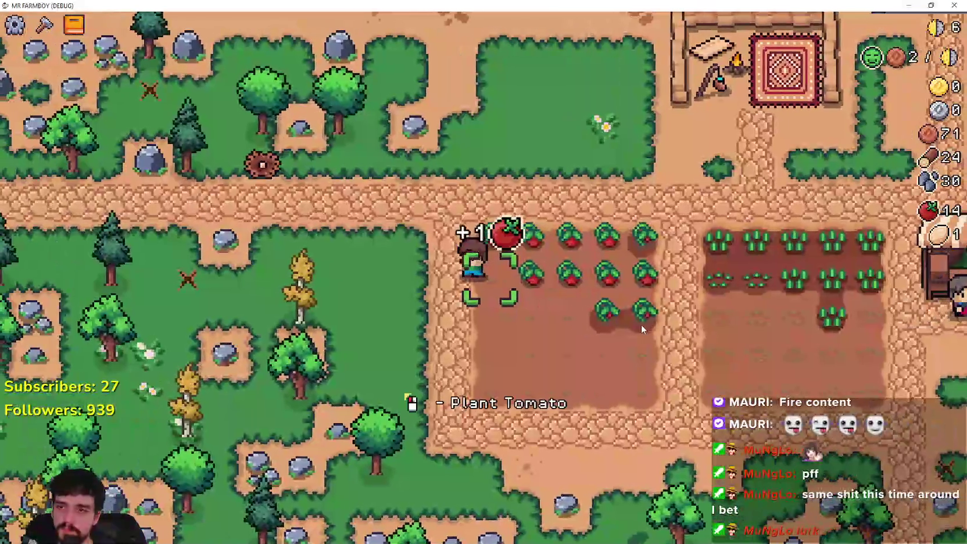
left_click(540, 256)
key("d")
left_click(688, 338)
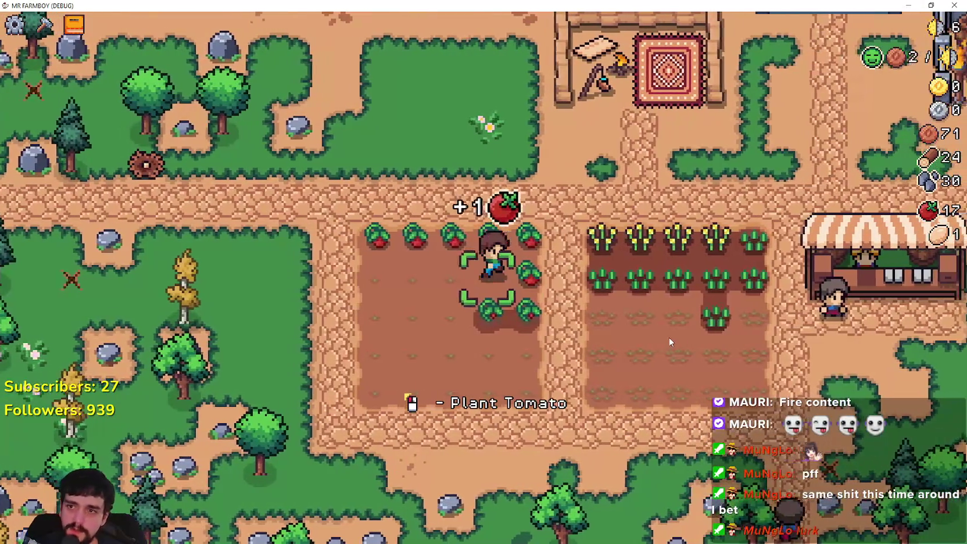
left_click(668, 337)
key("a")
left_click(669, 340)
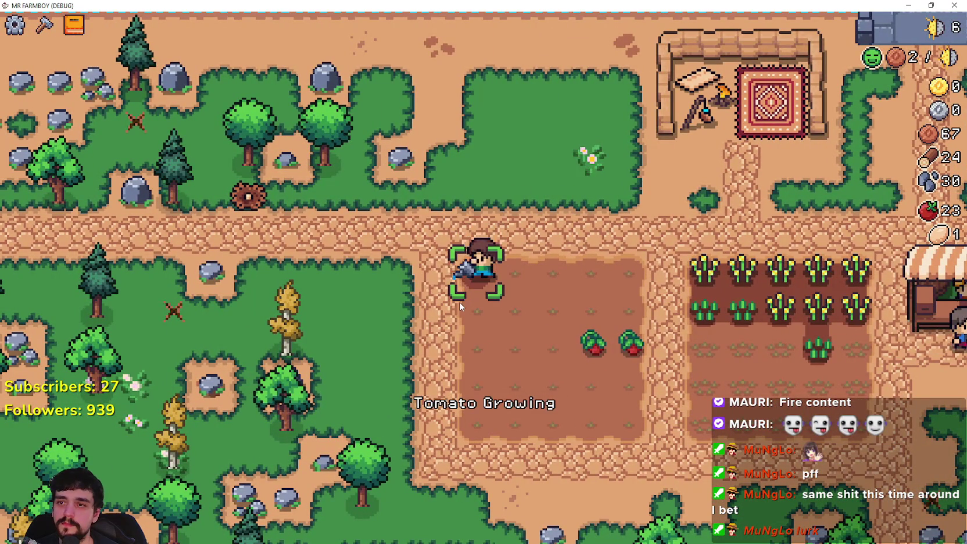
- Pick the remaining ripe tomato and walk to the Market stall to check it
key("d")
key("s")
left_click(493, 292)
key("d")
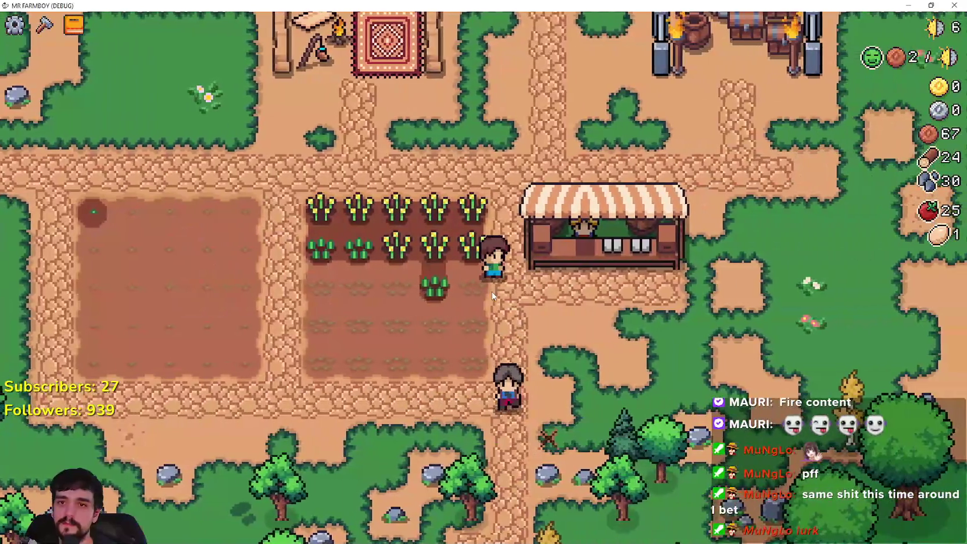
key("d")
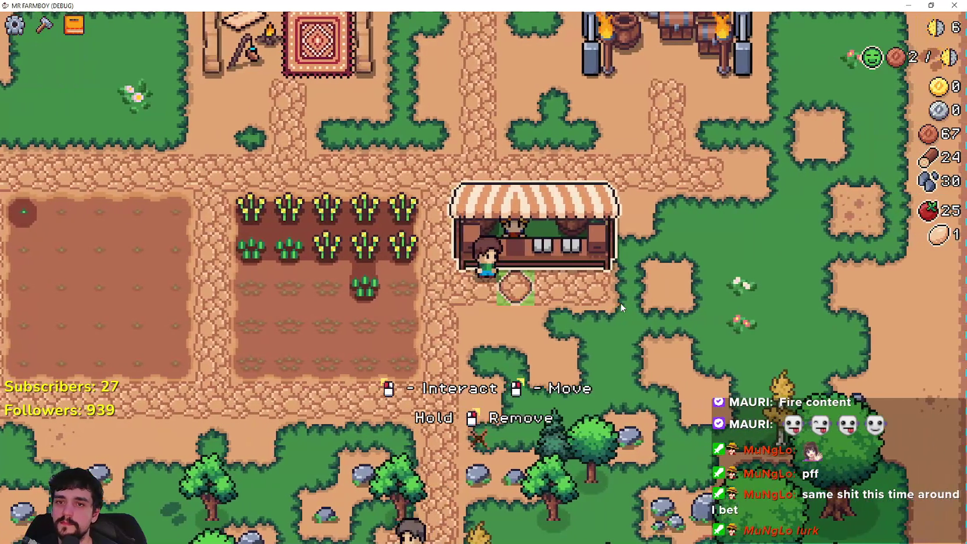
left_click(619, 304)
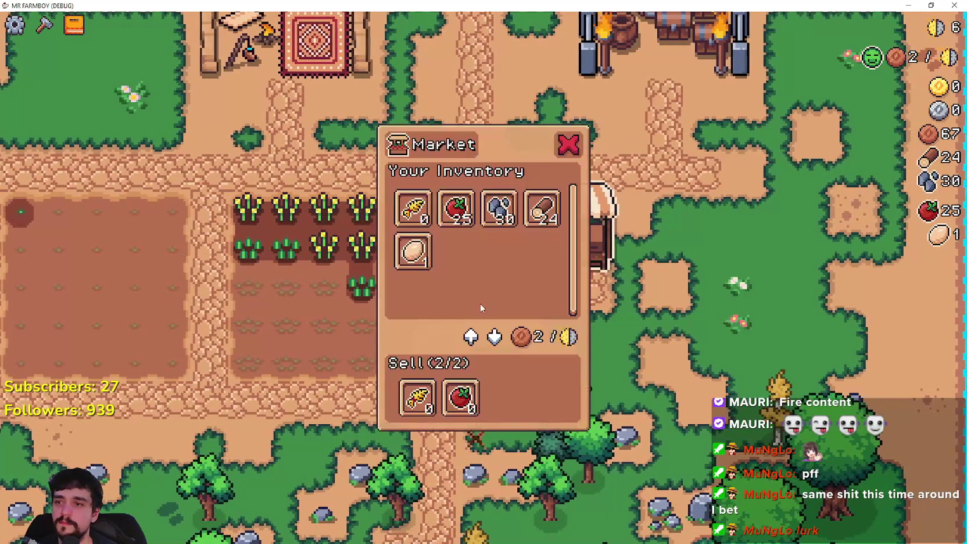
- Gather wood and stone by the river and in the woods, picking up an egg
key("w")
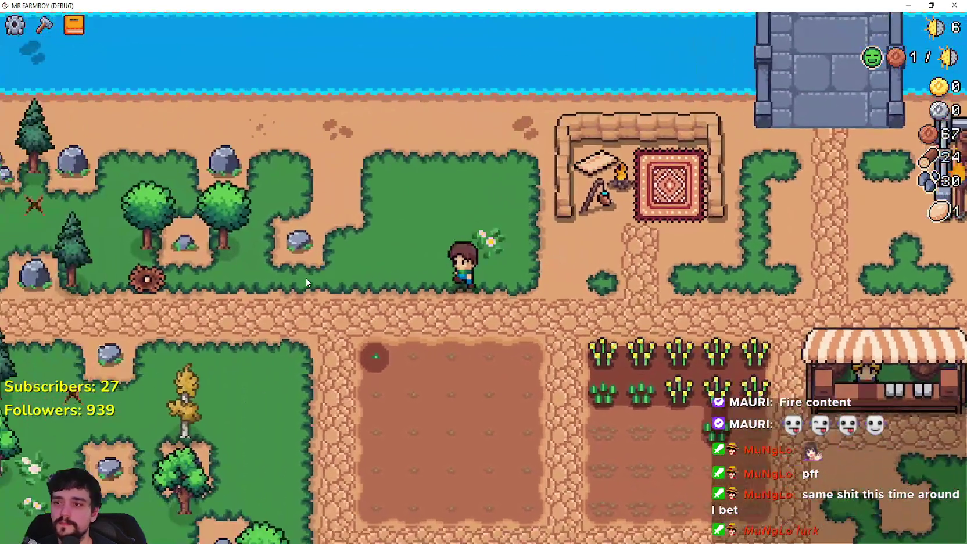
key("a")
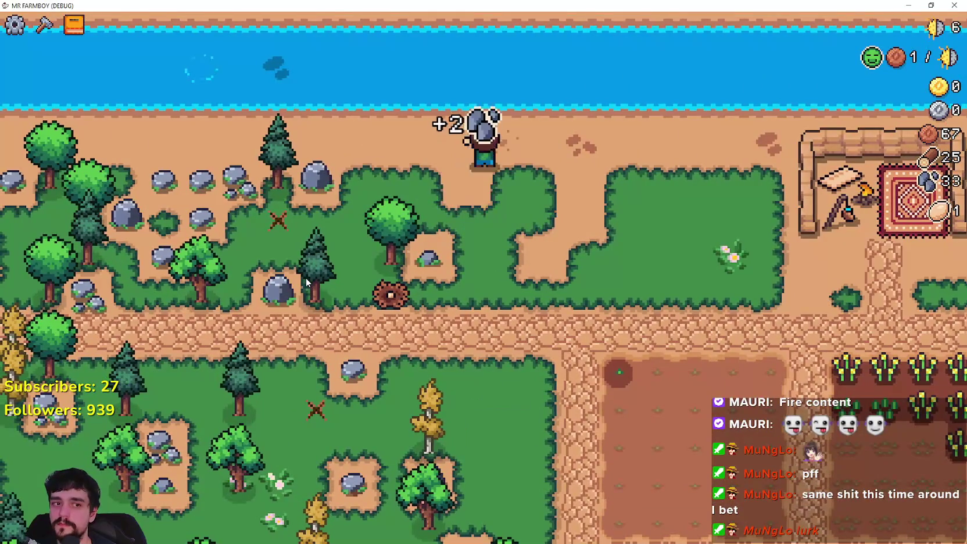
key("a")
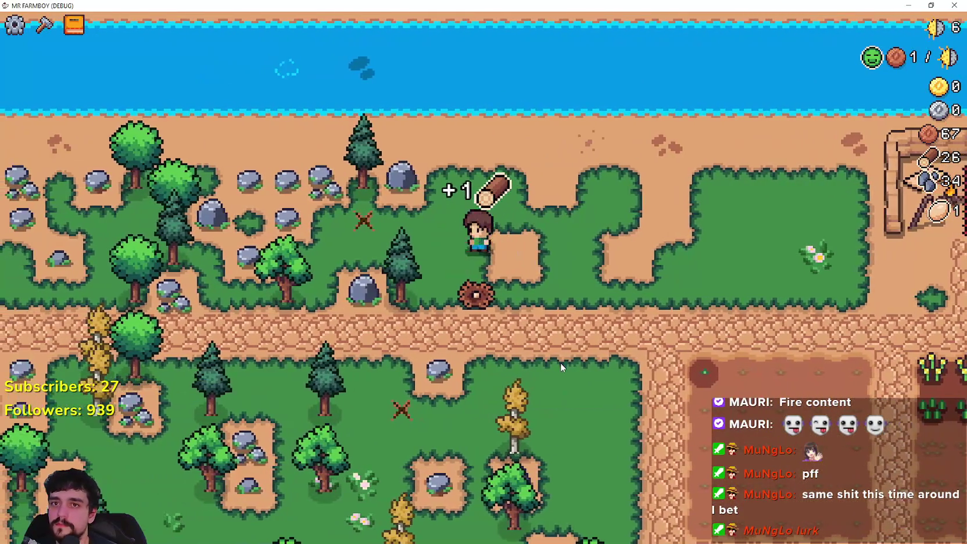
key("s")
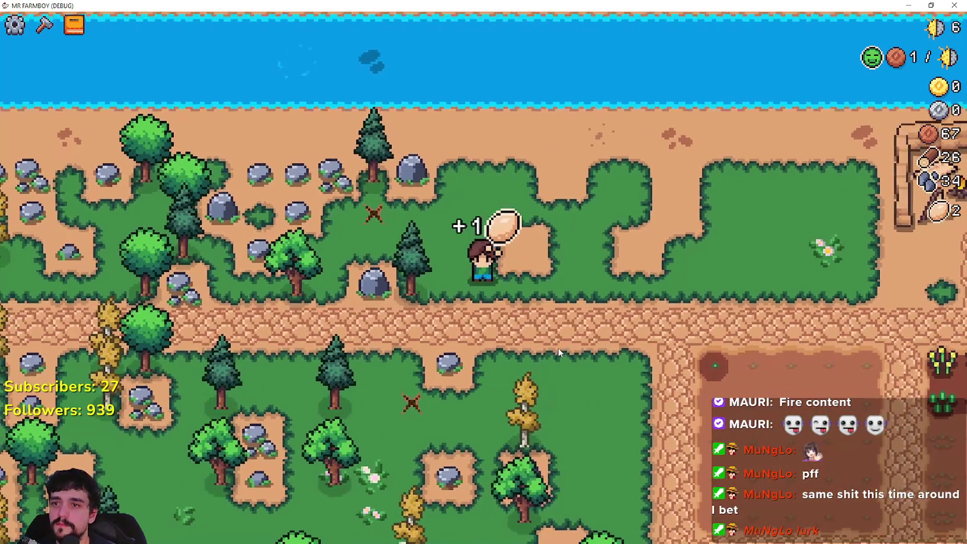
key("d")
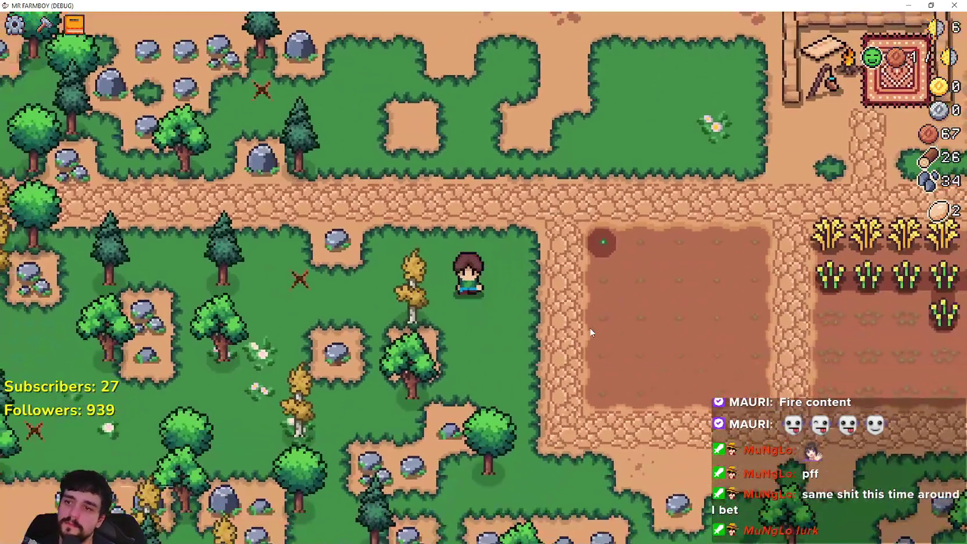
key("s")
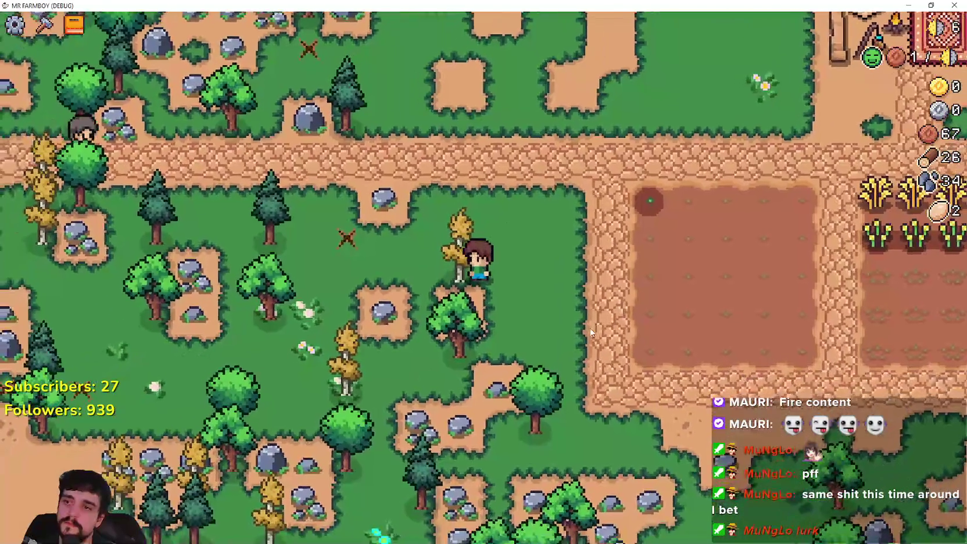
key("a")
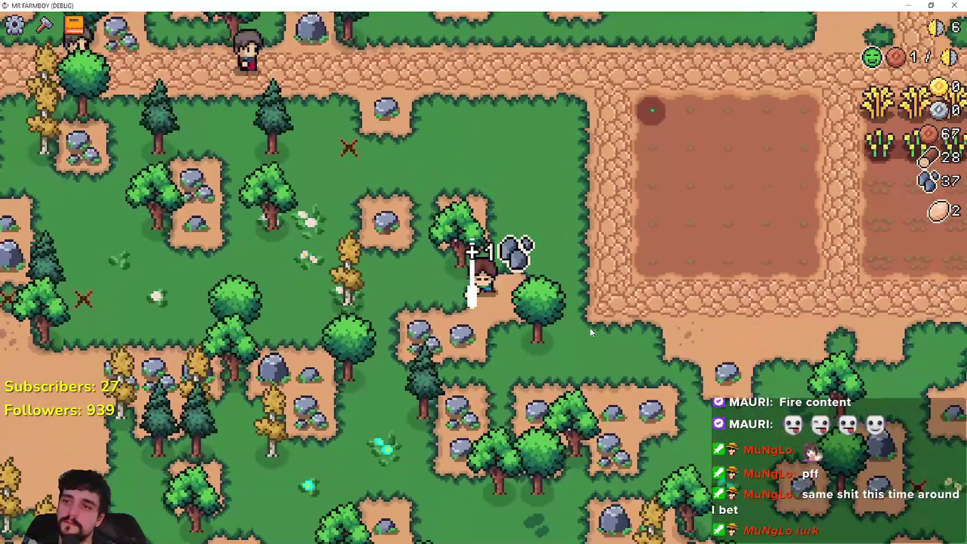
key("s")
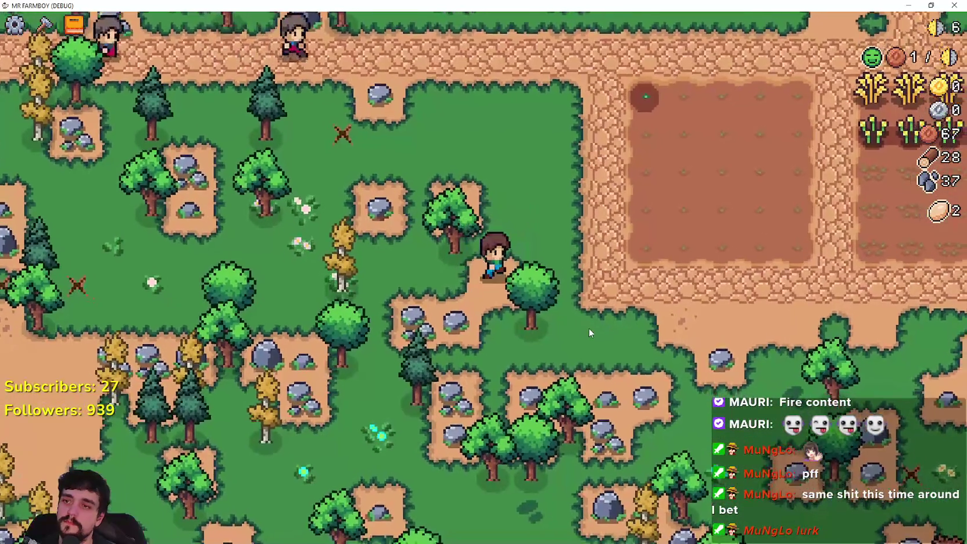
key("a")
- Walk back onto the farm plot and start harvesting the wheat
key("w")
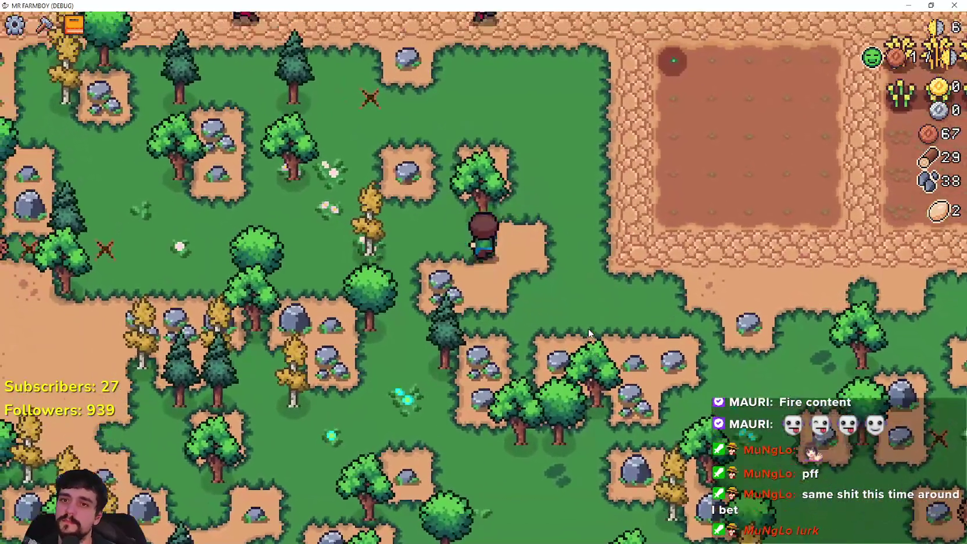
key("w")
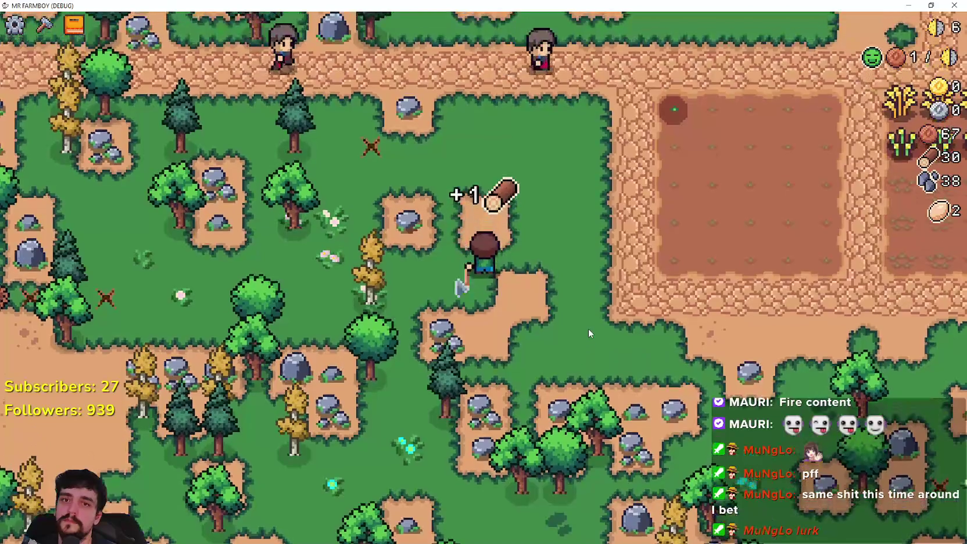
key("d")
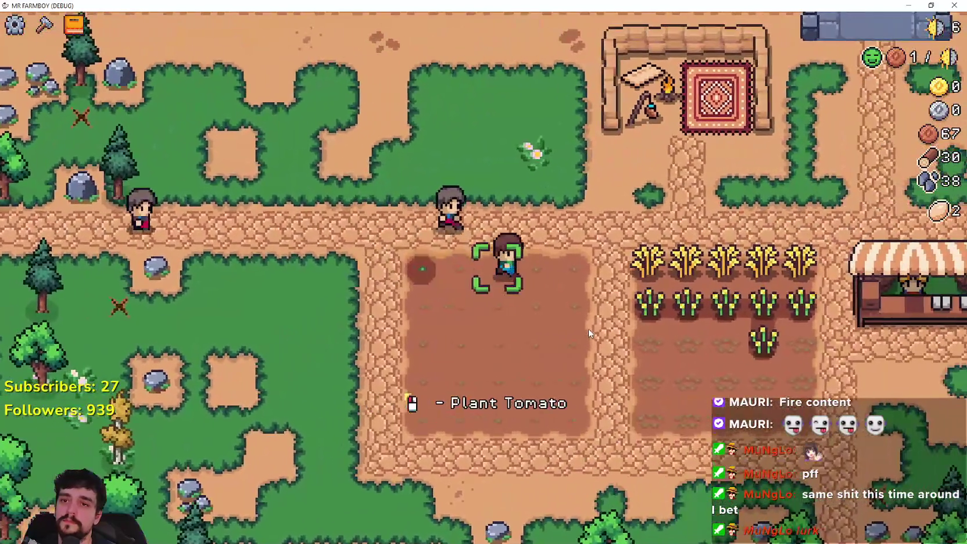
key("d")
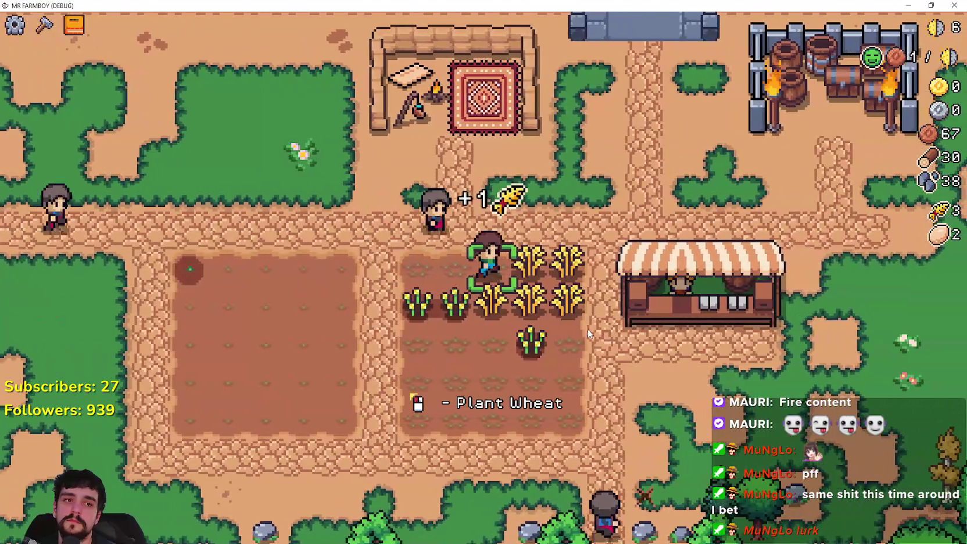
key("d")
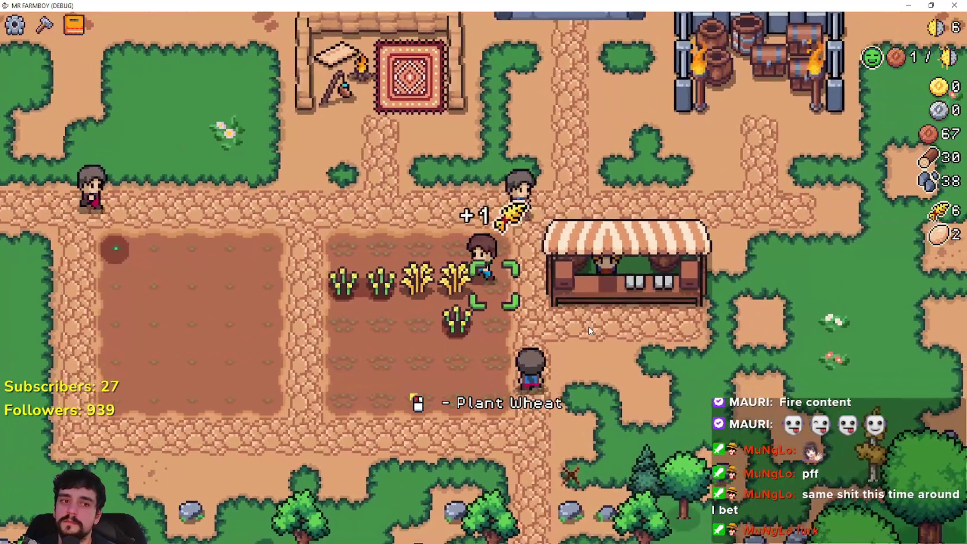
- Harvest the last ripe wheat and sell the 25 tomatoes at the Market
key("a")
key("a")
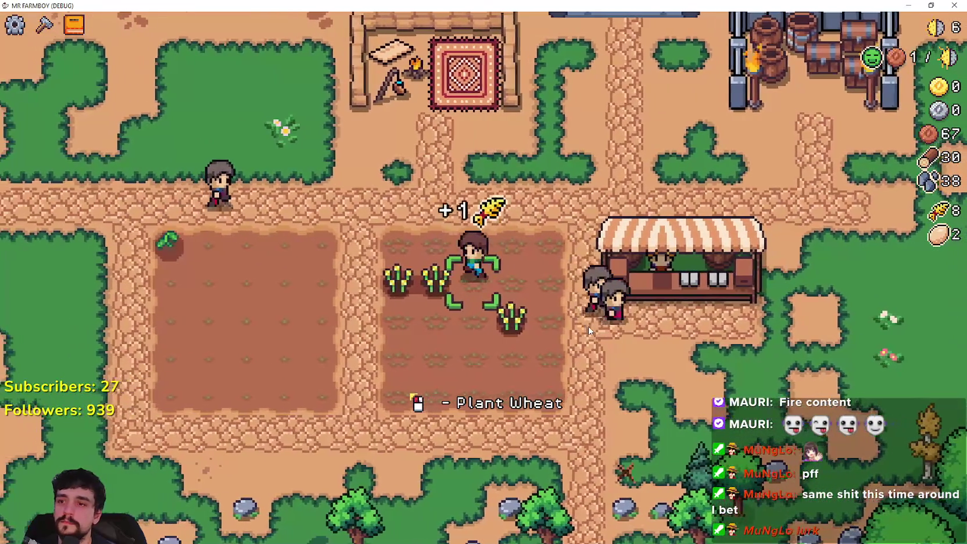
key("d")
key("e")
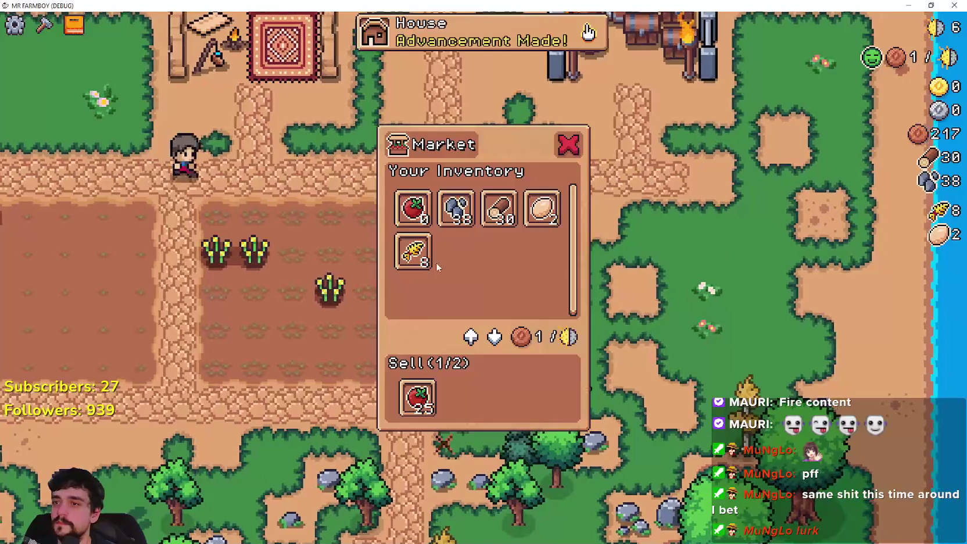
left_click(413, 251)
key("Tab")
key("Tab")
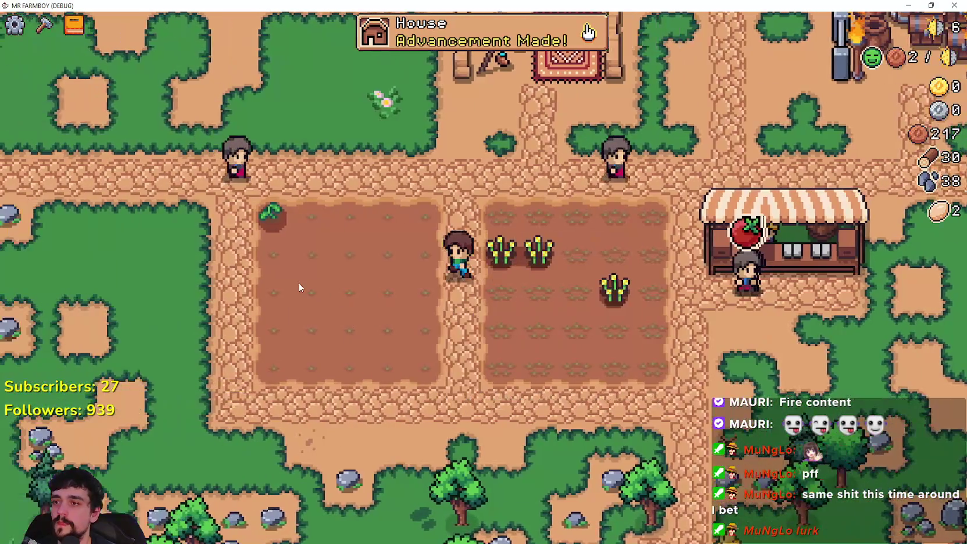
- Build a wooden House from the Crafting panel just above the farm plots
key("a")
key("c")
left_click(82, 365)
key("w")
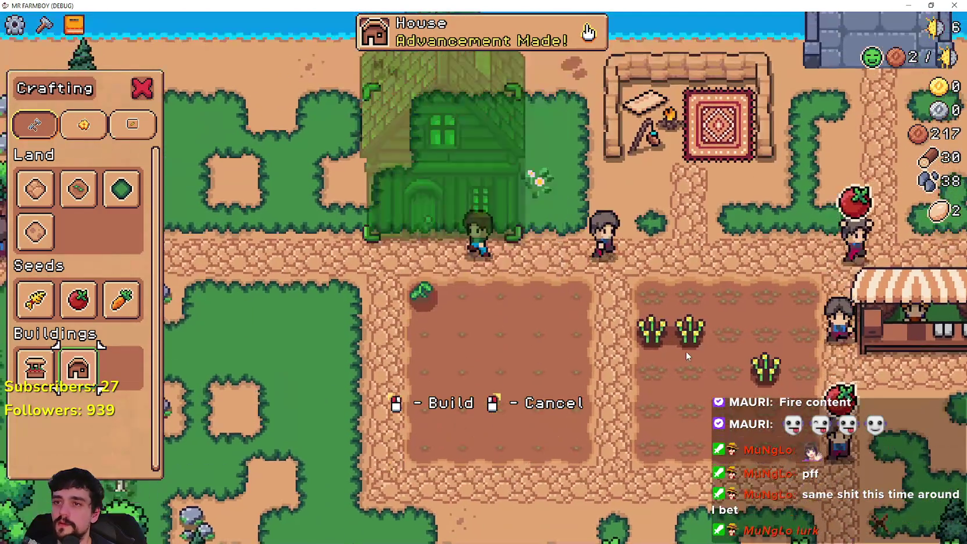
left_click(683, 350)
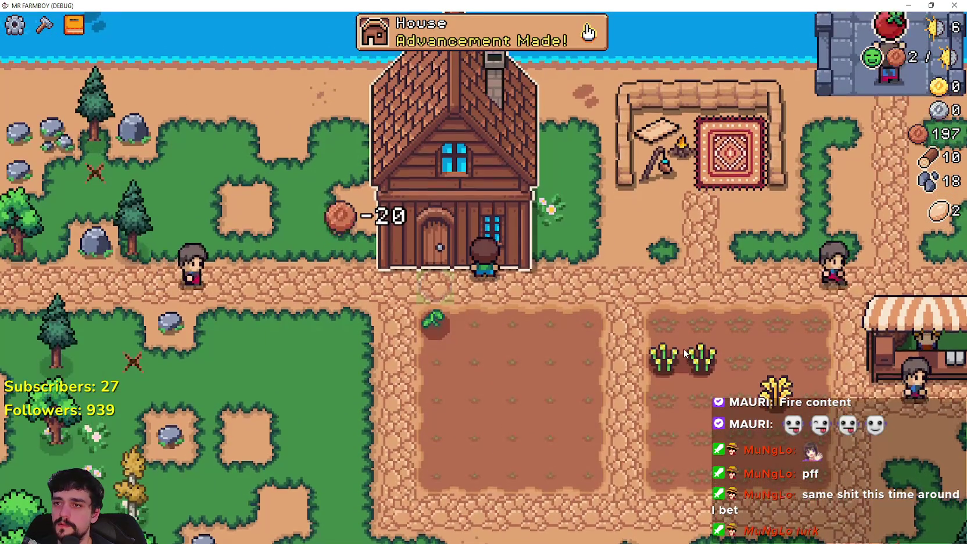
- Check the house's hireable workers list, then bring up the Advancements panel
key("e")
key("d")
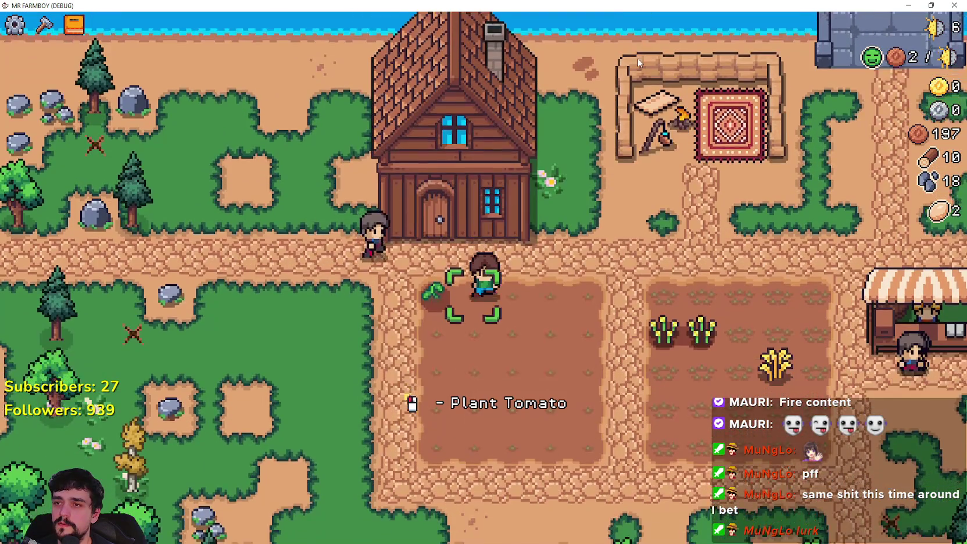
key("Tab")
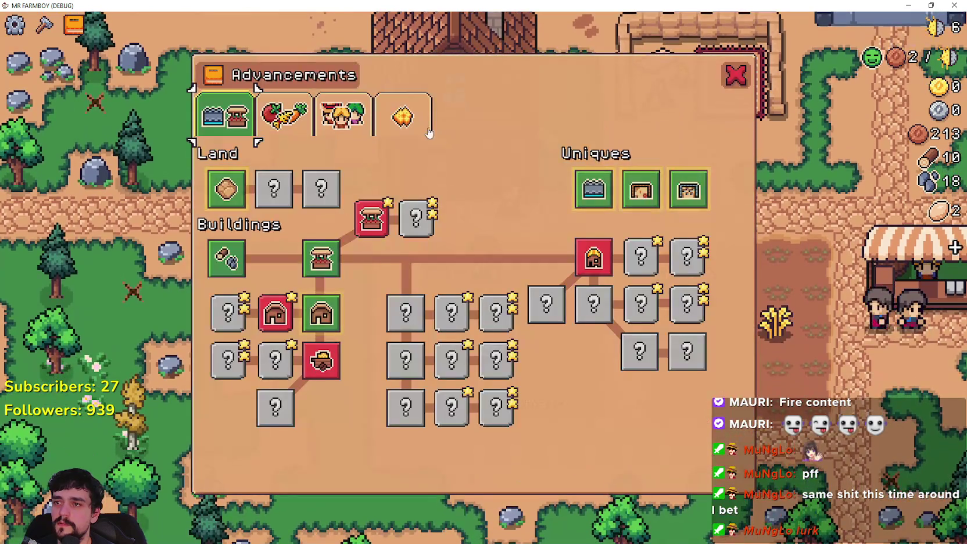
- Compare the Workers, Crops and Land/Buildings advancement trees, ending on Workers
left_click(342, 122)
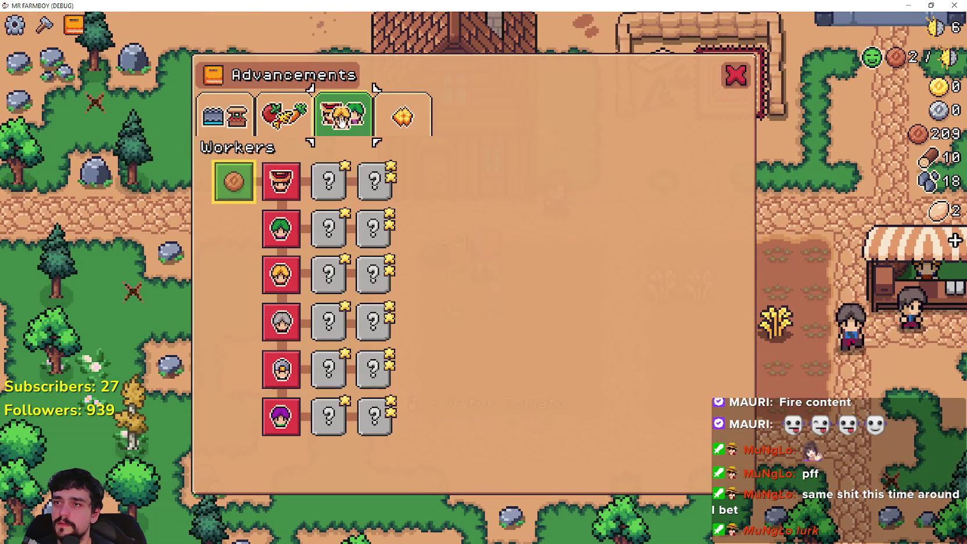
left_click(283, 116)
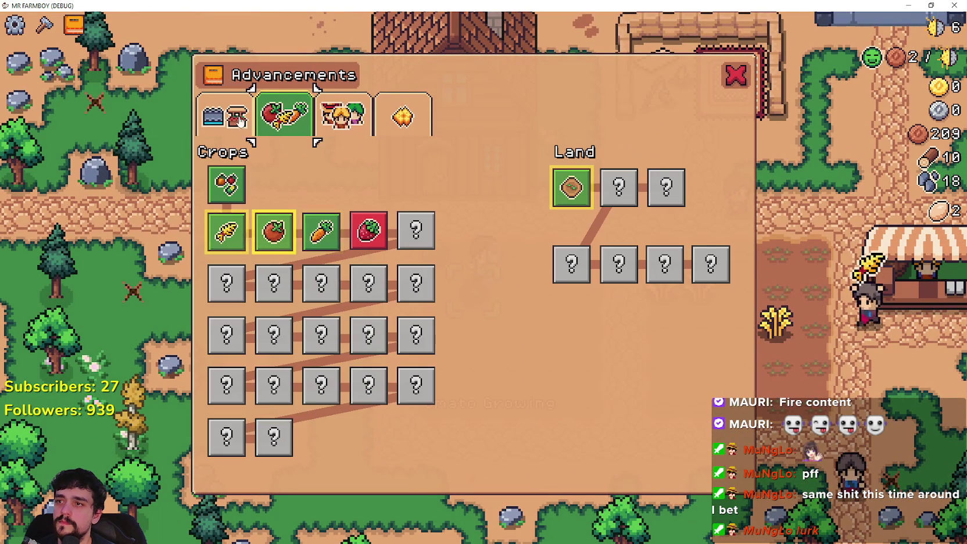
left_click(225, 116)
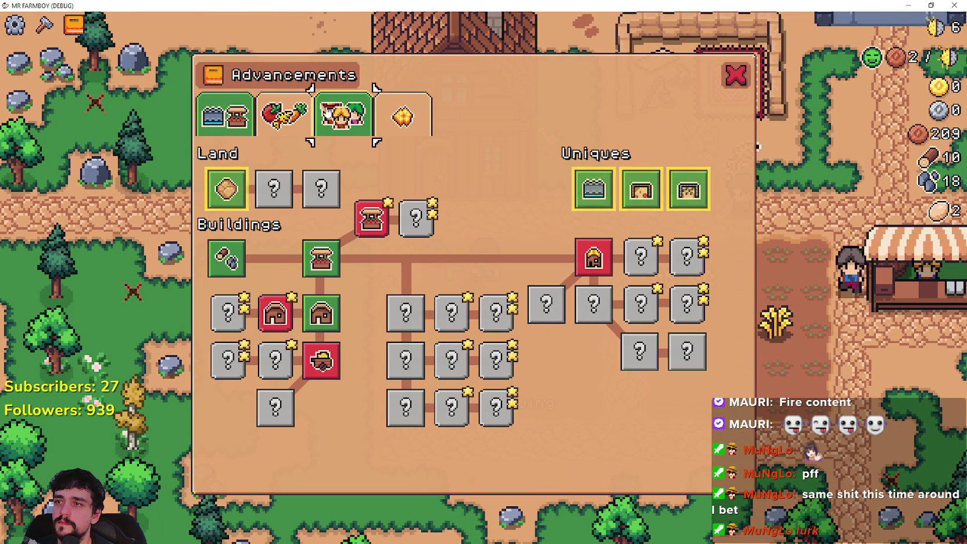
left_click(357, 107)
- Snip the Workers advancement tree and move the capture window to the screen centre
mouse_move(243, 186)
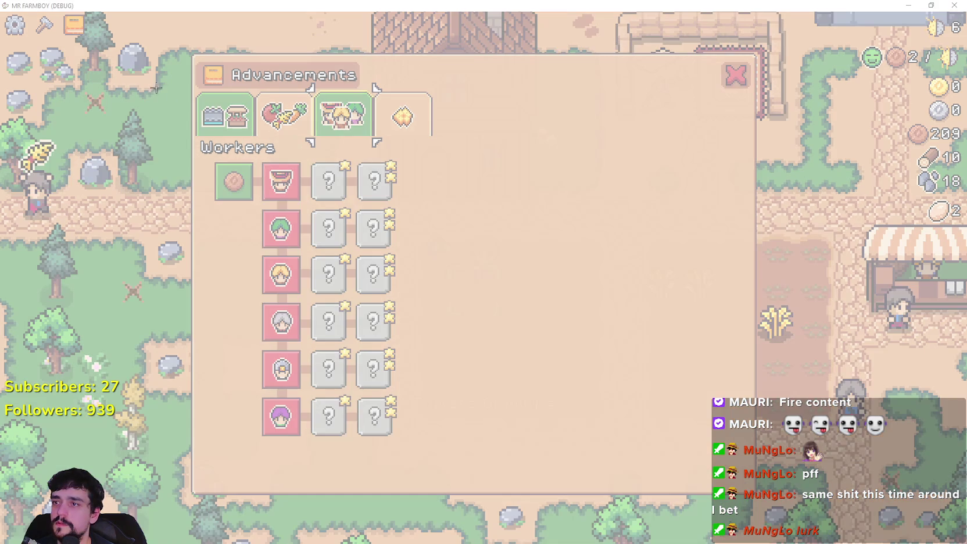
mouse_move(156, 86)
left_mouse_down()
mouse_move(503, 329)
mouse_move(497, 317)
left_mouse_up()
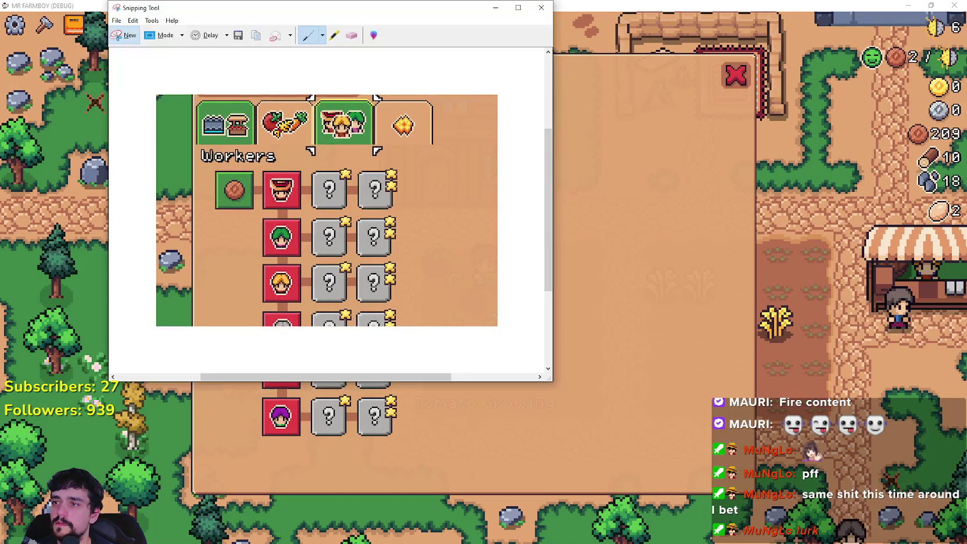
mouse_move(195, 4)
left_mouse_down()
mouse_move(412, 67)
mouse_move(288, 116)
mouse_move(312, 144)
left_mouse_up()
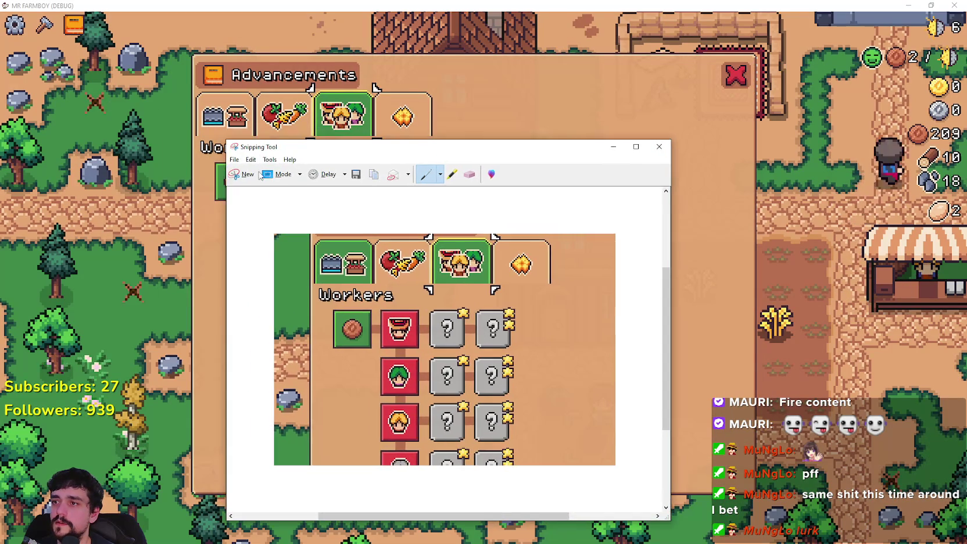